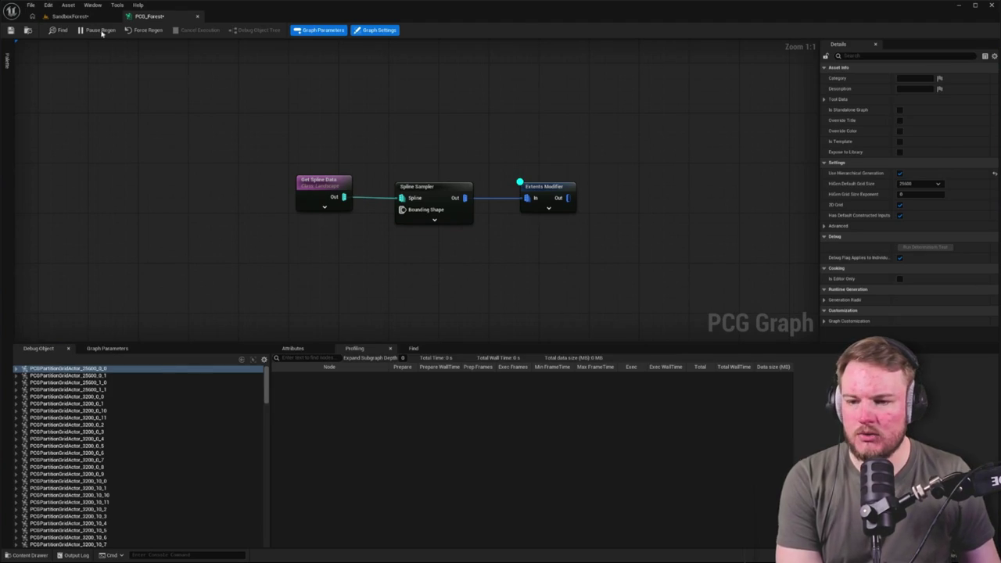
# Look over the forest and splines in the SandboxForest level, then return to the PCG_Forest graph.
pyautogui.click(71, 16)
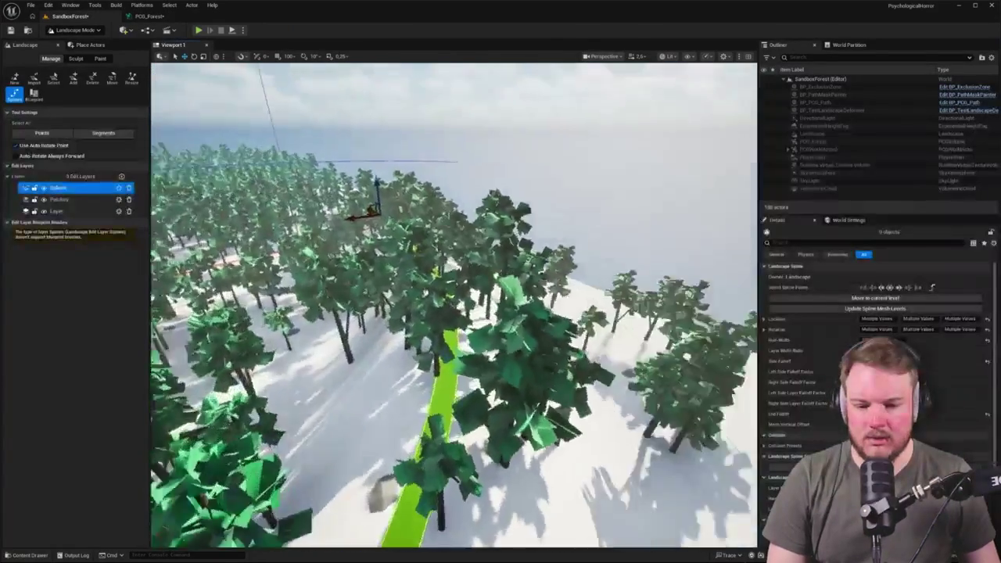
pyautogui.moveTo(287, 71); pyautogui.dragTo(287, 71)
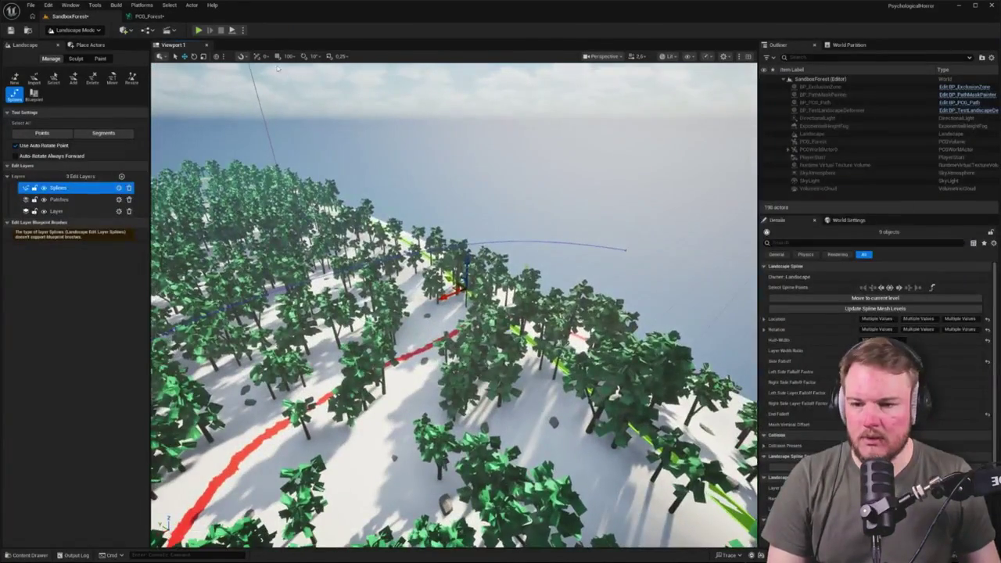
pyautogui.click(149, 15)
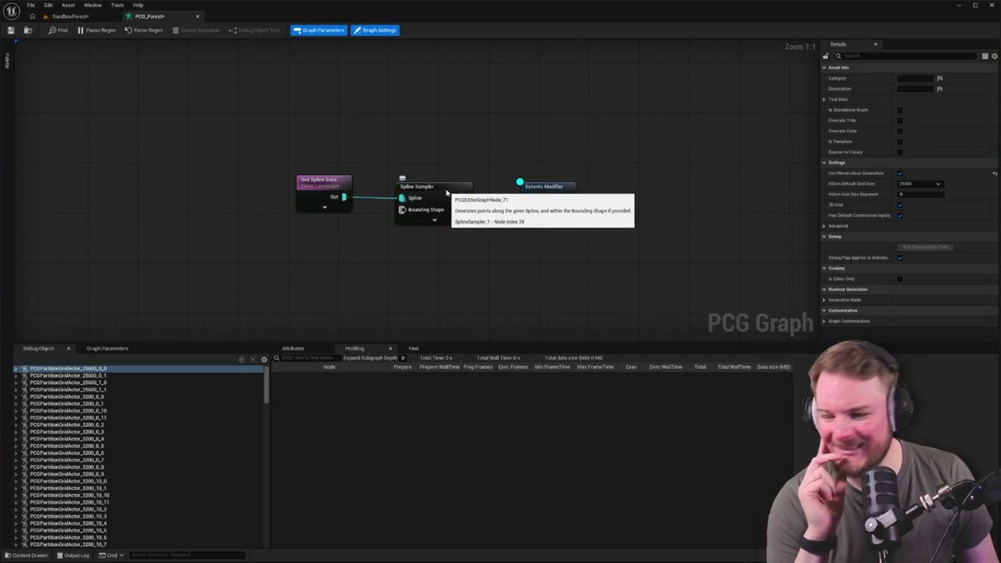
# Change the Spline Sampler's Mode from Distance to Subdivision, then go back to the level.
pyautogui.click(446, 192)
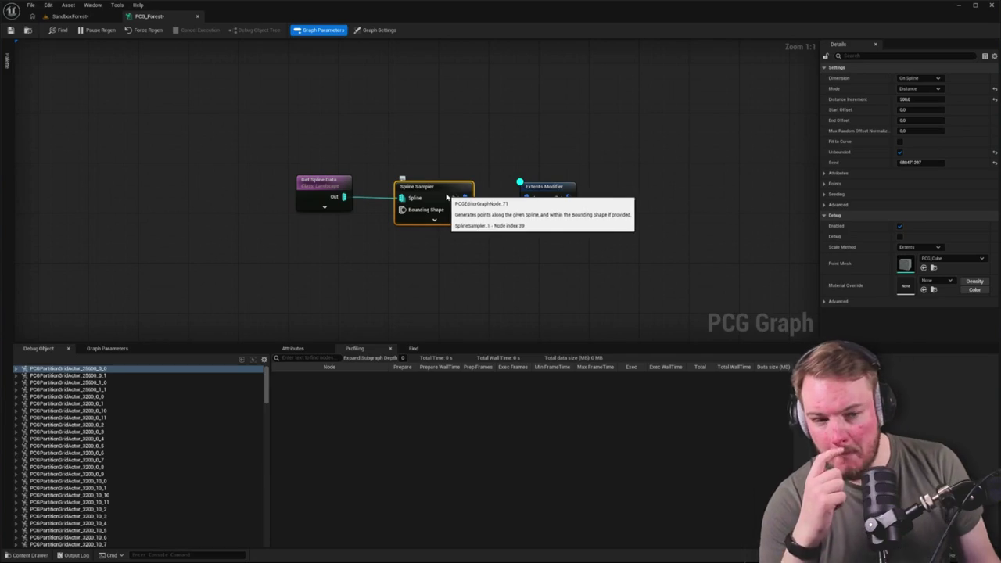
pyautogui.click(510, 133)
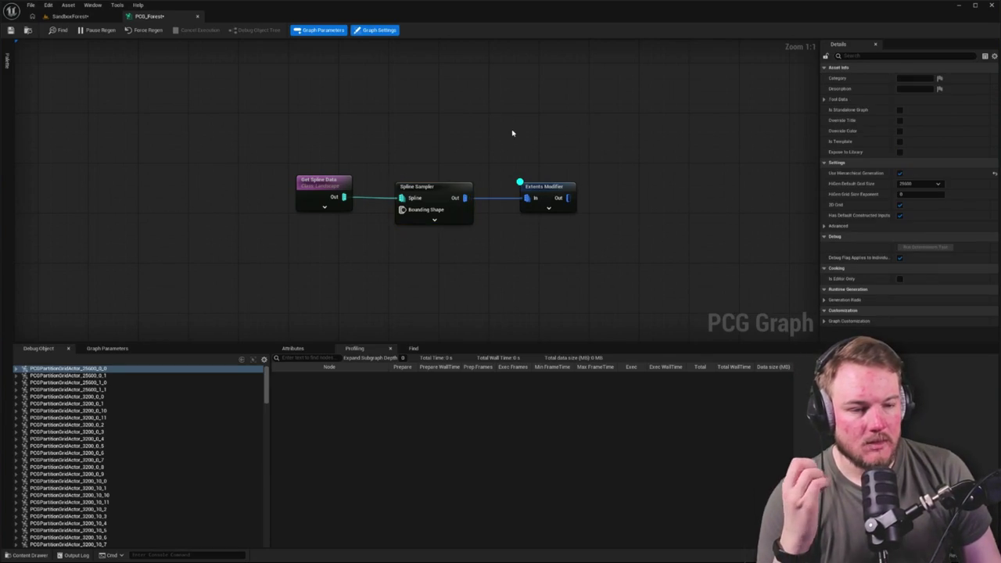
pyautogui.click(434, 187)
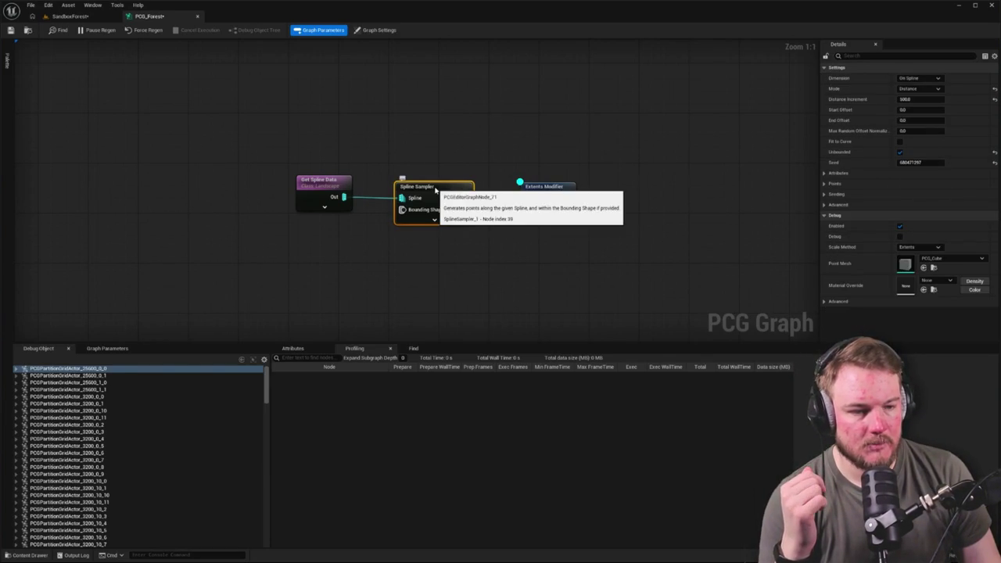
pyautogui.click(919, 89)
pyautogui.click(915, 98)
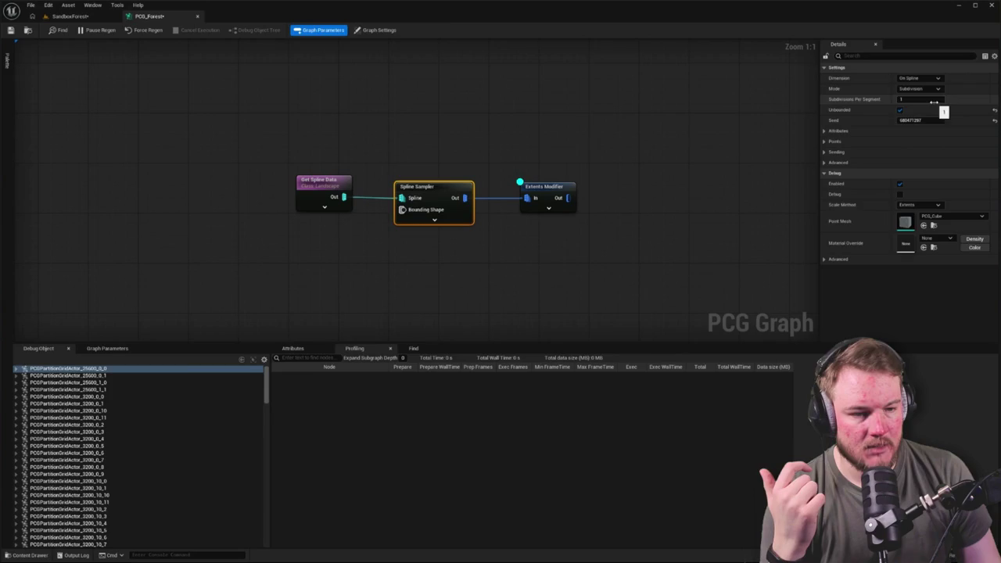
pyautogui.click(485, 86)
pyautogui.click(70, 16)
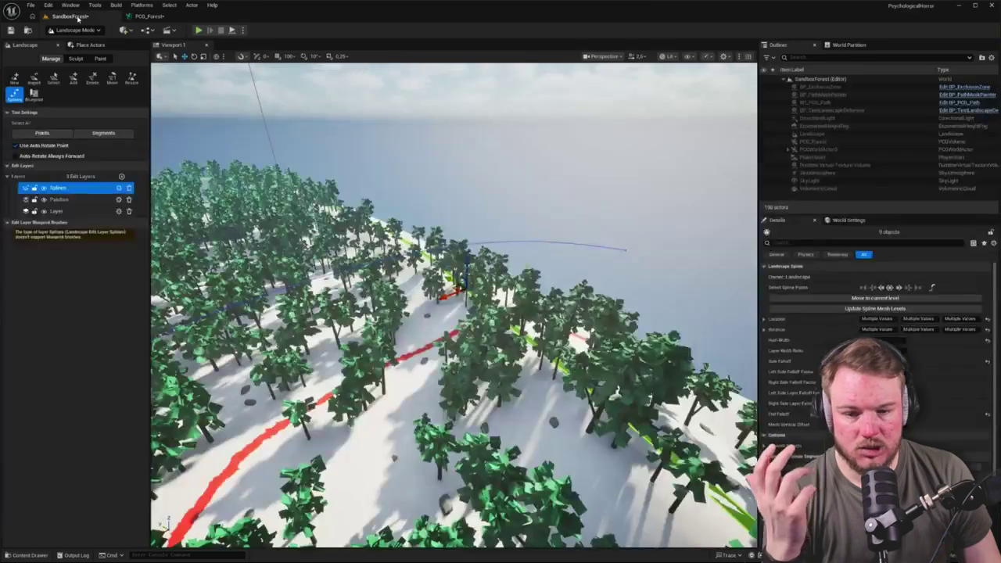
# Fly the camera along the green spline and check whether World Partition is enabled.
pyautogui.press('w')
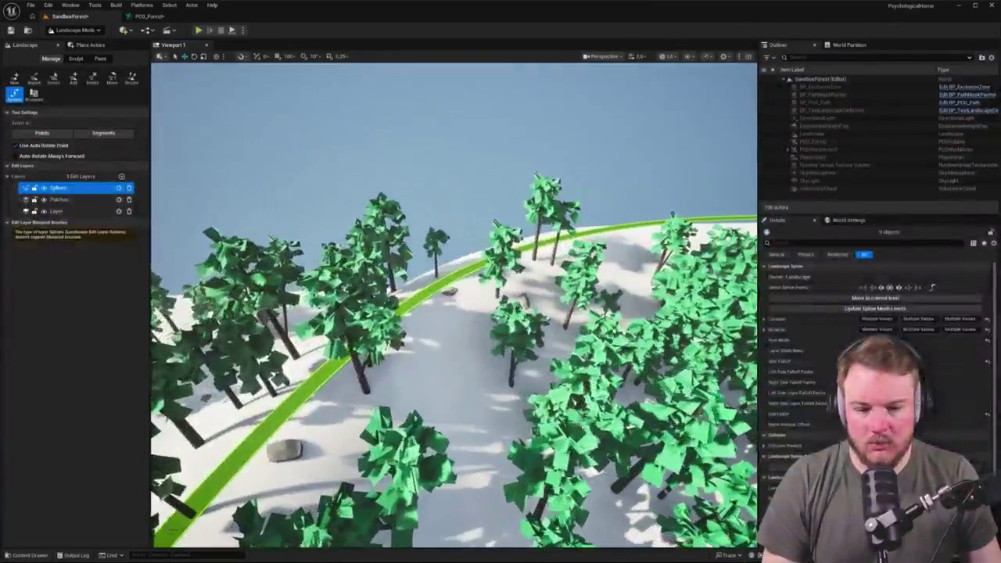
pyautogui.press('s')
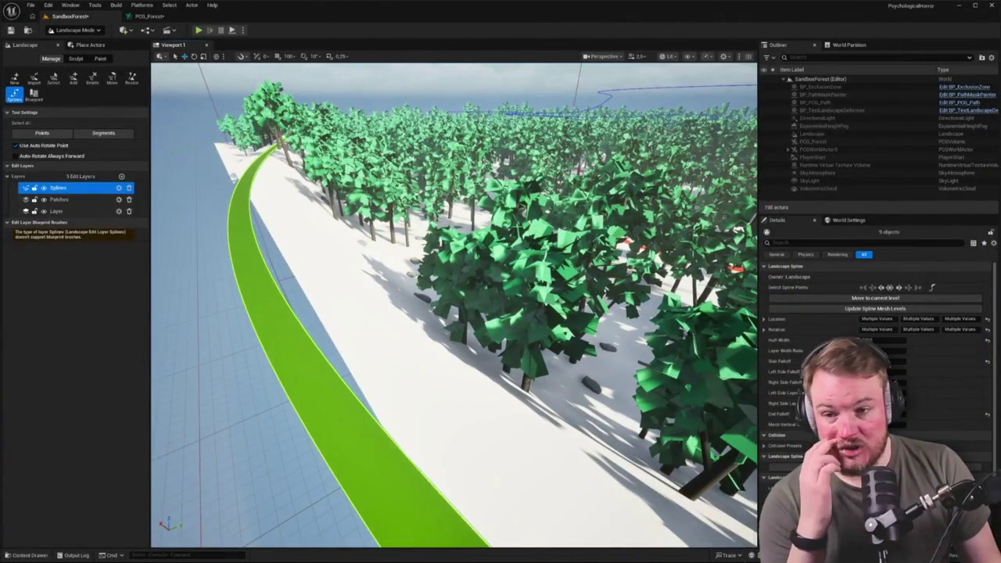
pyautogui.click(851, 47)
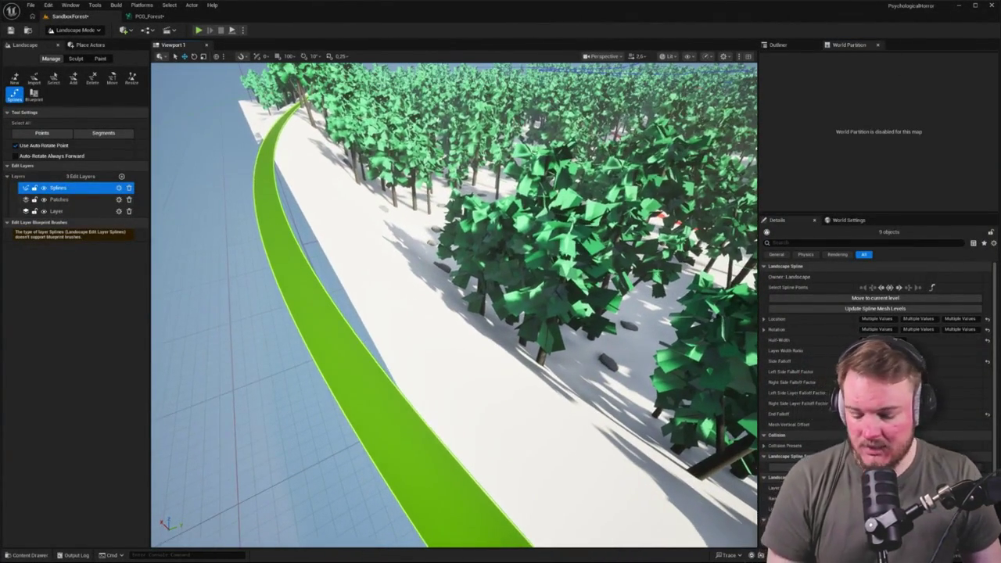
# Switch to Selection Mode, expand PCGWorldActor0 to inspect its partition grid actors, and reopen PCG_Forest.
pyautogui.hotkey('shift', '1')
pyautogui.click(783, 45)
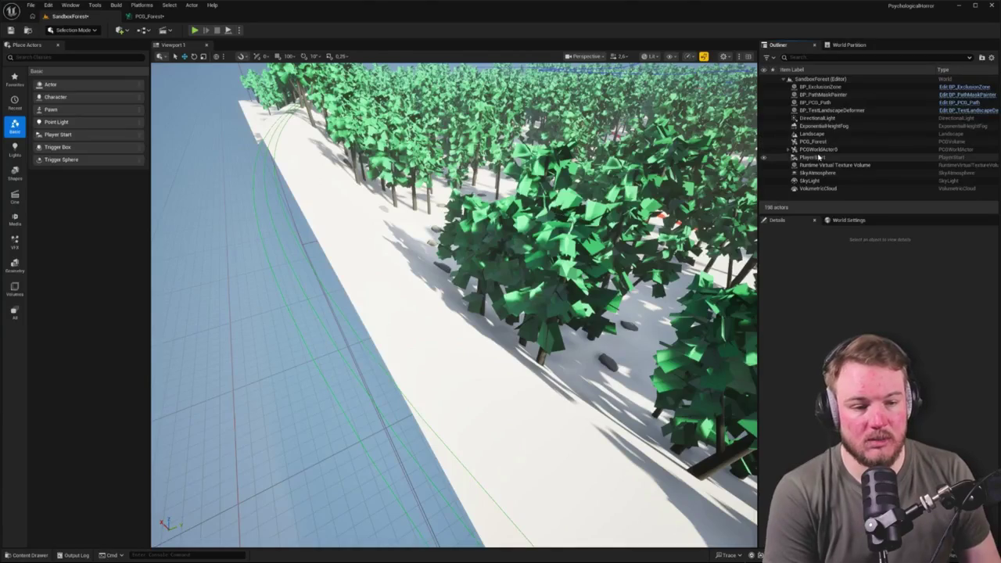
pyautogui.click(791, 150)
pyautogui.click(811, 158)
pyautogui.scroll(-1, 810, 159)
pyautogui.click(814, 157)
pyautogui.scroll(-5, 829, 160)
pyautogui.scroll(5, 839, 160)
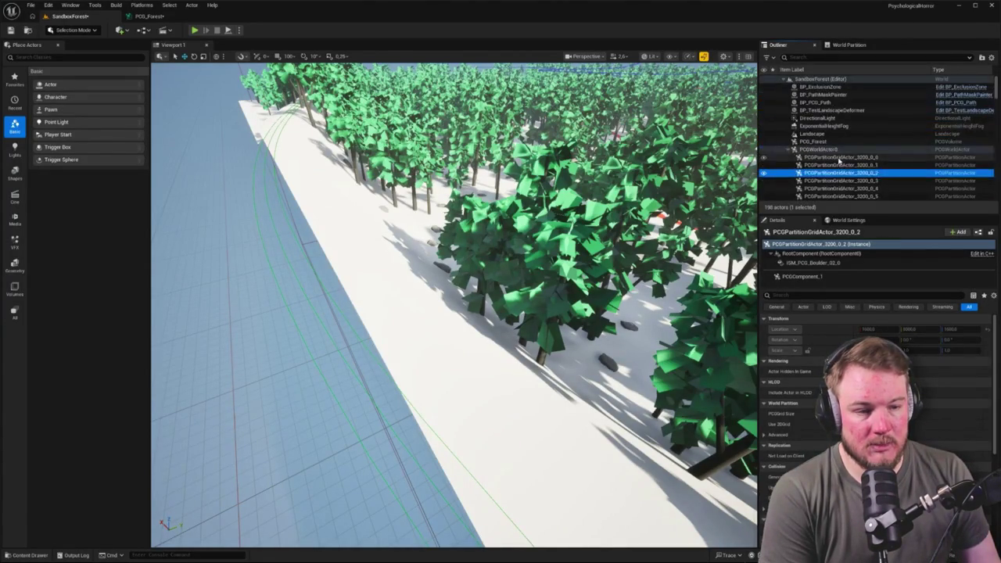
pyautogui.click(148, 16)
pyautogui.scroll(-5, 567, 246)
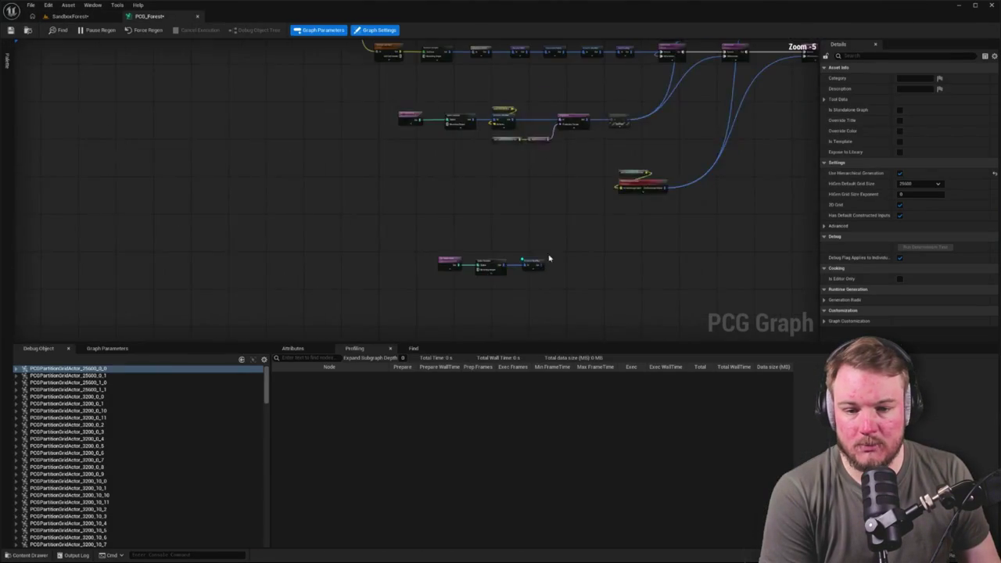
# Set the Extents Modifier's X, Y and Z extents to 1000, keeping Mode on Set.
pyautogui.moveTo(277, 242); pyautogui.dragTo(469, 307)
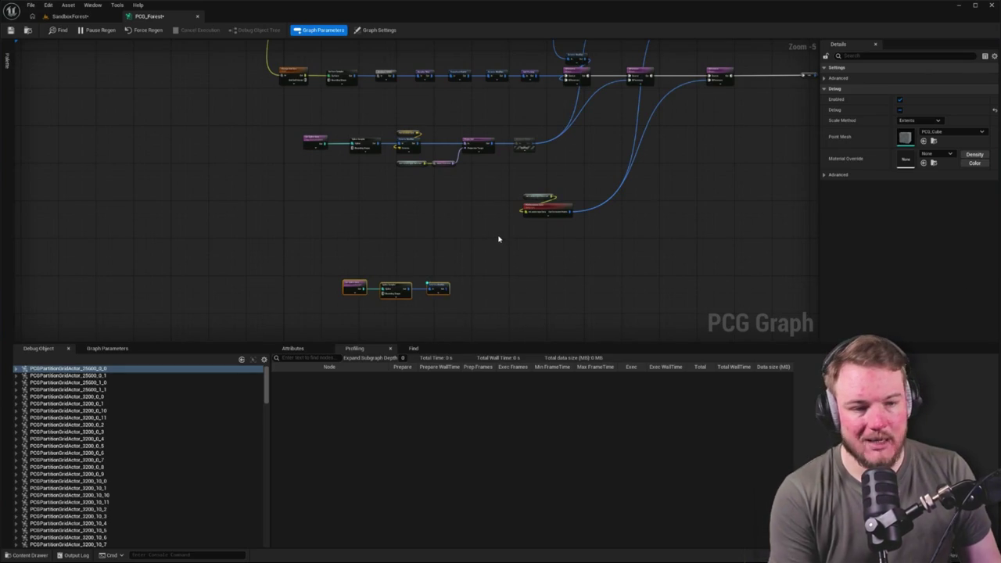
pyautogui.click(439, 286)
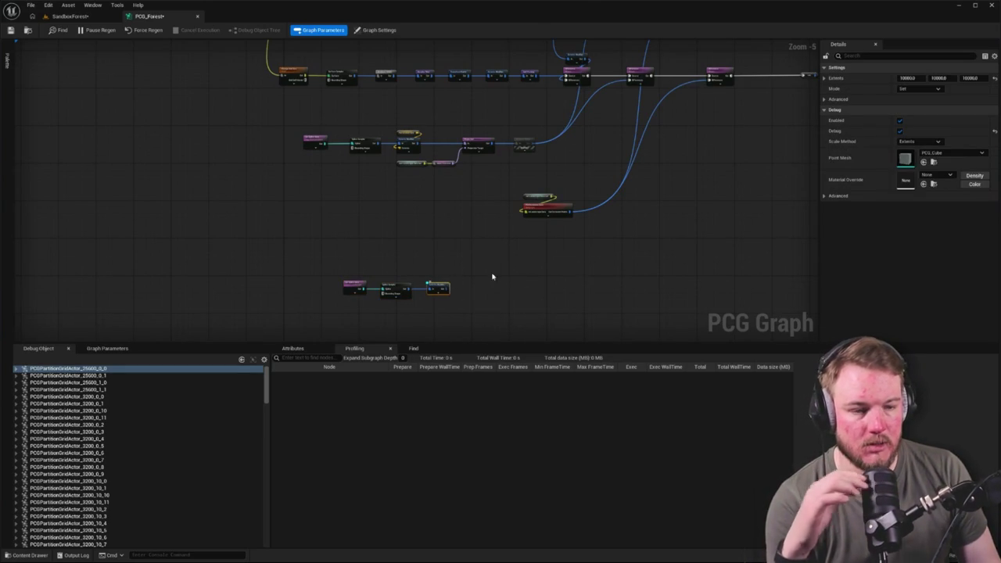
pyautogui.click(907, 77)
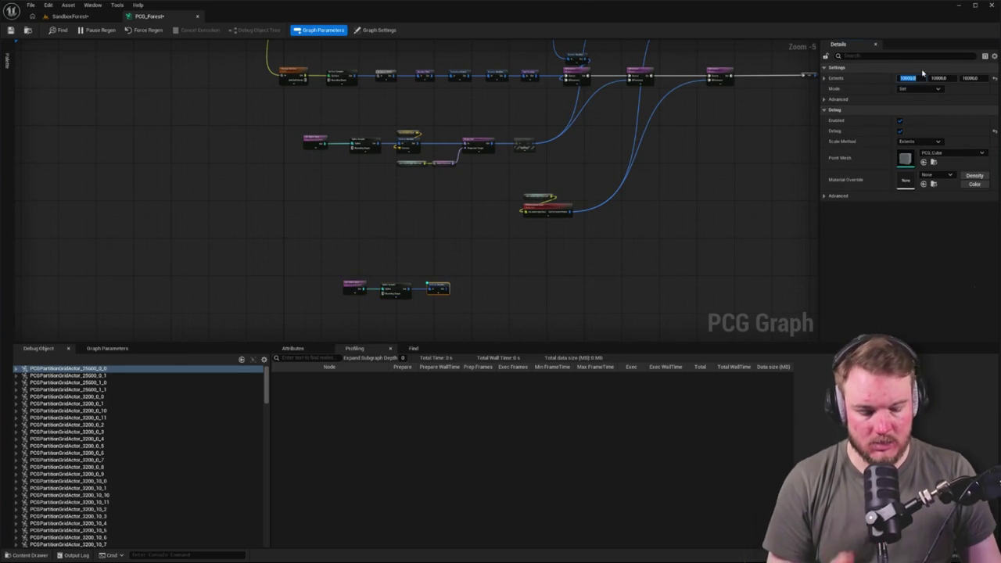
pyautogui.write('100')
pyautogui.press('Tab')
pyautogui.write('1000')
pyautogui.press('Tab')
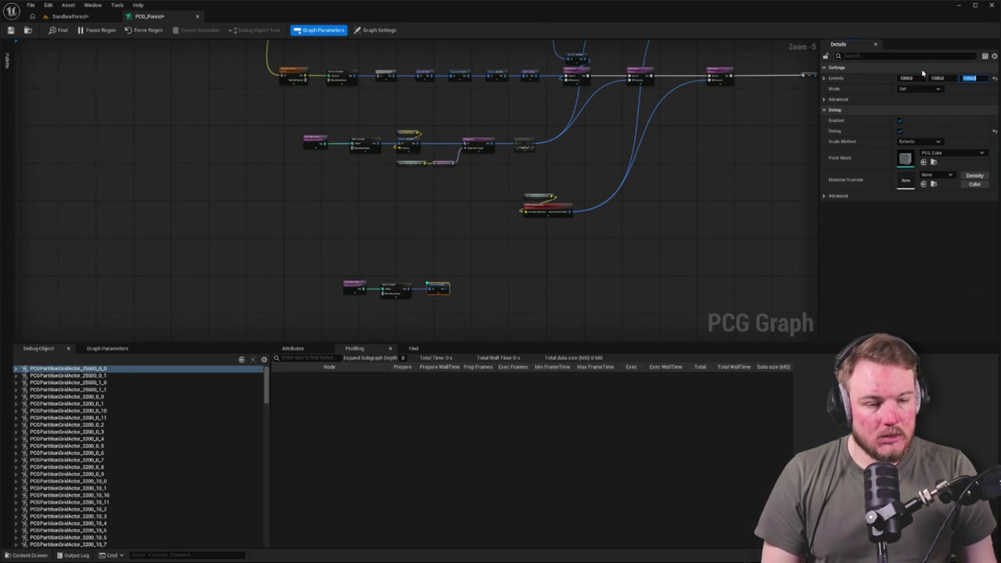
pyautogui.click(907, 89)
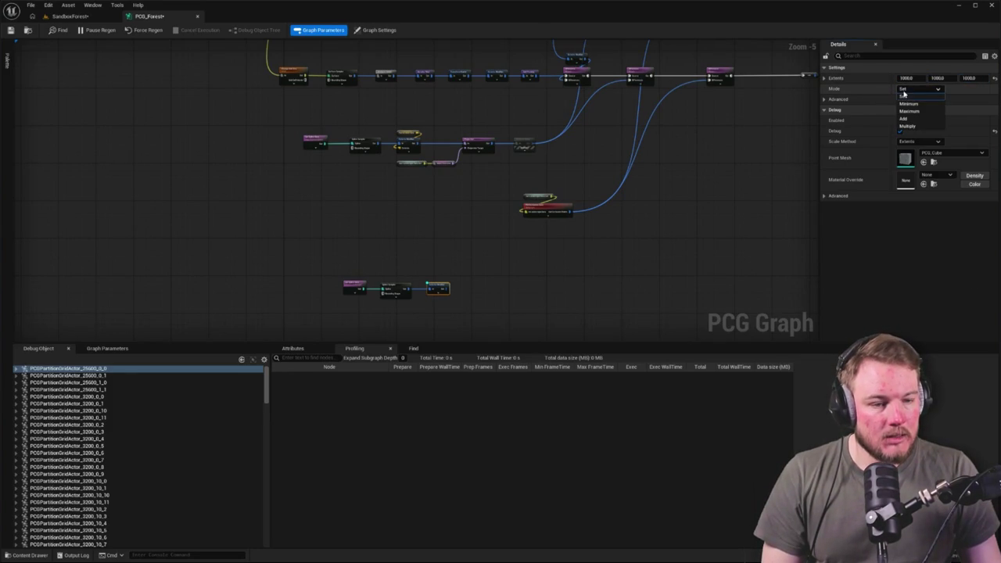
pyautogui.click(906, 89)
pyautogui.scroll(6, 457, 296)
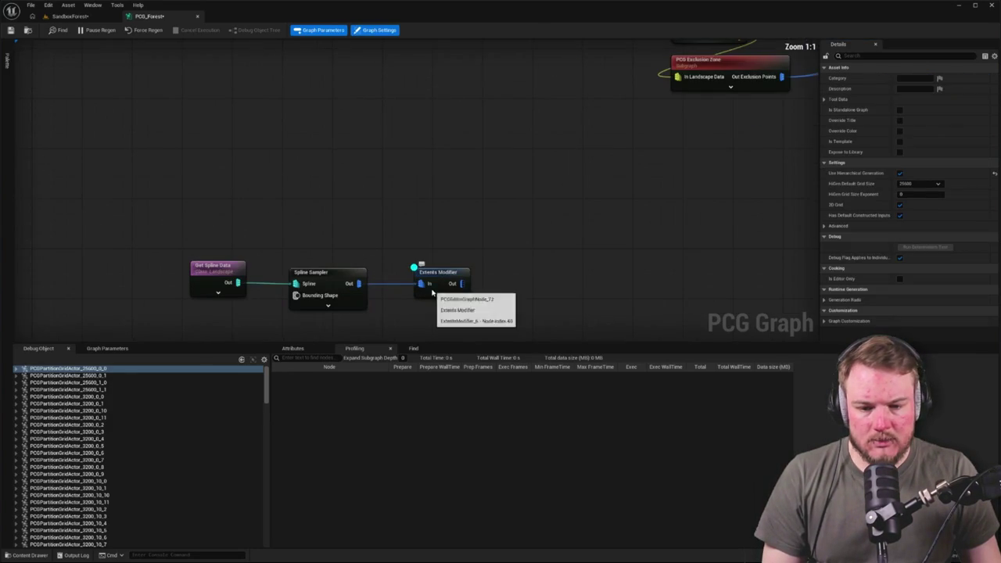
pyautogui.click(352, 275)
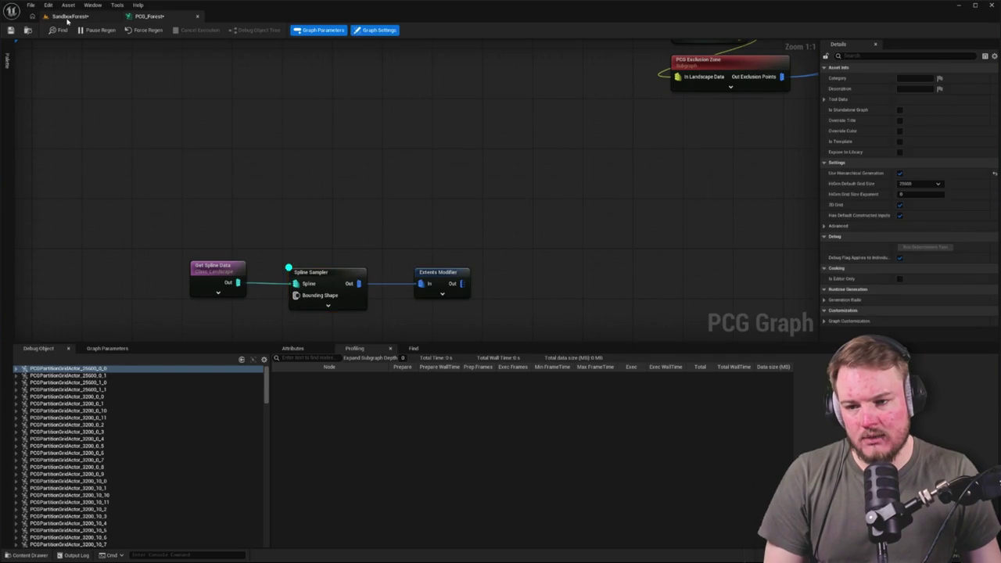
pyautogui.click(70, 15)
# Fly the camera over the forest and red path, then collapse PCGWorldActor0 in the Outliner.
pyautogui.press('s')
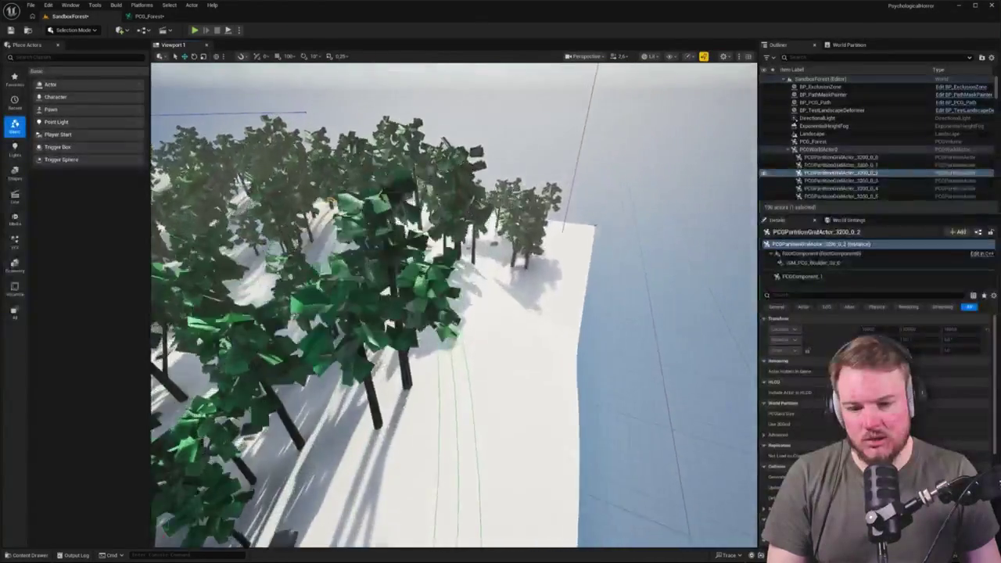
pyautogui.press('w')
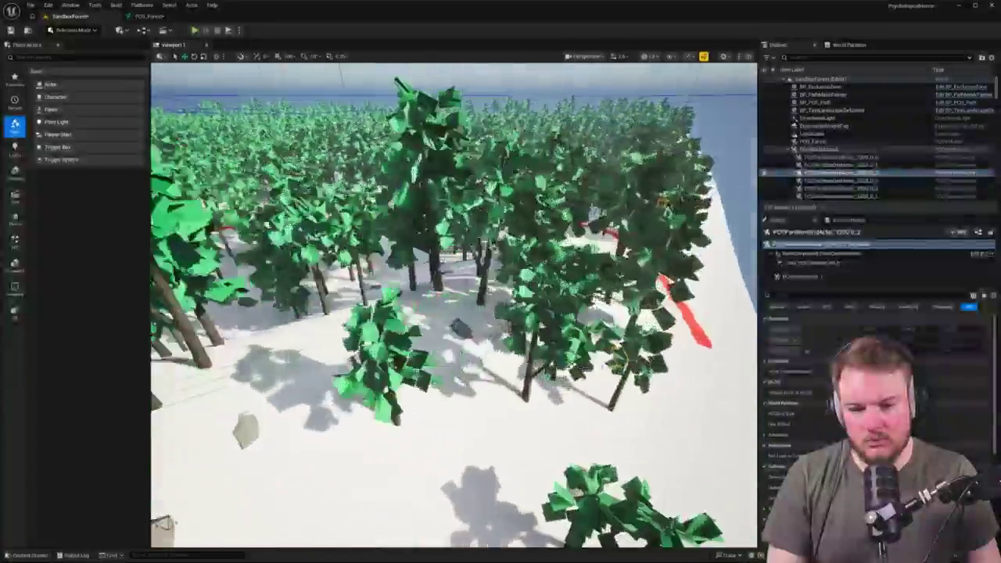
pyautogui.press('Escape')
pyautogui.press('s')
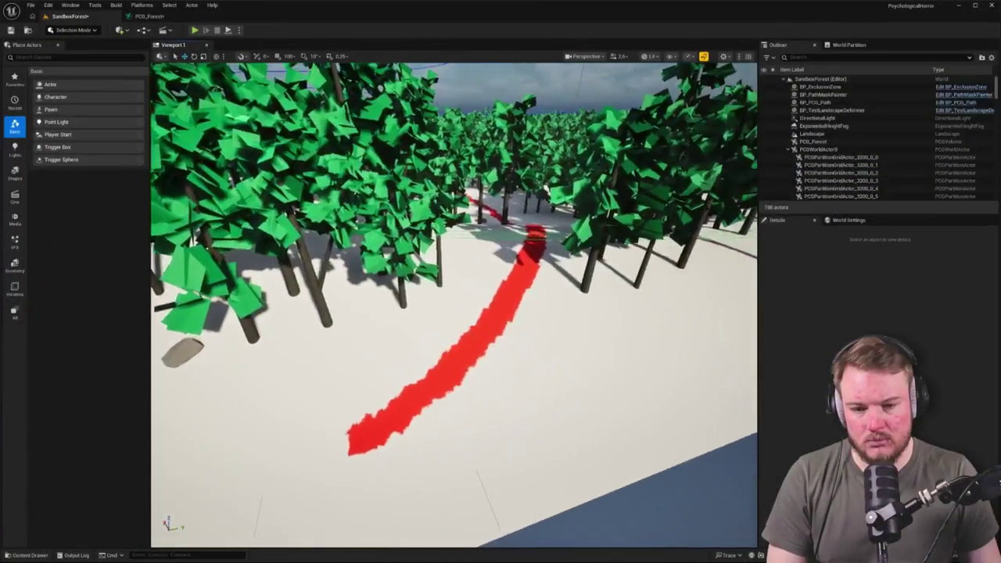
pyautogui.press('a')
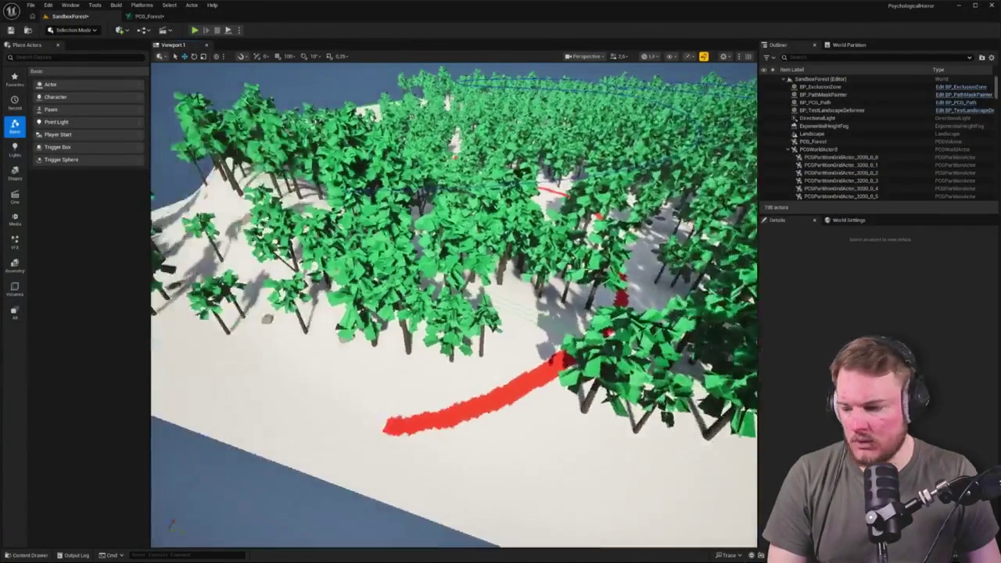
pyautogui.press('a')
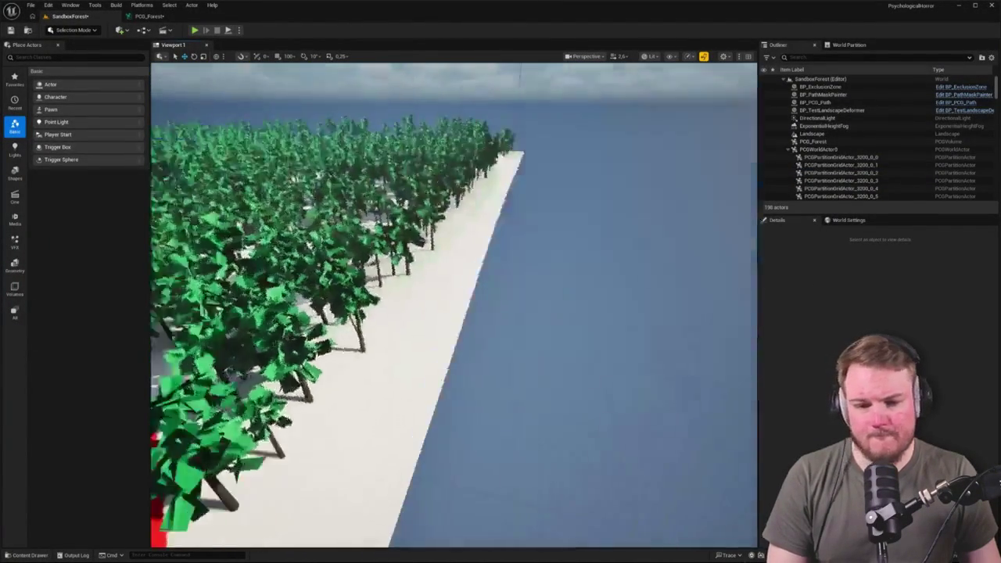
pyautogui.click(789, 150)
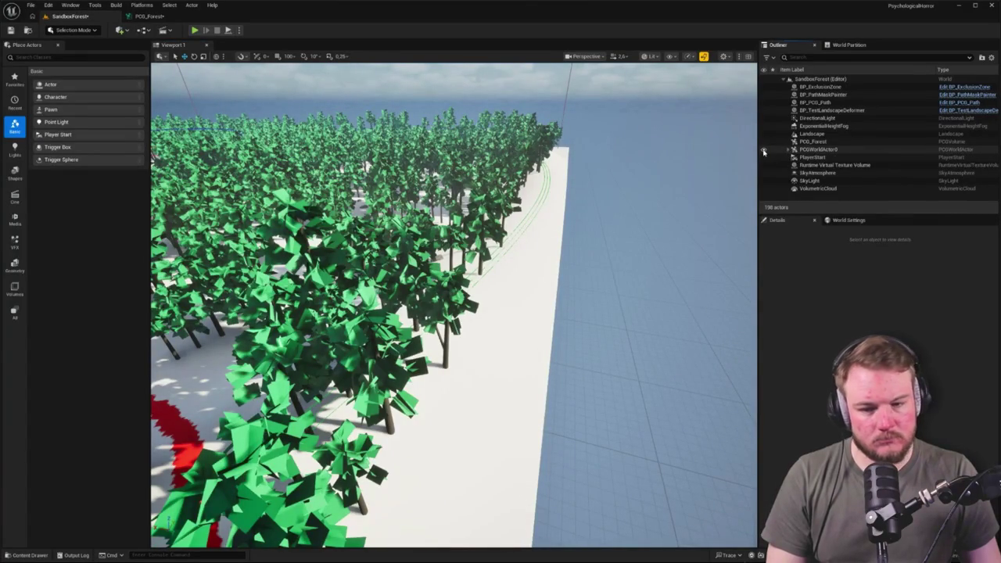
# Hide PCGWorldActor0 and move the camera along the red path over the bare landscape.
pyautogui.click(764, 149)
pyautogui.moveTo(470, 208); pyautogui.dragTo(607, 208)
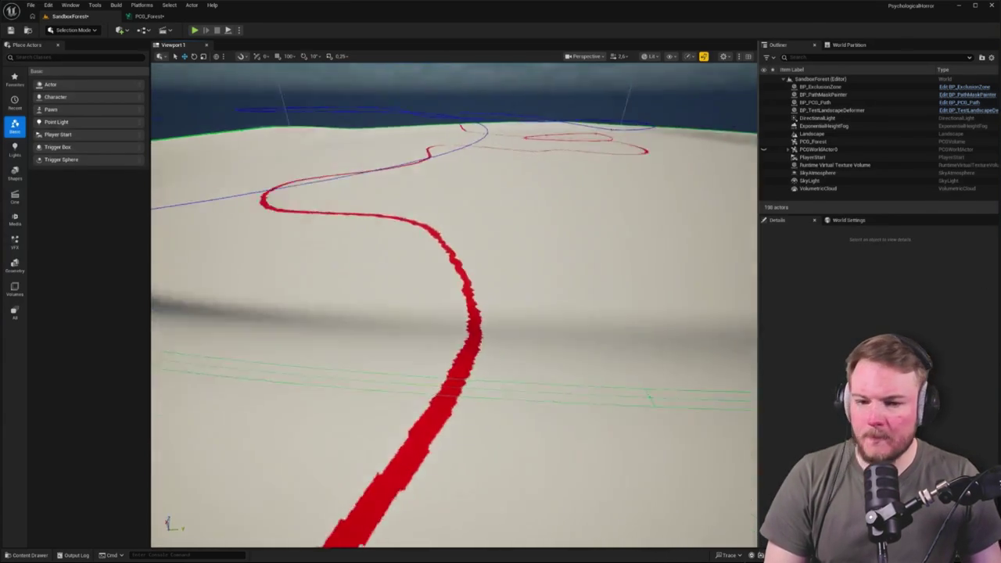
pyautogui.moveTo(485, 217)
pyautogui.mouseDown()
pyautogui.moveTo(478, 164)
pyautogui.moveTo(434, 143)
pyautogui.mouseUp()
# Cycle the viewport through wireframe, unlit and back to lit view modes.
pyautogui.hotkey('alt', '2')
pyautogui.moveTo(469, 218)
pyautogui.mouseDown()
pyautogui.moveTo(457, 213)
pyautogui.moveTo(462, 221)
pyautogui.moveTo(454, 219)
pyautogui.moveTo(471, 211)
pyautogui.moveTo(446, 224)
pyautogui.mouseUp()
pyautogui.hotkey('alt', '3')
pyautogui.hotkey('alt', '4')
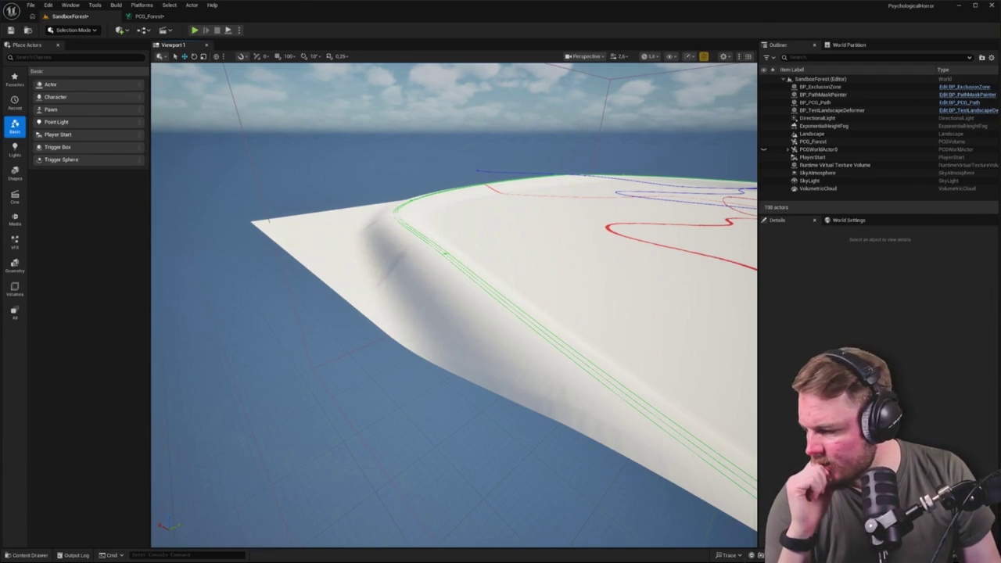
# Reframe the landscape view and make PCGWorldActor0 visible again to show the forest.
pyautogui.moveTo(286, 259)
pyautogui.mouseDown()
pyautogui.moveTo(328, 259)
pyautogui.moveTo(328, 215)
pyautogui.mouseUp()
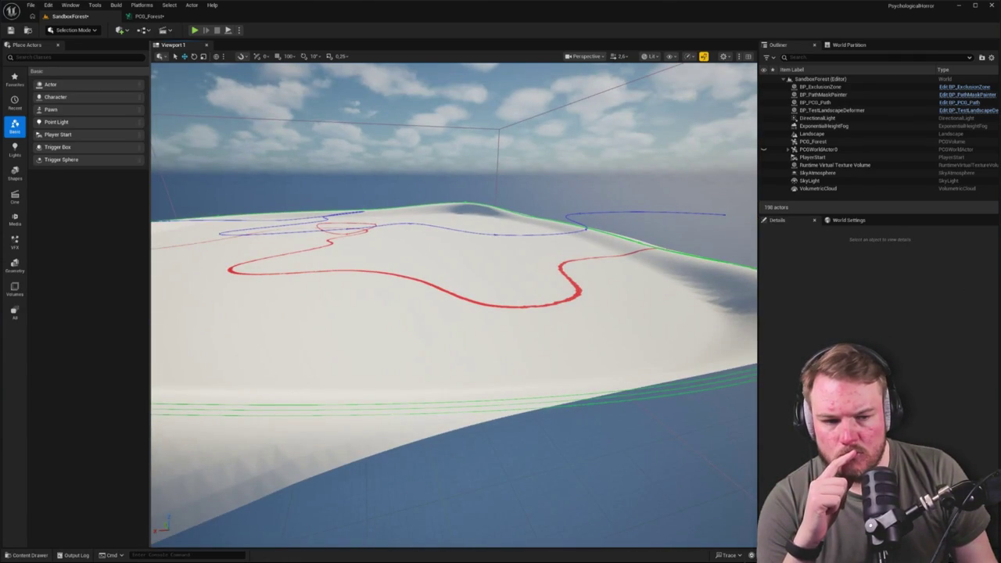
pyautogui.moveTo(487, 233); pyautogui.dragTo(488, 233)
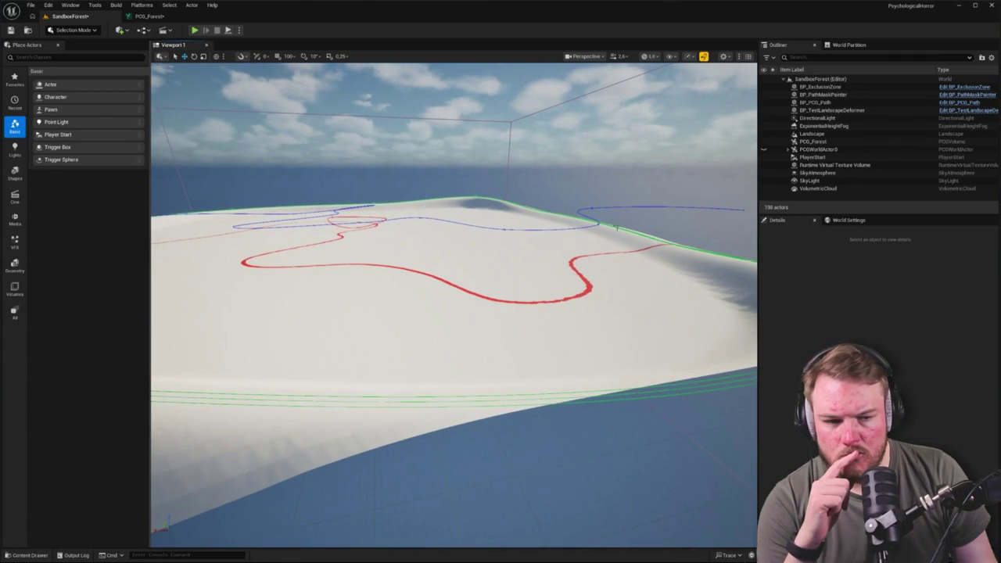
pyautogui.click(817, 149)
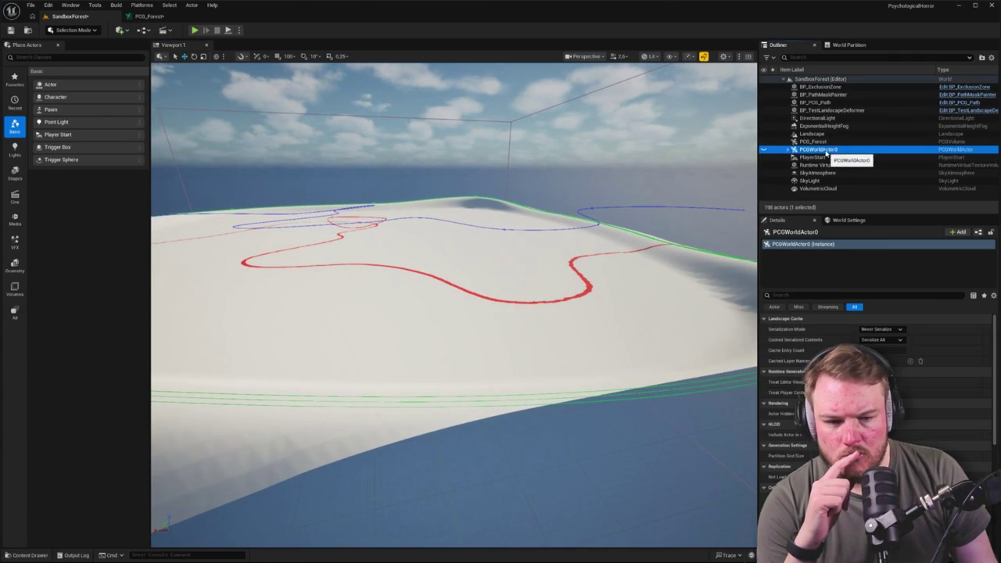
pyautogui.click(766, 151)
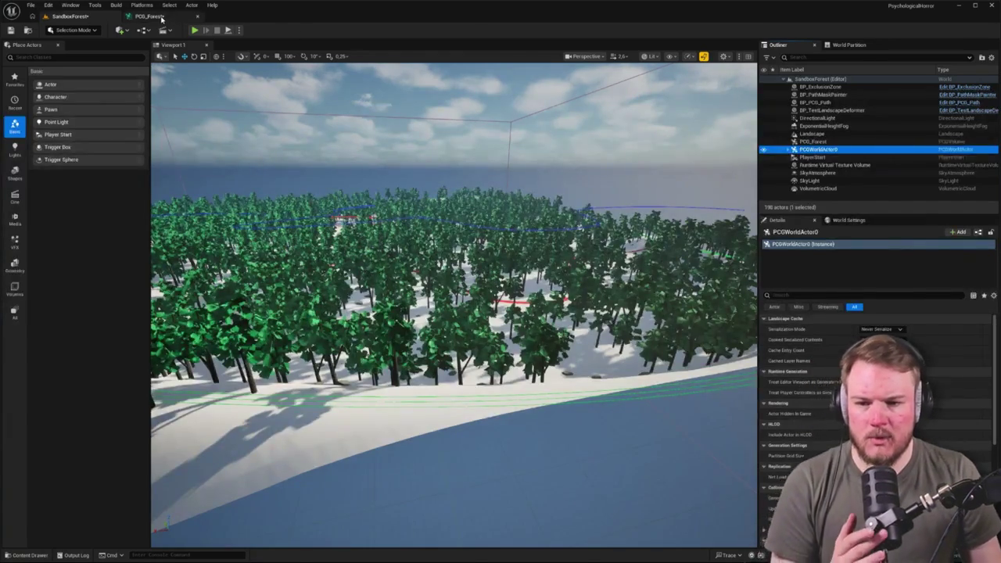
# Box-select both Static Mesh Spawner nodes in PCG_Forest, then clear the selection.
pyautogui.click(148, 16)
pyautogui.scroll(-5, 555, 207)
pyautogui.scroll(3, 555, 206)
pyautogui.moveTo(532, 69)
pyautogui.mouseDown()
pyautogui.moveTo(577, 293)
pyautogui.moveTo(646, 288)
pyautogui.mouseUp()
pyautogui.click(398, 174)
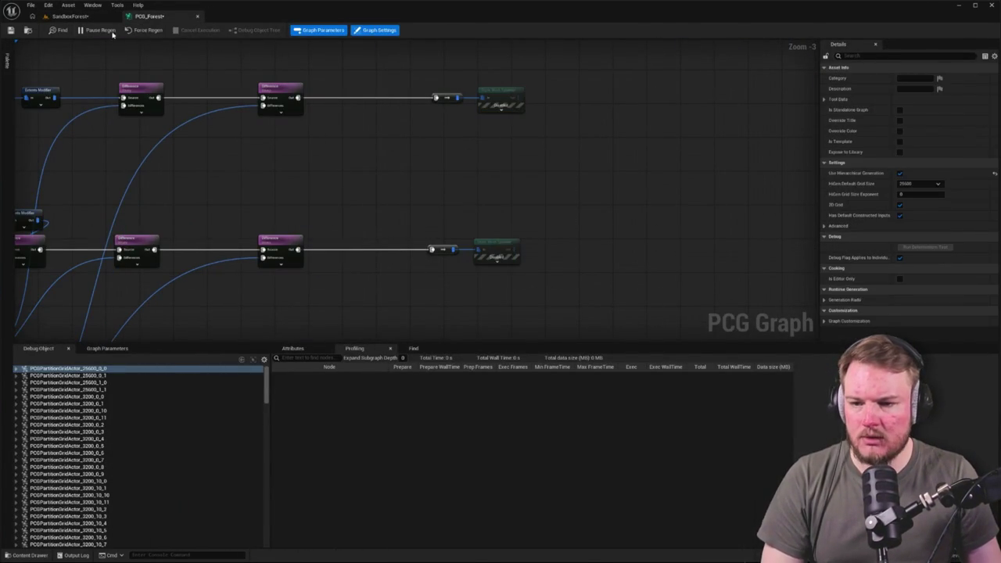
# Orbit the SandboxForest landscape view and bring the Scanner Sombre trailer window over the editor.
pyautogui.click(97, 17)
pyautogui.moveTo(489, 163); pyautogui.dragTo(490, 163)
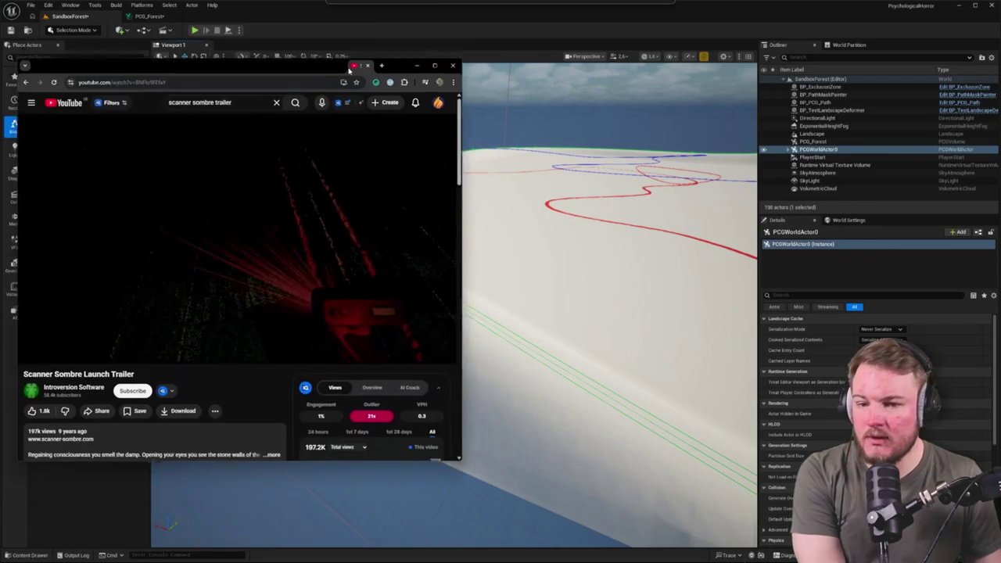
pyautogui.moveTo(351, 60)
pyautogui.mouseDown()
pyautogui.moveTo(420, 44)
pyautogui.moveTo(320, 9)
pyautogui.moveTo(353, 57)
pyautogui.moveTo(373, 55)
pyautogui.moveTo(372, 2)
pyautogui.mouseUp()
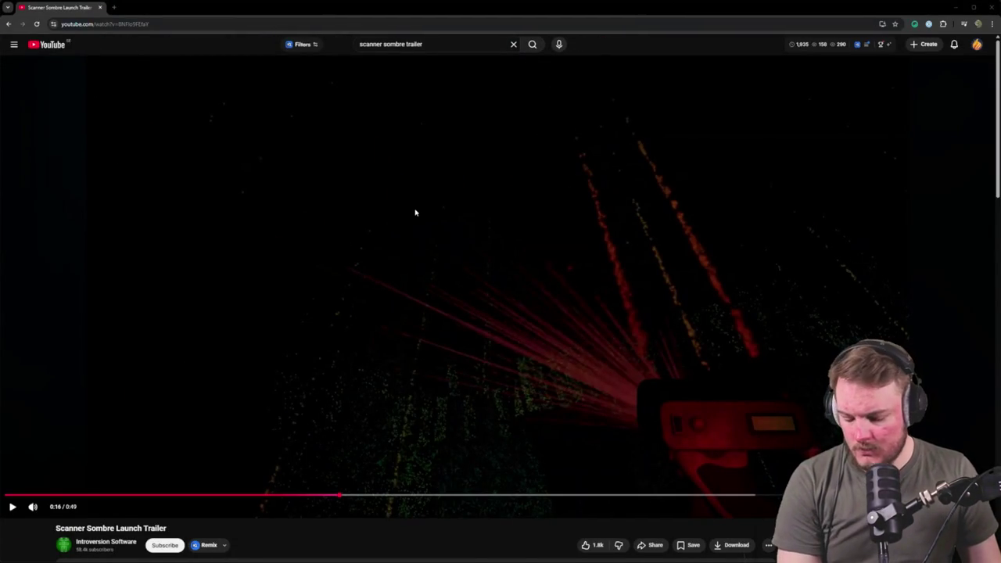
# Play the Scanner Sombre trailer, scrub back to about 0:21, pause at 0:40, then return to Unreal.
pyautogui.click(491, 231)
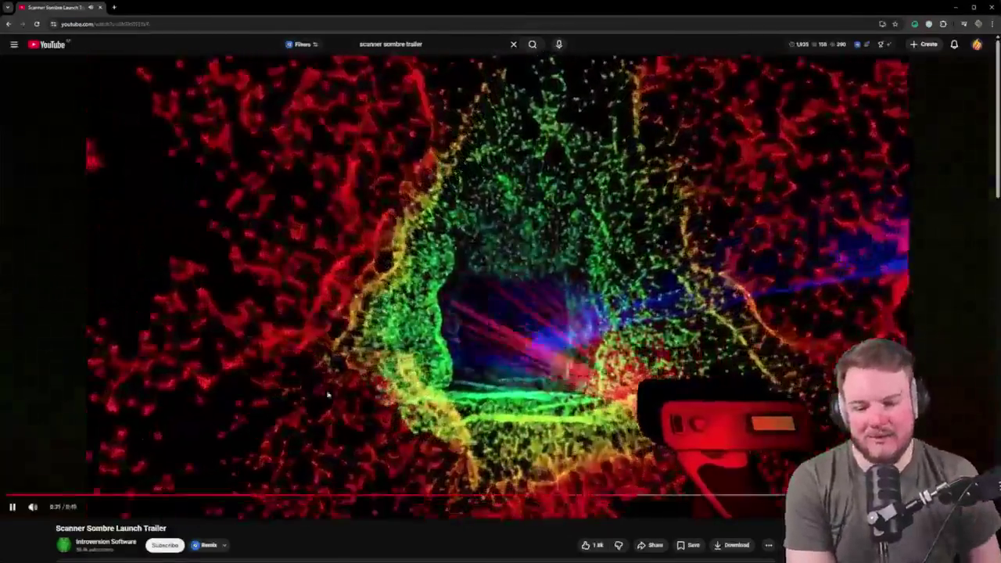
pyautogui.click(392, 384)
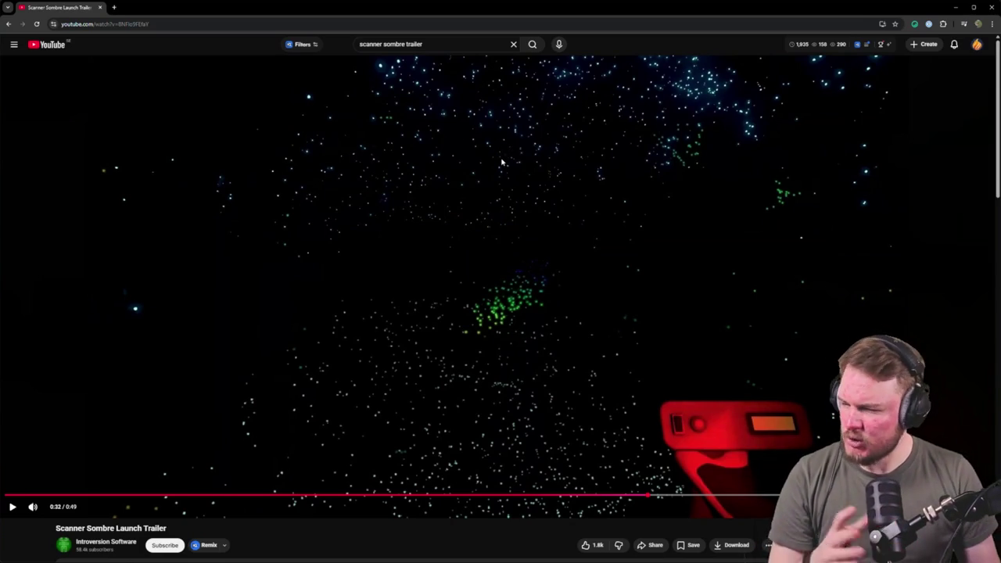
pyautogui.click(832, 496)
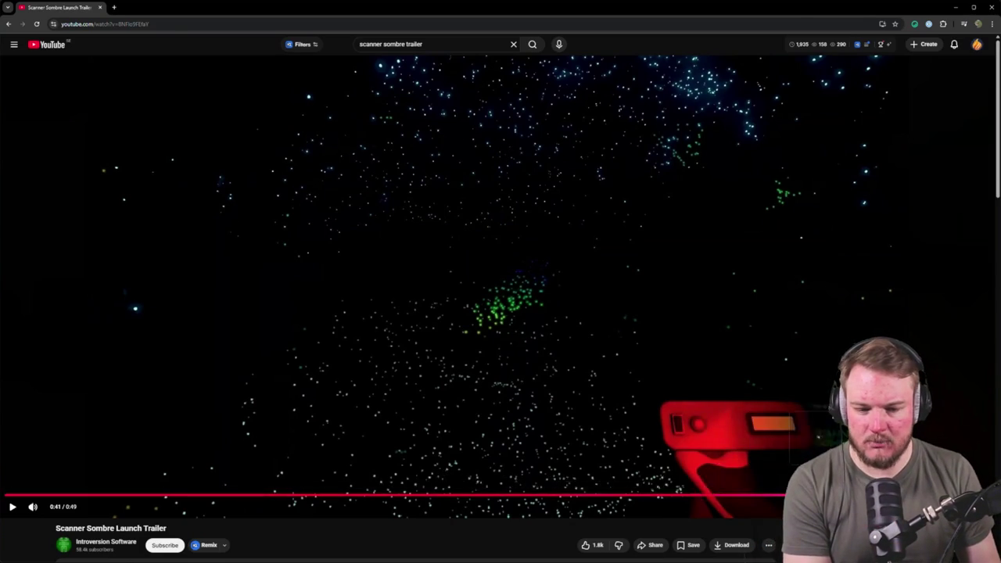
pyautogui.moveTo(832, 496)
pyautogui.mouseDown()
pyautogui.moveTo(436, 495)
pyautogui.moveTo(517, 495)
pyautogui.mouseUp()
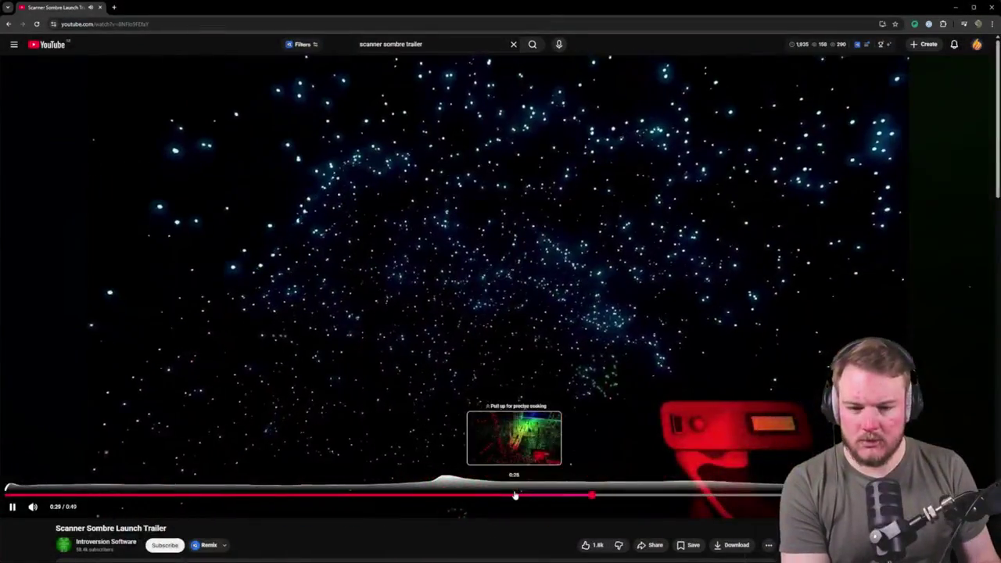
pyautogui.press('Right')
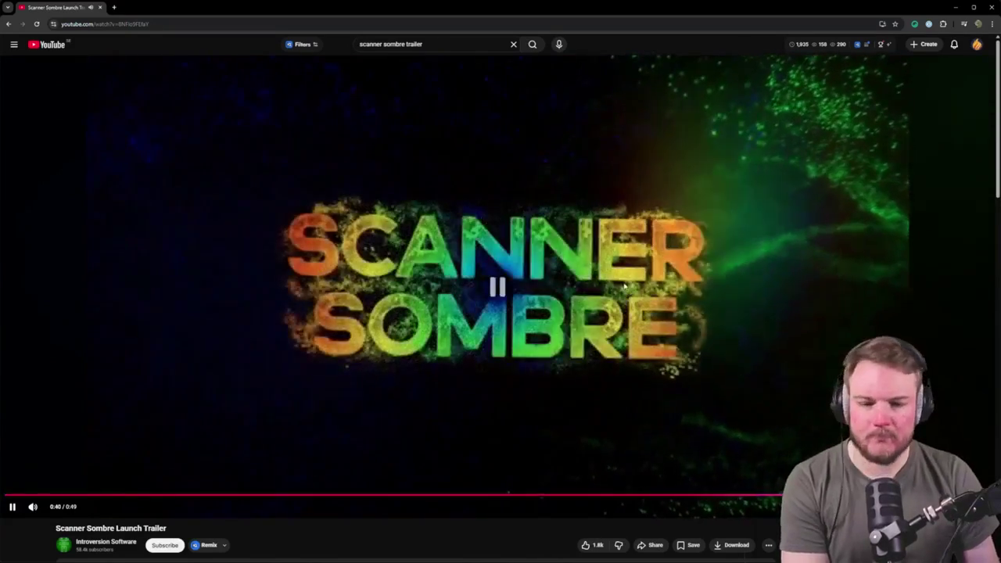
pyautogui.click(625, 287)
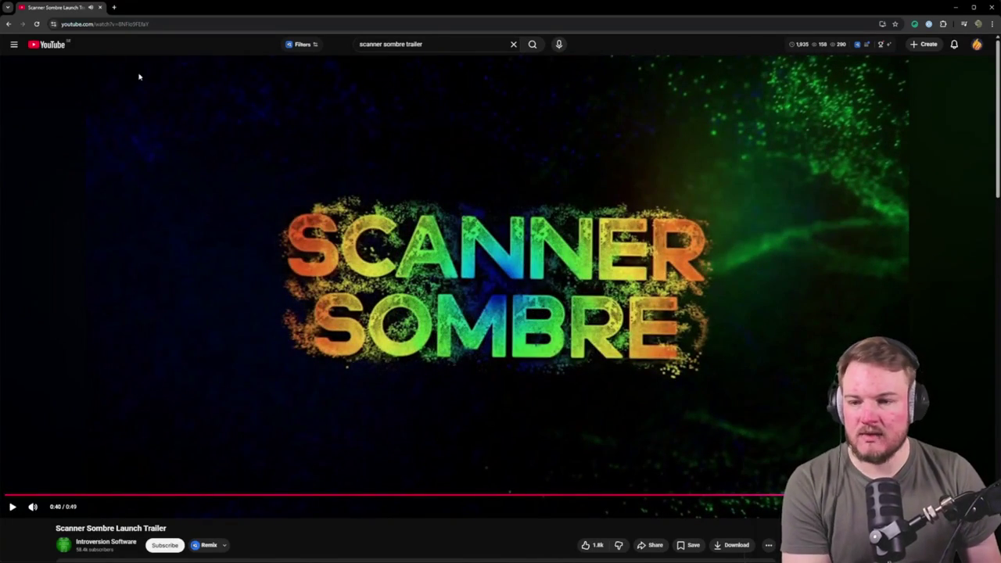
pyautogui.hotkey('alt', 'Tab')
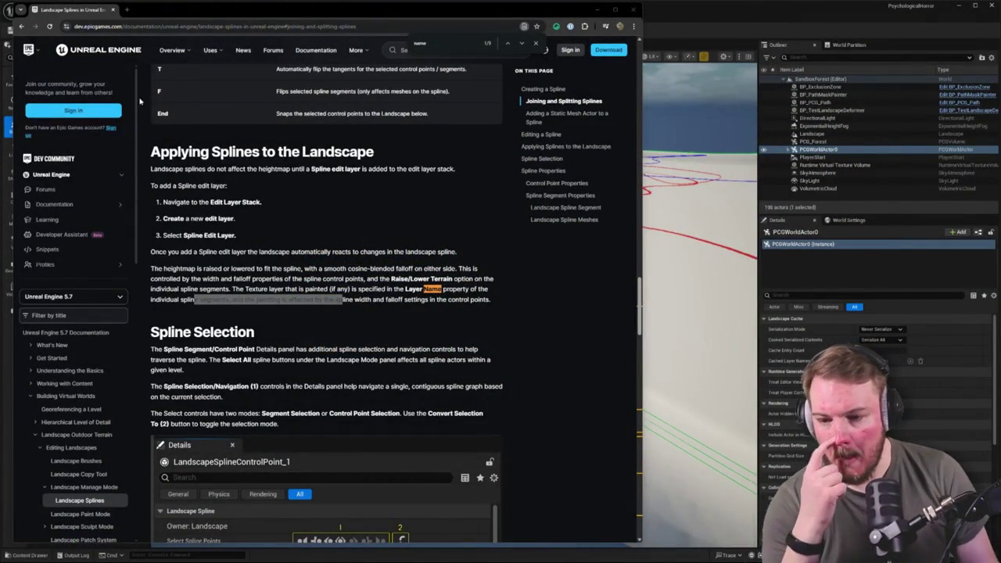
pyautogui.click(768, 45)
# Pan PCG_Forest up to the top row and select the Get Landscape Data node.
pyautogui.click(154, 16)
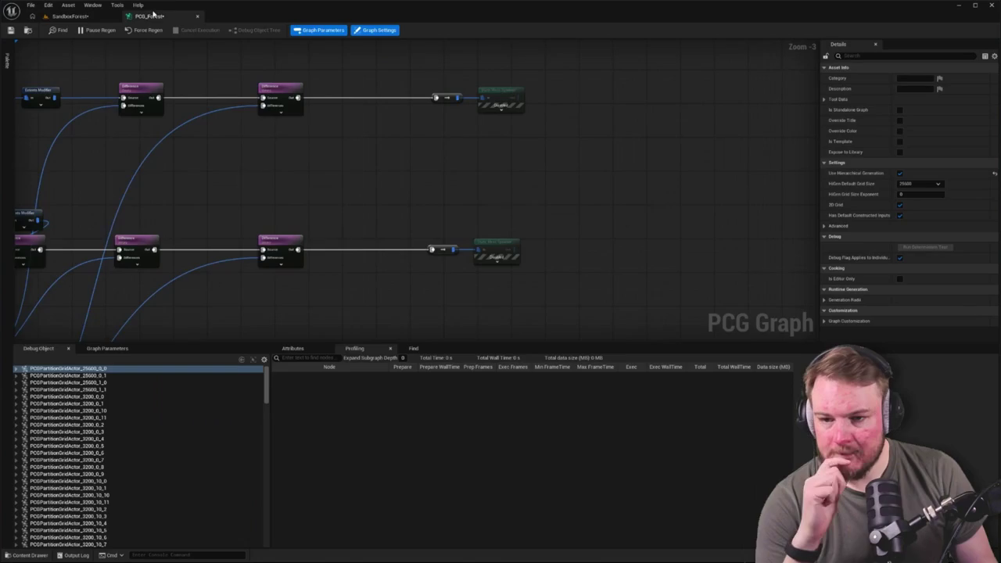
pyautogui.scroll(-5, 523, 123)
pyautogui.scroll(8, 258, 110)
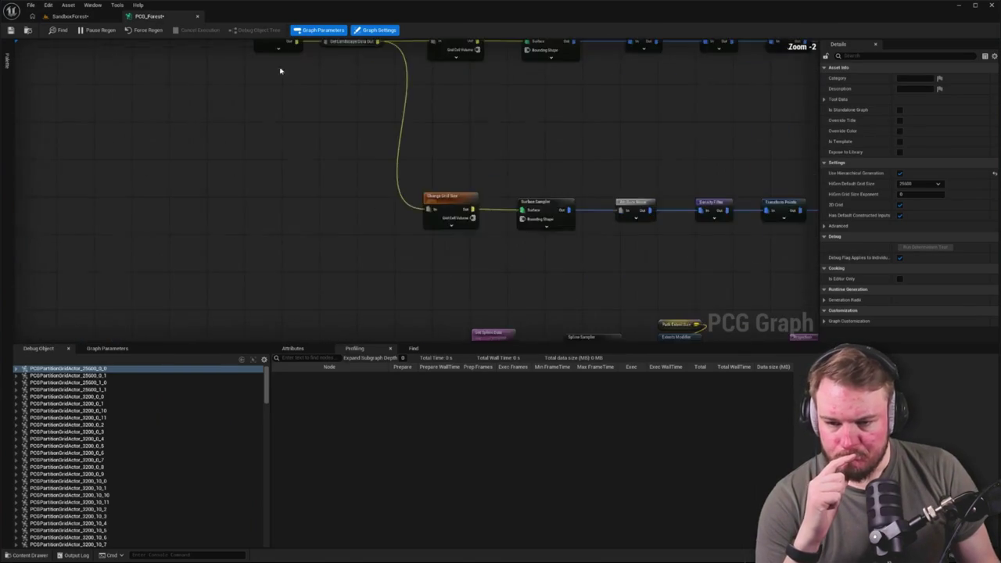
pyautogui.scroll(-7, 271, 123)
pyautogui.scroll(8, 328, 195)
pyautogui.scroll(-3, 304, 183)
pyautogui.moveTo(305, 188)
pyautogui.mouseDown()
pyautogui.moveTo(282, 219)
pyautogui.moveTo(246, 123)
pyautogui.moveTo(219, 149)
pyautogui.moveTo(210, 136)
pyautogui.moveTo(242, 221)
pyautogui.mouseUp()
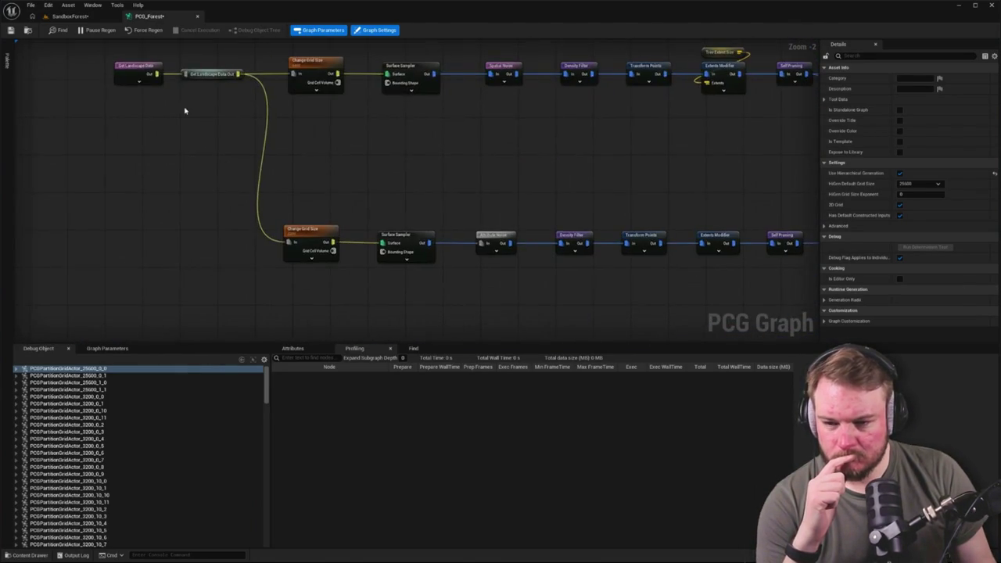
pyautogui.click(141, 69)
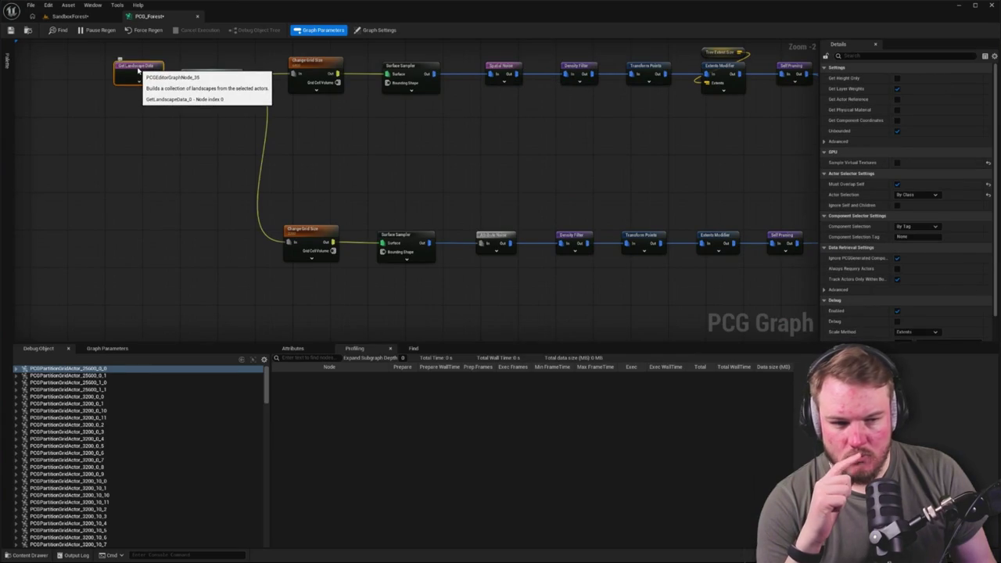
# Set Get Spline Data's Actor Selection Class to LandscapeSplineActor by searching 'Landscape'.
pyautogui.scroll(-2, 275, 179)
pyautogui.scroll(5, 274, 241)
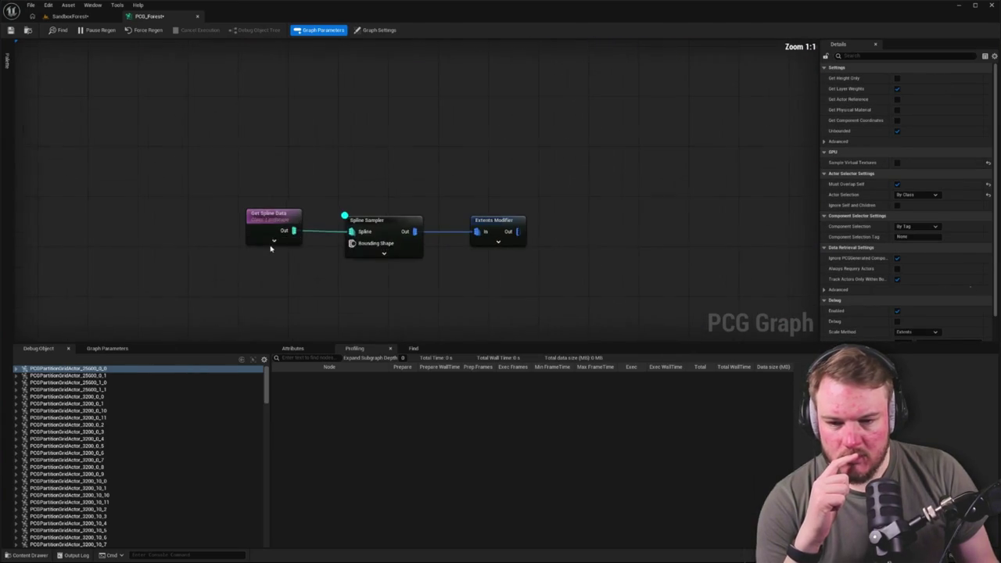
pyautogui.click(274, 239)
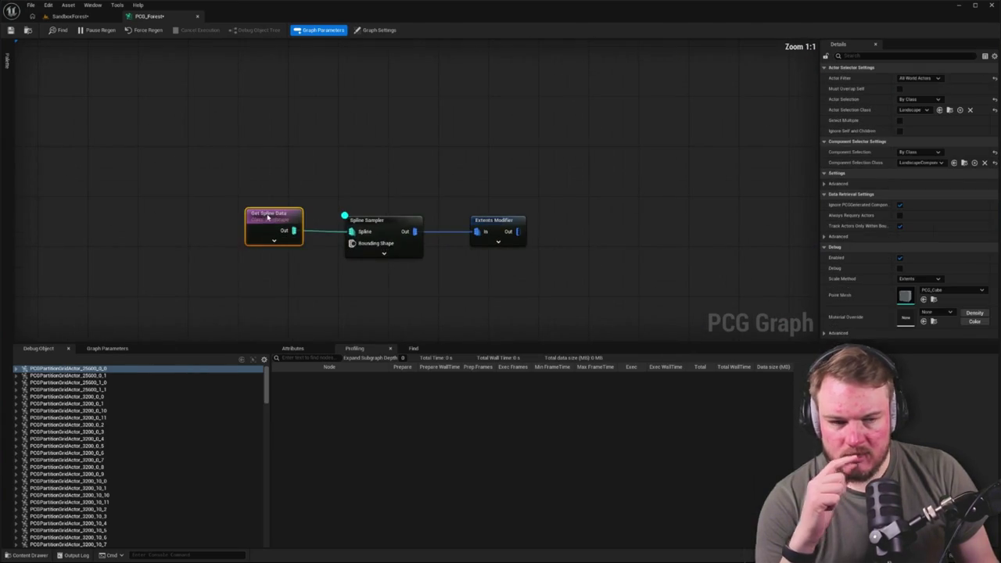
pyautogui.click(918, 113)
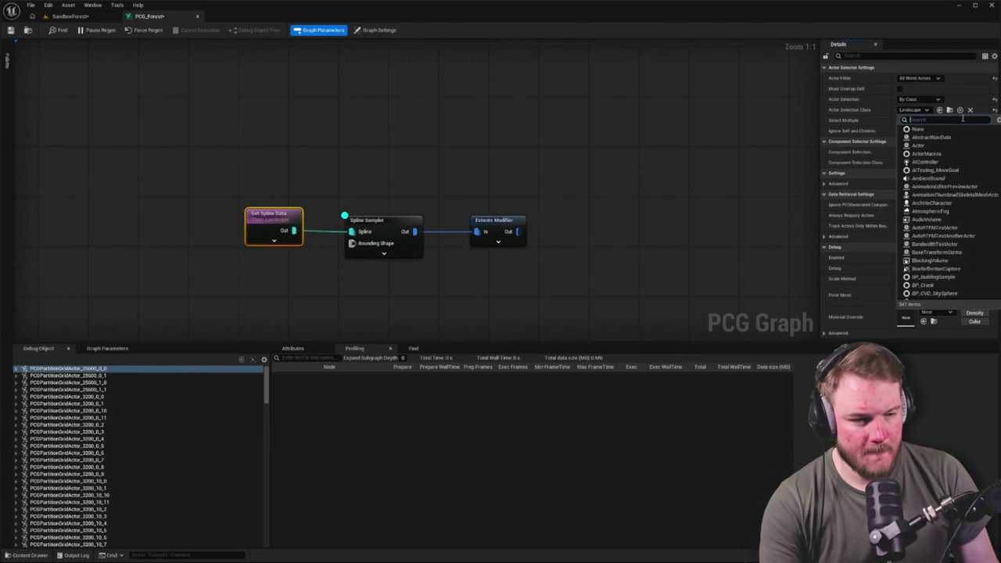
pyautogui.write('Landscape')
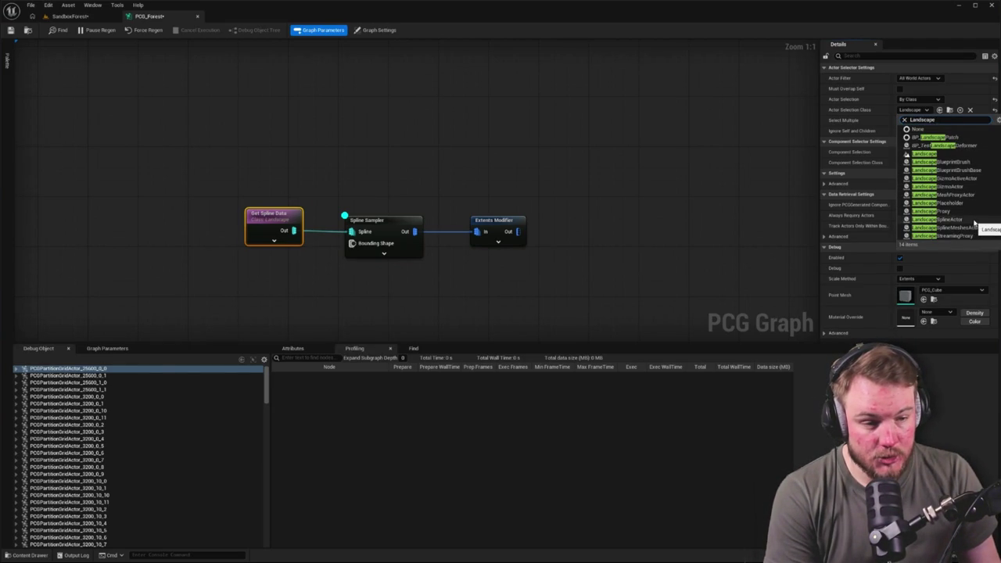
pyautogui.click(982, 224)
# Nudge the Get Spline Data node slightly left and switch back to the SandboxForest level.
pyautogui.click(376, 249)
pyautogui.click(266, 215)
pyautogui.moveTo(266, 215); pyautogui.dragTo(223, 215)
pyautogui.click(274, 190)
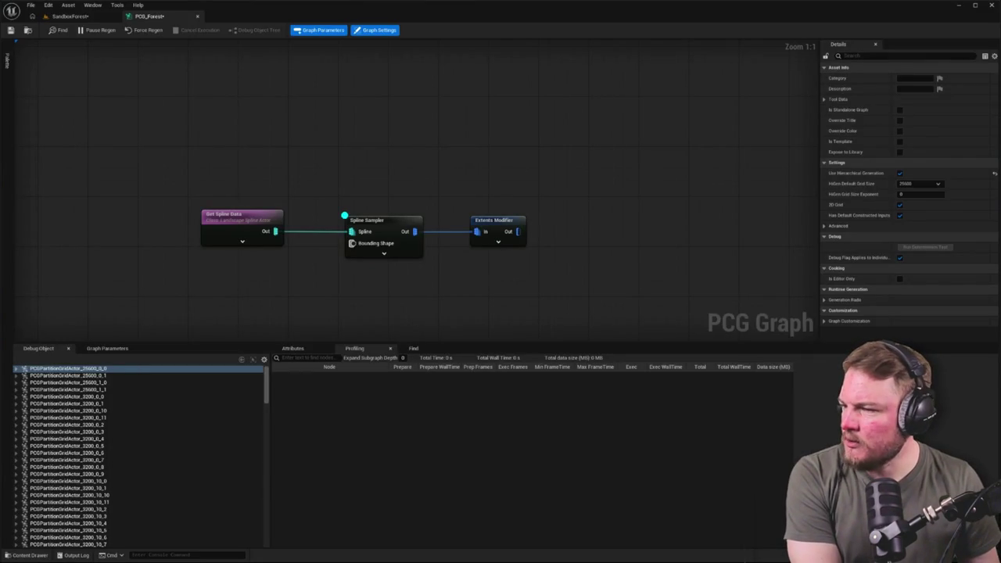
pyautogui.click(69, 15)
pyautogui.click(143, 15)
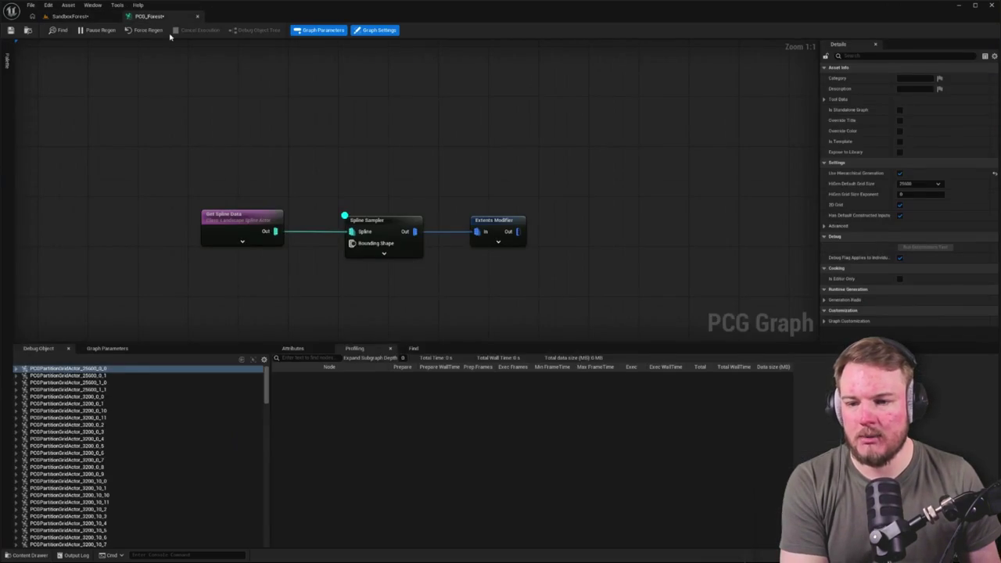
pyautogui.click(68, 16)
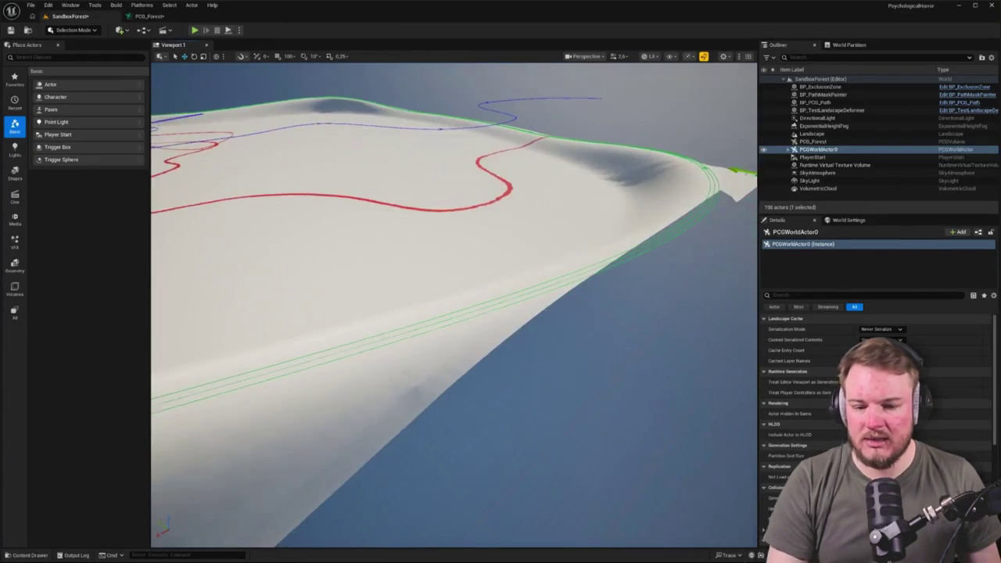
# Select the Extents Modifier node in PCG_Forest, then return to the level view.
pyautogui.click(143, 16)
pyautogui.click(501, 222)
pyautogui.click(66, 15)
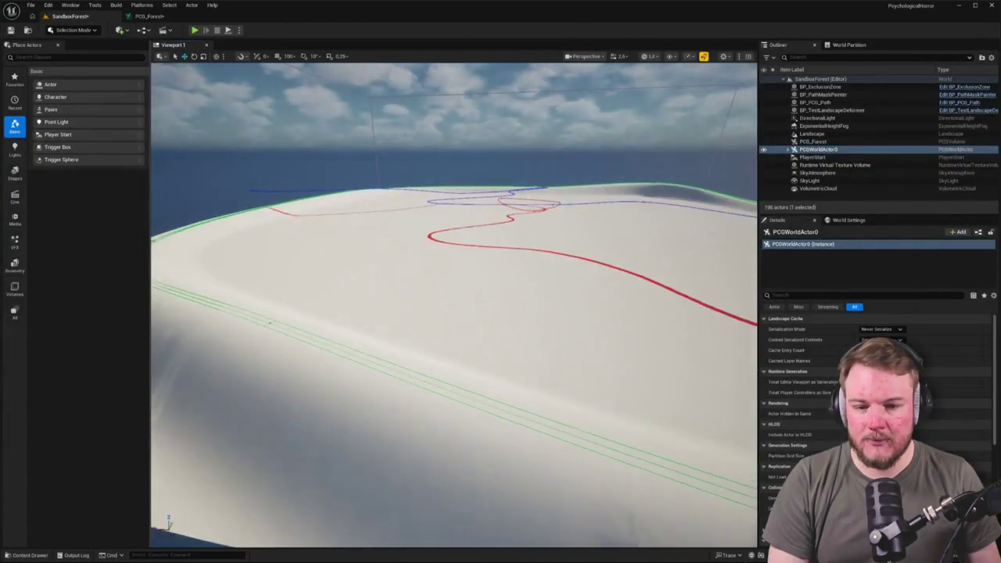
# Select the Landscape actor and frame the red and blue splines along its edge.
pyautogui.moveTo(531, 204); pyautogui.dragTo(531, 204)
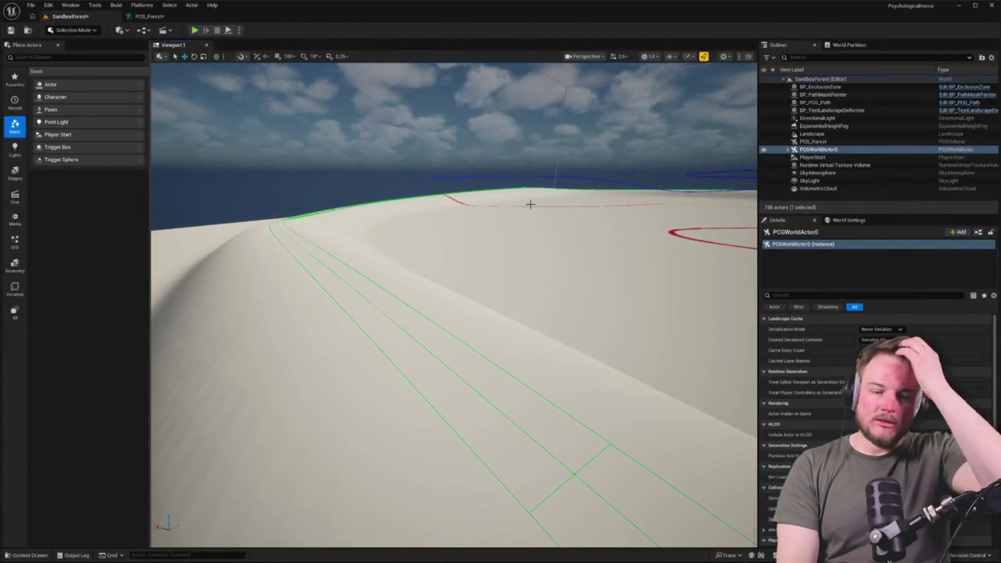
pyautogui.moveTo(530, 205); pyautogui.dragTo(531, 204)
pyautogui.click(331, 313)
pyautogui.moveTo(331, 313); pyautogui.dragTo(331, 313)
pyautogui.moveTo(429, 291); pyautogui.dragTo(429, 290)
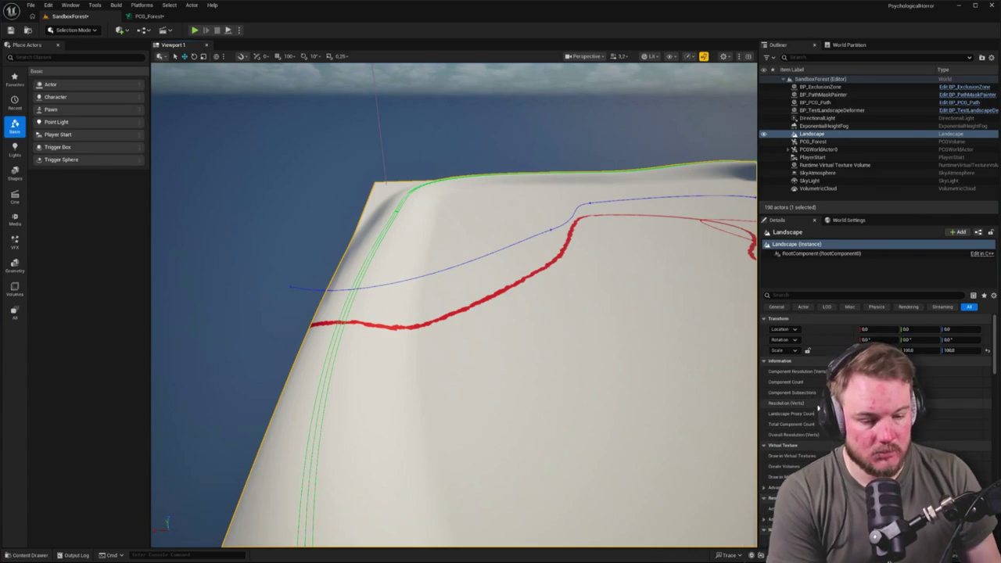
pyautogui.scroll(-3, 829, 376)
pyautogui.scroll(-2, 817, 410)
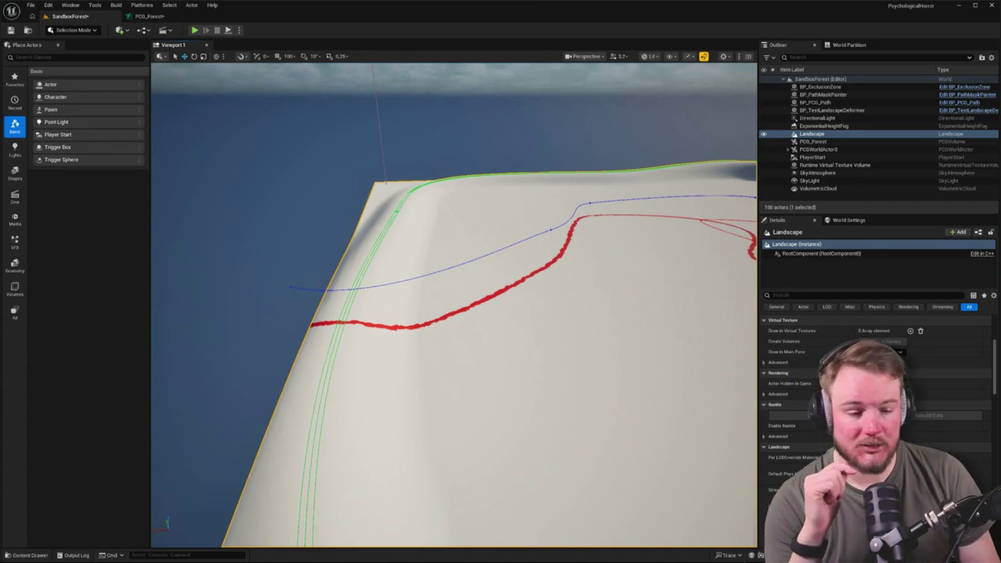
pyautogui.scroll(-3, 877, 406)
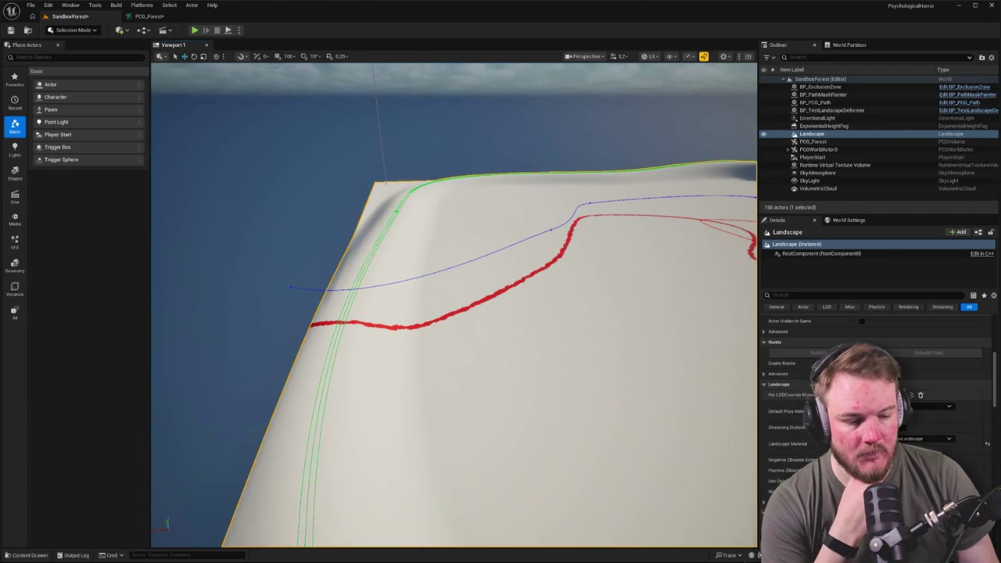
# Orbit the viewport to see the Landscape's red, green and blue splines from another angle.
pyautogui.scroll(1, 876, 391)
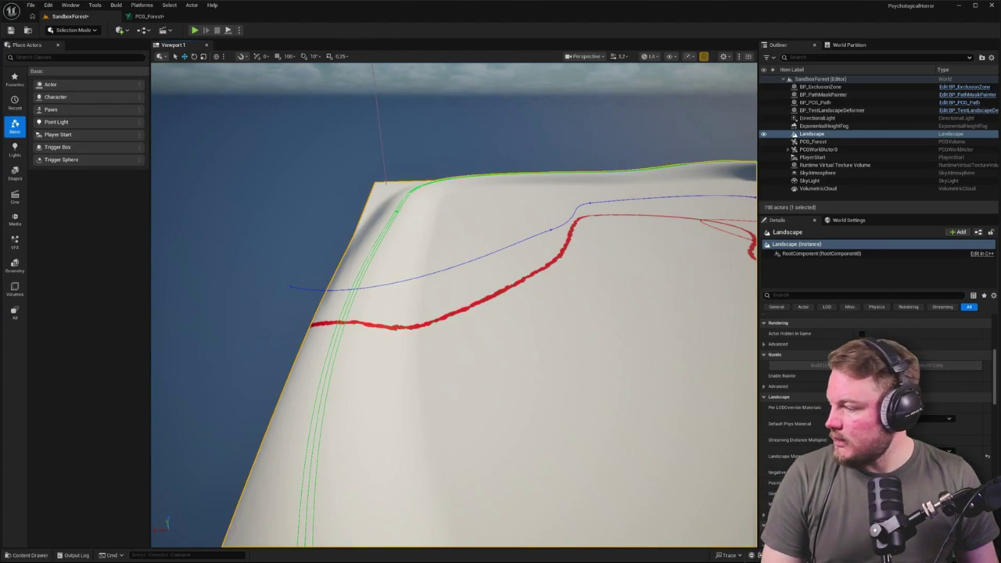
pyautogui.moveTo(503, 239); pyautogui.dragTo(291, 161)
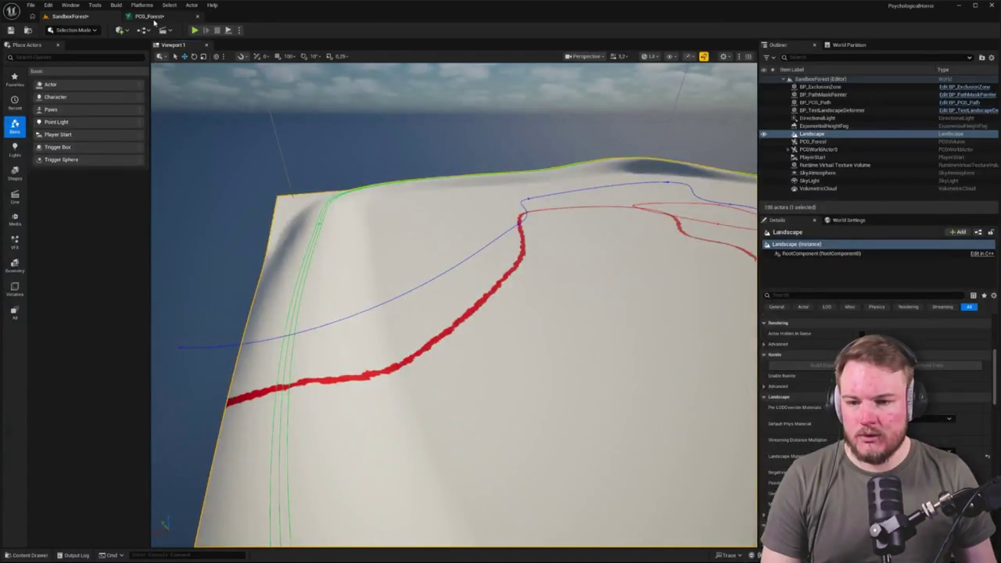
# In PCG_Forest, add a Static Mesh Spawner after the Extents Modifier via a 'stati' search.
pyautogui.click(149, 15)
pyautogui.moveTo(434, 218); pyautogui.dragTo(418, 204)
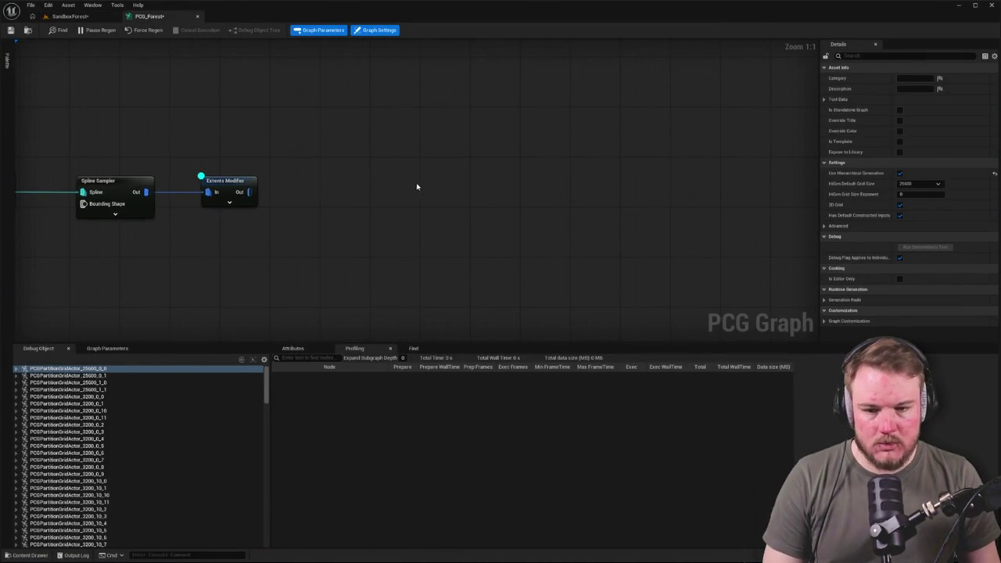
pyautogui.moveTo(249, 192)
pyautogui.mouseDown()
pyautogui.moveTo(409, 206)
pyautogui.moveTo(454, 197)
pyautogui.mouseUp()
pyautogui.write('stati')
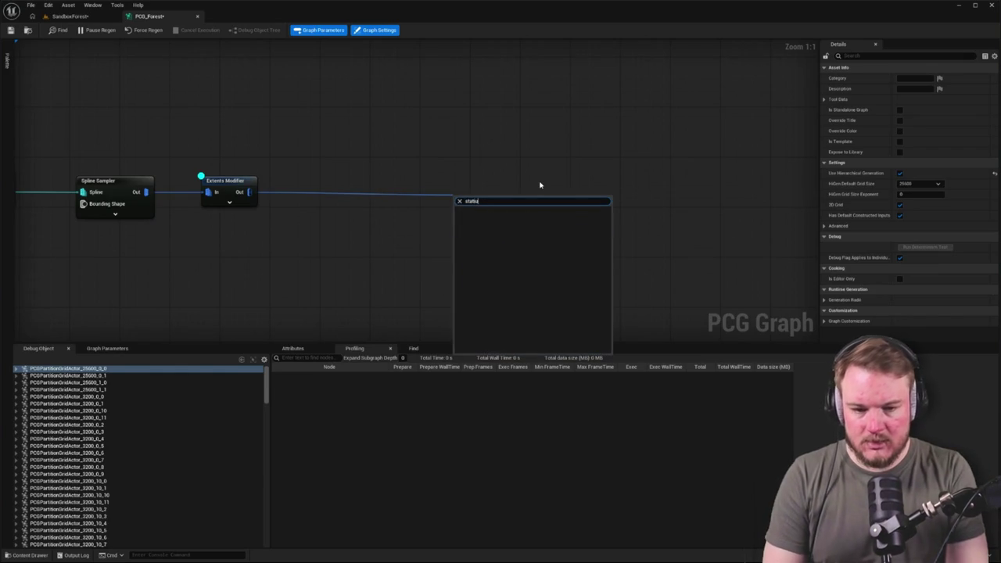
pyautogui.press('Return')
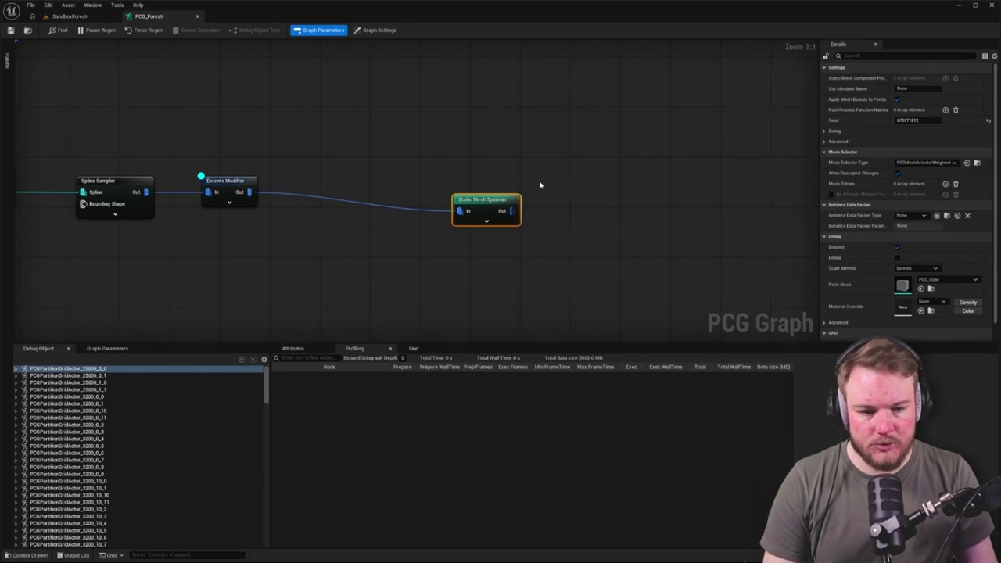
pyautogui.moveTo(524, 185); pyautogui.dragTo(518, 191)
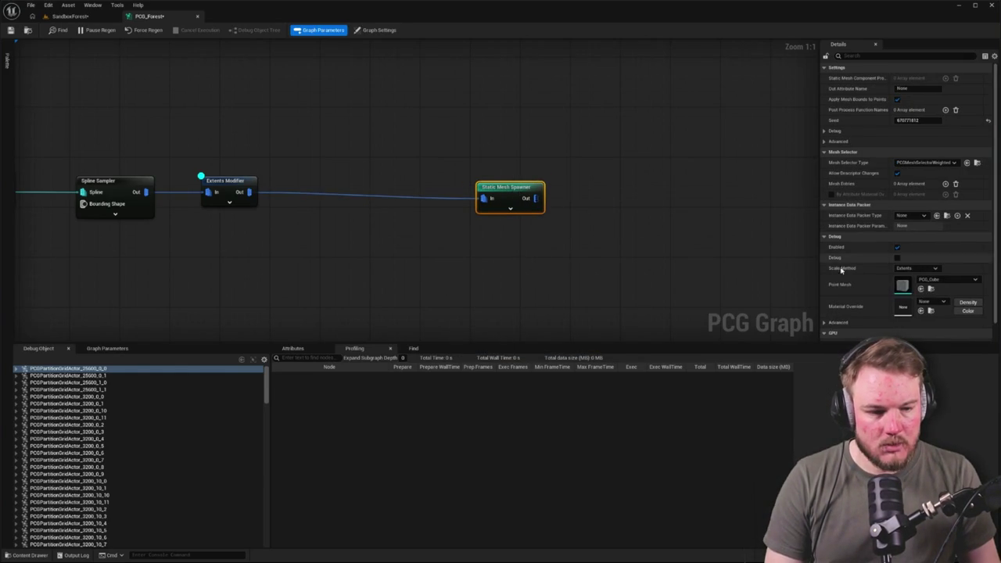
pyautogui.scroll(-1, 911, 292)
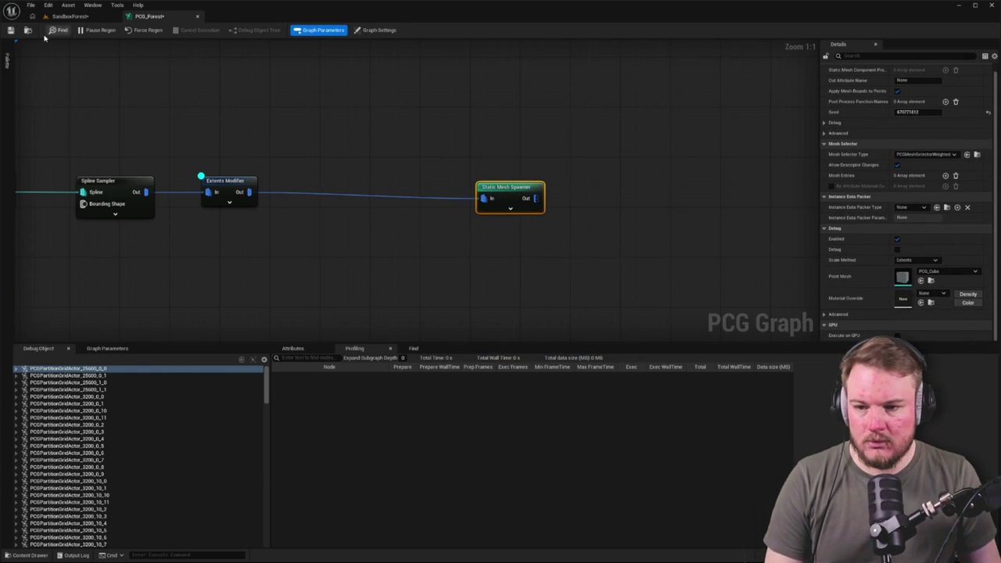
# Fly across the SandboxForest landscape, then frame the start of the PCG_Forest spline chain.
pyautogui.click(69, 16)
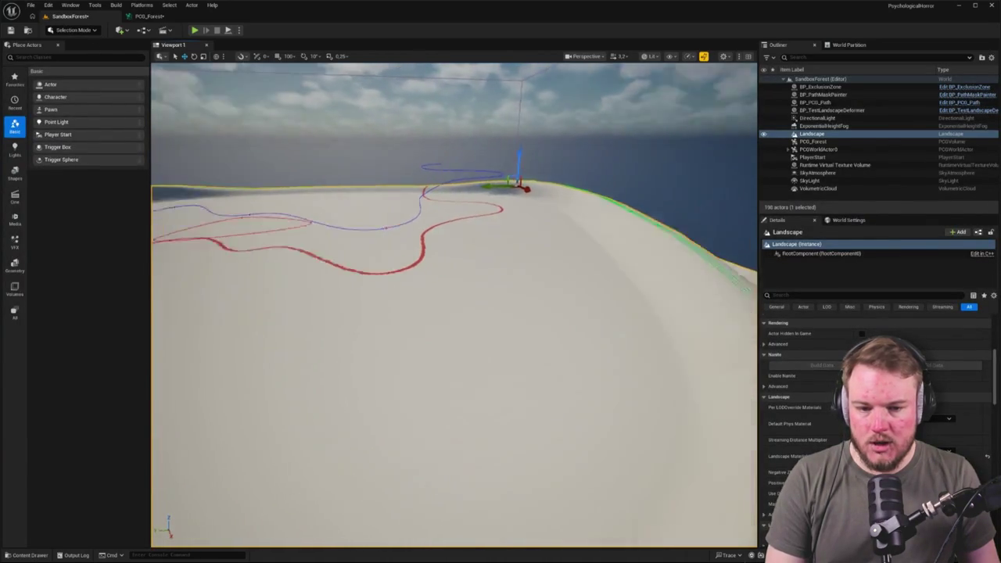
pyautogui.moveTo(454, 313)
pyautogui.mouseDown()
pyautogui.moveTo(486, 286)
pyautogui.moveTo(458, 313)
pyautogui.mouseUp()
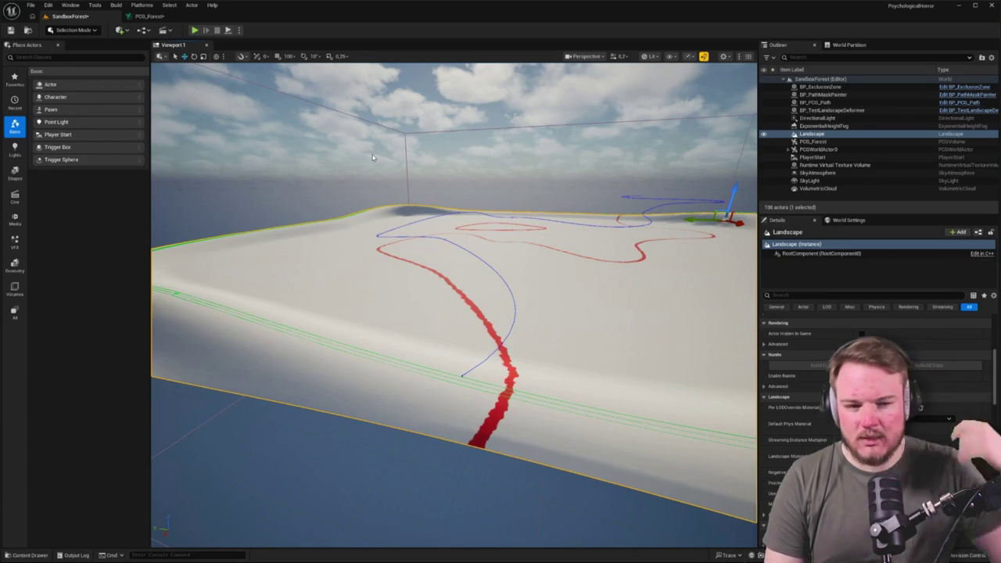
pyautogui.click(149, 16)
pyautogui.press('Home')
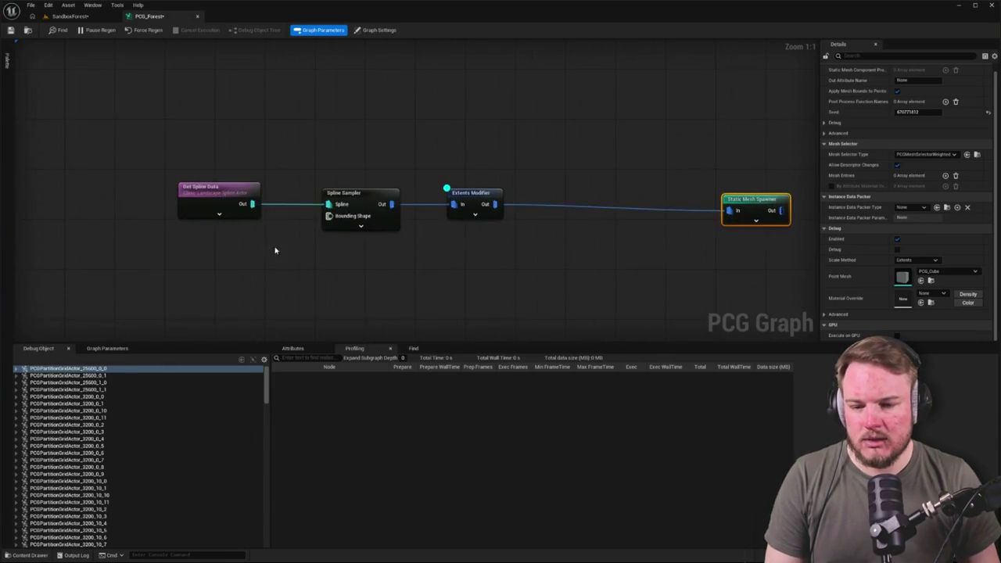
# Set Get Spline Data's Actor Selection Class to Landscape using a 'lands' search.
pyautogui.click(219, 196)
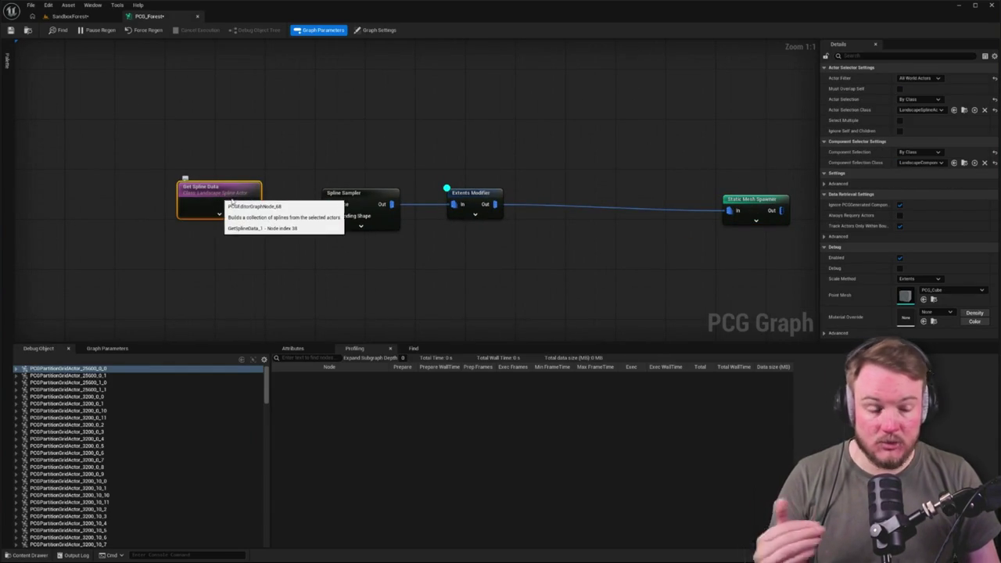
pyautogui.click(946, 111)
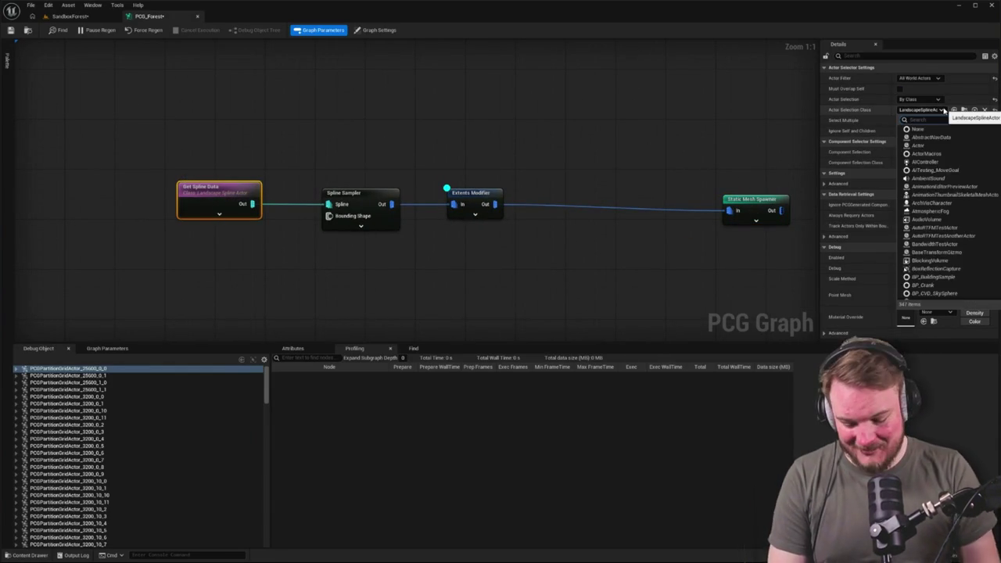
pyautogui.write('sl')
pyautogui.press('BackSpace')
pyautogui.press('BackSpace')
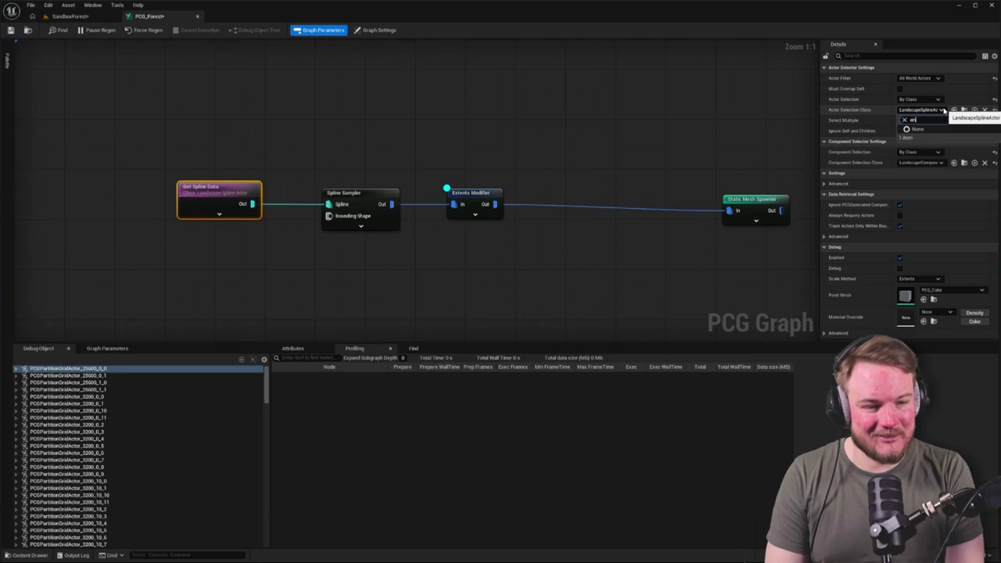
pyautogui.write('lands')
pyautogui.press('Down')
pyautogui.press('Down')
pyautogui.press('Down')
pyautogui.press('Return')
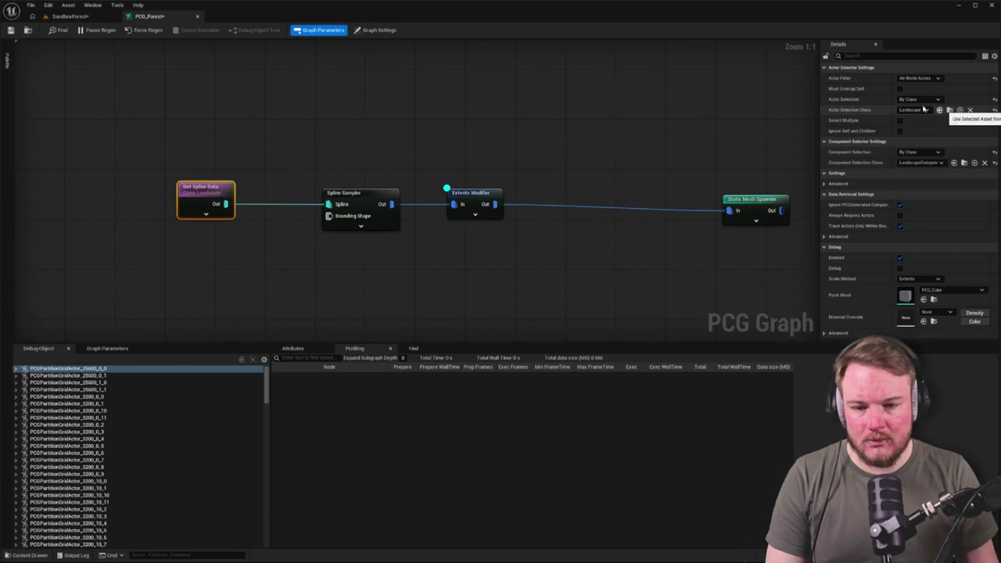
# Check the Static Mesh Spawner's settings, then fly along the SandboxForest landscape ridge.
pyautogui.click(472, 135)
pyautogui.click(736, 200)
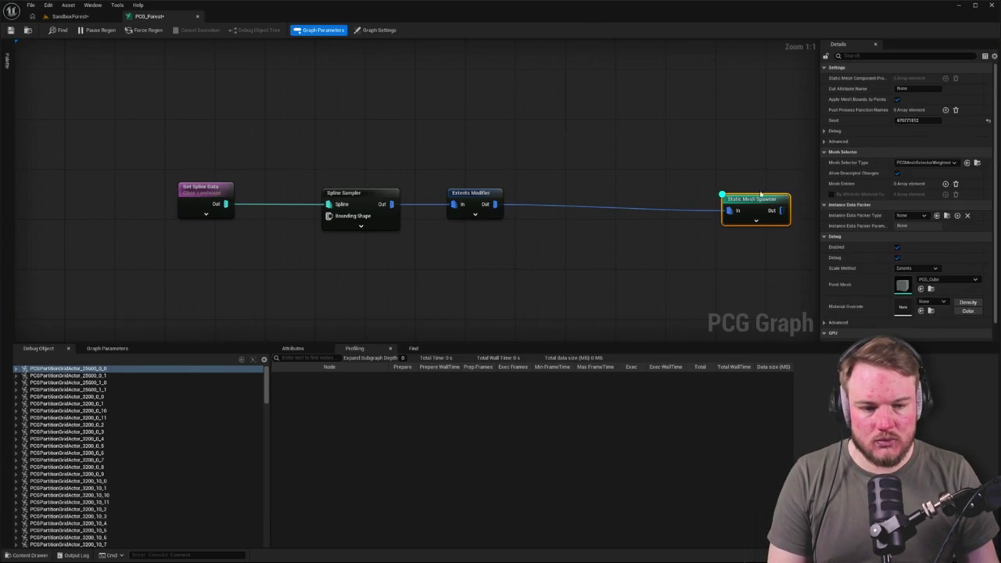
pyautogui.click(601, 136)
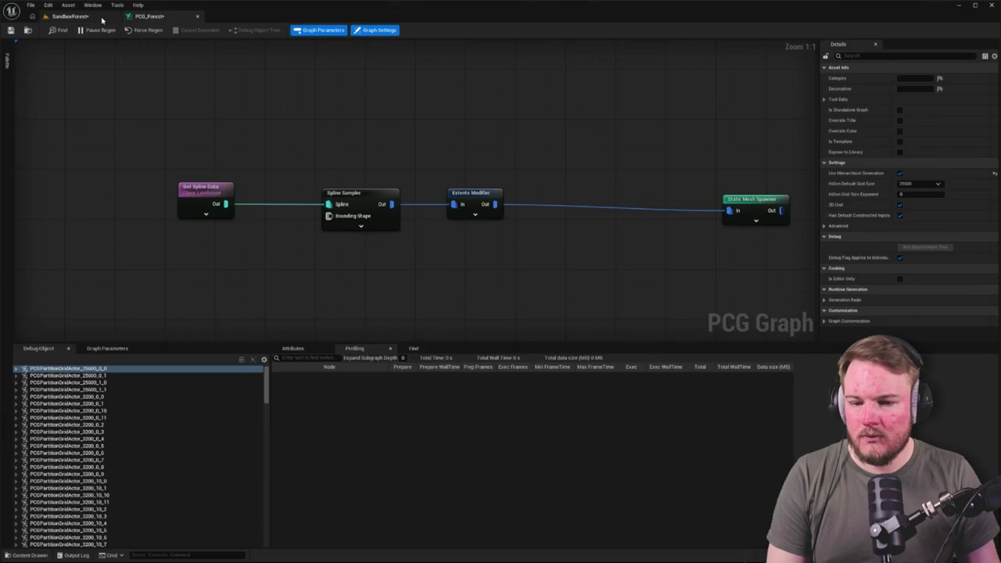
pyautogui.click(70, 15)
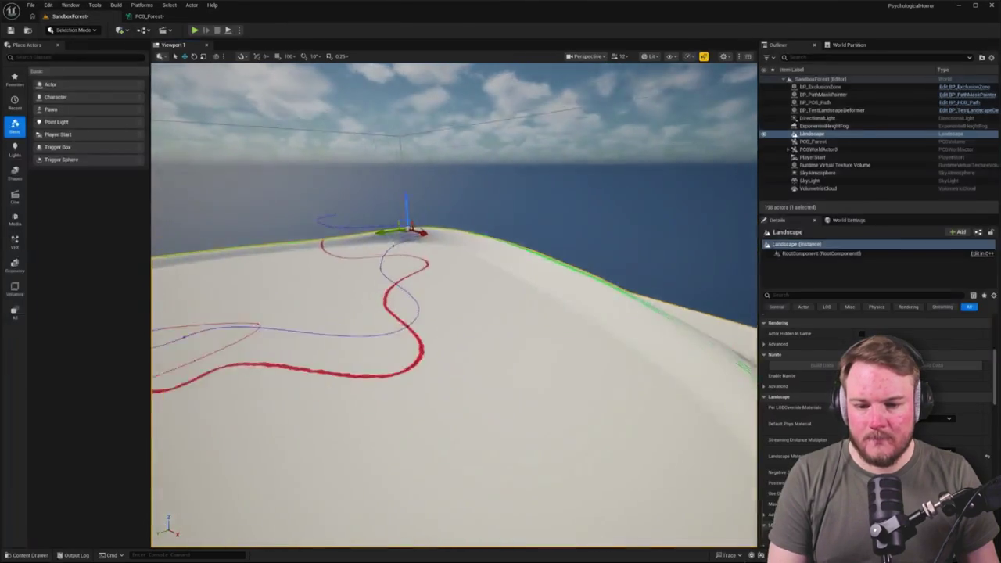
pyautogui.moveTo(453, 313); pyautogui.dragTo(360, 313)
pyautogui.moveTo(445, 176)
pyautogui.mouseDown()
pyautogui.moveTo(445, 184)
pyautogui.moveTo(445, 175)
pyautogui.mouseUp()
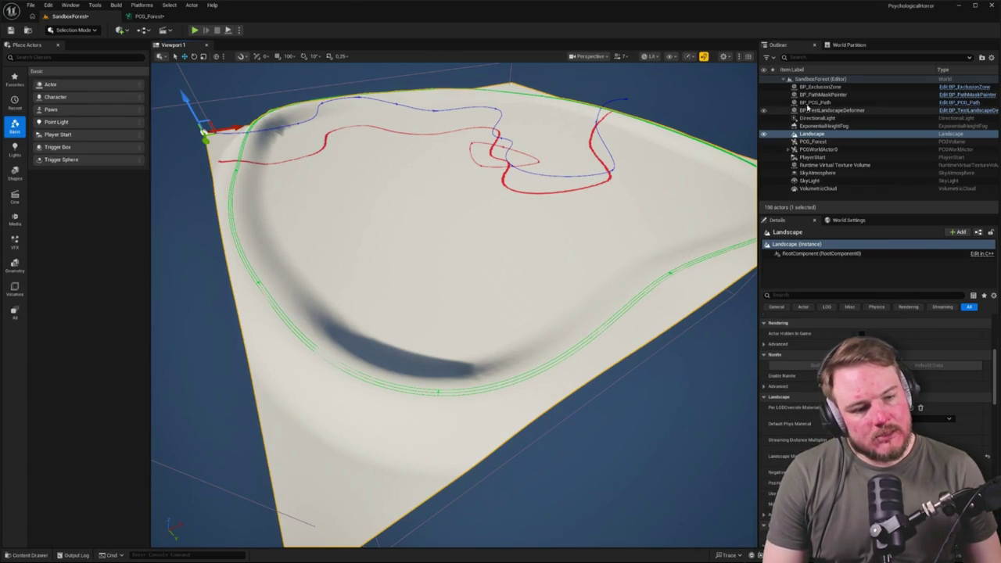
pyautogui.press('f')
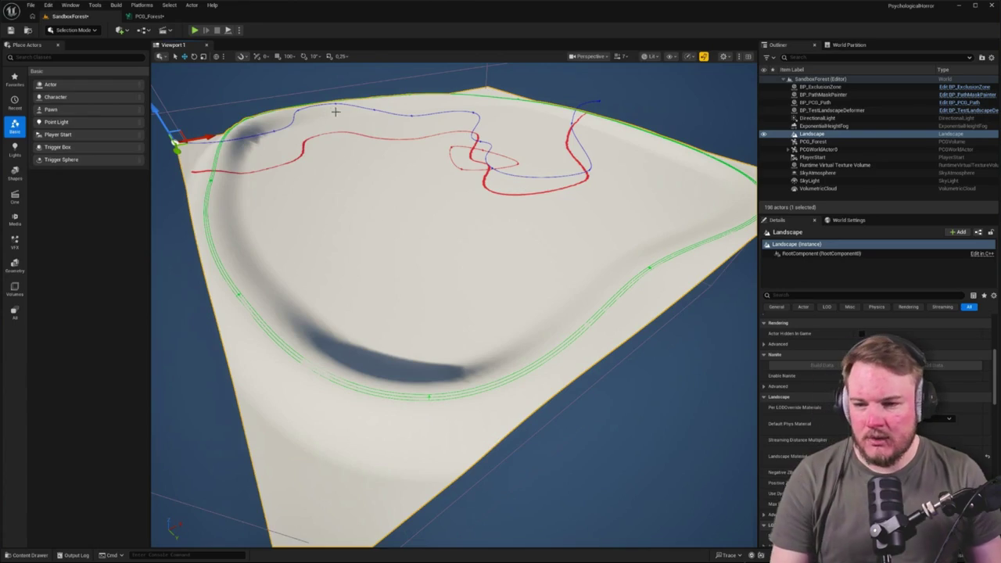
pyautogui.scroll(-2, 338, 110)
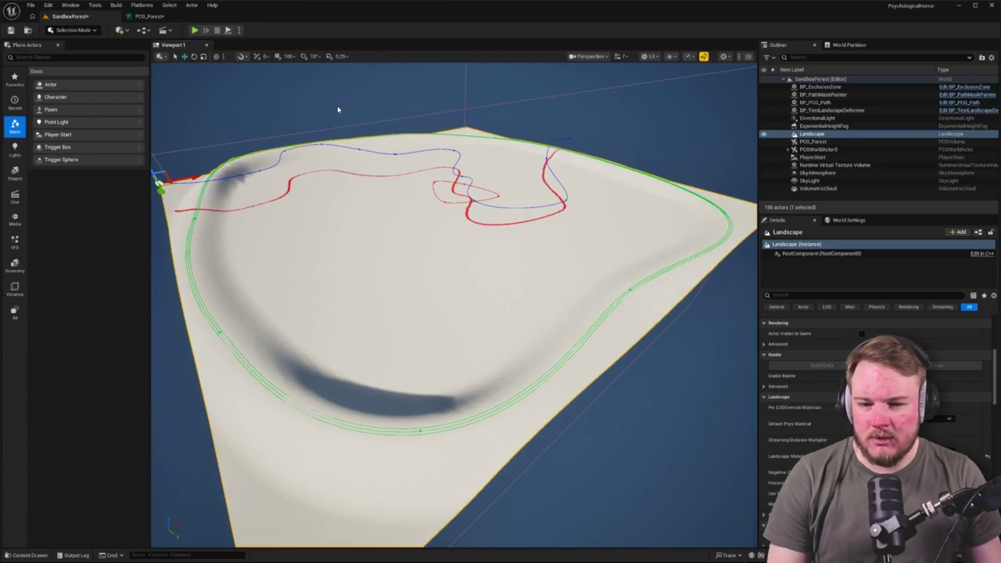
# Load SandboxSampledHeightTerrain from Favorite Levels and orbit out over the forest.
pyautogui.click(30, 5)
pyautogui.moveTo(59, 53)
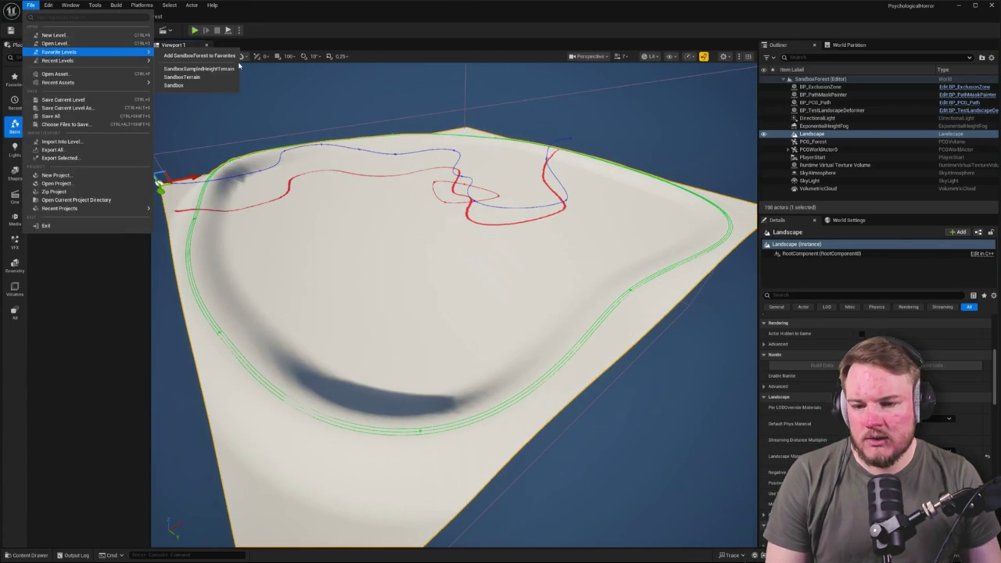
pyautogui.click(199, 69)
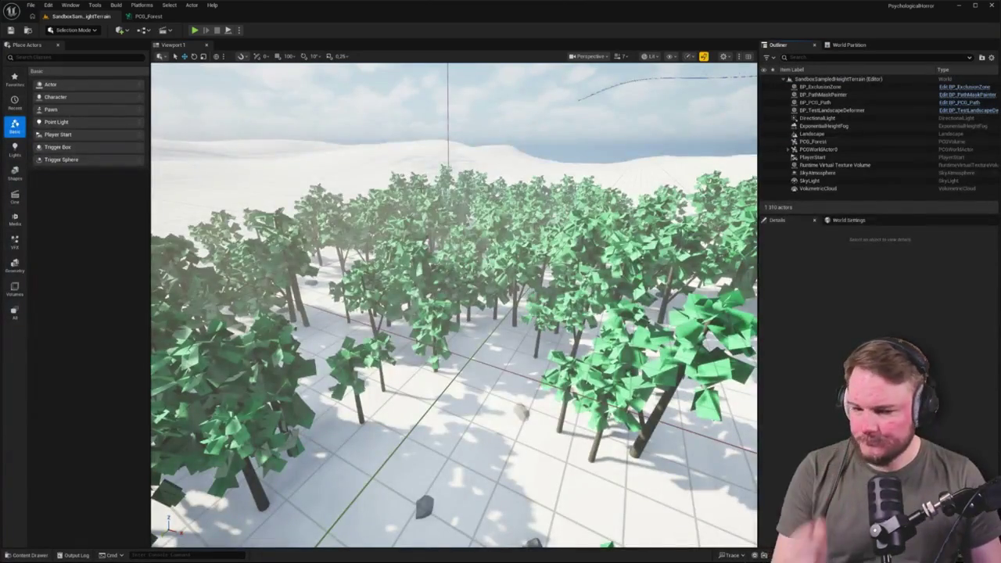
pyautogui.moveTo(407, 174); pyautogui.dragTo(422, 204)
pyautogui.moveTo(454, 305)
pyautogui.mouseDown()
pyautogui.moveTo(438, 321)
pyautogui.moveTo(478, 307)
pyautogui.mouseUp()
# Expand PCGWorldActor0 in the Outliner and inspect its first PCGPartitionGridActor.
pyautogui.click(790, 150)
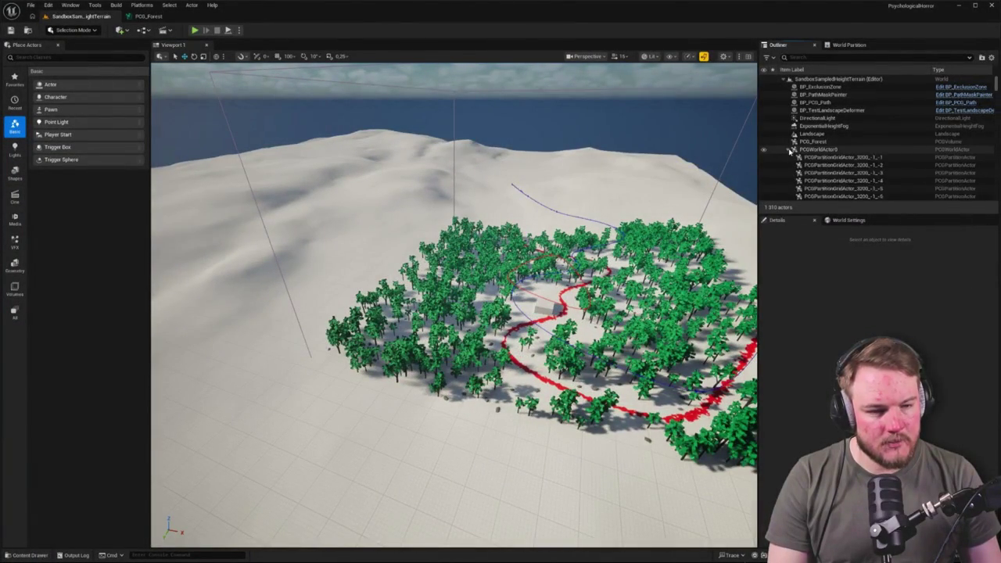
pyautogui.scroll(-5, 797, 148)
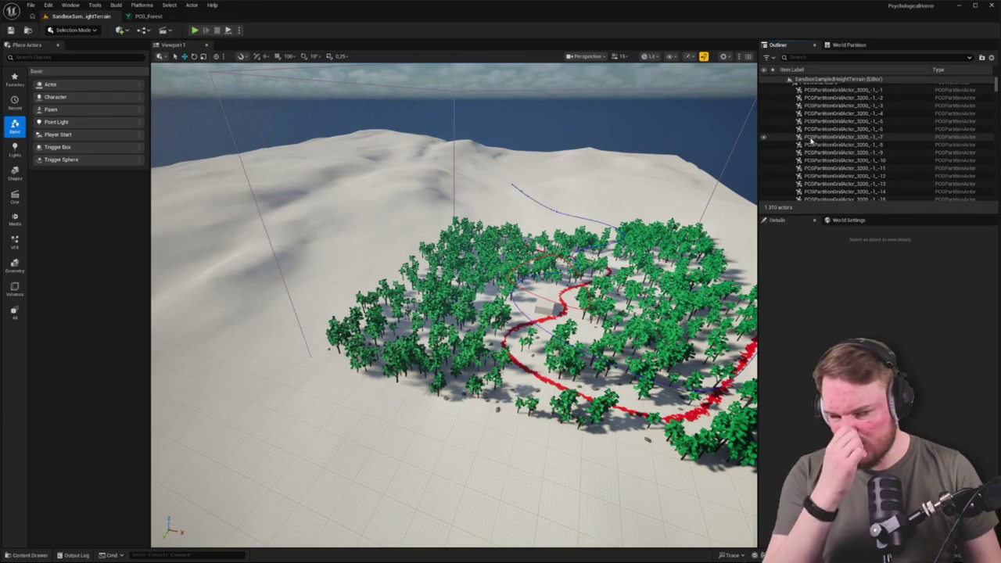
pyautogui.scroll(-3, 813, 145)
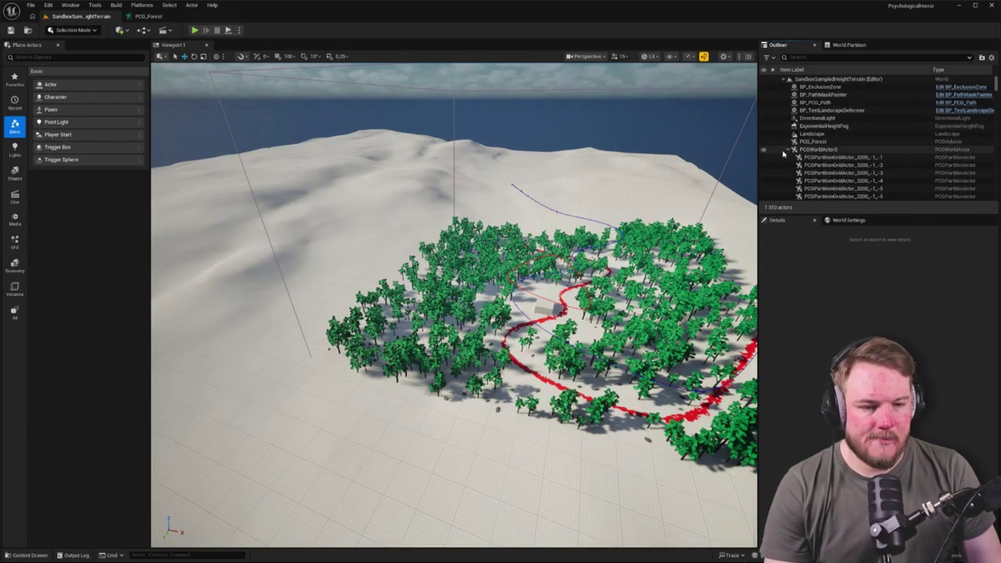
pyautogui.click(788, 150)
pyautogui.click(788, 150)
pyautogui.click(817, 158)
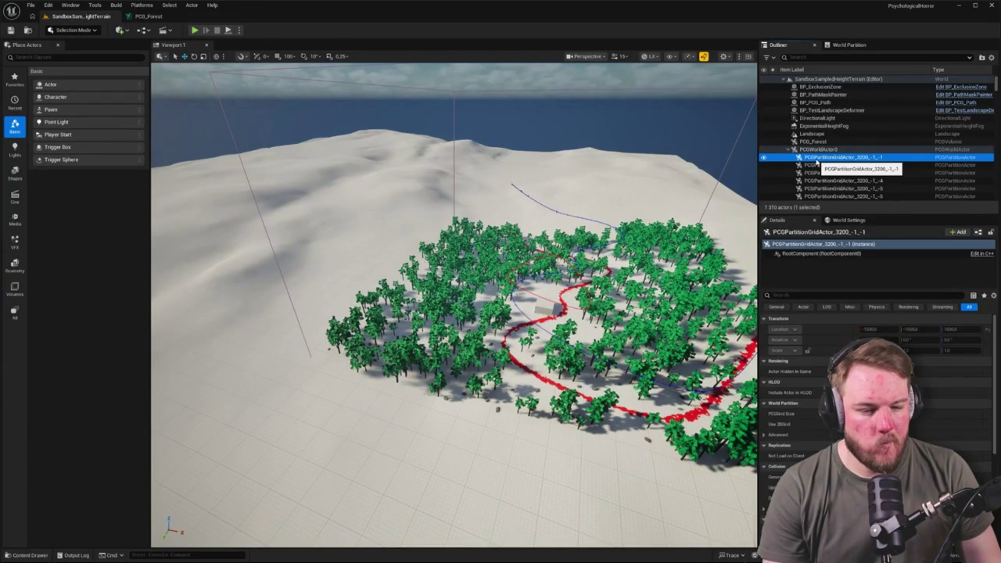
pyautogui.rightClick(818, 162)
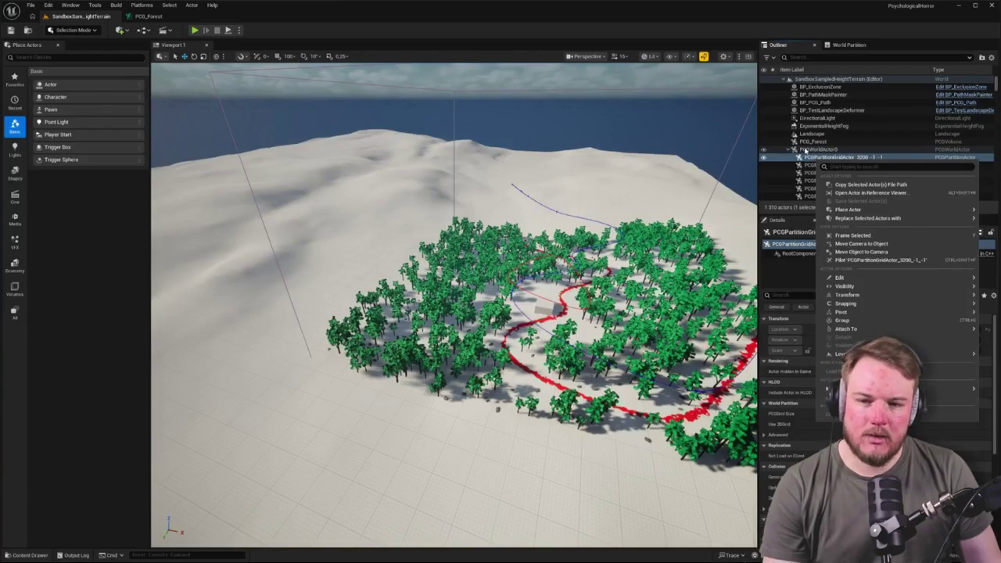
# Return to the PCG_Forest graph centred on the Get Landscape Data nodes.
pyautogui.click(147, 18)
pyautogui.scroll(-5, 398, 170)
pyautogui.scroll(6, 358, 273)
pyautogui.moveTo(406, 240)
pyautogui.mouseDown()
pyautogui.moveTo(509, 384)
pyautogui.moveTo(523, 386)
pyautogui.mouseUp()
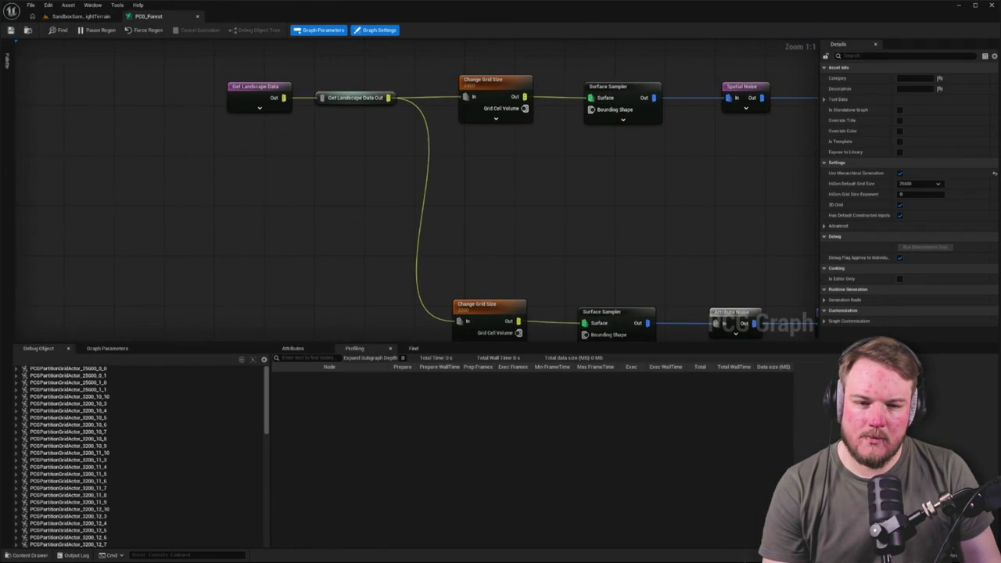
pyautogui.moveTo(551, 207); pyautogui.dragTo(496, 212)
pyautogui.click(435, 84)
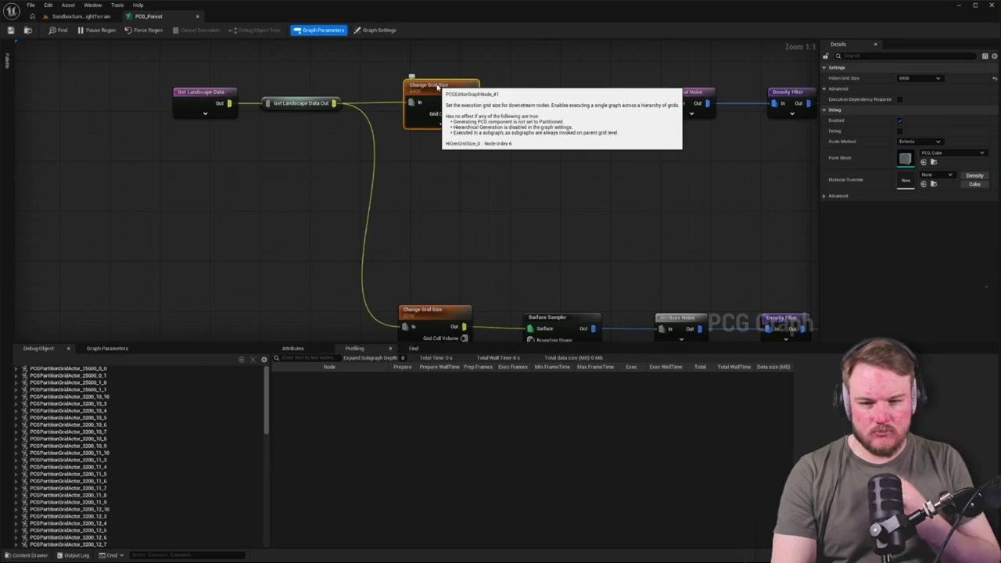
pyautogui.click(218, 92)
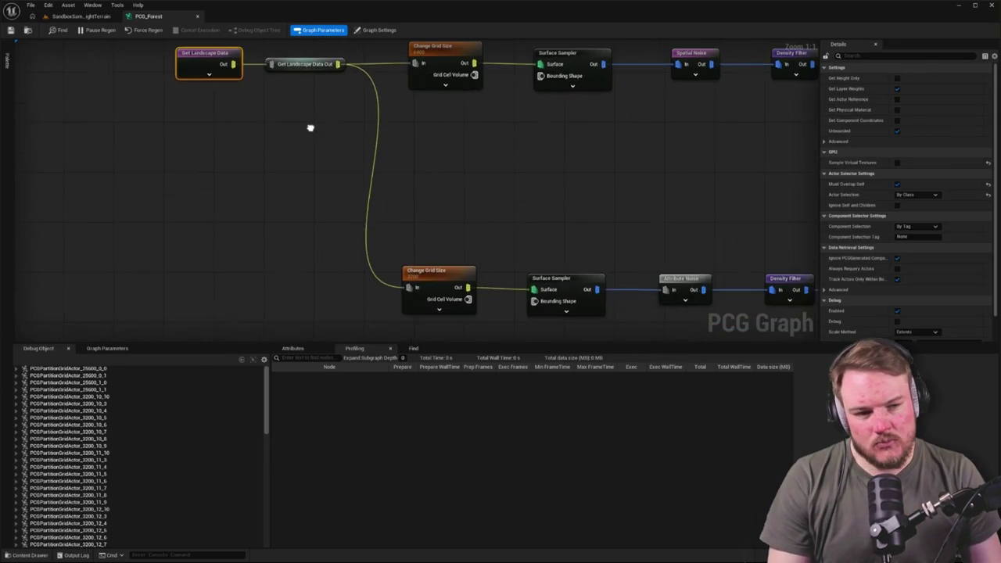
pyautogui.moveTo(311, 128); pyautogui.dragTo(308, 131)
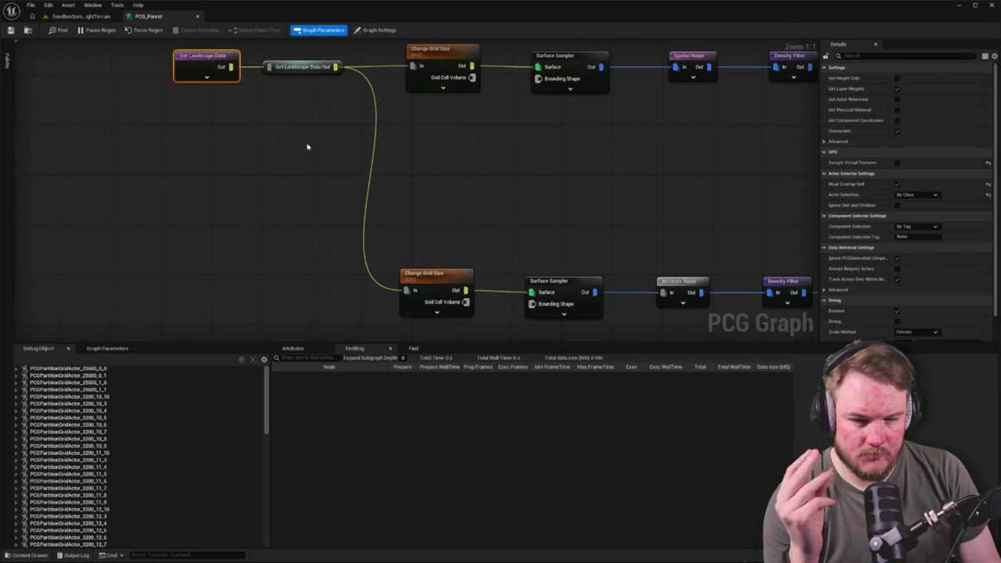
pyautogui.scroll(-4, 304, 156)
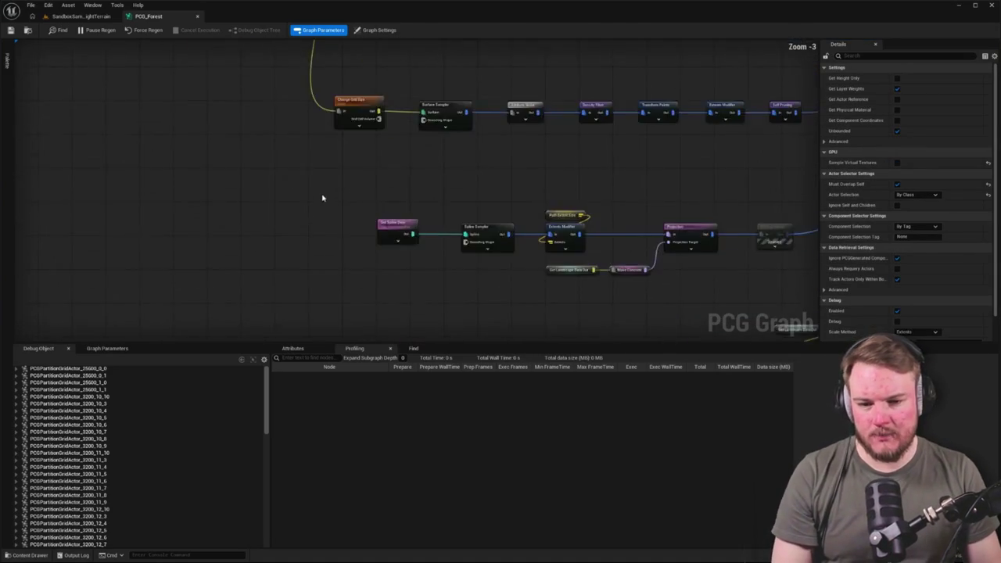
pyautogui.scroll(3, 345, 235)
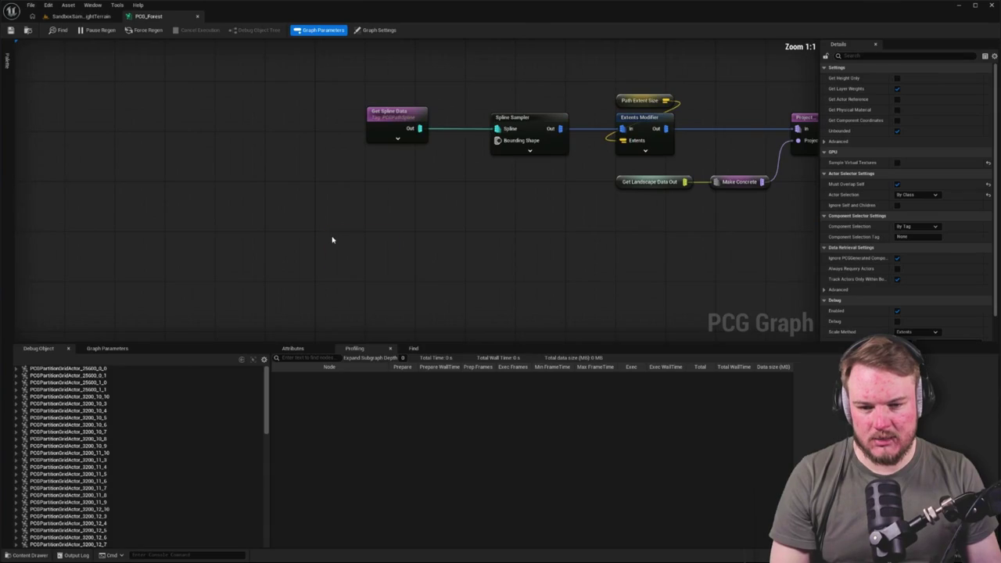
# Paste a new Get Landscape Data node and select it.
pyautogui.hotkey('ctrl', 'v')
pyautogui.scroll(-1, 371, 230)
pyautogui.scroll(1, 340, 195)
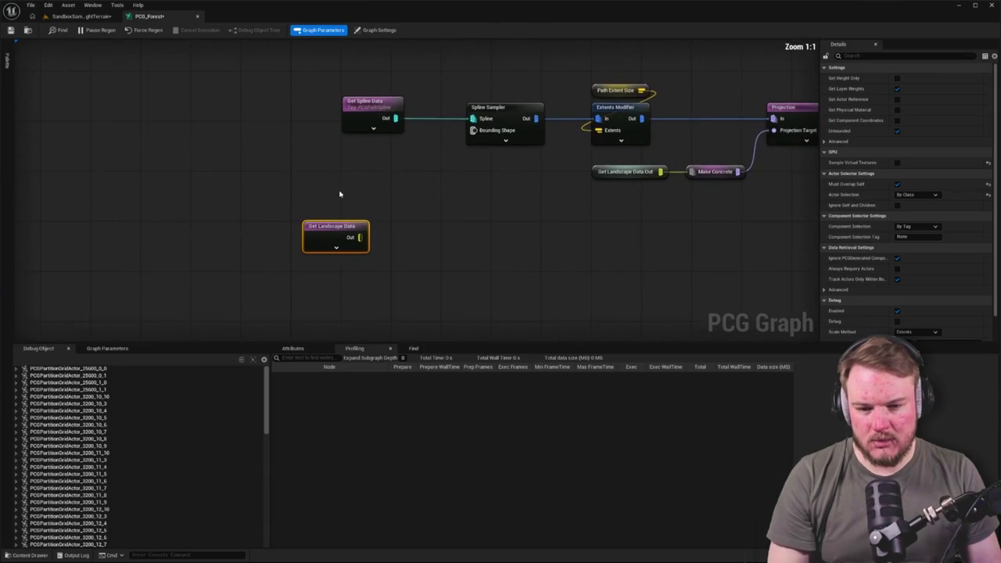
pyautogui.click(391, 235)
pyautogui.click(344, 231)
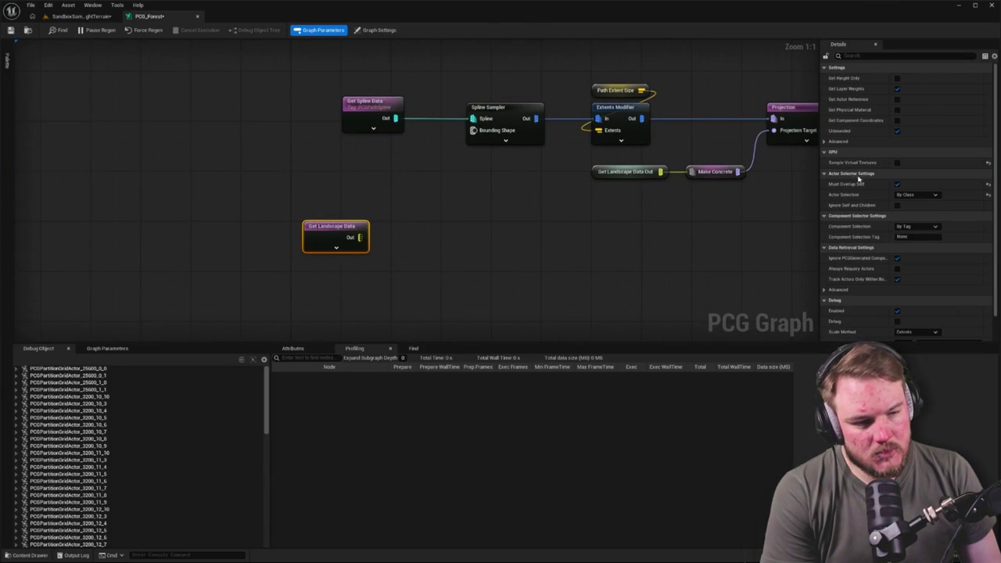
# Set its Component Selection to By Class with LandscapeSplinesComponent as the class.
pyautogui.click(920, 228)
pyautogui.click(917, 240)
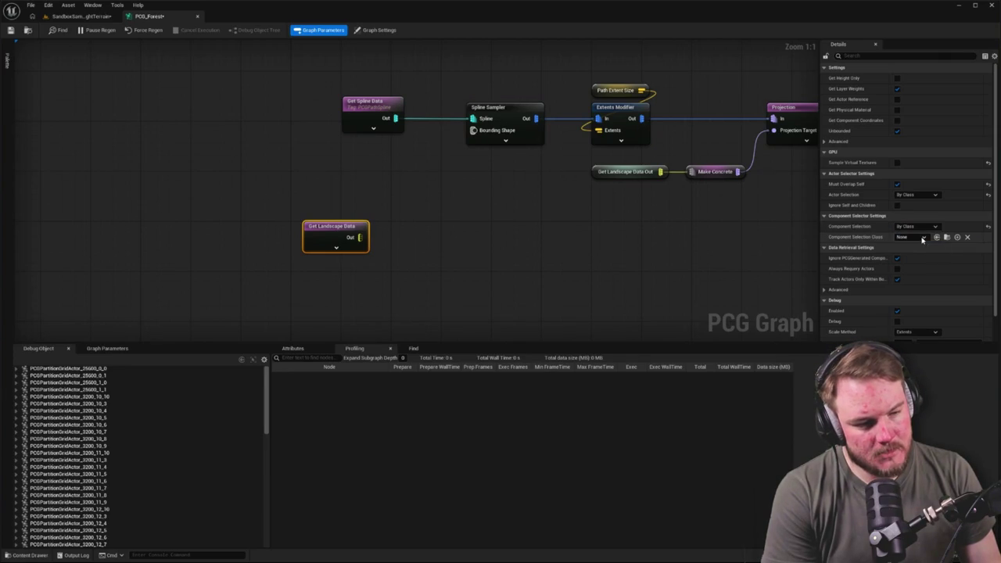
pyautogui.click(924, 237)
pyautogui.write('land')
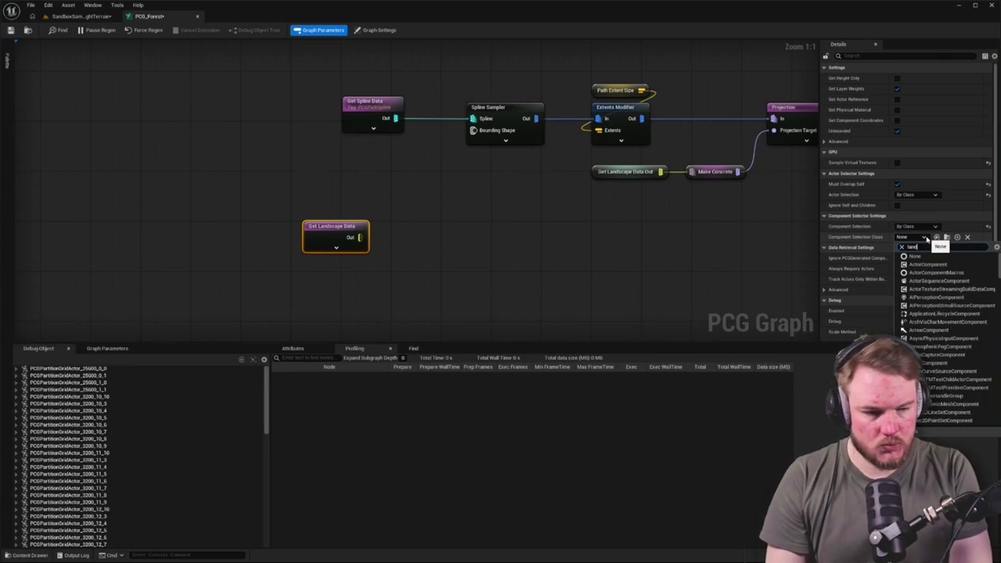
pyautogui.write('scape')
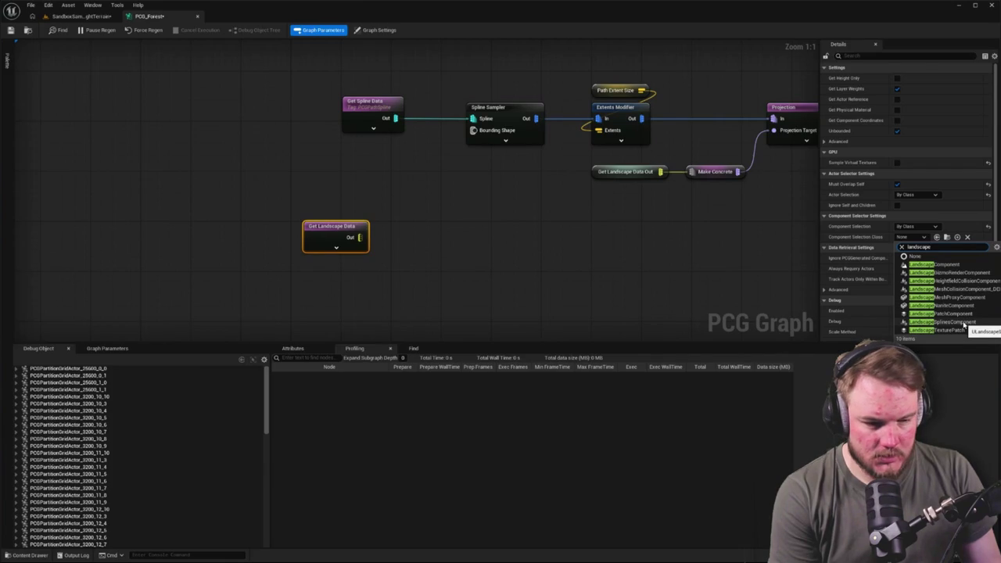
pyautogui.click(964, 323)
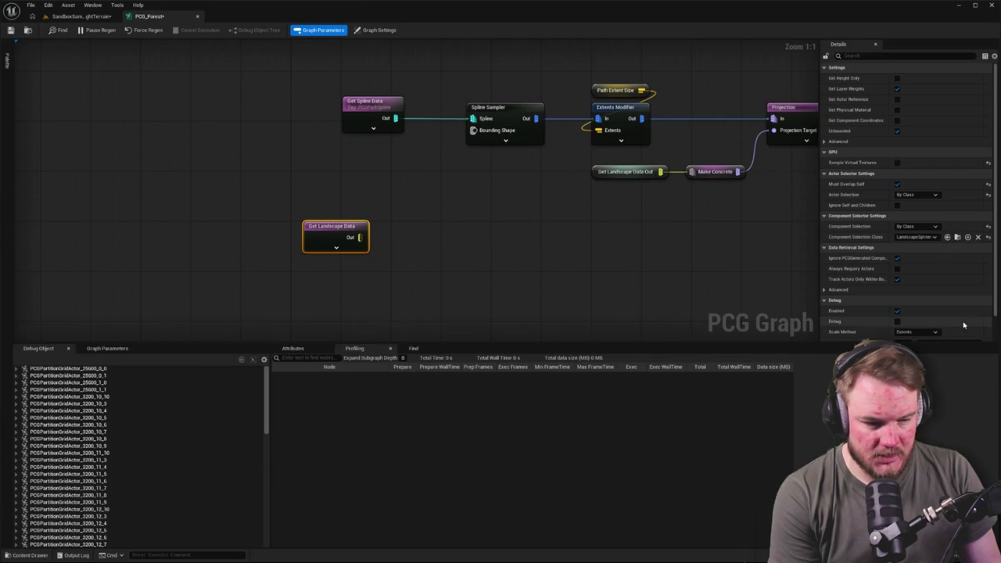
pyautogui.click(606, 283)
pyautogui.moveTo(334, 276); pyautogui.dragTo(425, 248)
pyautogui.write('samp')
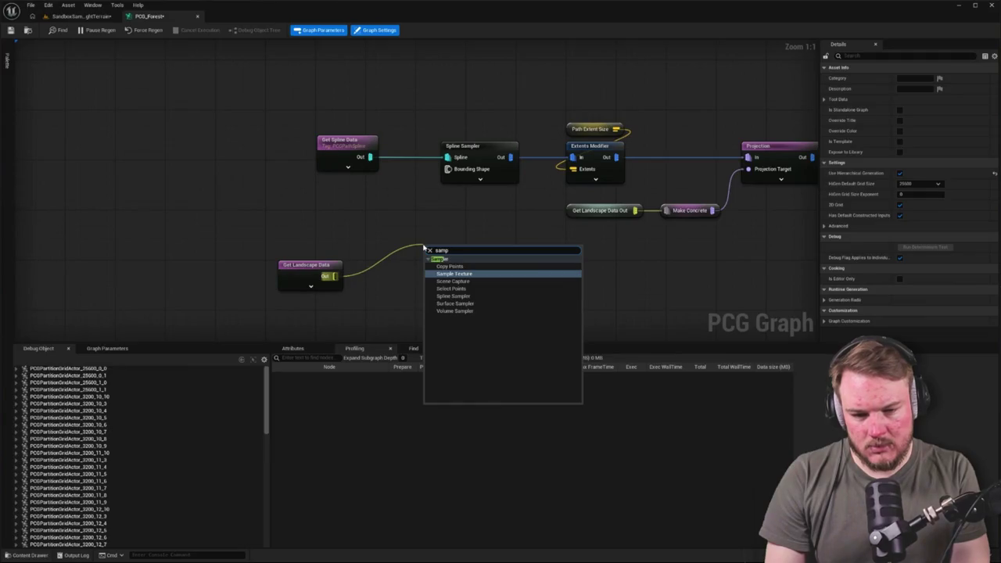
pyautogui.write('l')
# Create a Surface Sampler on Get Landscape Data's output and move both nodes right.
pyautogui.press('Down')
pyautogui.press('Down')
pyautogui.press('Down')
pyautogui.press('Return')
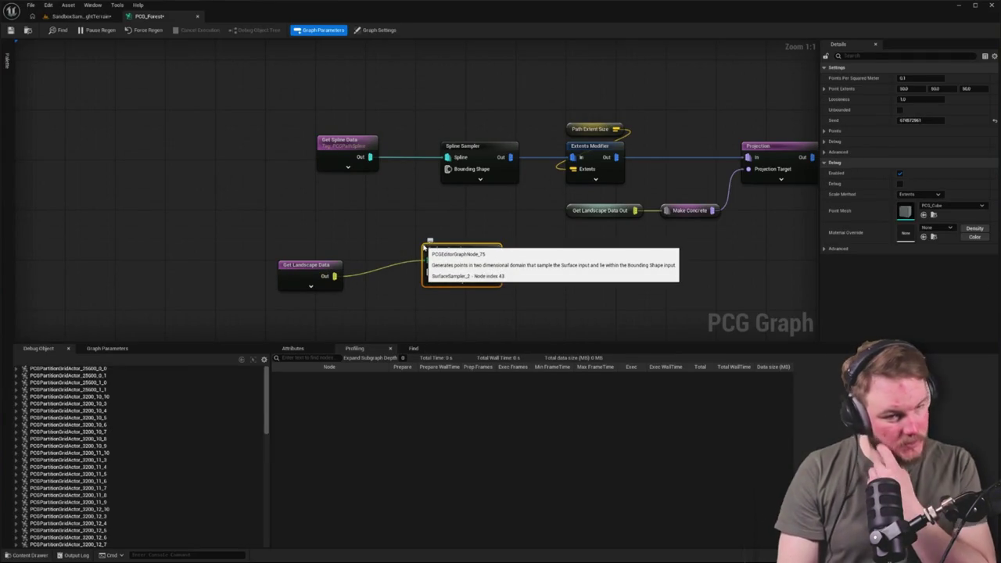
pyautogui.keyDown('shift'); pyautogui.click(309, 265); pyautogui.keyUp('shift')
pyautogui.moveTo(462, 266)
pyautogui.mouseDown()
pyautogui.moveTo(427, 259)
pyautogui.moveTo(256, 159)
pyautogui.mouseUp()
pyautogui.click(244, 161)
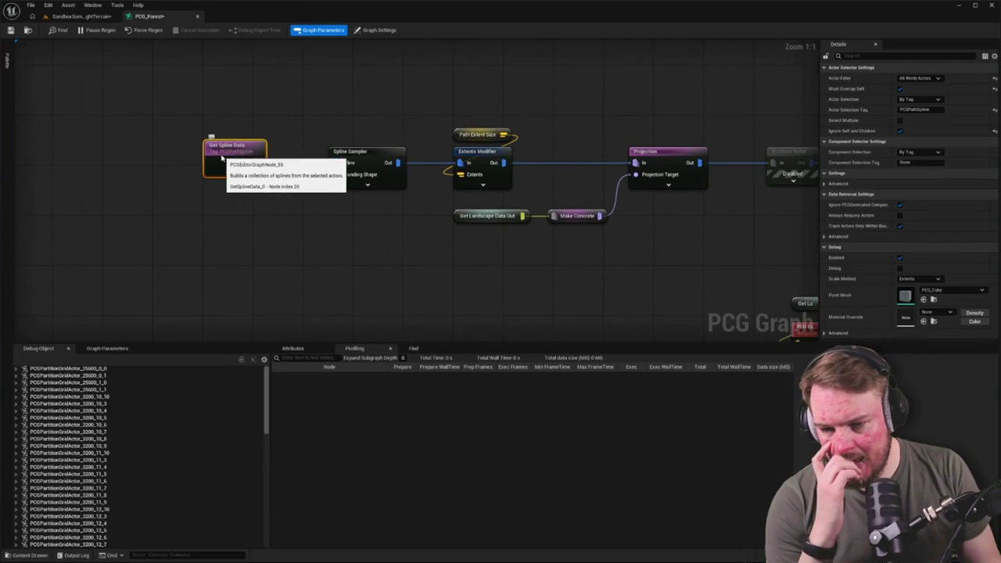
pyautogui.scroll(-5, 256, 185)
pyautogui.scroll(5, 277, 180)
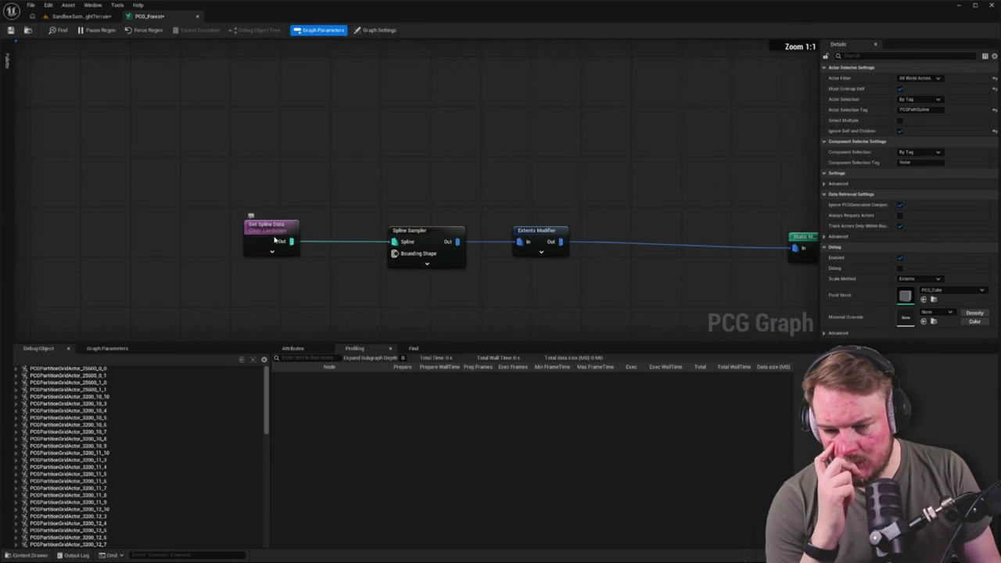
# Move Spline Sampler left toward Get Spline Data, then return to the level viewport.
pyautogui.click(285, 234)
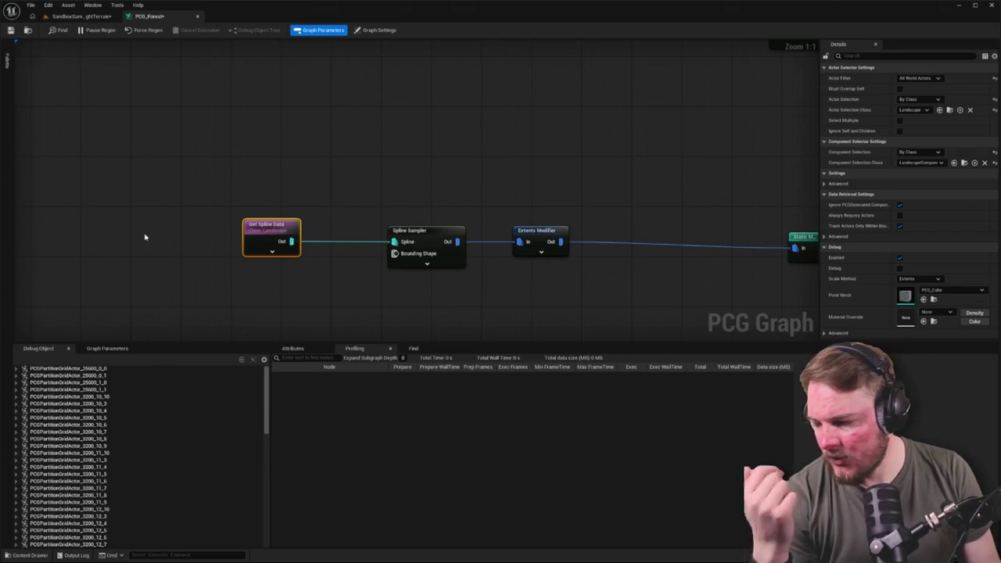
pyautogui.moveTo(282, 194); pyautogui.dragTo(308, 199)
pyautogui.moveTo(442, 241)
pyautogui.mouseDown()
pyautogui.moveTo(380, 241)
pyautogui.moveTo(362, 221)
pyautogui.mouseUp()
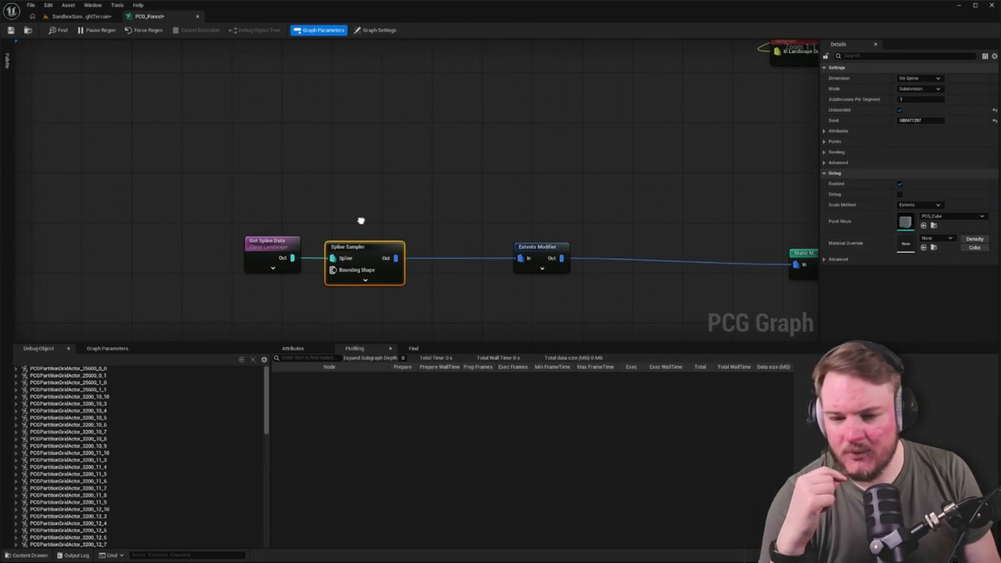
pyautogui.moveTo(522, 238)
pyautogui.mouseDown()
pyautogui.moveTo(375, 236)
pyautogui.moveTo(379, 254)
pyautogui.mouseUp()
pyautogui.click(435, 250)
pyautogui.click(262, 270)
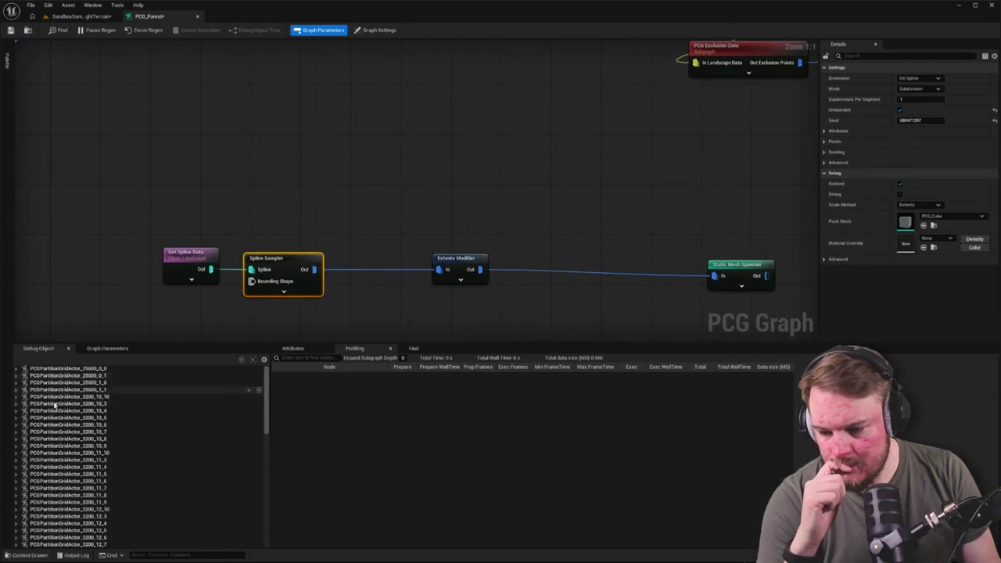
pyautogui.moveTo(509, 126); pyautogui.dragTo(375, 106)
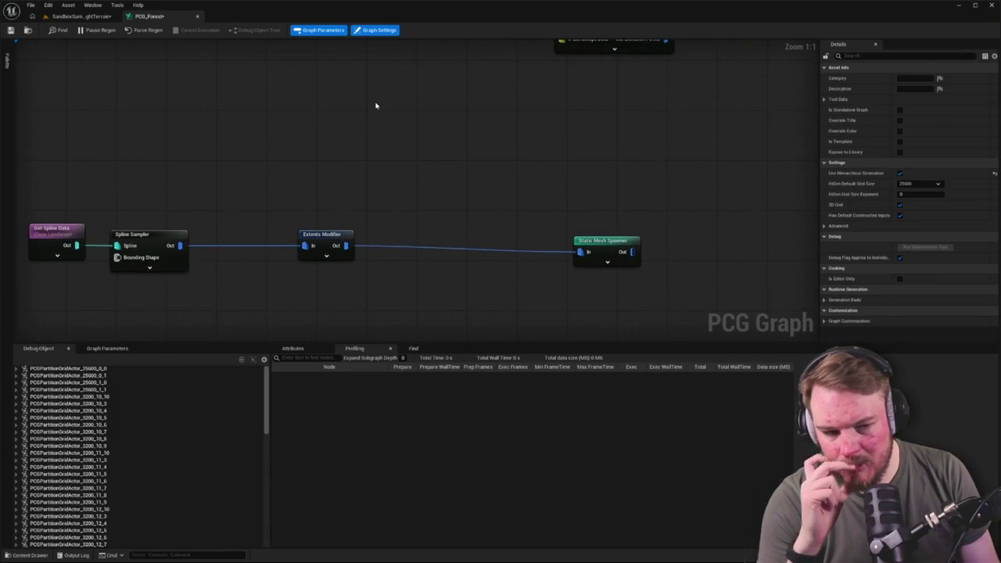
pyautogui.click(78, 16)
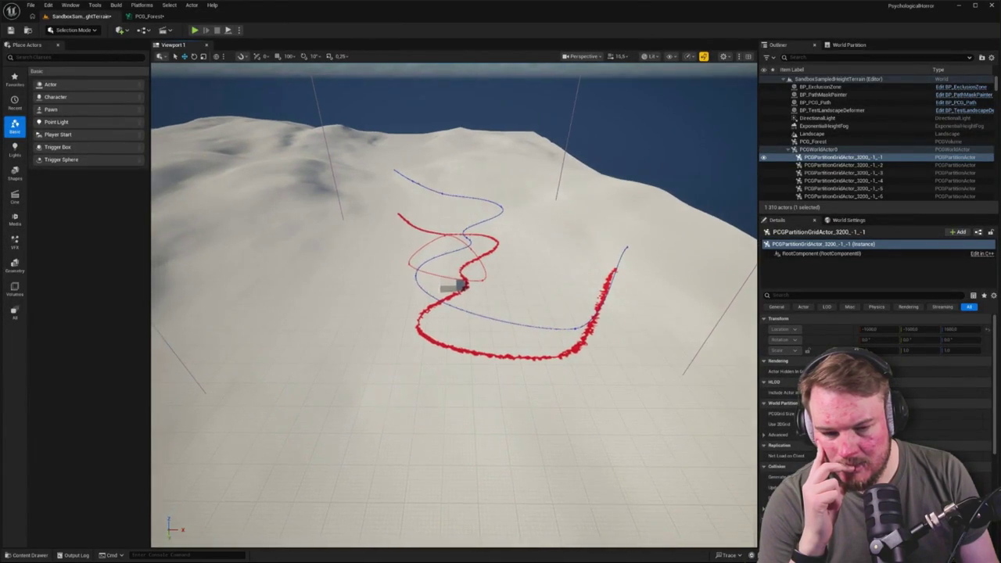
# Reload SandboxForest from Recent Levels with Don't Save, then go back to PCG_Forest.
pyautogui.click(27, 6)
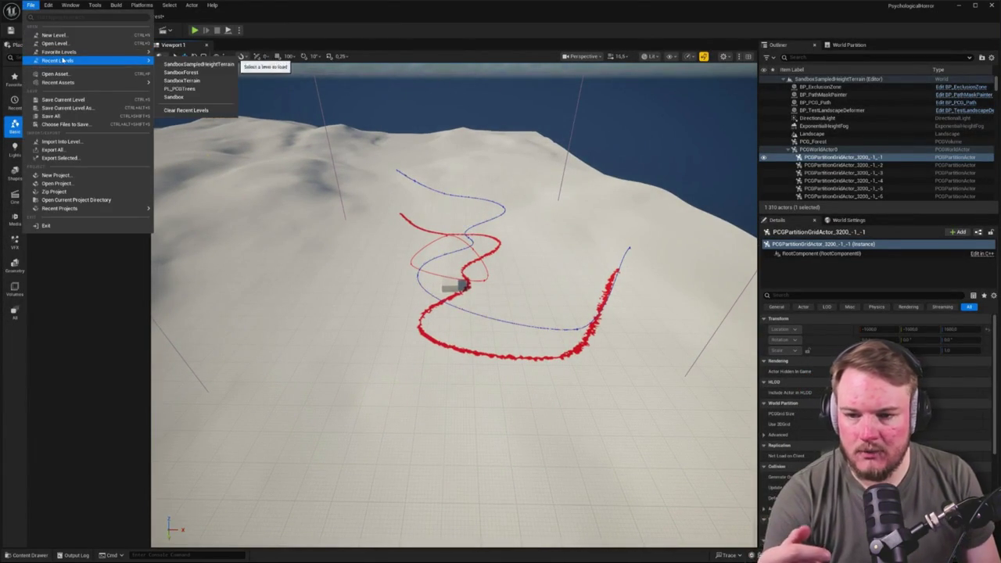
pyautogui.moveTo(106, 61)
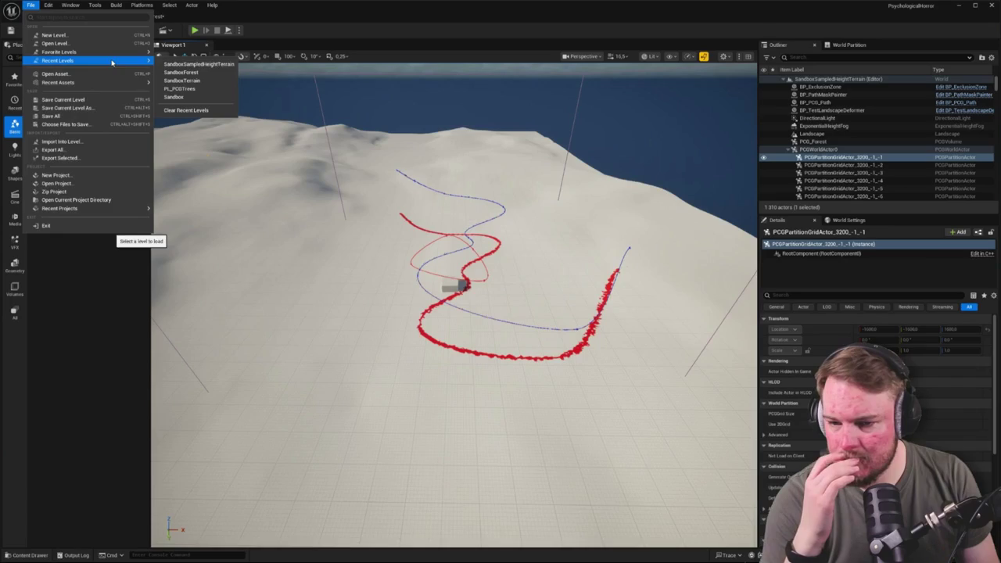
pyautogui.click(182, 72)
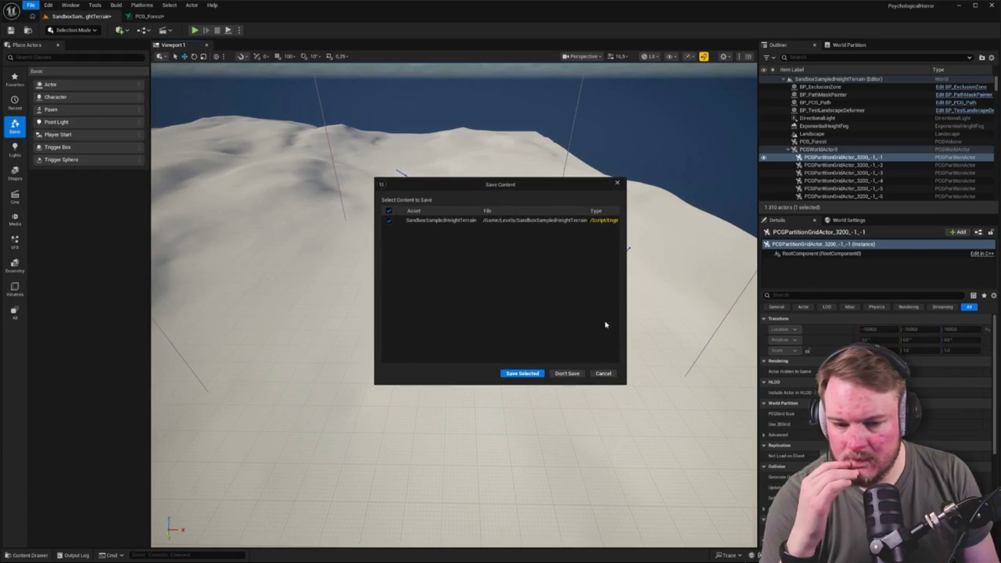
pyautogui.click(576, 374)
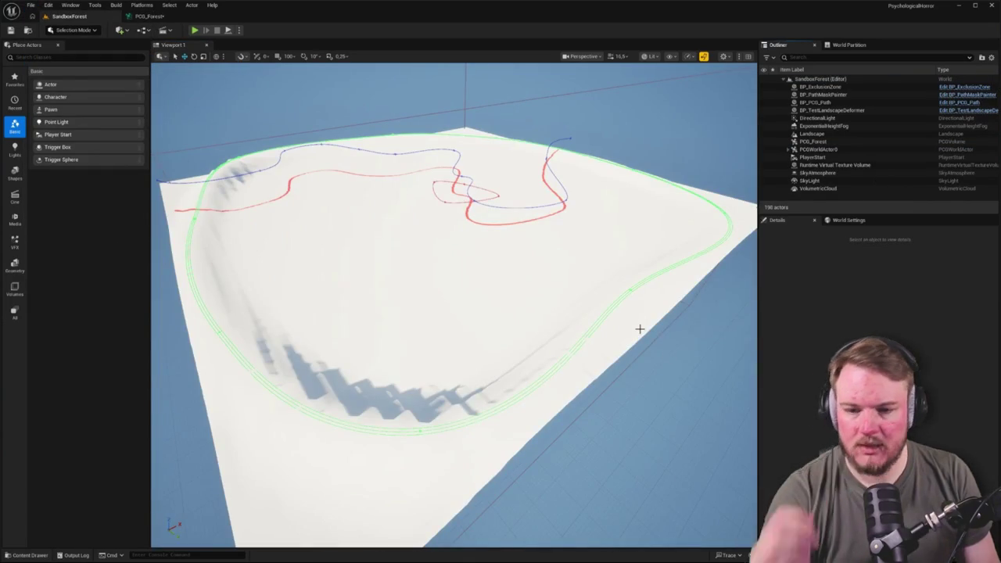
pyautogui.moveTo(624, 302)
pyautogui.mouseDown()
pyautogui.moveTo(623, 234)
pyautogui.moveTo(623, 298)
pyautogui.mouseUp()
pyautogui.click(159, 19)
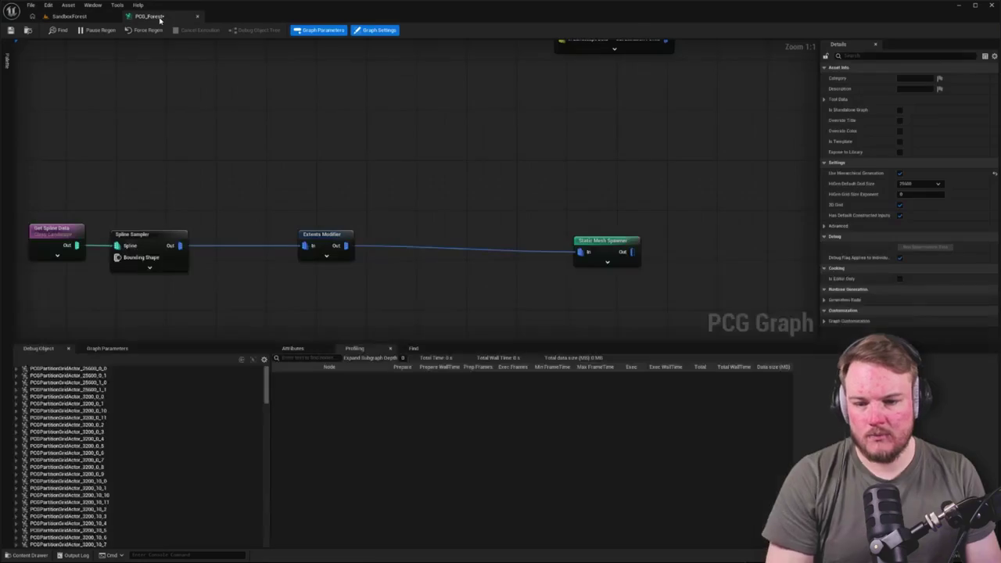
# Debug Spline Sampler on the first partition actor's PCG_Forest component in the attributes view.
pyautogui.click(239, 236)
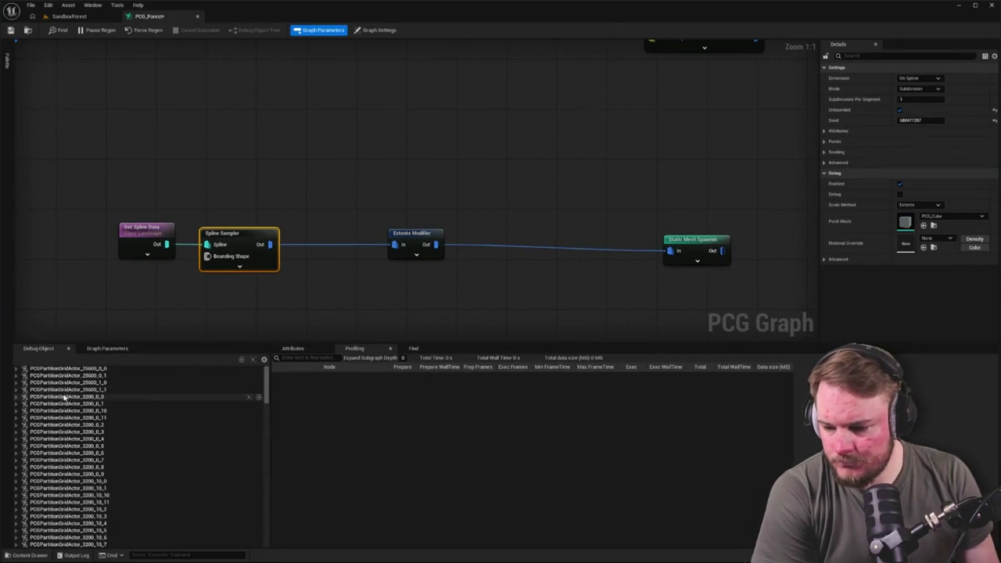
pyautogui.click(17, 369)
pyautogui.click(39, 376)
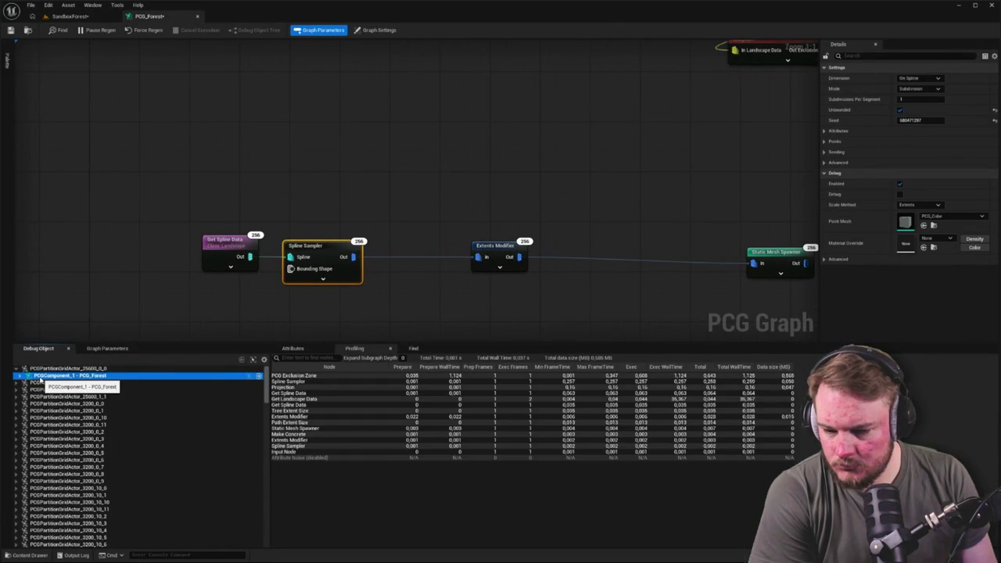
pyautogui.click(291, 348)
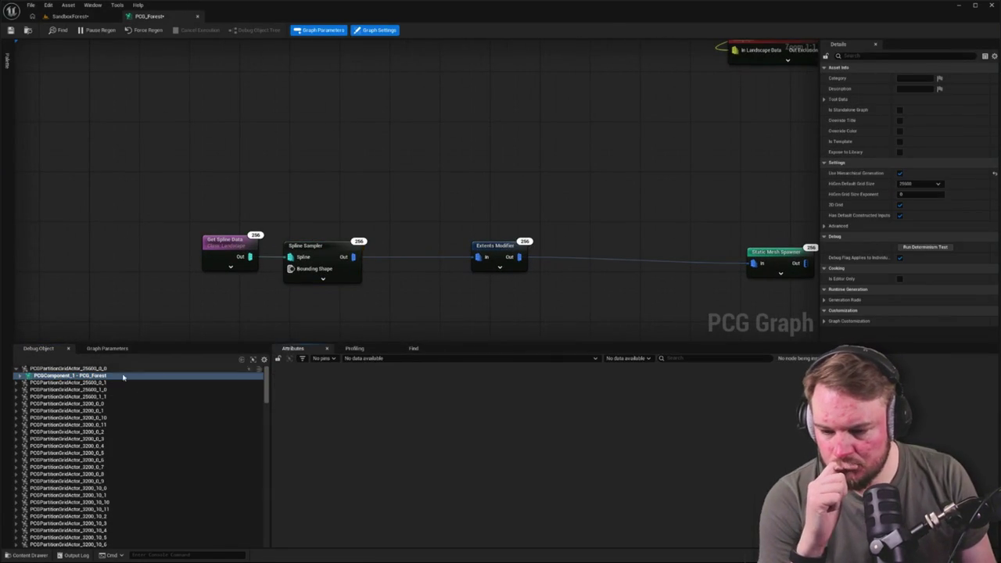
# Debug other partition actors' PCG_Forest and PCG_ExclusionZone entries, then collapse the tree.
pyautogui.click(49, 389)
pyautogui.click(19, 383)
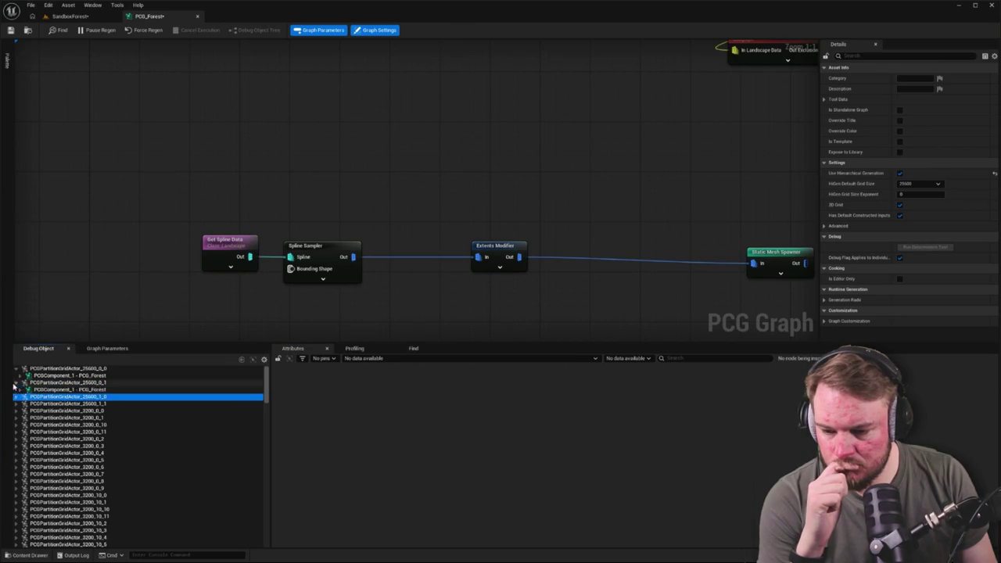
pyautogui.click(47, 389)
pyautogui.click(26, 391)
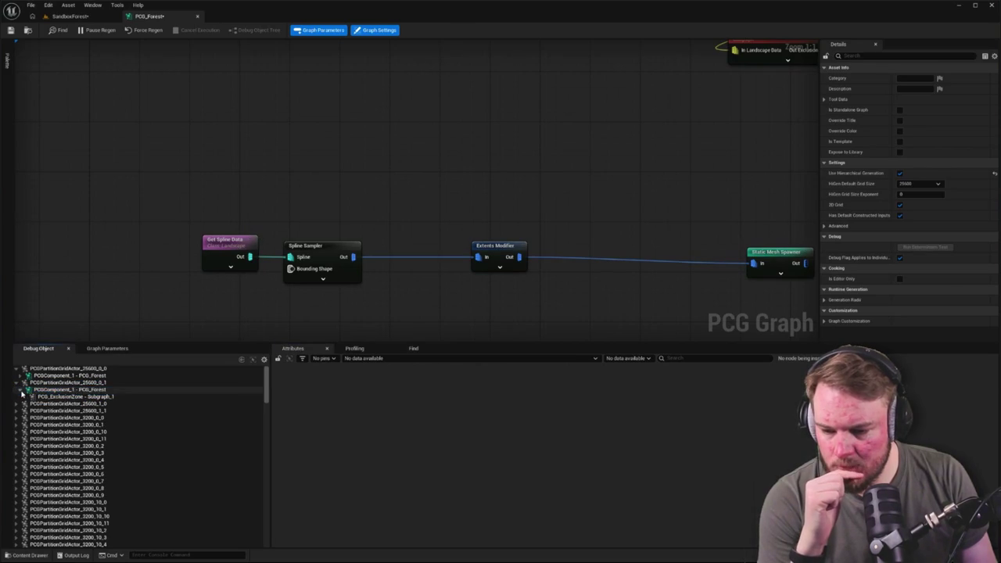
pyautogui.click(54, 403)
pyautogui.click(54, 397)
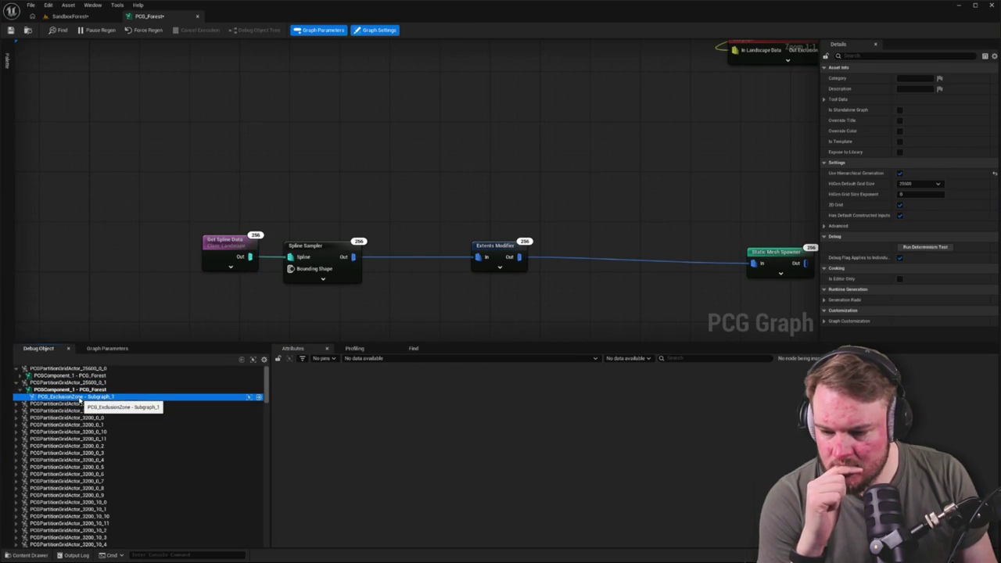
pyautogui.click(20, 390)
pyautogui.click(15, 382)
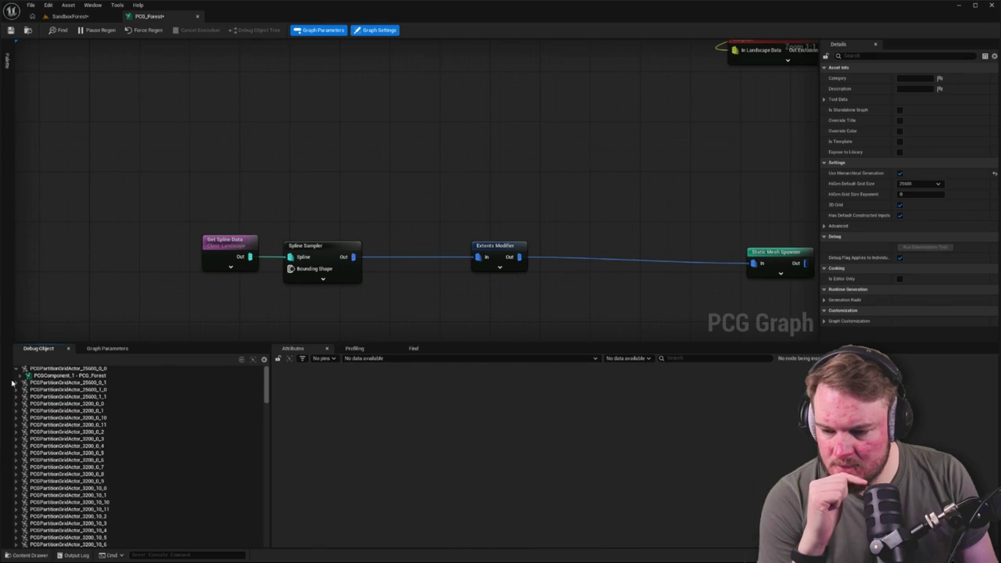
pyautogui.click(16, 372)
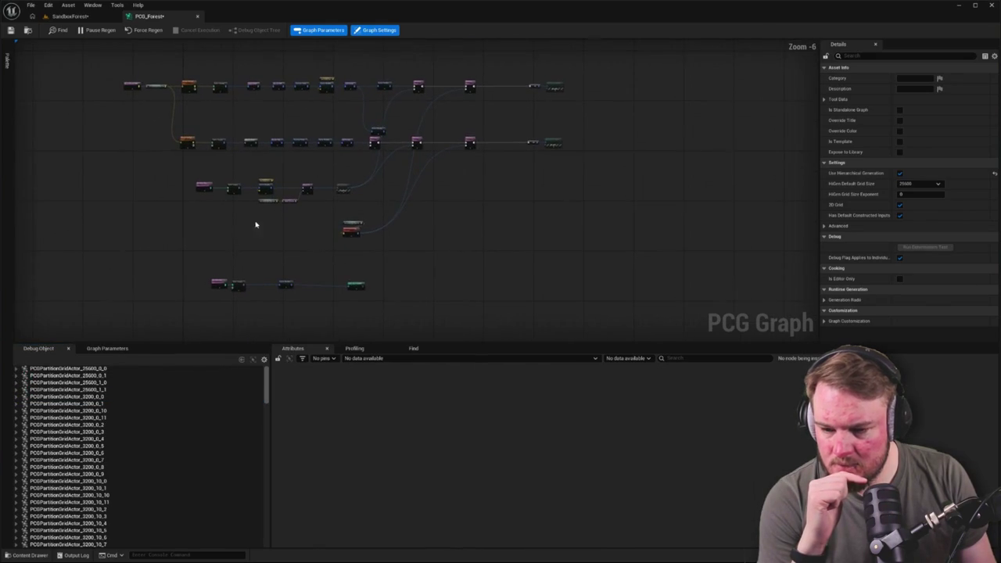
# Debug the 3200_0_5, 3200_0_8 and 3200_10_6 partition actors, leaving the errors-only filter off.
pyautogui.click(83, 446)
pyautogui.click(80, 467)
pyautogui.scroll(-3, 78, 468)
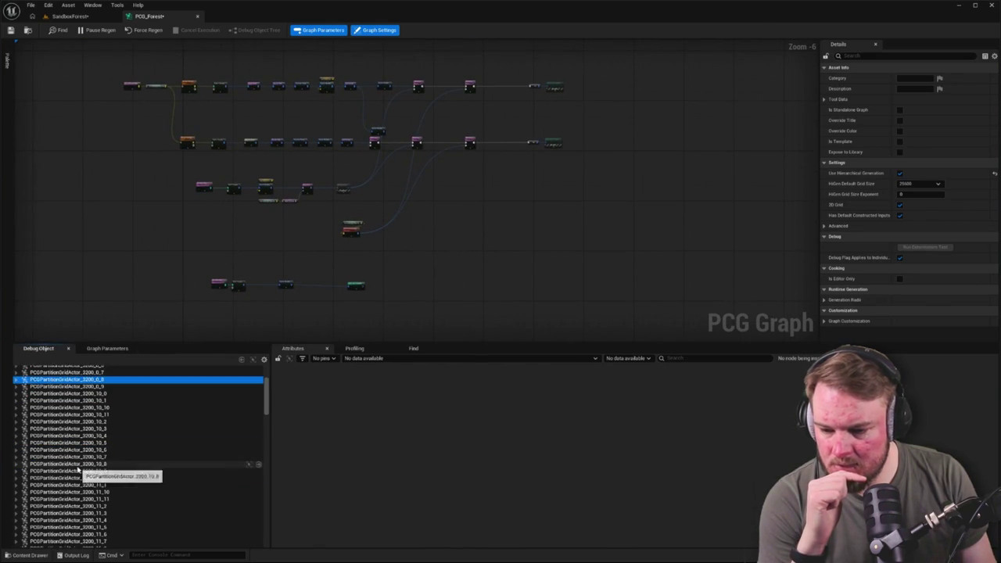
pyautogui.click(79, 468)
pyautogui.click(265, 360)
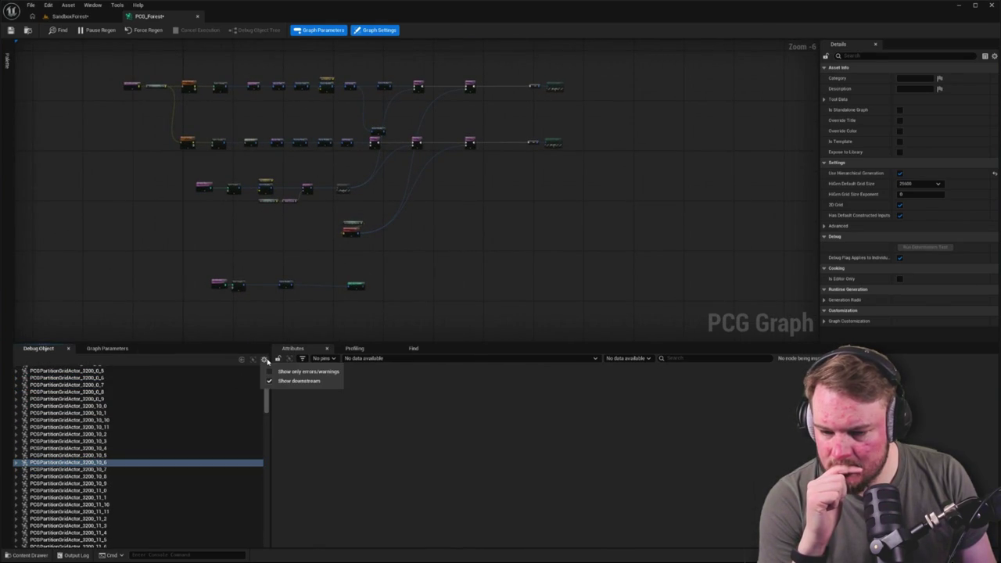
pyautogui.click(309, 371)
pyautogui.click(308, 372)
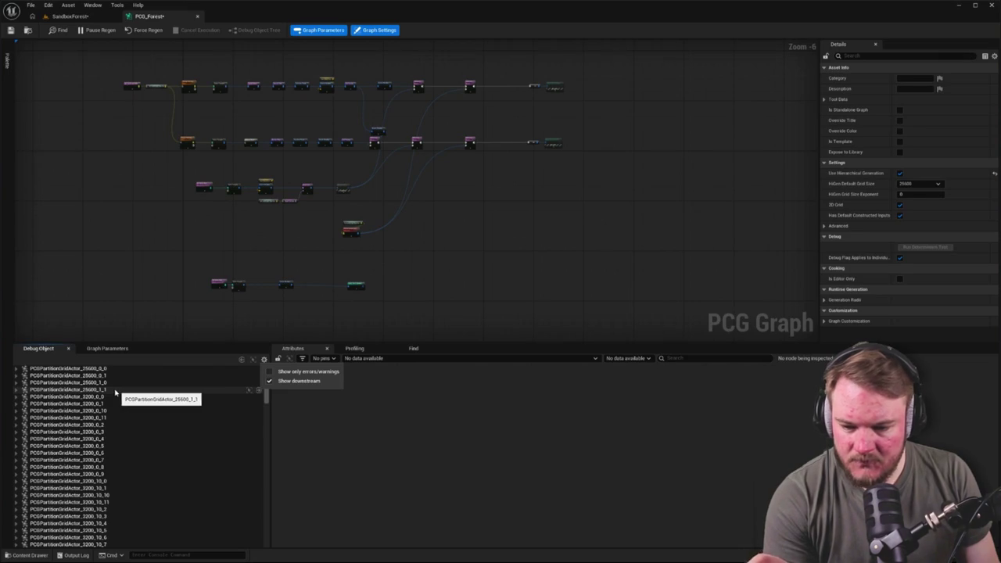
# Debug partition actor 3200_11_5, select the Static Mesh Spawner, then return to SandboxForest.
pyautogui.scroll(-10, 259, 407)
pyautogui.click(261, 416)
pyautogui.moveTo(265, 417)
pyautogui.mouseDown()
pyautogui.moveTo(265, 470)
pyautogui.moveTo(248, 443)
pyautogui.moveTo(247, 386)
pyautogui.mouseUp()
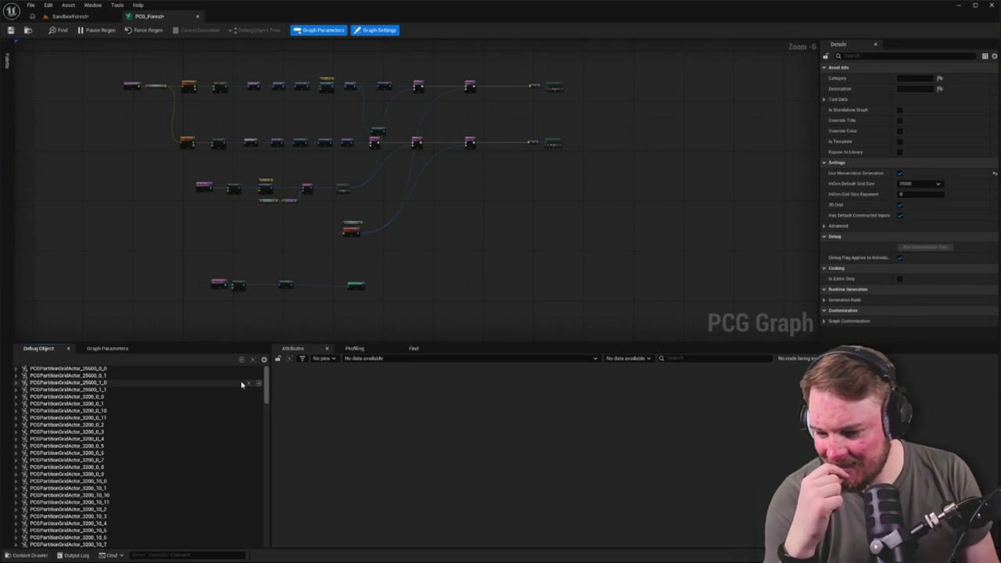
pyautogui.moveTo(267, 387)
pyautogui.mouseDown()
pyautogui.moveTo(259, 507)
pyautogui.moveTo(264, 372)
pyautogui.mouseUp()
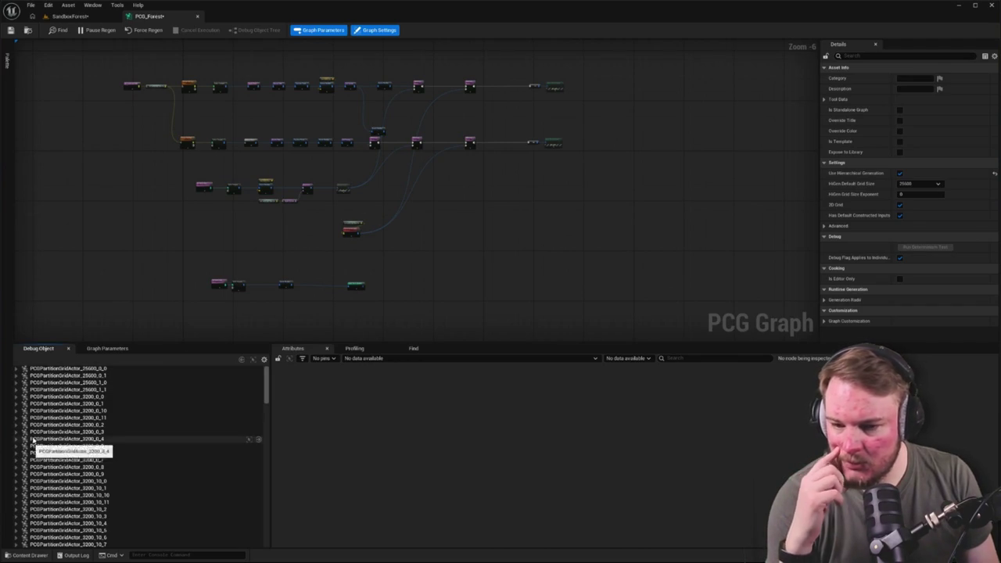
pyautogui.scroll(5, 394, 248)
pyautogui.click(575, 258)
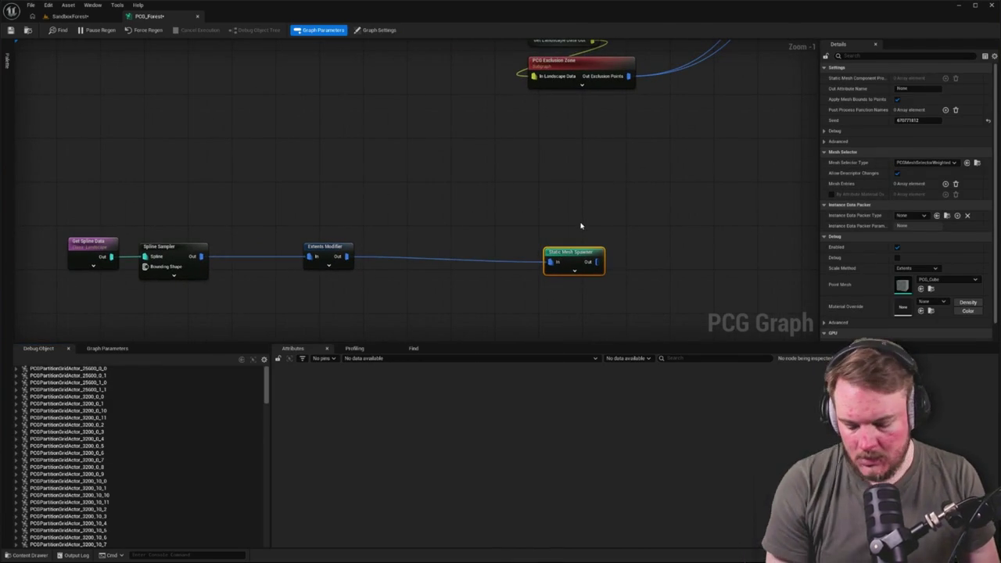
pyautogui.click(69, 15)
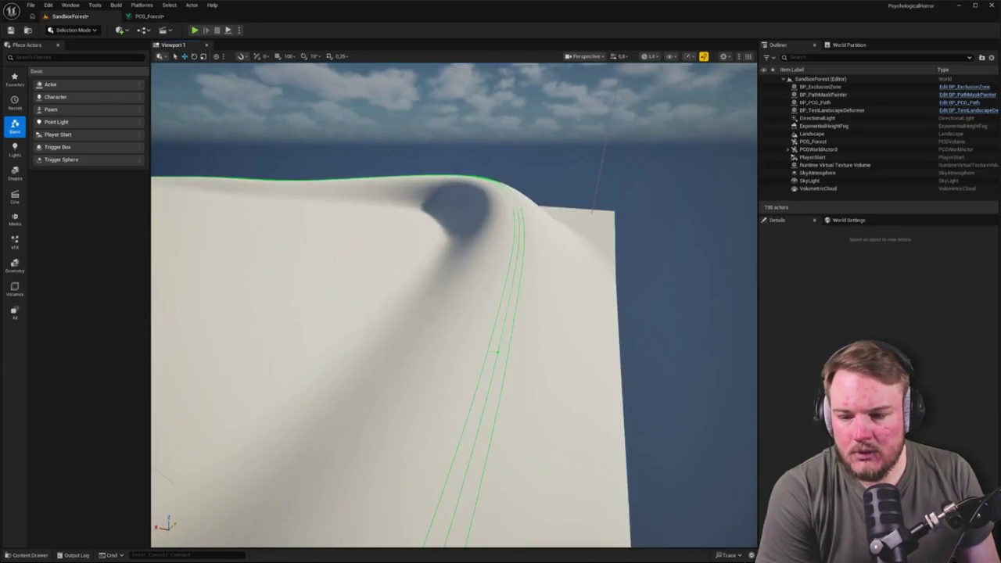
# Orbit the landscape view along the ridge, then go back to the PCG_Forest graph.
pyautogui.moveTo(454, 313)
pyautogui.mouseDown()
pyautogui.moveTo(397, 298)
pyautogui.moveTo(338, 195)
pyautogui.mouseUp()
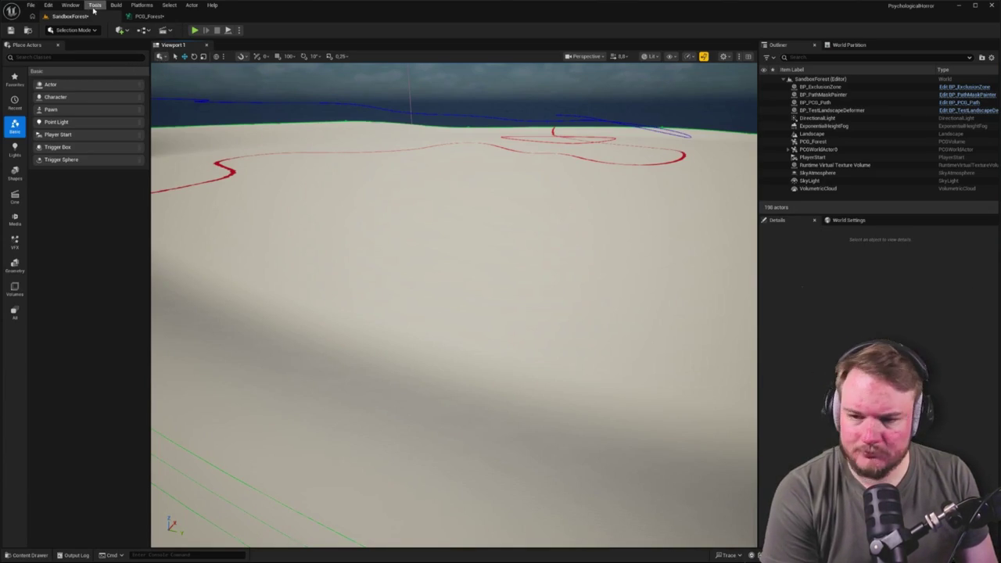
pyautogui.click(148, 17)
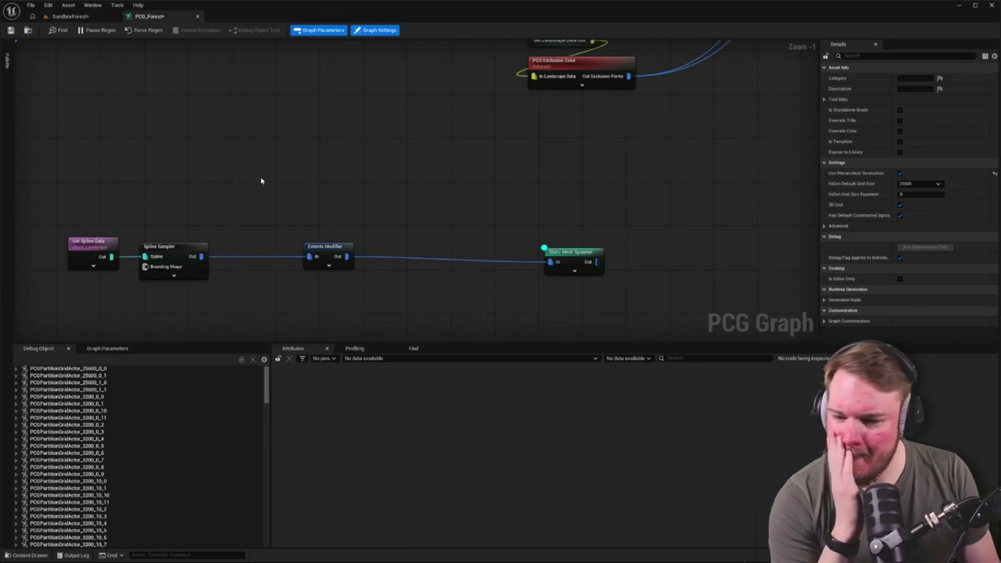
# Move Extents Modifier and Static Mesh Spawner closer together and box-select the spline chain.
pyautogui.moveTo(266, 199)
pyautogui.mouseDown()
pyautogui.moveTo(323, 185)
pyautogui.moveTo(316, 192)
pyautogui.mouseUp()
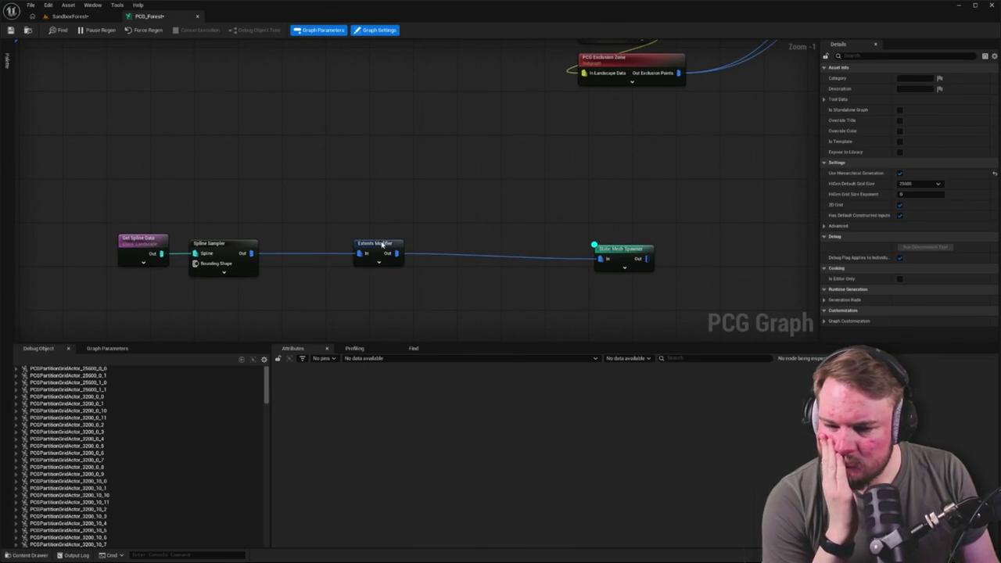
pyautogui.moveTo(382, 244); pyautogui.dragTo(314, 245)
pyautogui.click(537, 253)
pyautogui.moveTo(612, 247)
pyautogui.mouseDown()
pyautogui.moveTo(430, 249)
pyautogui.moveTo(394, 230)
pyautogui.mouseUp()
pyautogui.click(521, 195)
pyautogui.moveTo(521, 195); pyautogui.dragTo(582, 191)
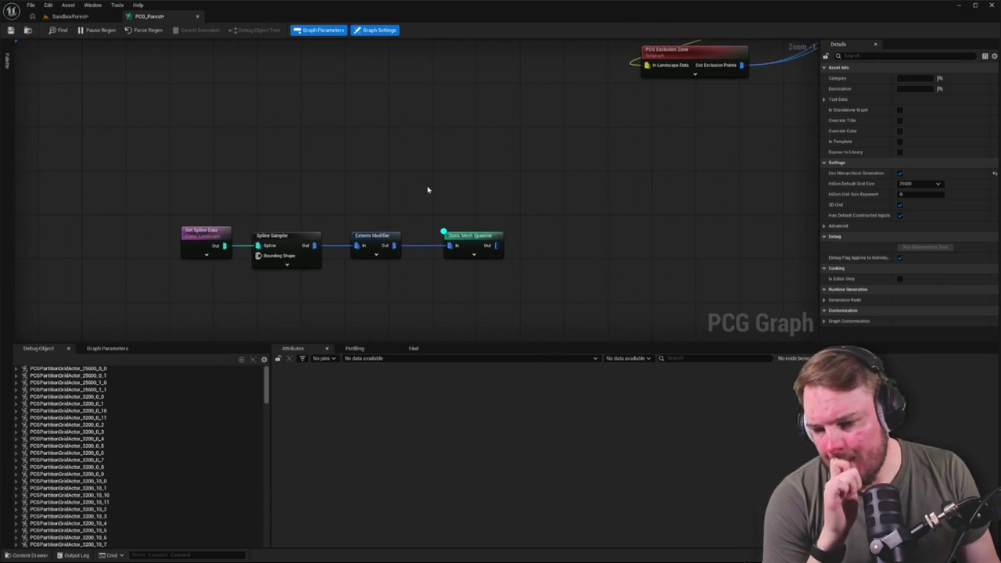
pyautogui.moveTo(165, 186); pyautogui.dragTo(672, 277)
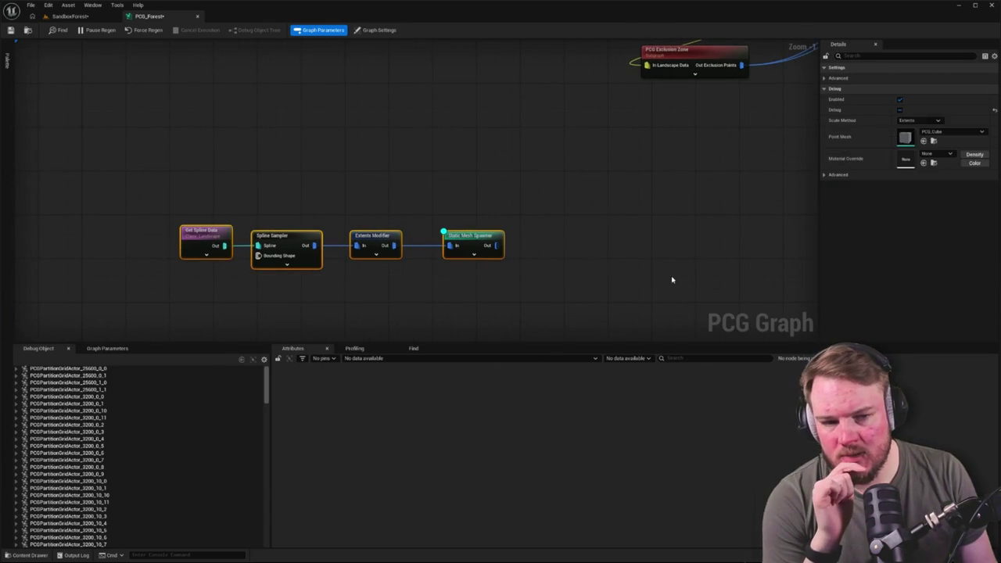
# Add a Subgraph node from a 'sub' search and delete the four spline chain nodes.
pyautogui.rightClick(365, 136)
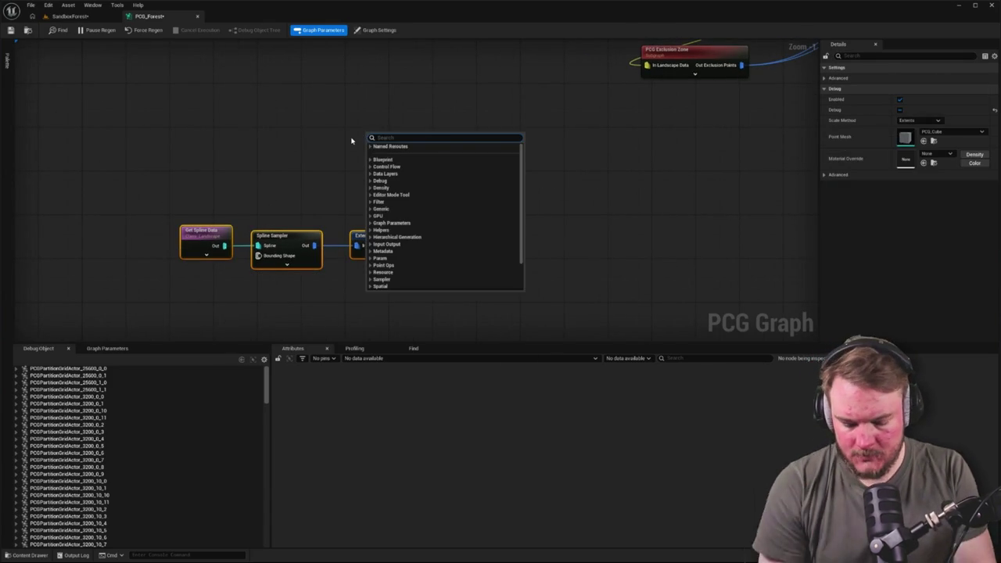
pyautogui.write('sub')
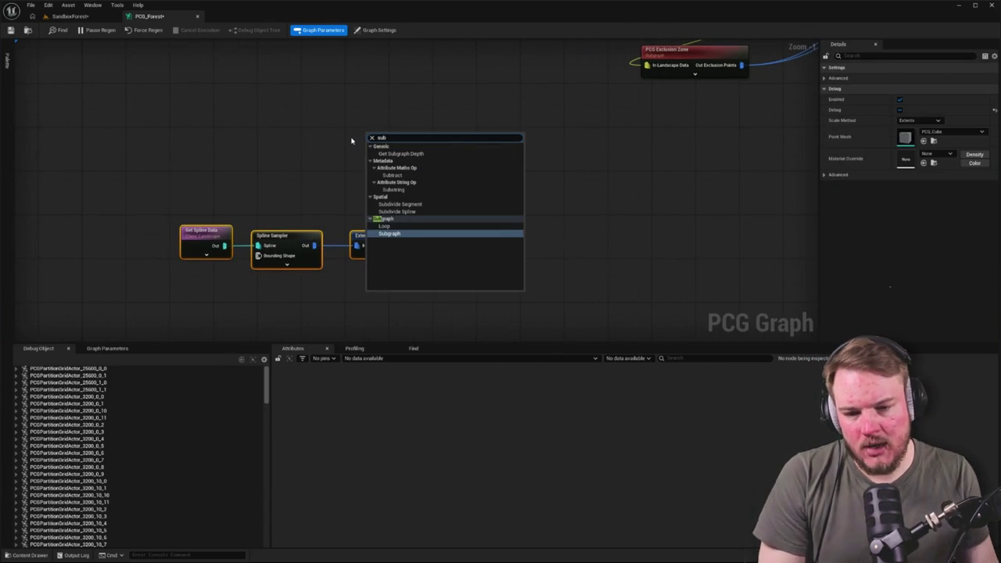
pyautogui.click(399, 234)
pyautogui.click(388, 208)
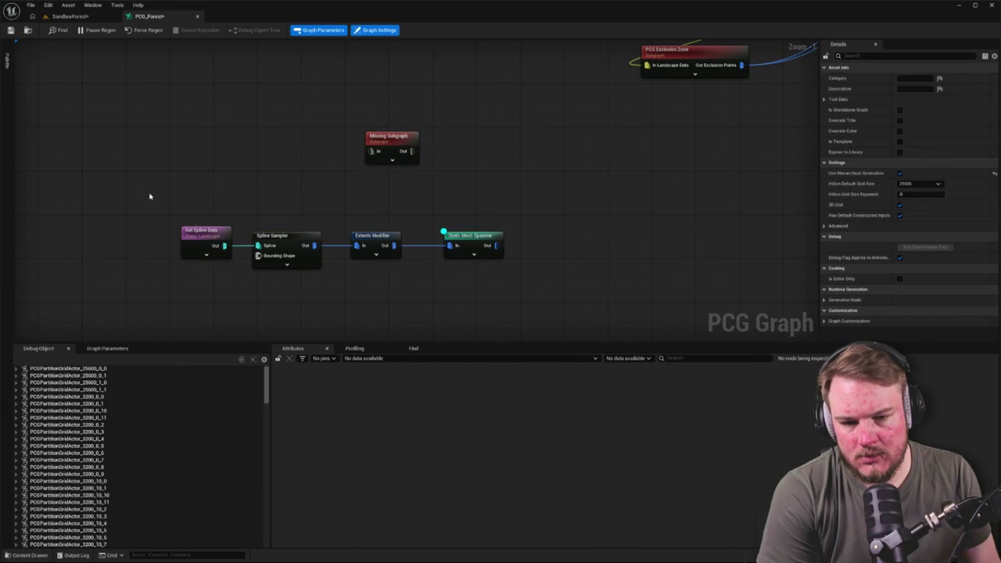
pyautogui.moveTo(140, 185); pyautogui.dragTo(670, 335)
pyautogui.press('Delete')
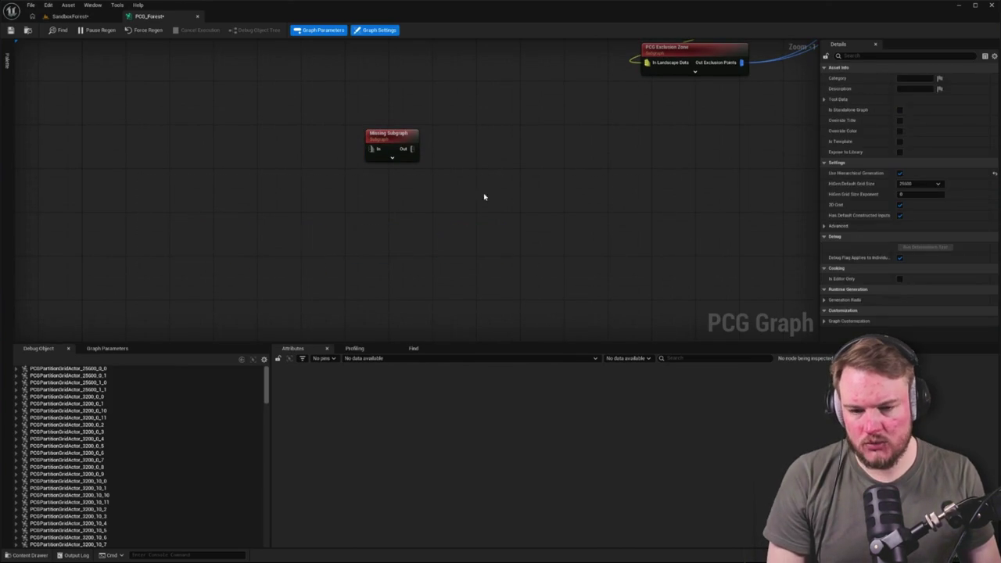
# Compare the Missing Subgraph and PCG Exclusion Zone node settings, moving the subgraph node down-right.
pyautogui.click(397, 139)
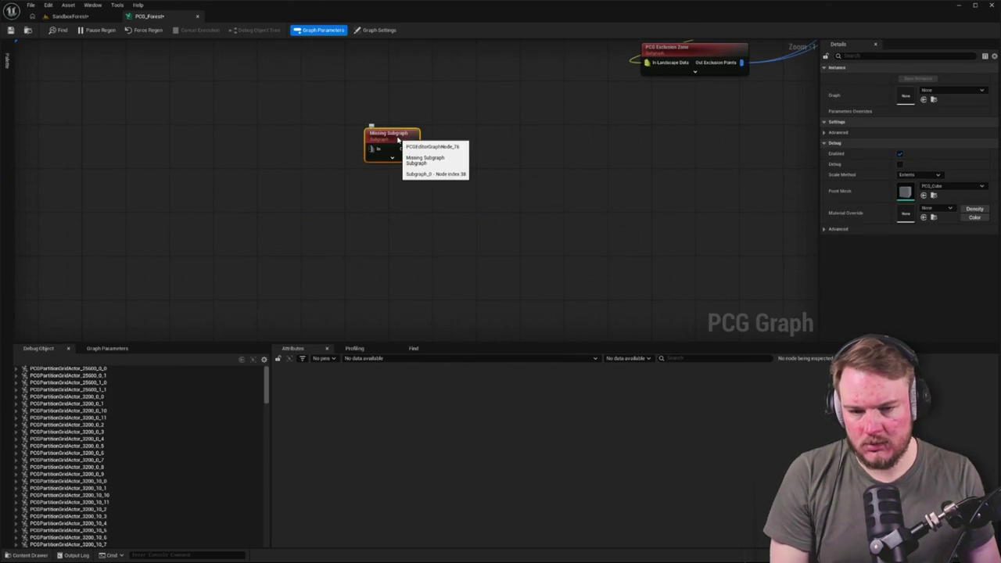
pyautogui.click(706, 56)
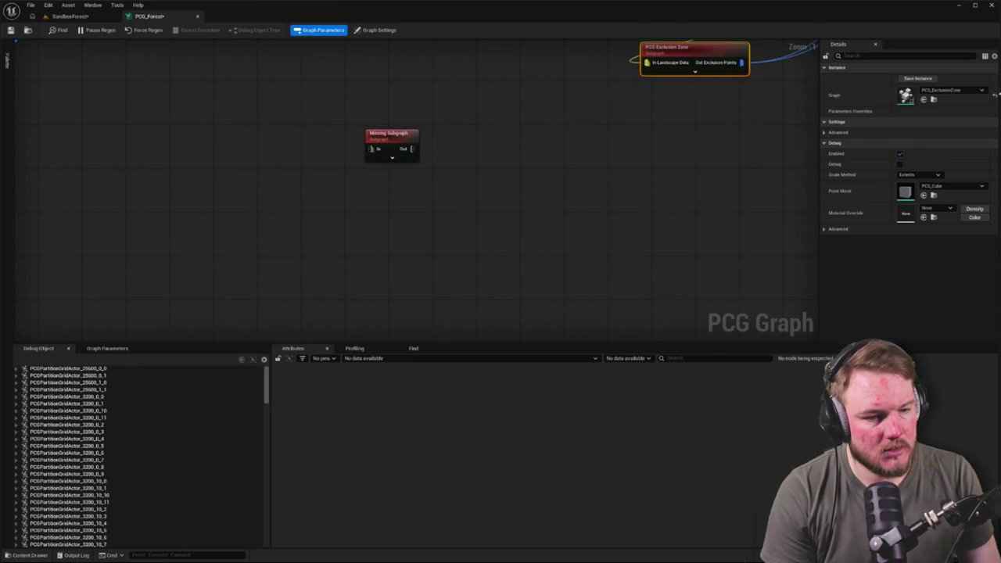
pyautogui.moveTo(387, 134); pyautogui.dragTo(428, 169)
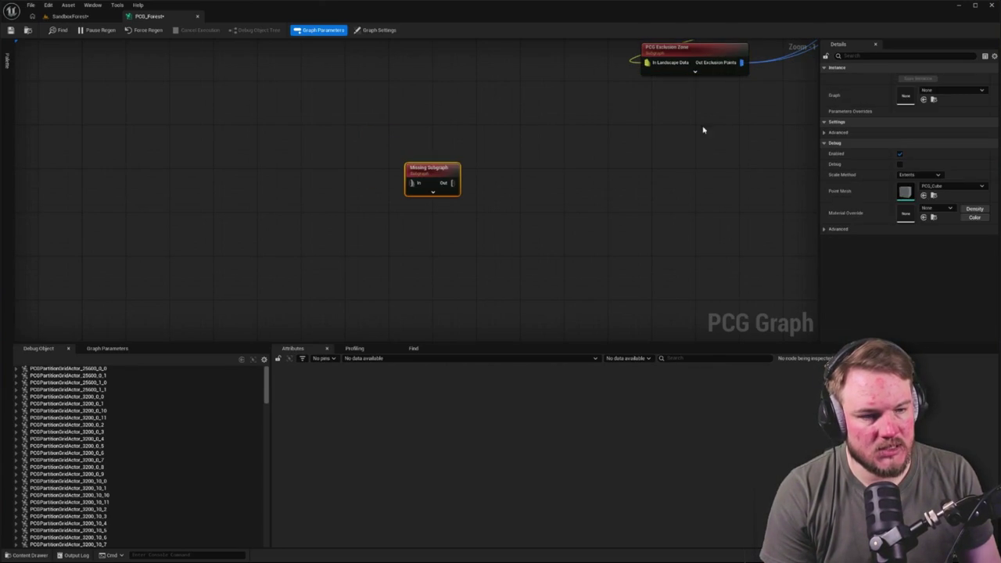
pyautogui.click(704, 56)
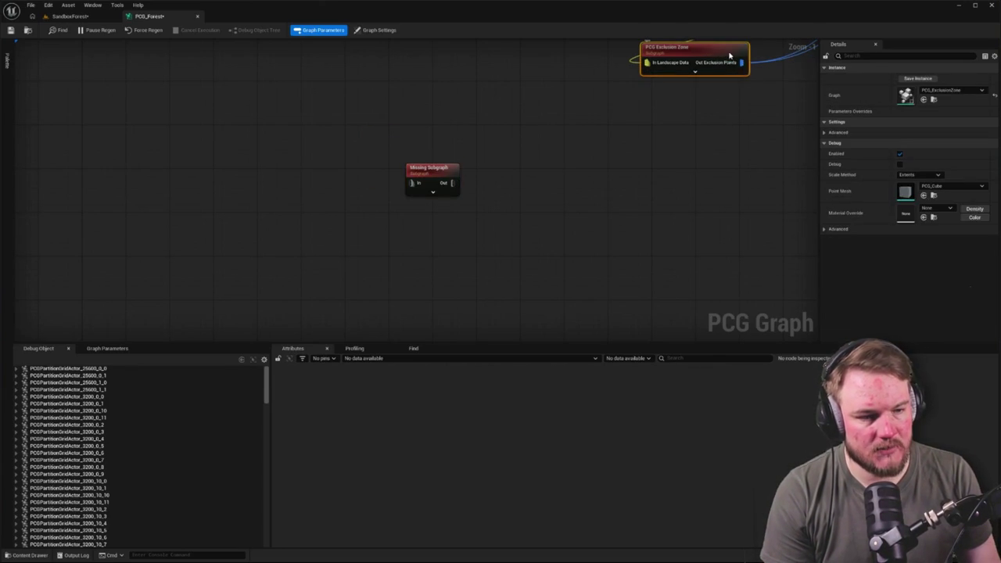
# Browse from the Exclusion Zone asset to the top-level PCG content folder.
pyautogui.click(935, 100)
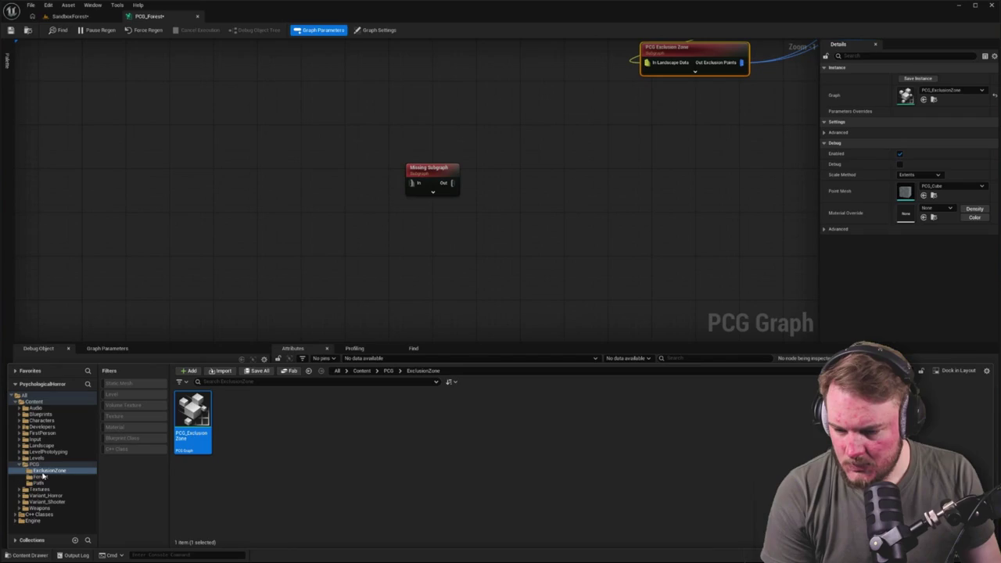
pyautogui.click(38, 483)
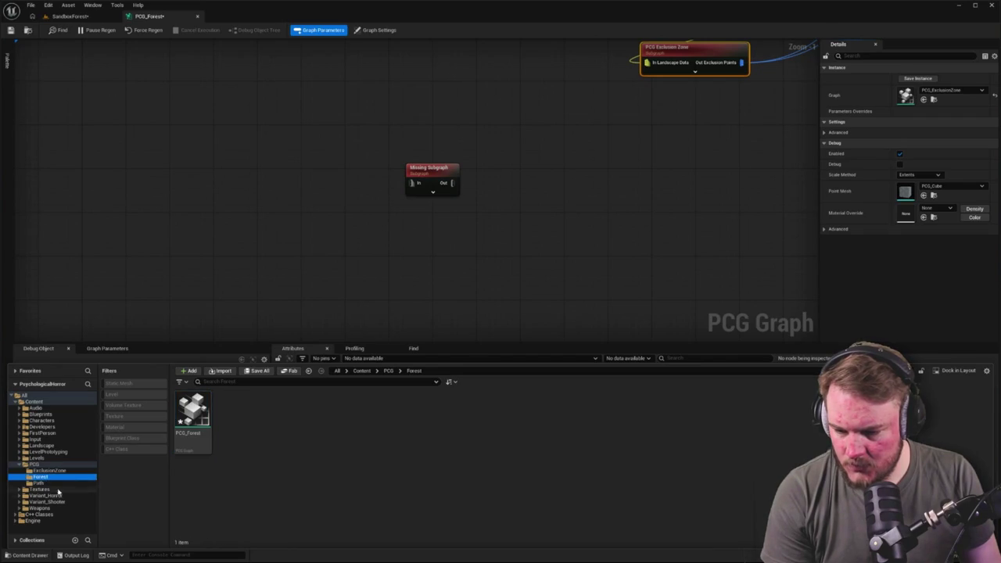
pyautogui.click(67, 465)
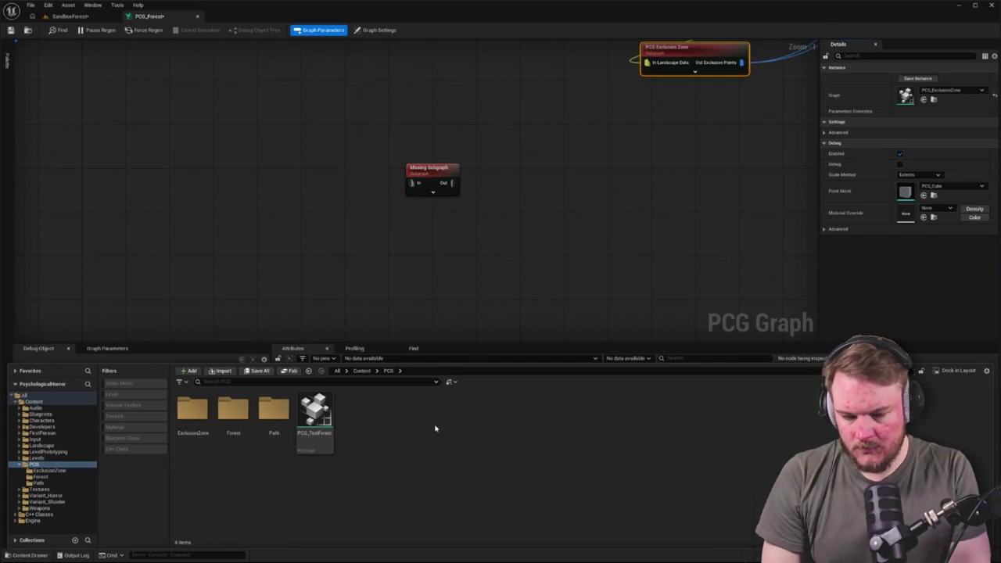
# Create a new folder named LandscapeSpline inside PCG and open it.
pyautogui.hotkey('ctrl', 'shift', 'n')
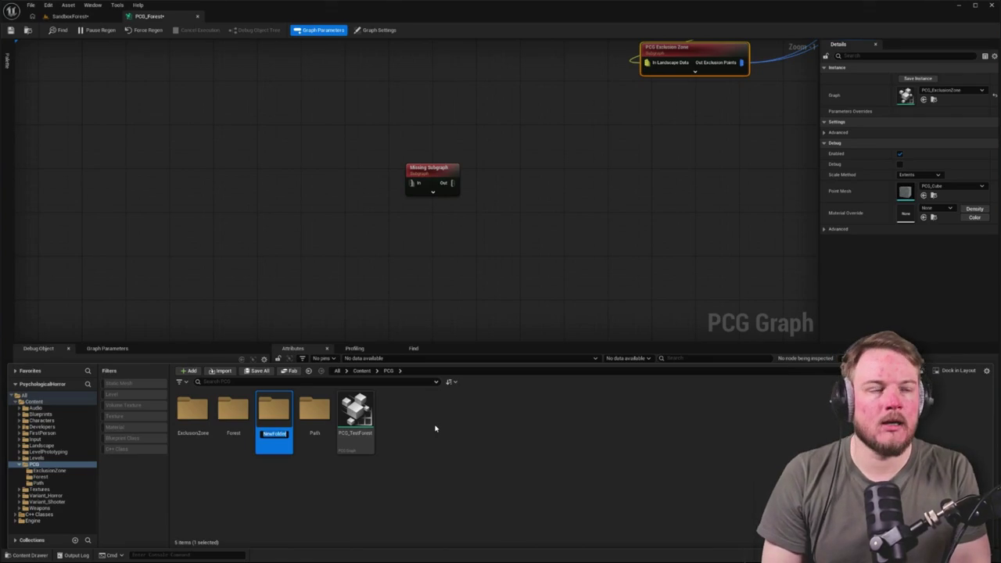
pyautogui.write('Landscape_')
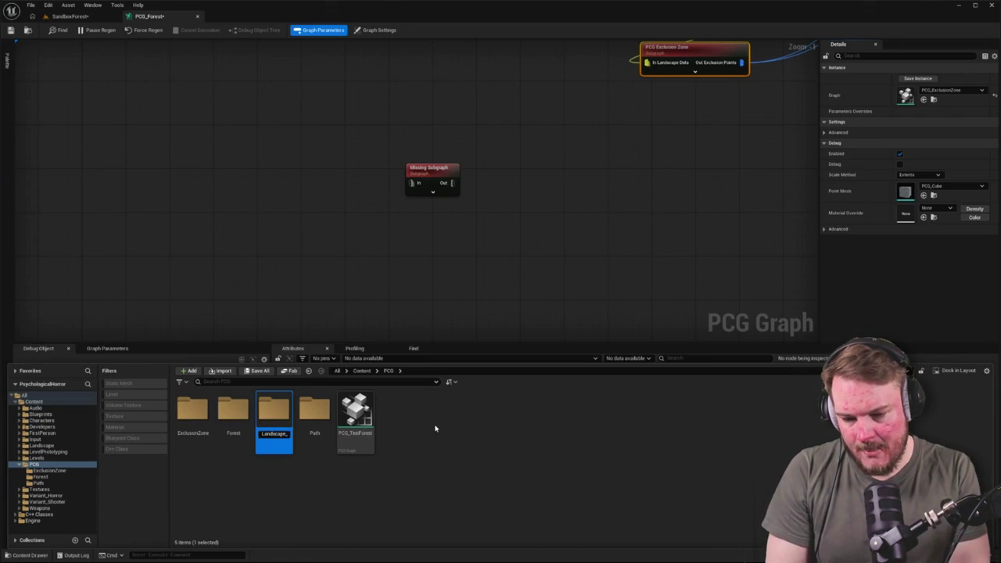
pyautogui.write('Ma')
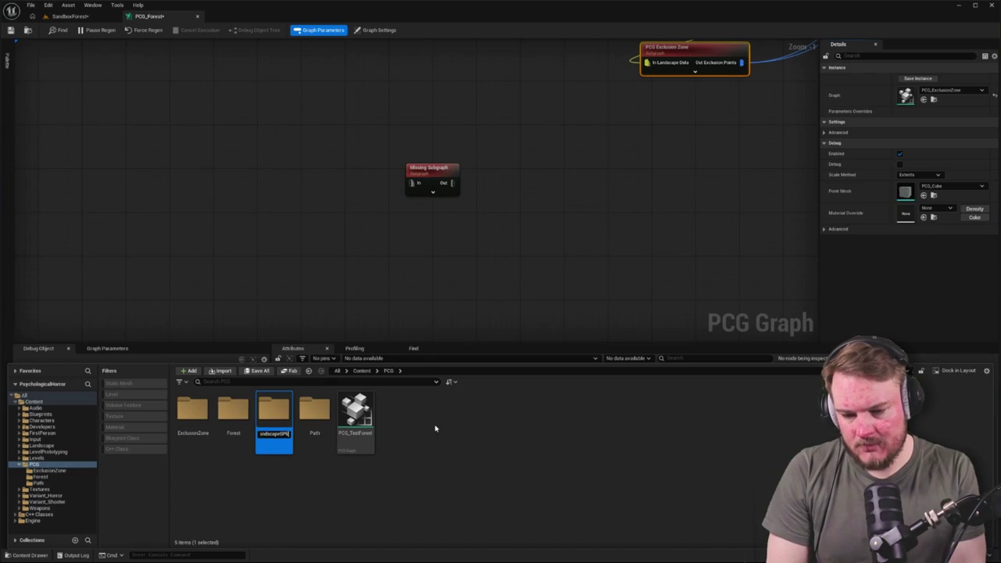
pyautogui.press('BackSpace')
pyautogui.press('BackSpace')
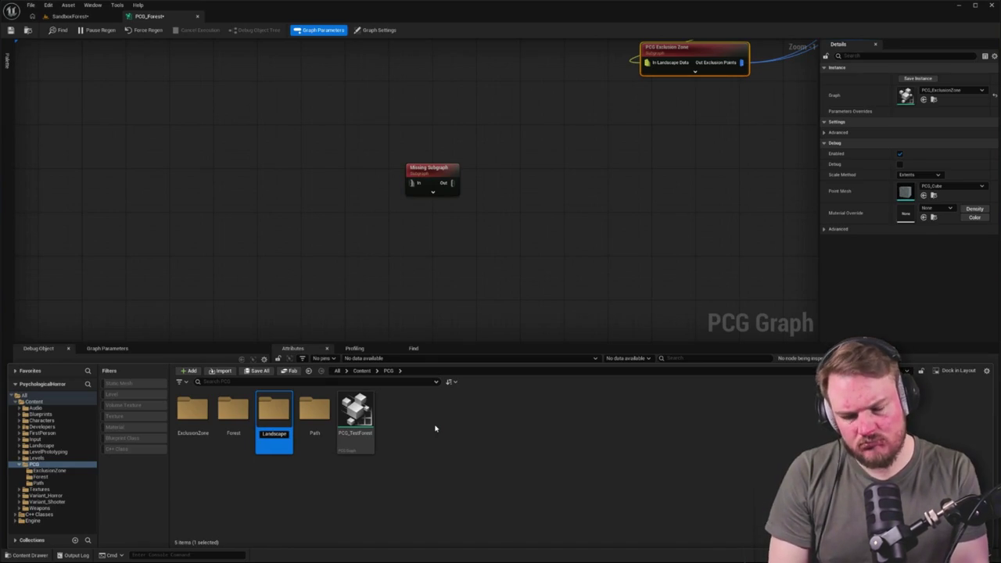
pyautogui.write('Sp')
pyautogui.press('Return')
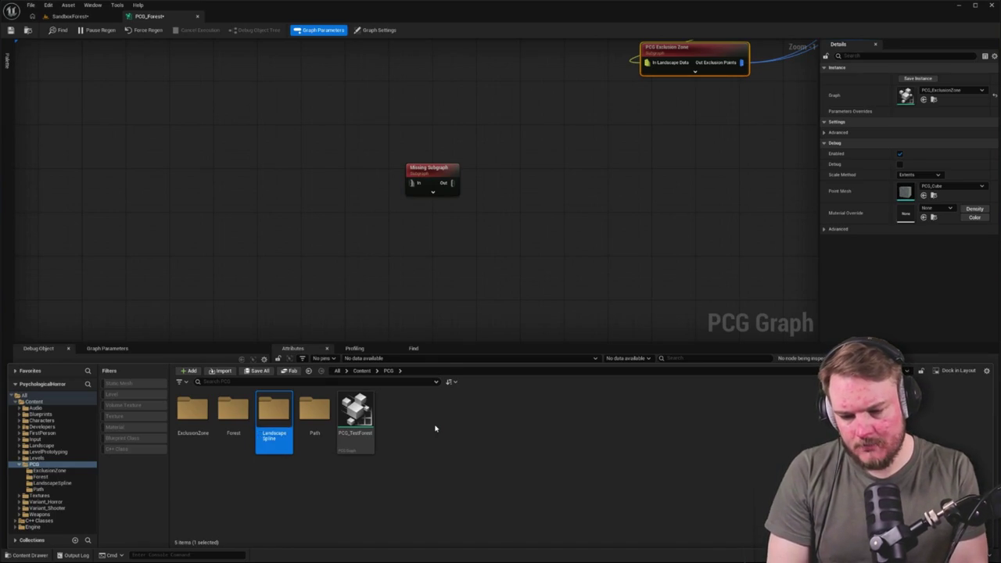
pyautogui.press('Return')
# Create an empty PCG Graph asset named PCG_LandscapeSpline in LandscapeSpline and open it.
pyautogui.rightClick(424, 419)
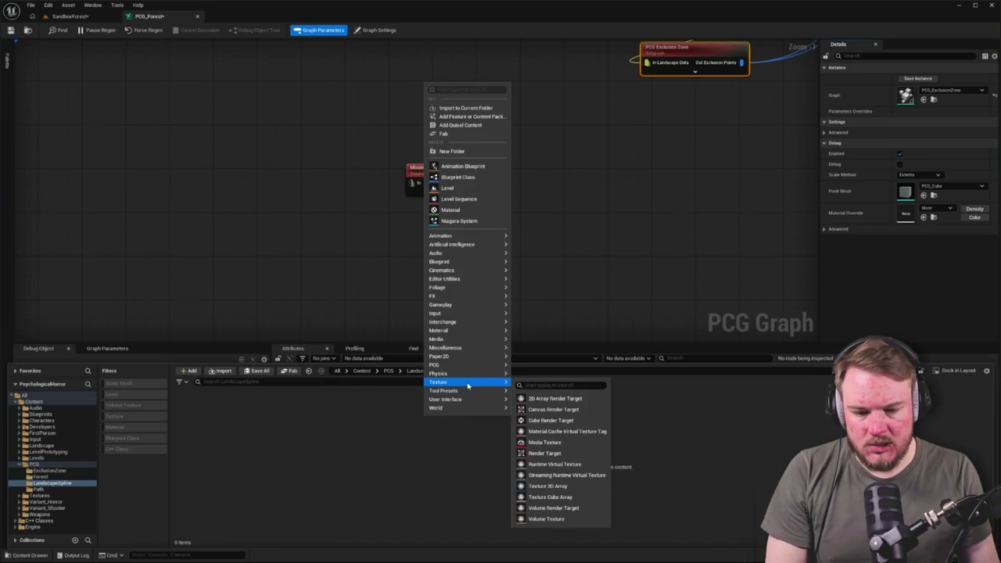
pyautogui.moveTo(469, 366)
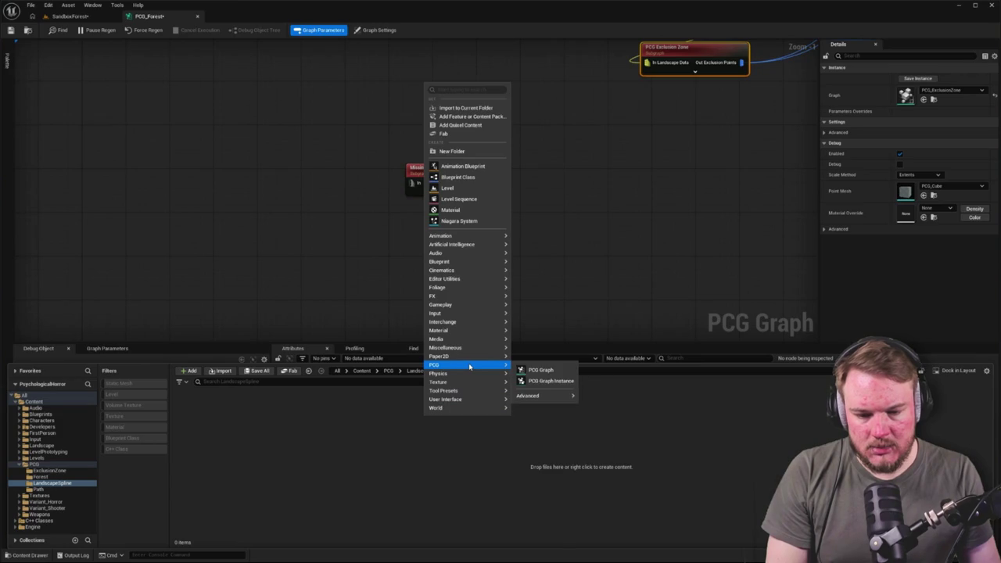
pyautogui.click(540, 370)
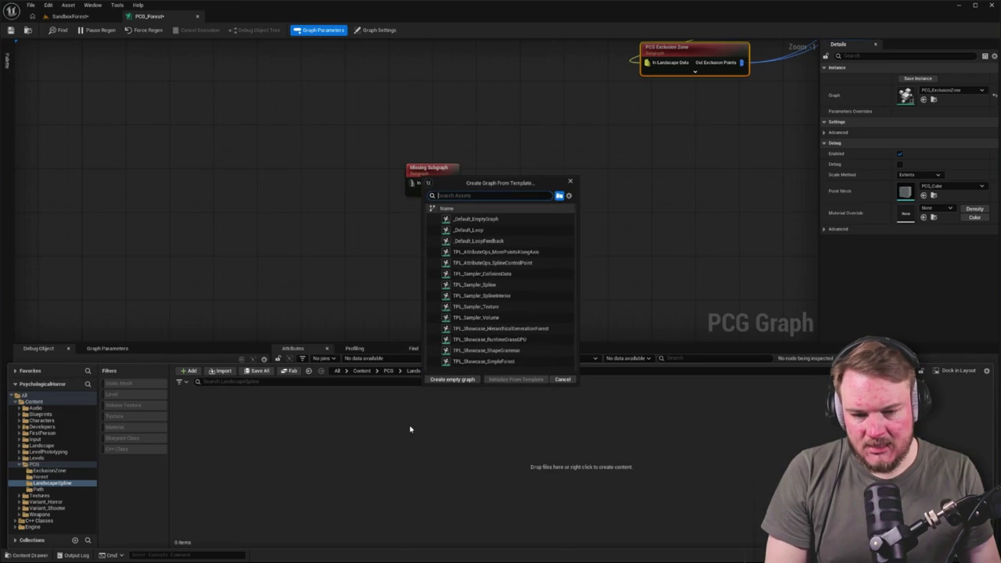
pyautogui.click(454, 381)
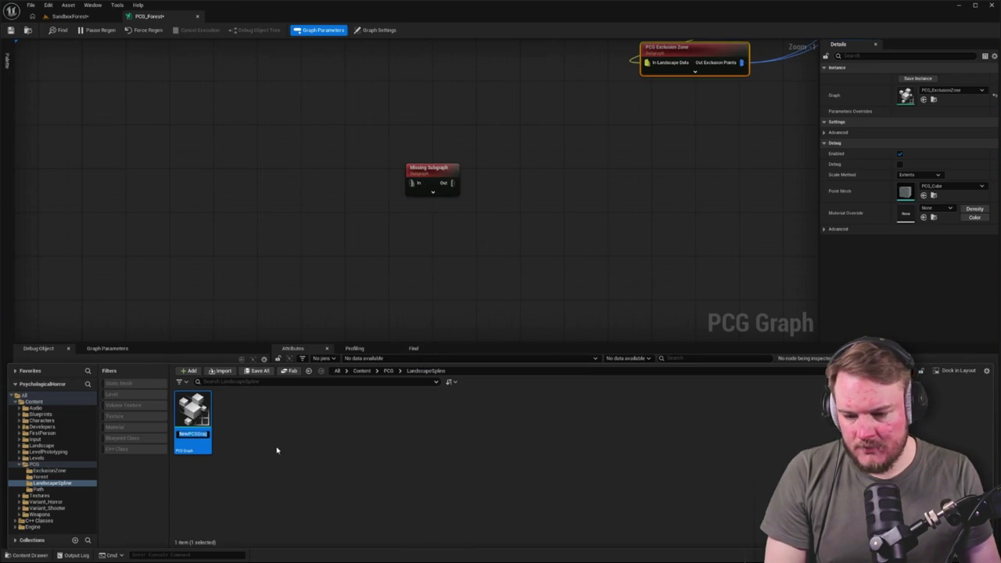
pyautogui.write('PCG')
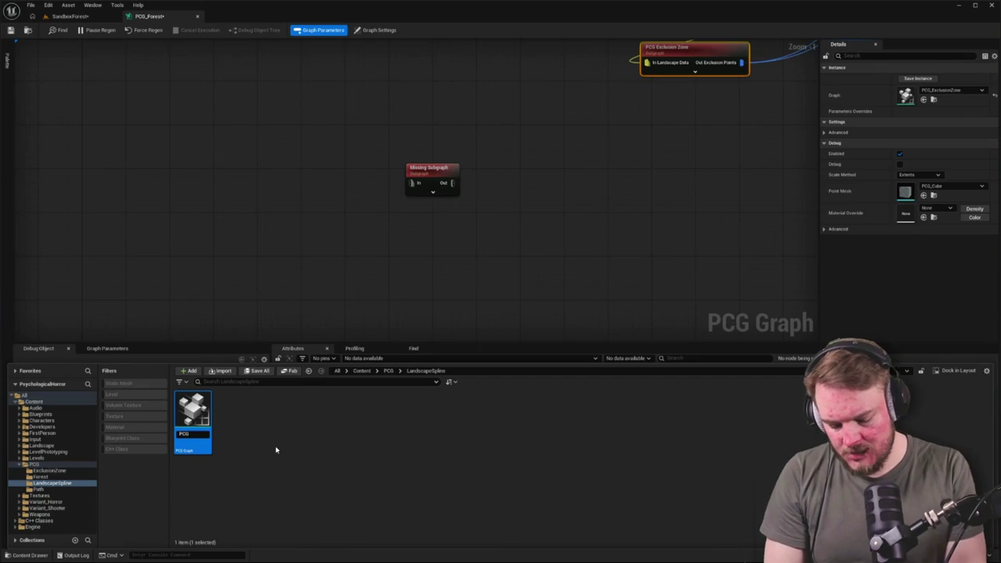
pyautogui.write('_Landscape')
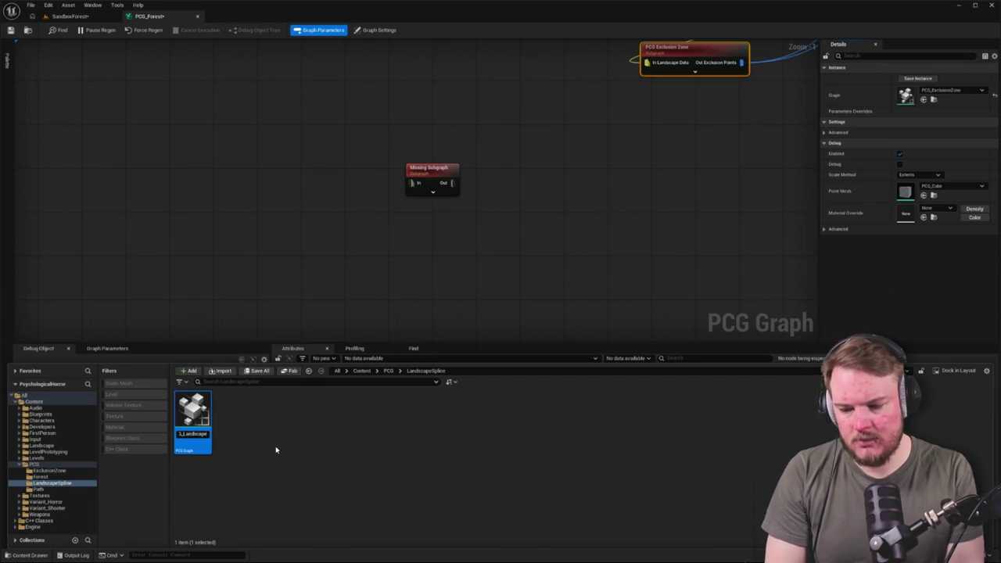
pyautogui.write('Spline_')
pyautogui.press('BackSpace')
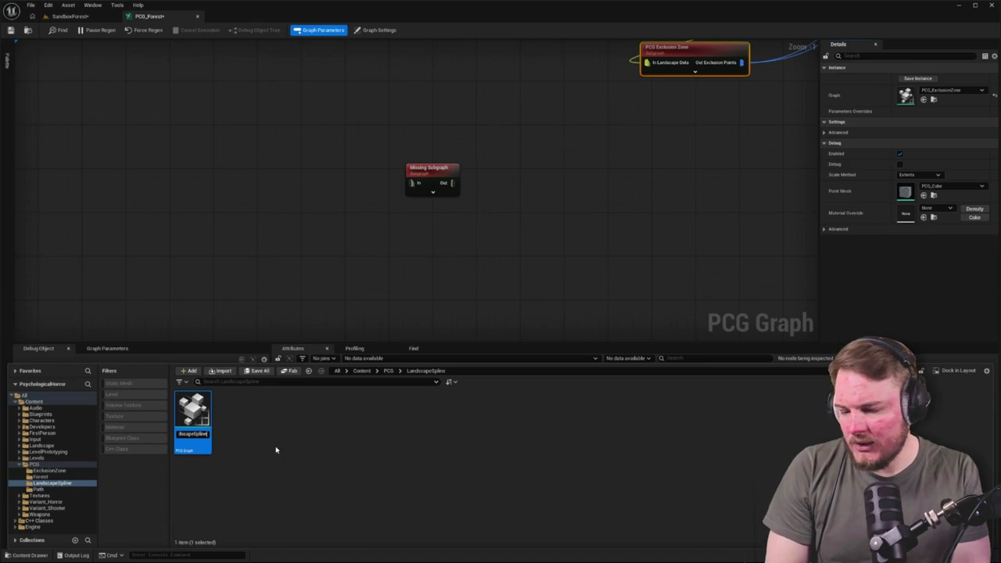
pyautogui.press('Return')
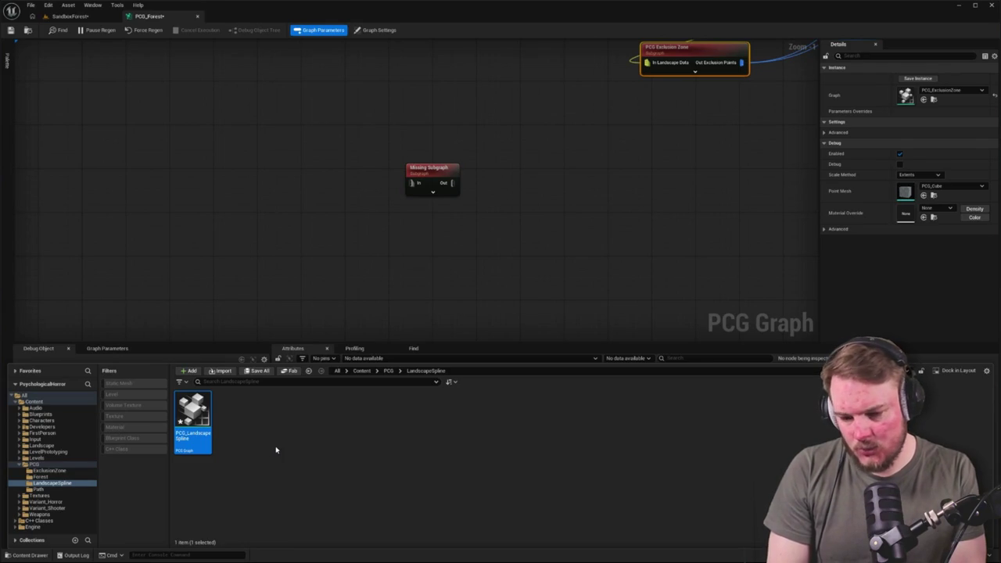
pyautogui.press('Return')
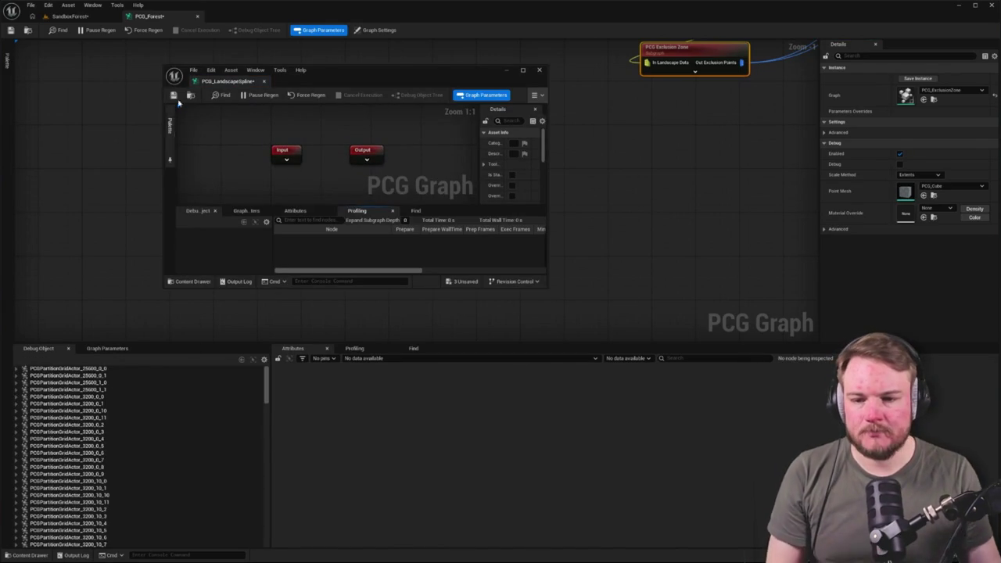
# Dock PCG_LandscapeSpline as a tab and paste the copied spline chain nodes into it.
pyautogui.moveTo(230, 80); pyautogui.dragTo(242, 17)
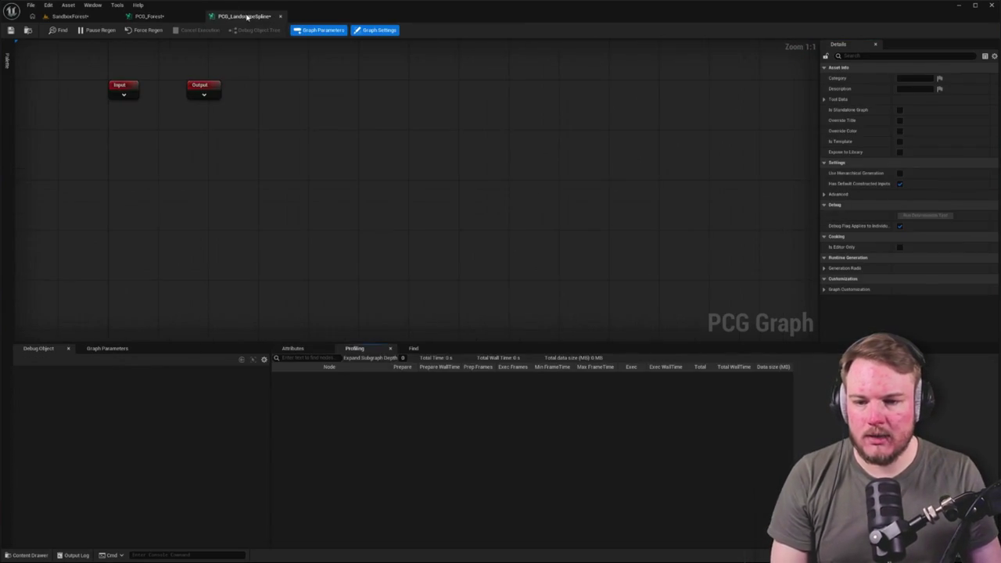
pyautogui.hotkey('ctrl', 'v')
pyautogui.click(262, 141)
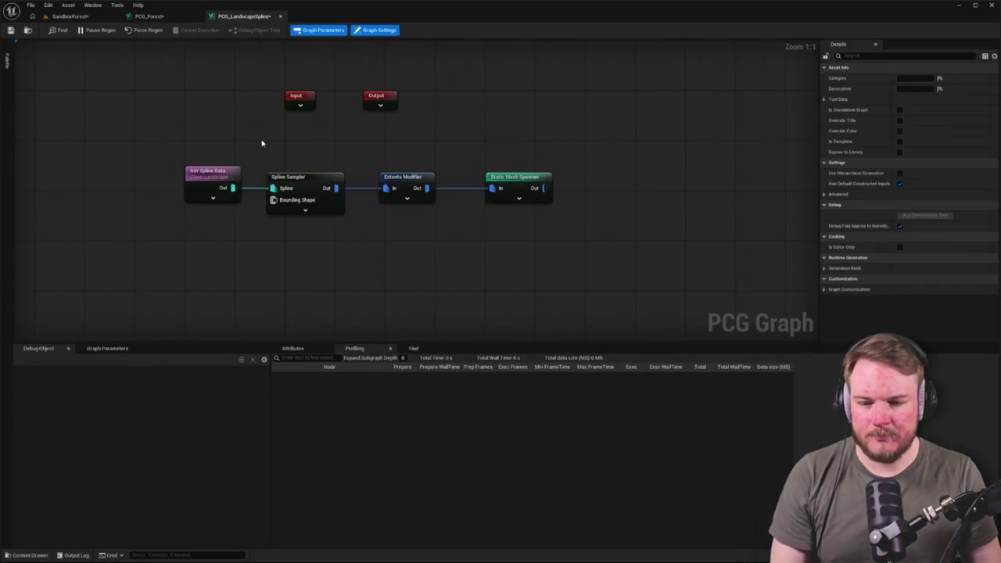
pyautogui.moveTo(262, 141); pyautogui.dragTo(265, 163)
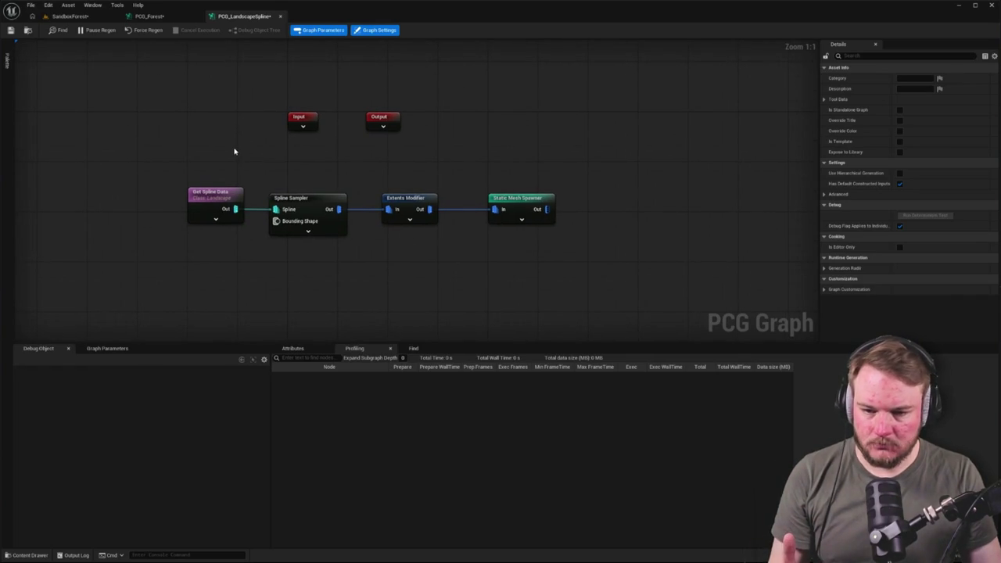
pyautogui.click(300, 117)
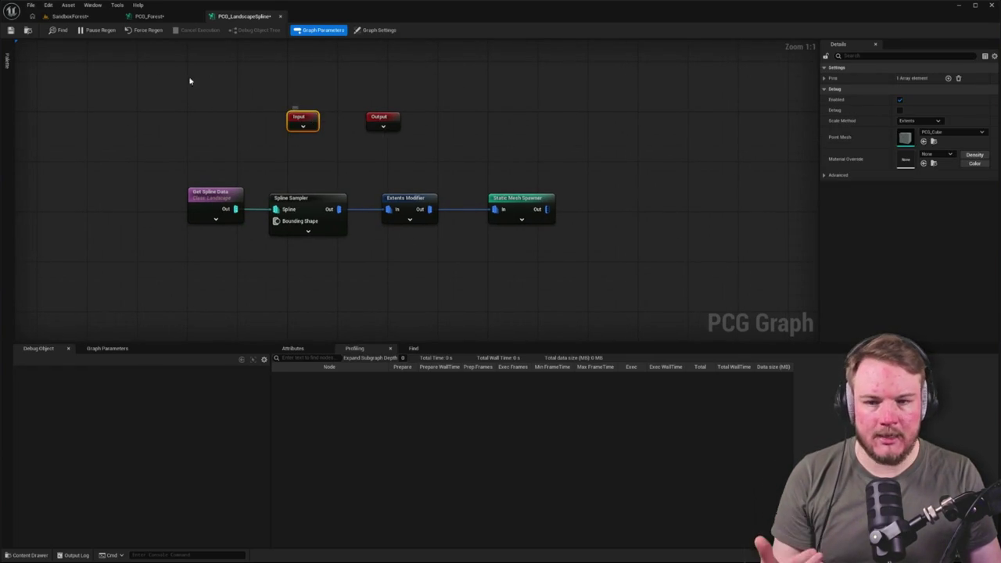
# In PCG_Forest, inspect the Missing Subgraph node's settings and advanced options.
pyautogui.click(170, 17)
pyautogui.moveTo(578, 119)
pyautogui.mouseDown()
pyautogui.moveTo(503, 240)
pyautogui.moveTo(576, 191)
pyautogui.mouseUp()
pyautogui.click(576, 190)
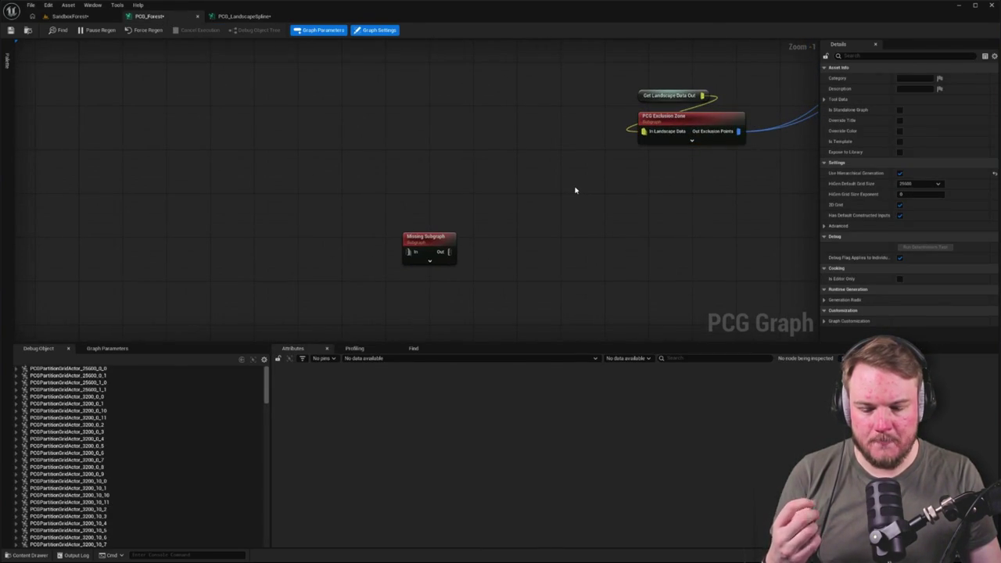
pyautogui.click(413, 244)
pyautogui.click(824, 133)
pyautogui.click(824, 134)
# Check the pin settings of the PCG_LandscapeSpline Input node.
pyautogui.click(244, 16)
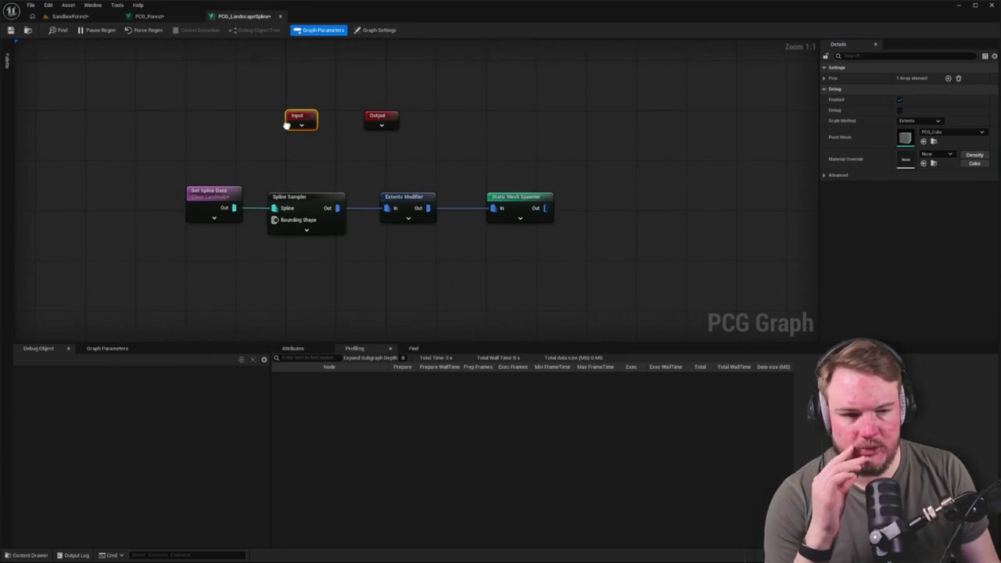
pyautogui.click(214, 124)
pyautogui.click(290, 117)
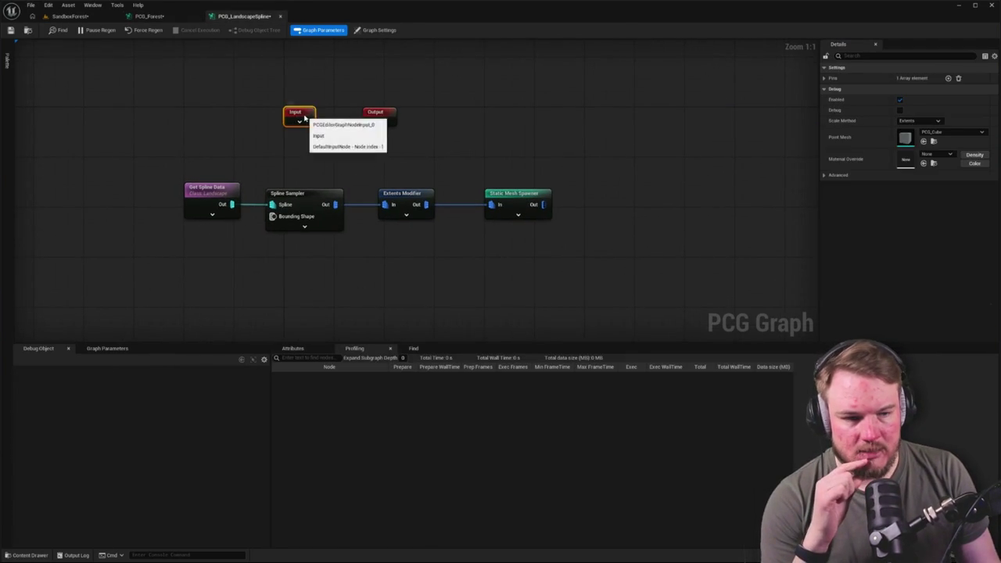
pyautogui.click(829, 79)
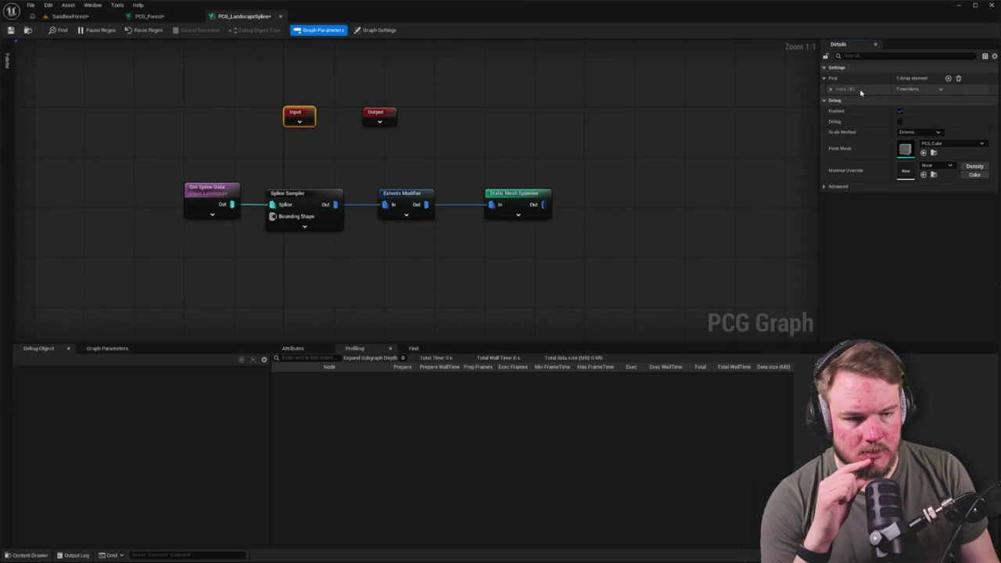
pyautogui.click(830, 90)
pyautogui.click(646, 141)
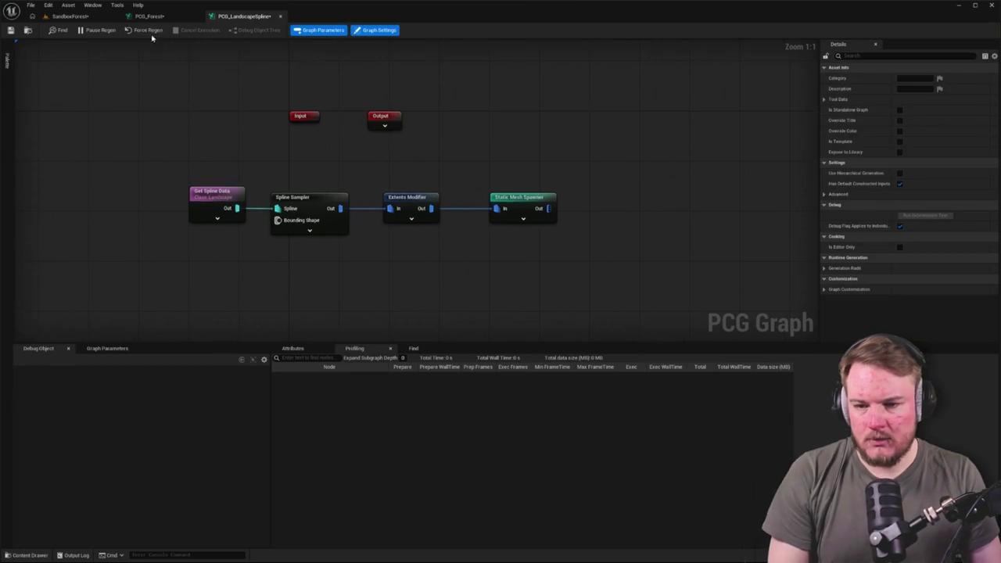
pyautogui.click(149, 16)
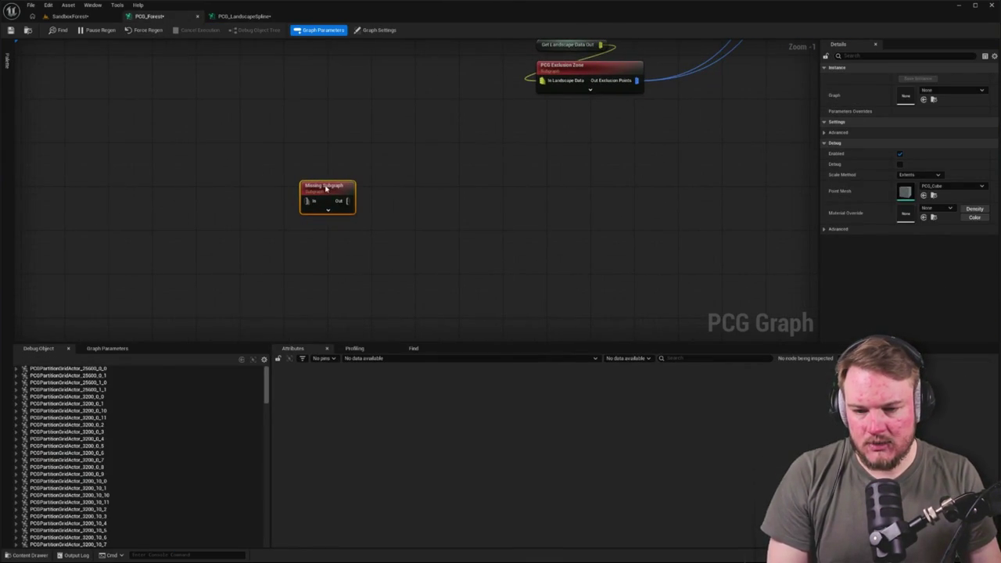
# Assign PCG_LandscapeSpline as the subgraph node's graph using a 'land' search.
pyautogui.click(927, 92)
pyautogui.write('land')
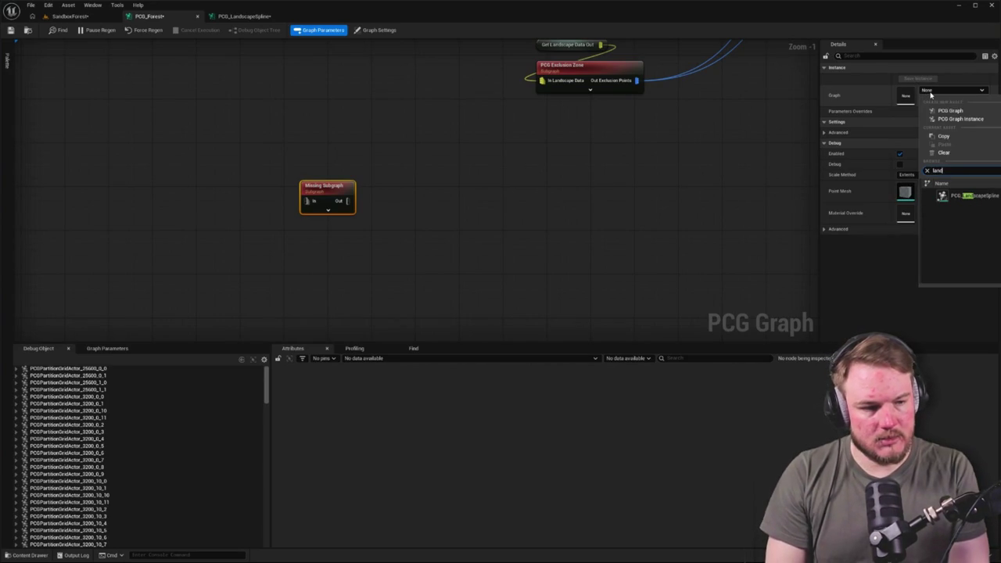
pyautogui.click(963, 196)
pyautogui.click(179, 47)
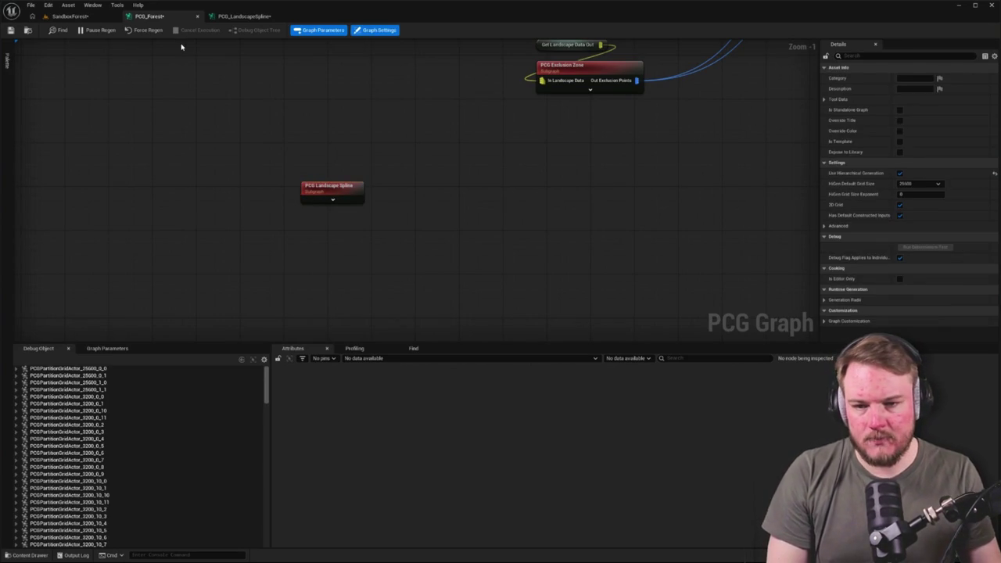
pyautogui.moveTo(350, 189); pyautogui.dragTo(454, 212)
pyautogui.hotkey('ctrl', 'z')
pyautogui.click(367, 208)
# Check the subgraph's Output pin settings, then locate the PCG Exclusion Zone asset in the Content Browser.
pyautogui.click(228, 21)
pyautogui.click(374, 122)
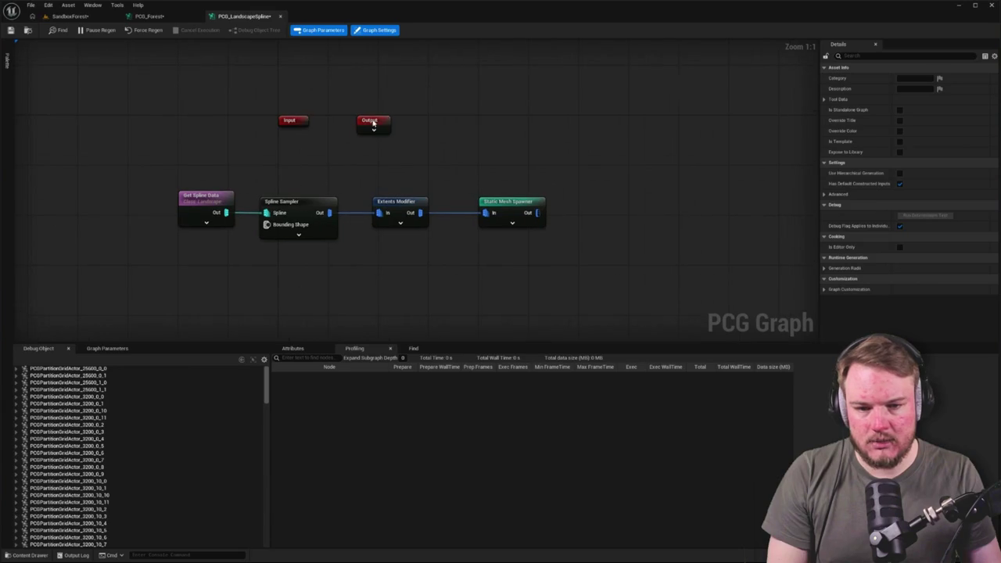
pyautogui.click(824, 78)
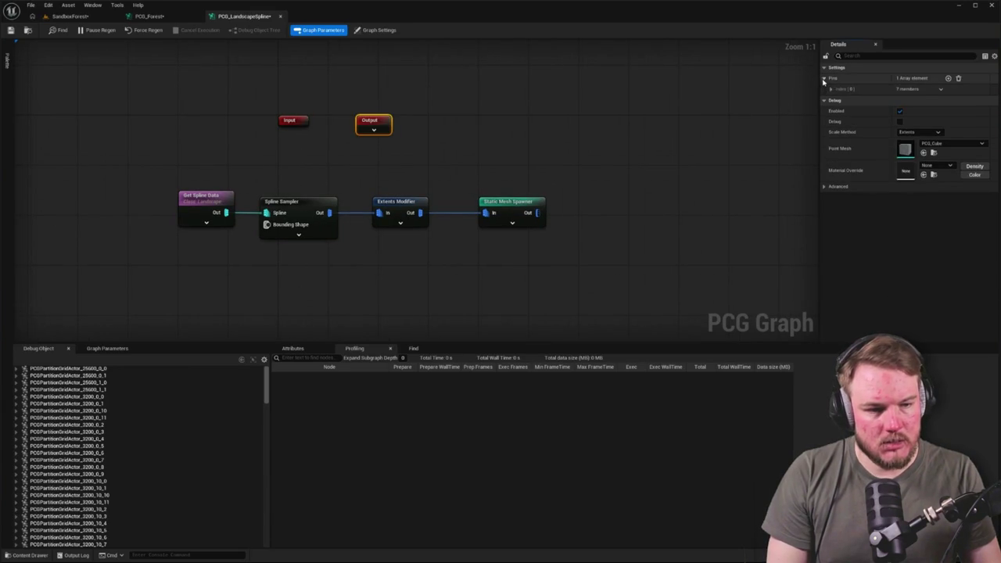
pyautogui.click(832, 88)
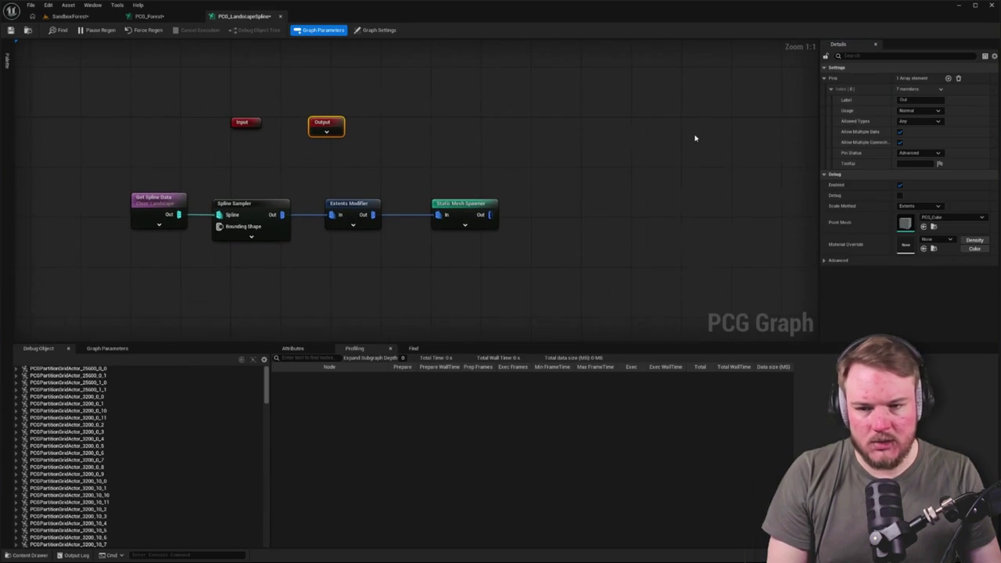
pyautogui.click(149, 15)
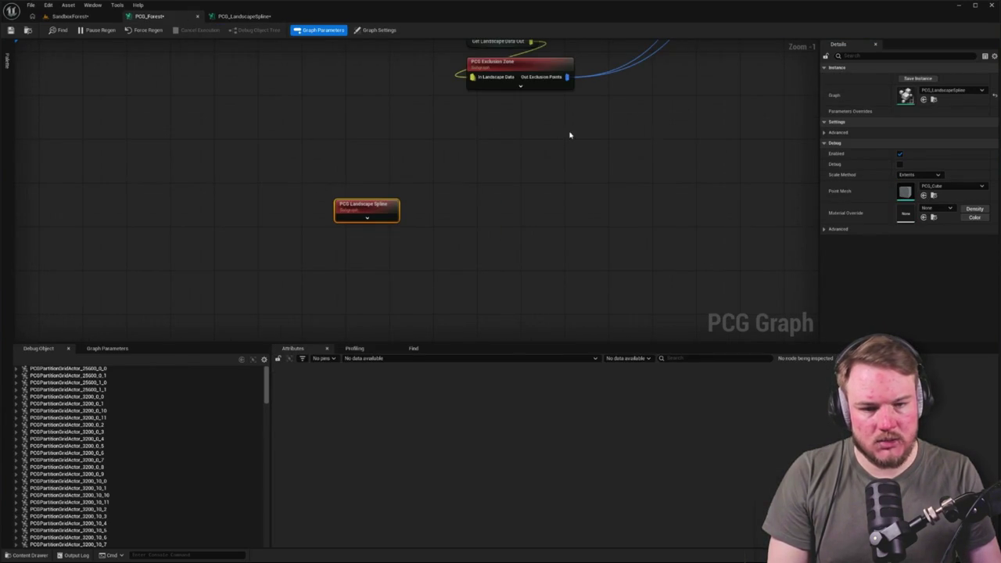
pyautogui.click(530, 77)
pyautogui.hotkey('ctrl', 'b')
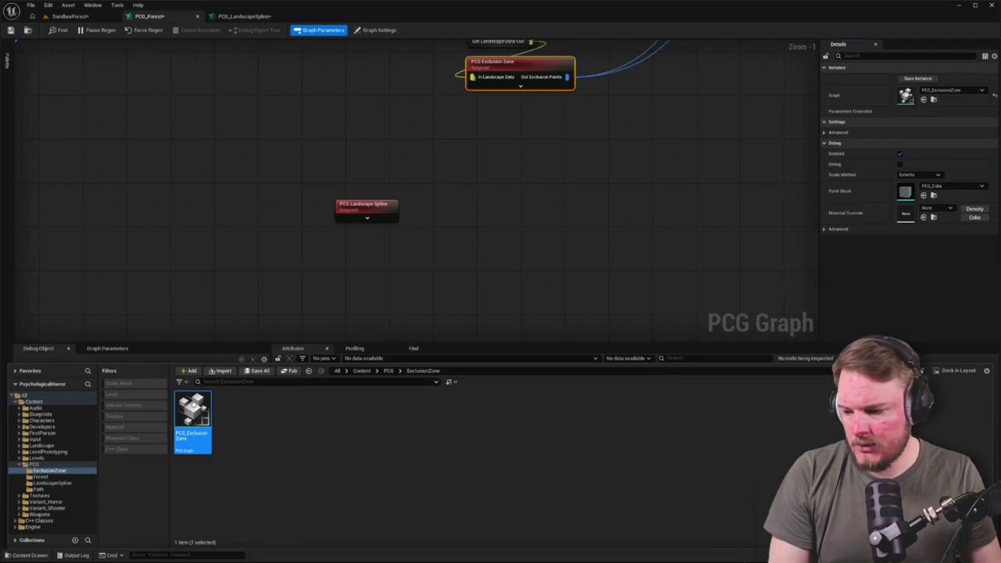
# Open PCG_ExclusionZone and inspect its Output node for comparison.
pyautogui.doubleClick(198, 406)
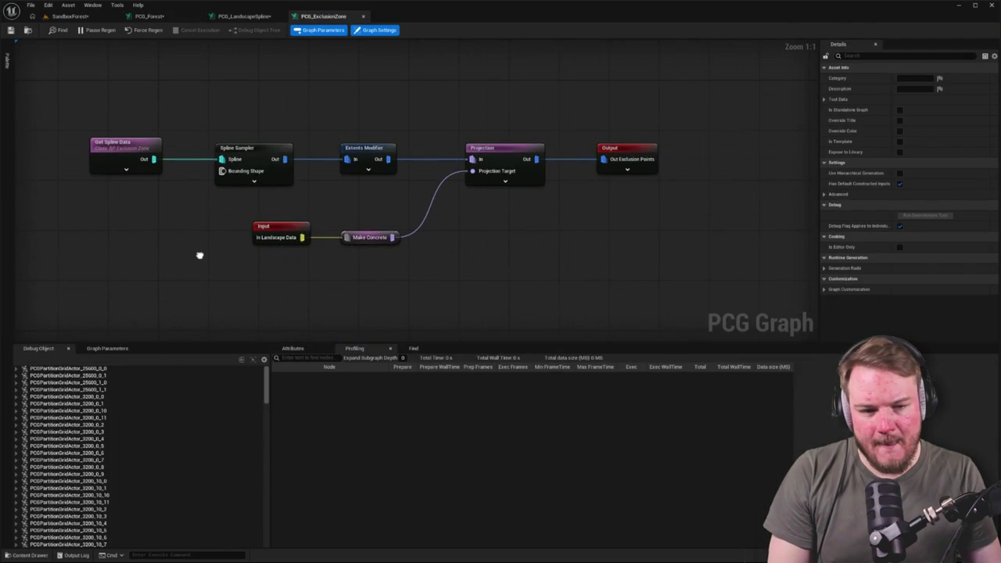
pyautogui.moveTo(200, 255)
pyautogui.mouseDown()
pyautogui.moveTo(271, 320)
pyautogui.moveTo(336, 309)
pyautogui.mouseUp()
pyautogui.scroll(-5, 322, 290)
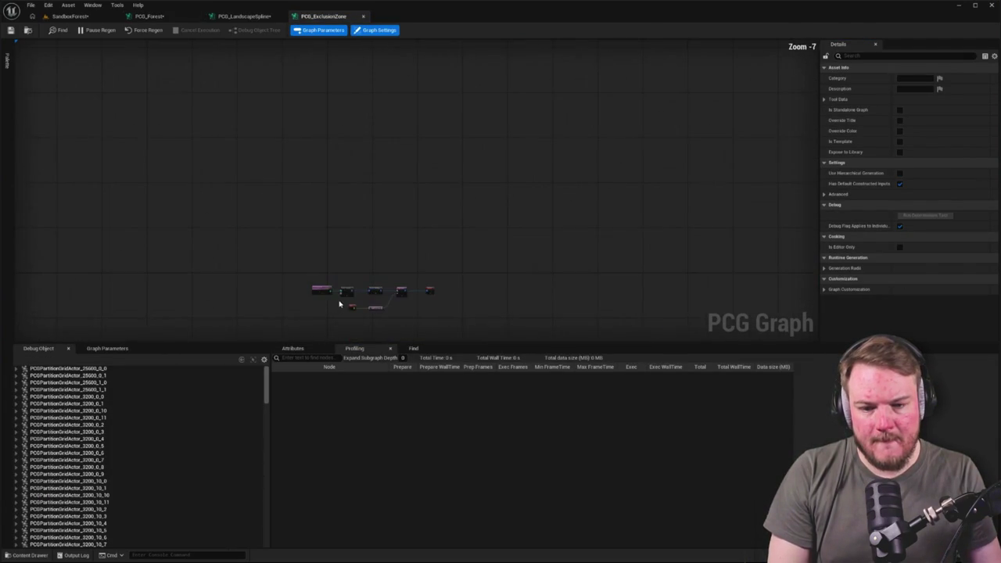
pyautogui.scroll(5, 352, 256)
pyautogui.moveTo(352, 256); pyautogui.dragTo(252, 254)
pyautogui.click(629, 169)
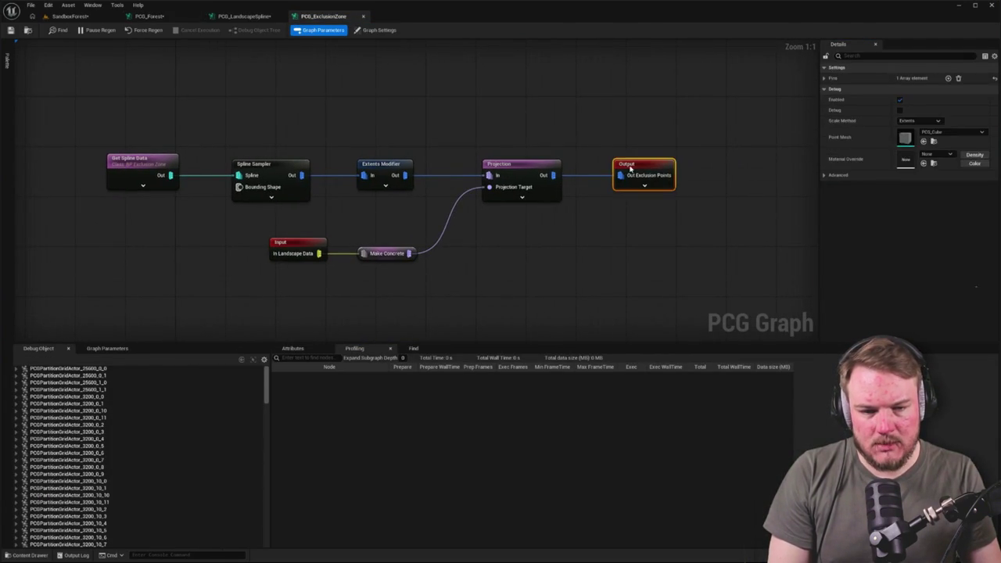
pyautogui.click(331, 87)
# In PCG_LandscapeSpline, wire Static Mesh Spawner Out into Output and save all assets.
pyautogui.click(245, 16)
pyautogui.moveTo(332, 135); pyautogui.dragTo(711, 184)
pyautogui.click(554, 223)
pyautogui.moveTo(490, 215)
pyautogui.mouseDown()
pyautogui.moveTo(714, 198)
pyautogui.moveTo(600, 203)
pyautogui.mouseUp()
pyautogui.moveTo(480, 167)
pyautogui.mouseDown()
pyautogui.moveTo(456, 162)
pyautogui.moveTo(486, 153)
pyautogui.mouseUp()
pyautogui.click(11, 30)
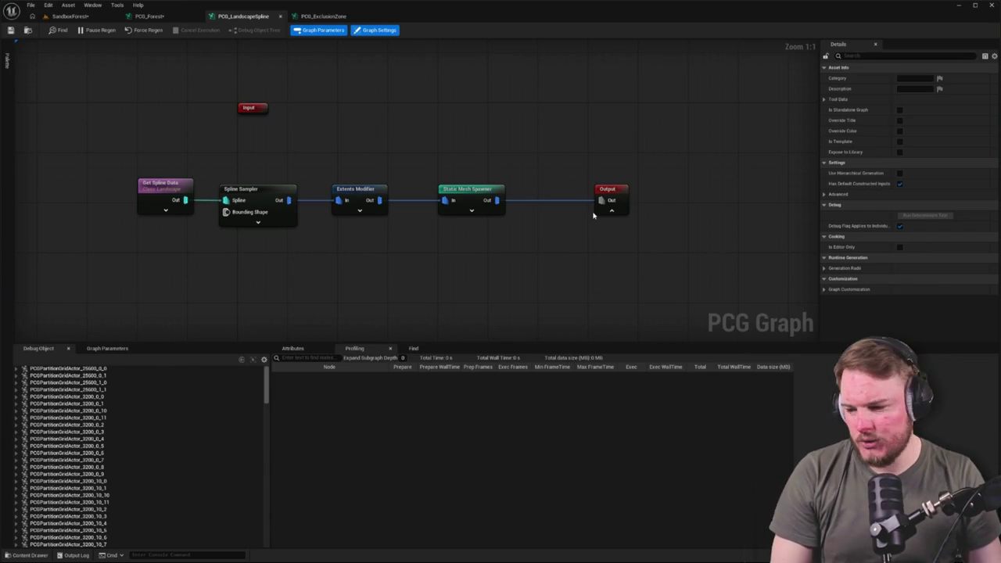
pyautogui.hotkey('ctrl', 's')
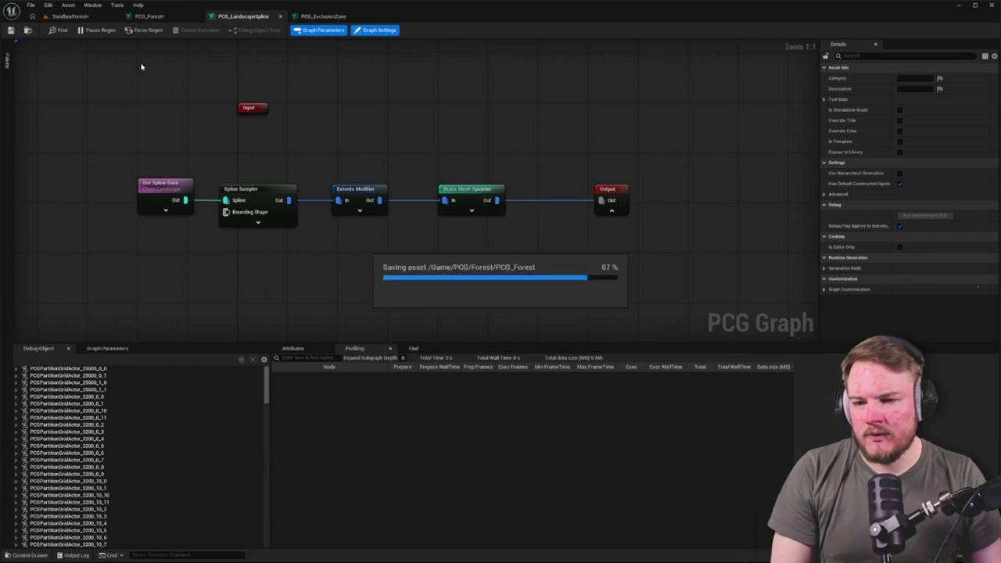
pyautogui.click(149, 16)
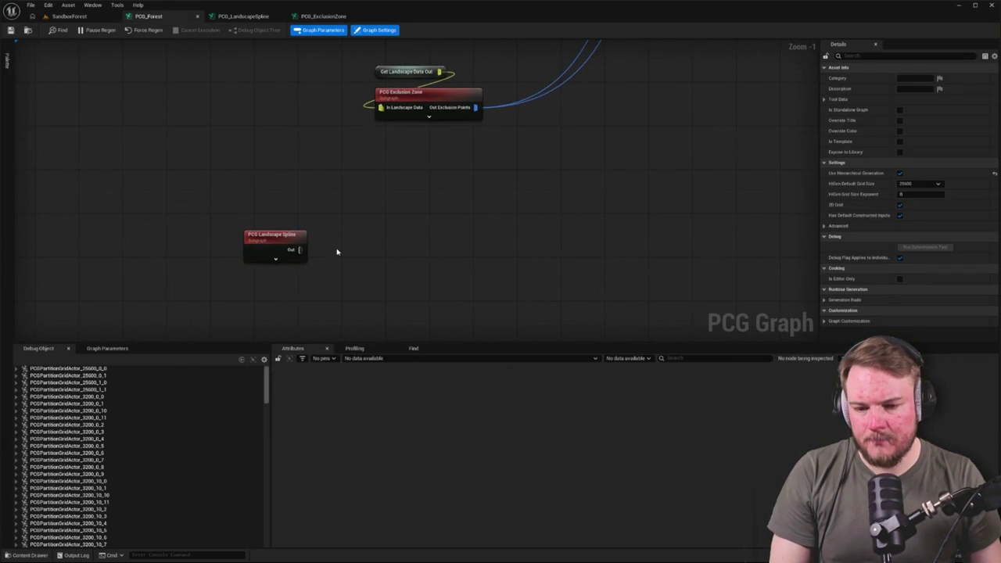
# Fly over the landscape in SandboxForest, then select PCG_ExclusionZone's Output node.
pyautogui.click(69, 15)
pyautogui.moveTo(370, 166)
pyautogui.mouseDown()
pyautogui.moveTo(368, 234)
pyautogui.moveTo(344, 203)
pyautogui.moveTo(337, 164)
pyautogui.mouseUp()
pyautogui.moveTo(349, 94); pyautogui.dragTo(358, 30)
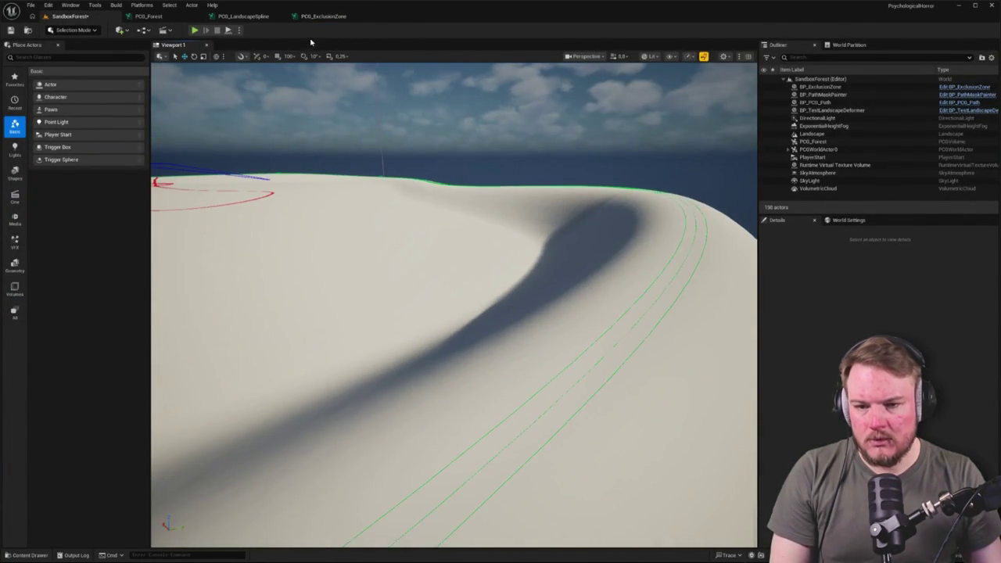
pyautogui.click(324, 15)
pyautogui.moveTo(651, 121); pyautogui.dragTo(742, 242)
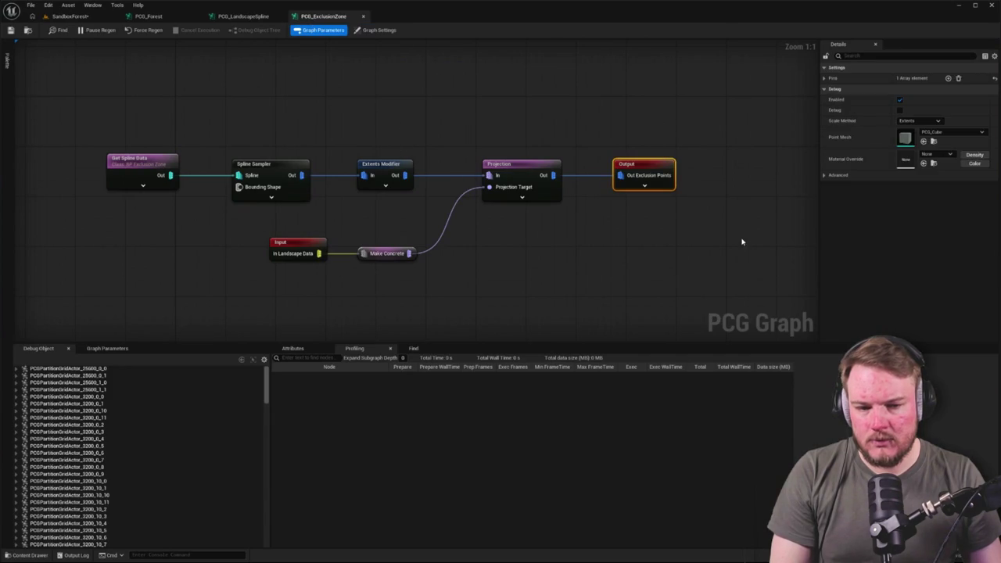
# Step through each PCG_LandscapeSpline node's settings and attributes, ending on Get Spline Data.
pyautogui.click(244, 15)
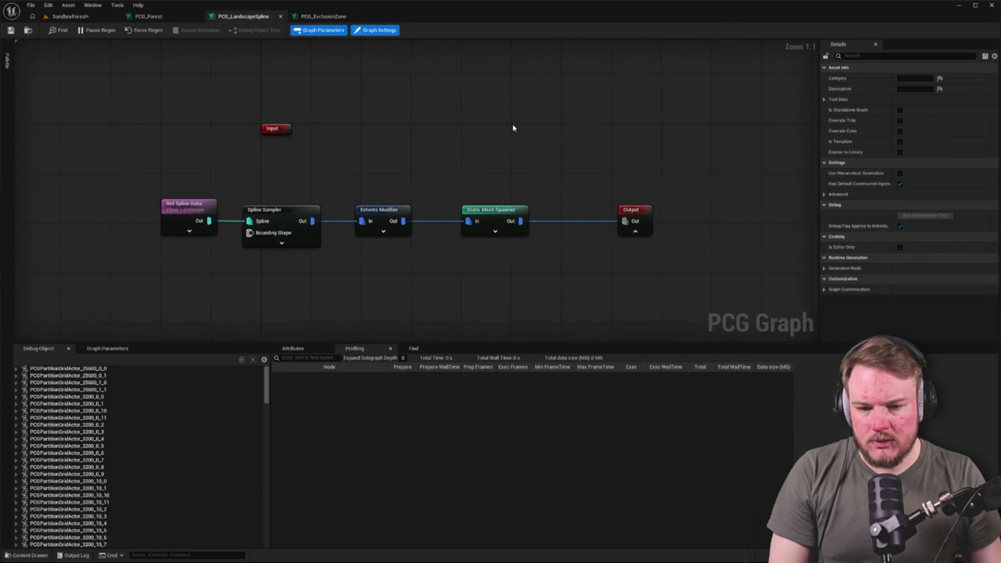
pyautogui.click(204, 191)
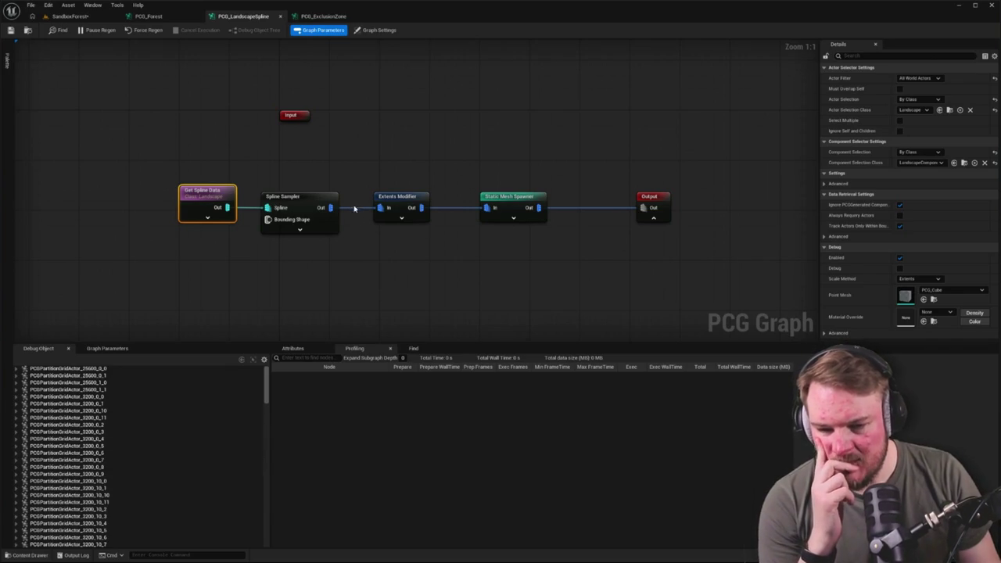
pyautogui.click(312, 198)
pyautogui.click(293, 348)
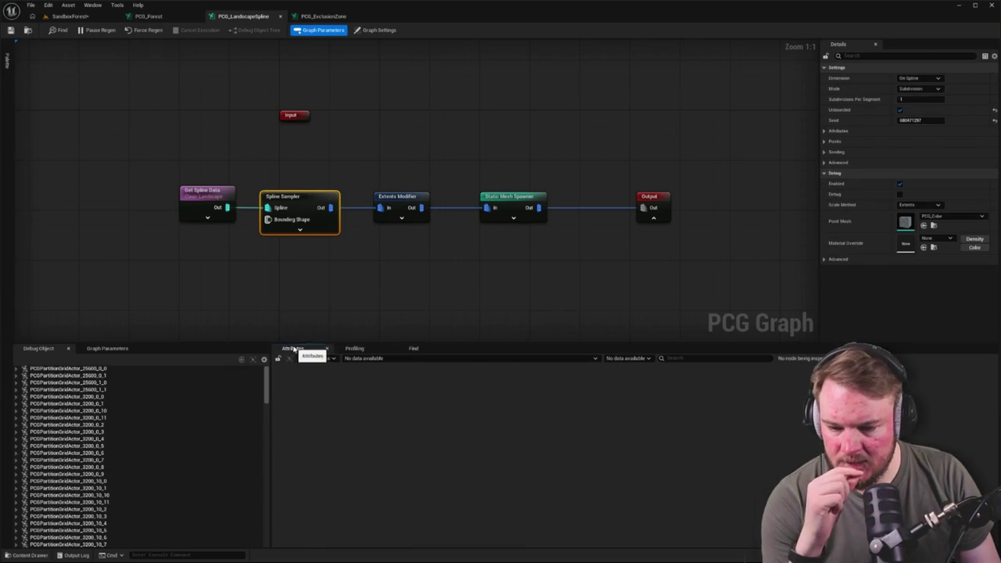
pyautogui.click(395, 202)
pyautogui.click(521, 200)
pyautogui.click(650, 200)
pyautogui.click(465, 194)
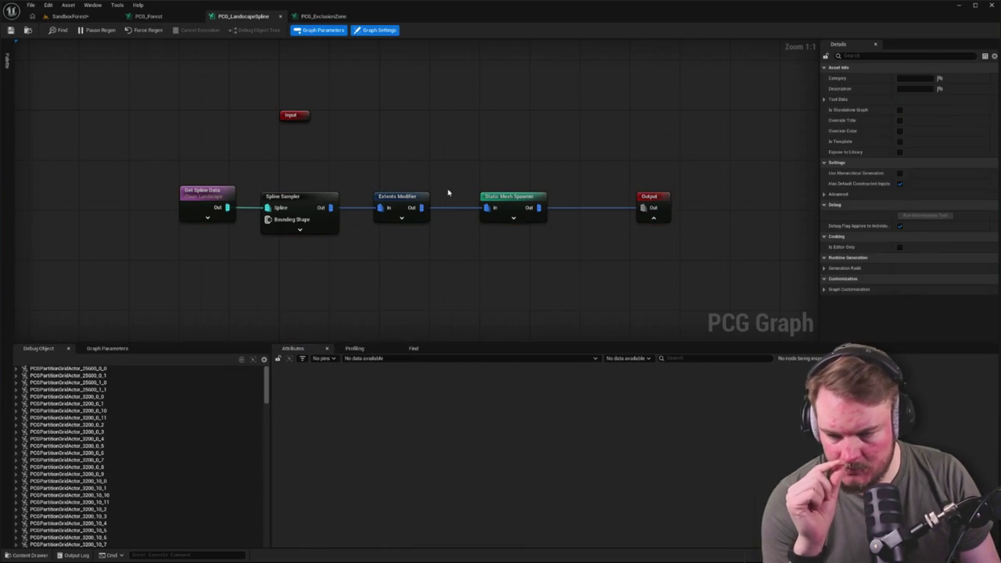
pyautogui.click(218, 192)
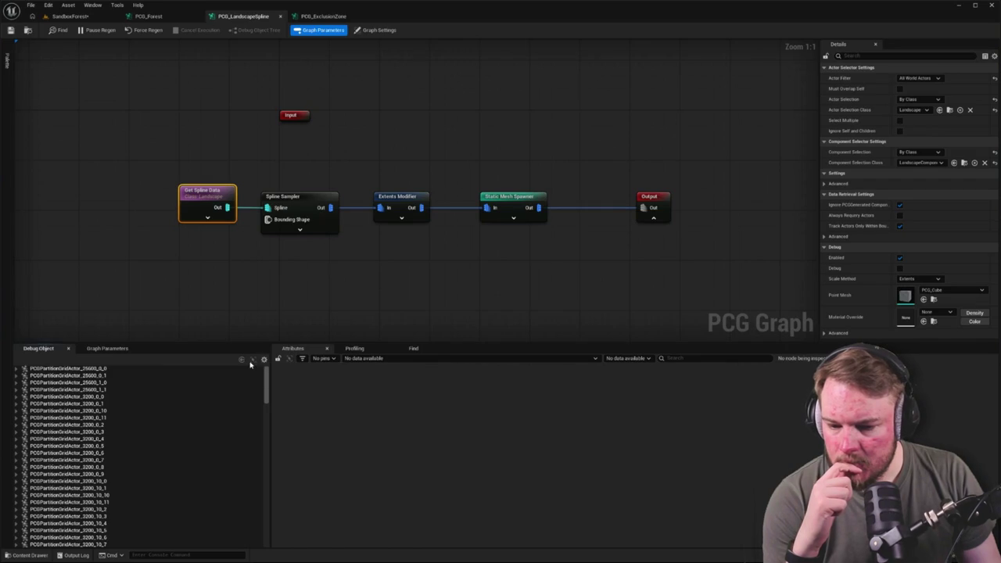
pyautogui.click(15, 369)
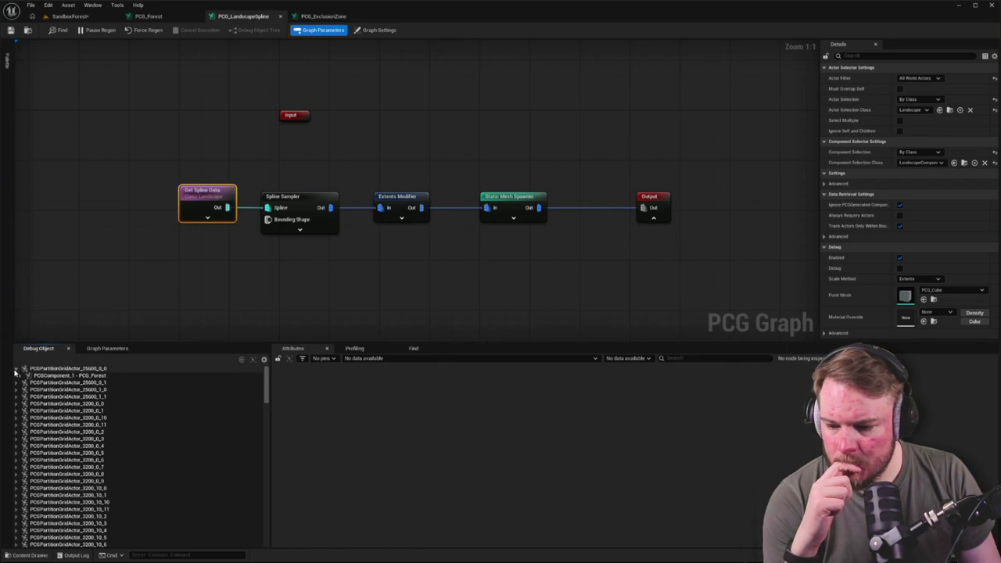
pyautogui.click(15, 370)
pyautogui.click(129, 291)
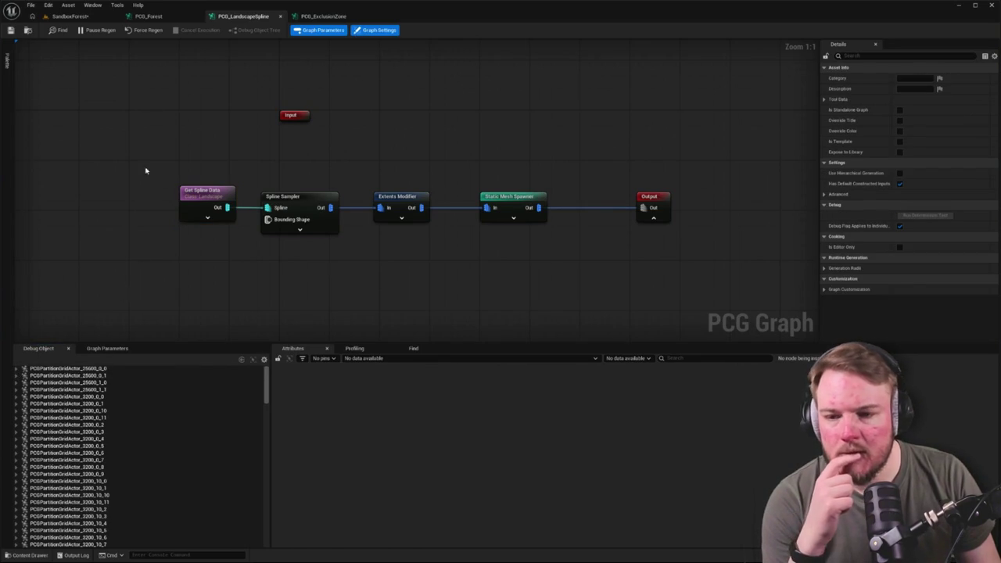
# Back in PCG_Forest, marquee-select both Change Grid Size nodes.
pyautogui.click(70, 15)
pyautogui.click(148, 16)
pyautogui.scroll(-5, 430, 269)
pyautogui.scroll(3, 275, 190)
pyautogui.moveTo(340, 94); pyautogui.dragTo(387, 316)
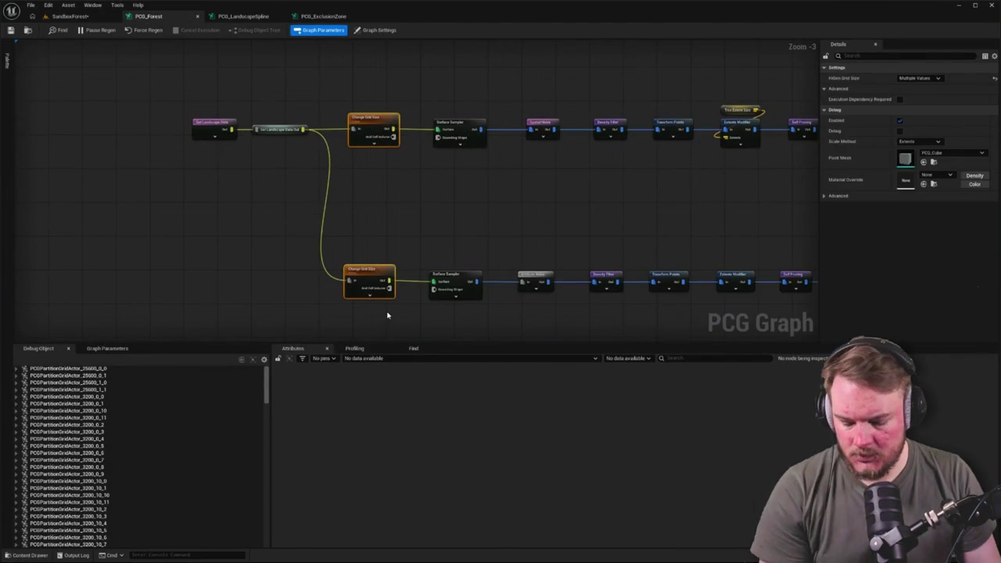
# Disable both Change Grid Size nodes and debug the first PCG_Forest component.
pyautogui.press('e')
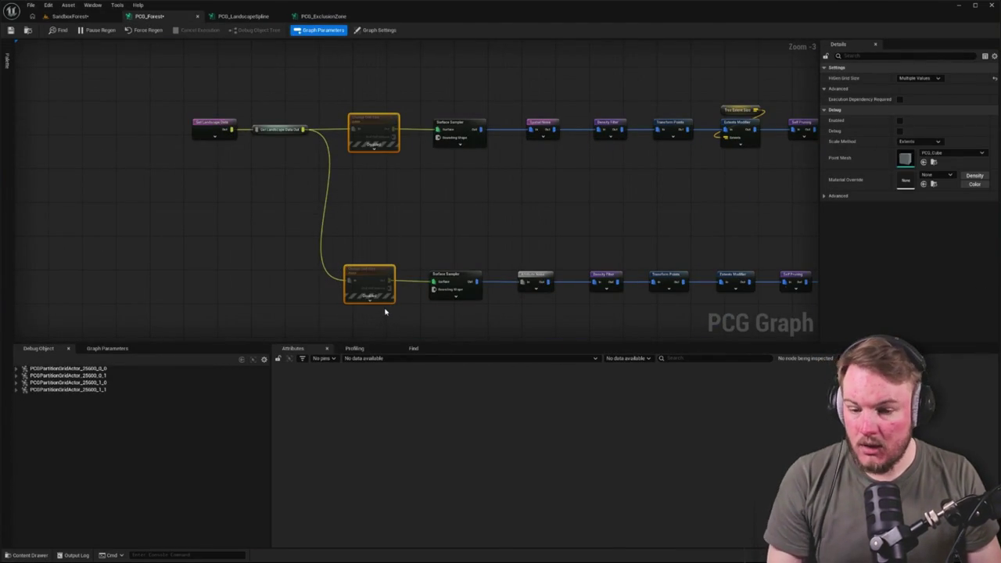
pyautogui.click(242, 250)
pyautogui.click(19, 369)
pyautogui.click(69, 376)
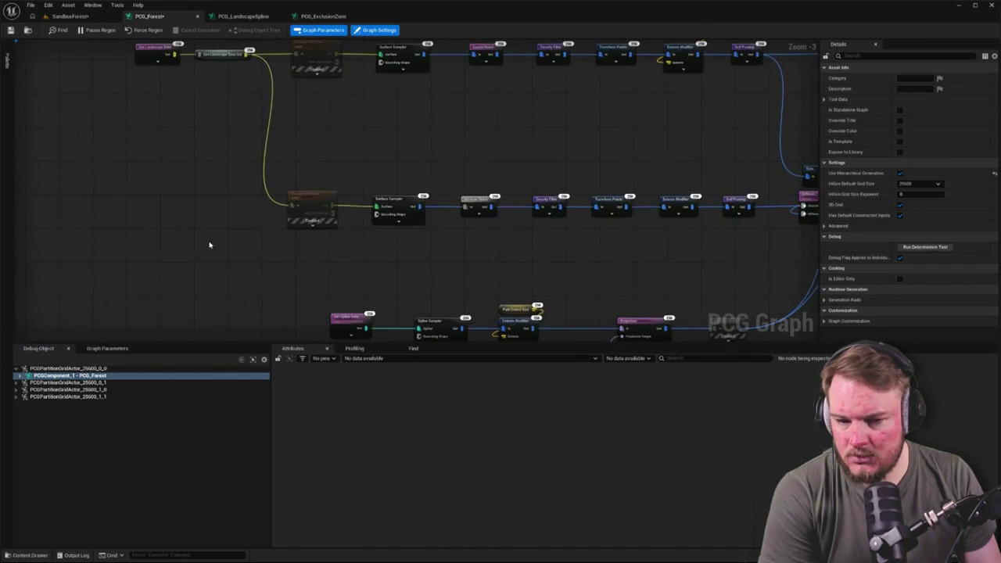
pyautogui.scroll(-2, 207, 245)
pyautogui.scroll(3, 208, 211)
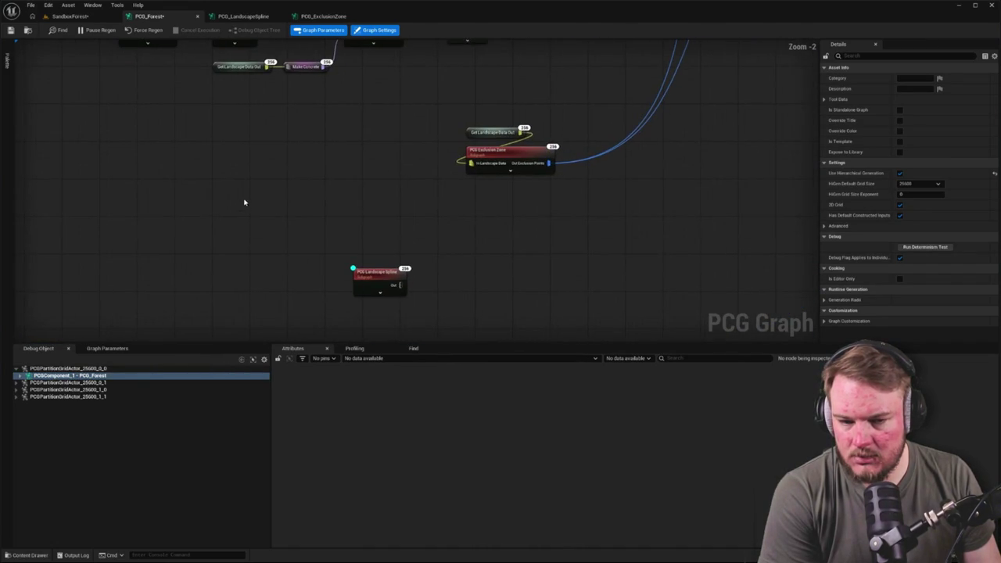
# Copy the Landscape Spline subgraph's four nodes into PCG_Forest and disable the subgraph node.
pyautogui.click(389, 276)
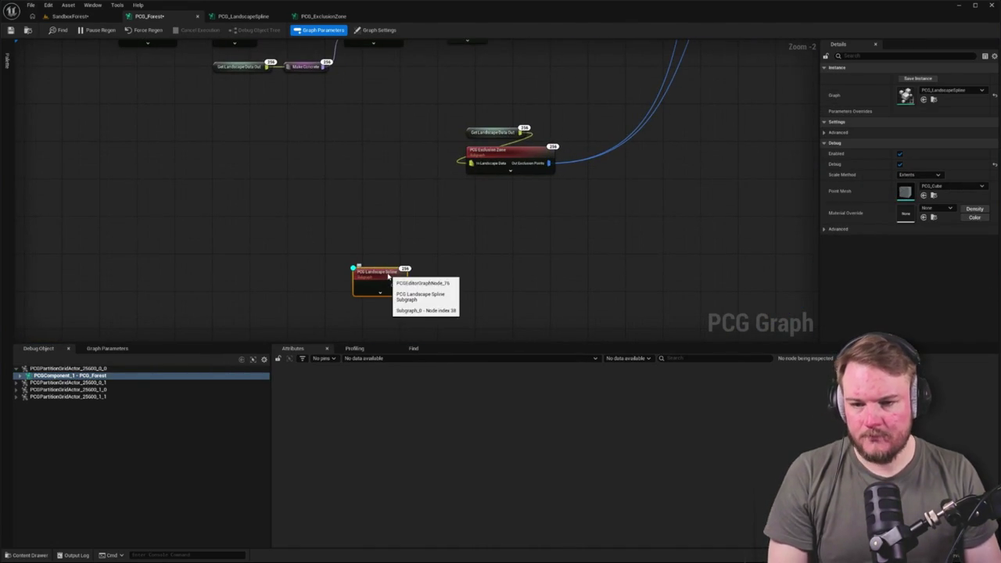
pyautogui.doubleClick(389, 276)
pyautogui.moveTo(157, 152)
pyautogui.mouseDown()
pyautogui.moveTo(353, 227)
pyautogui.moveTo(557, 235)
pyautogui.mouseUp()
pyautogui.click(156, 16)
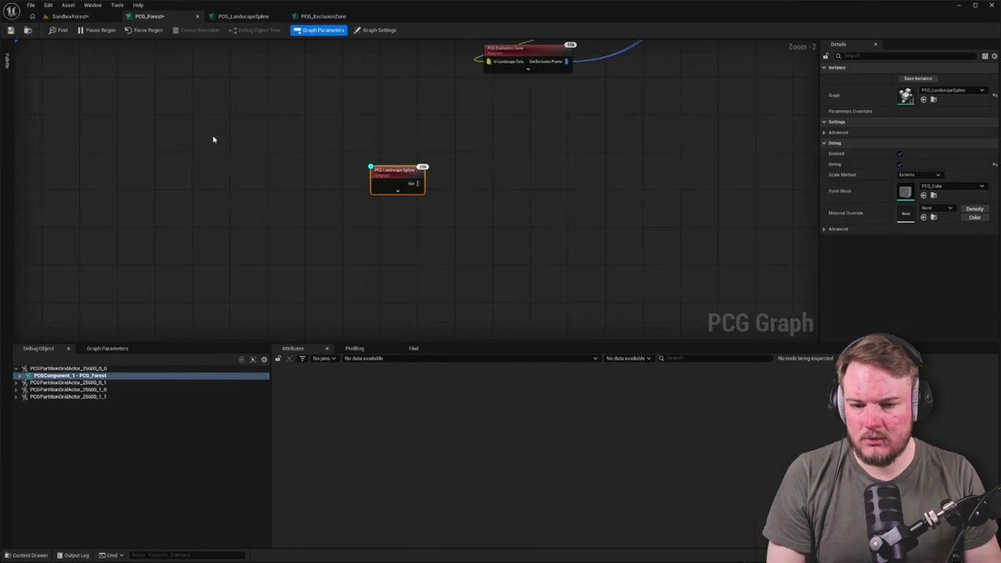
pyautogui.hotkey('ctrl', 'v')
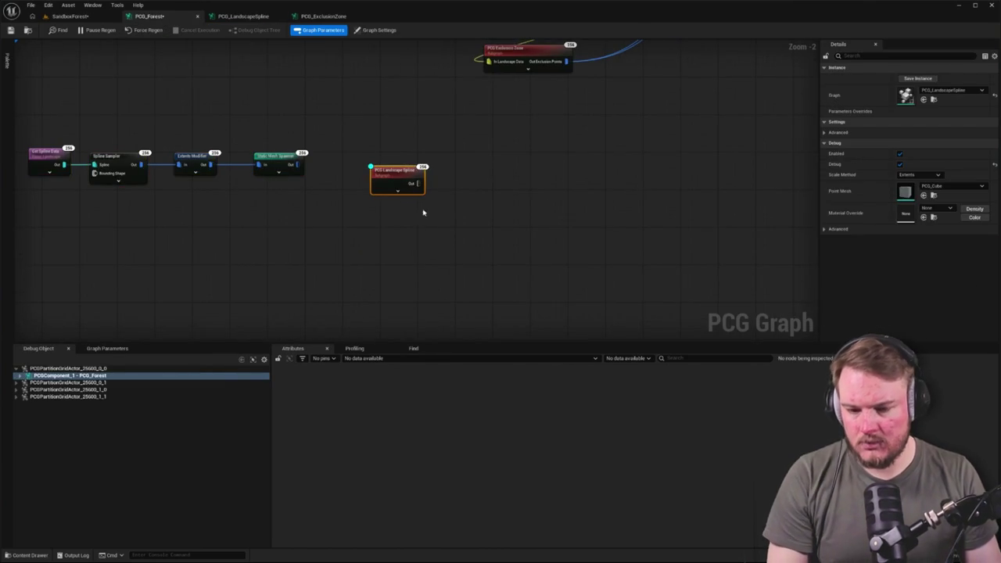
pyautogui.moveTo(514, 258)
pyautogui.mouseDown()
pyautogui.moveTo(274, 78)
pyautogui.moveTo(235, 105)
pyautogui.mouseUp()
pyautogui.press('e')
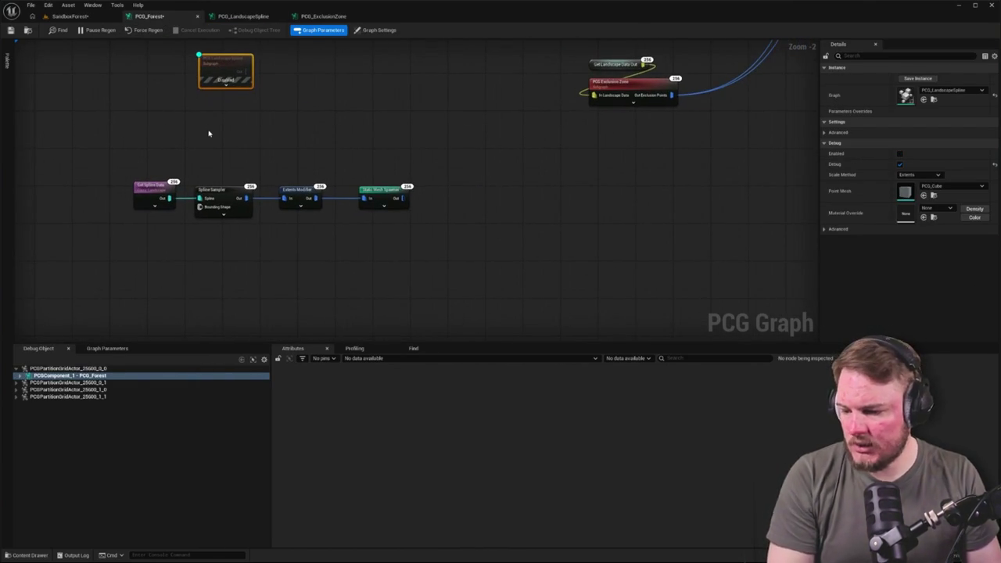
pyautogui.click(384, 196)
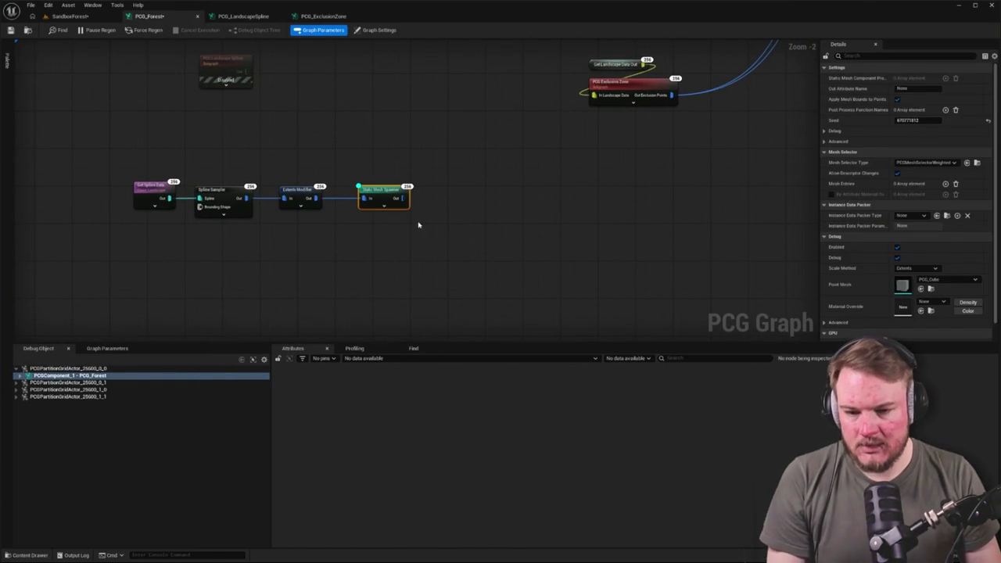
pyautogui.click(332, 131)
pyautogui.click(71, 15)
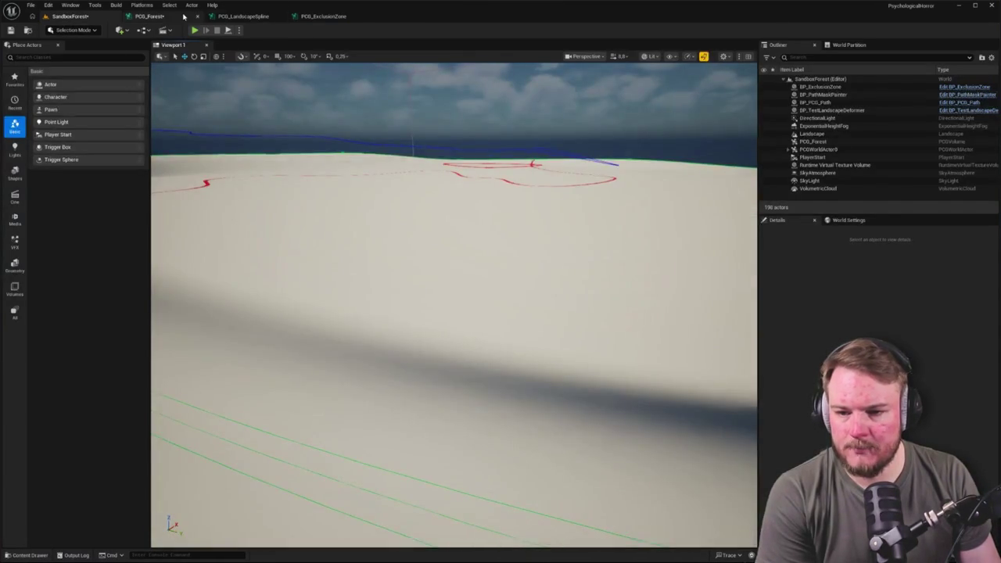
# Leave the bare SandboxForest landscape view and return to the PCG_Forest graph tab.
pyautogui.click(186, 16)
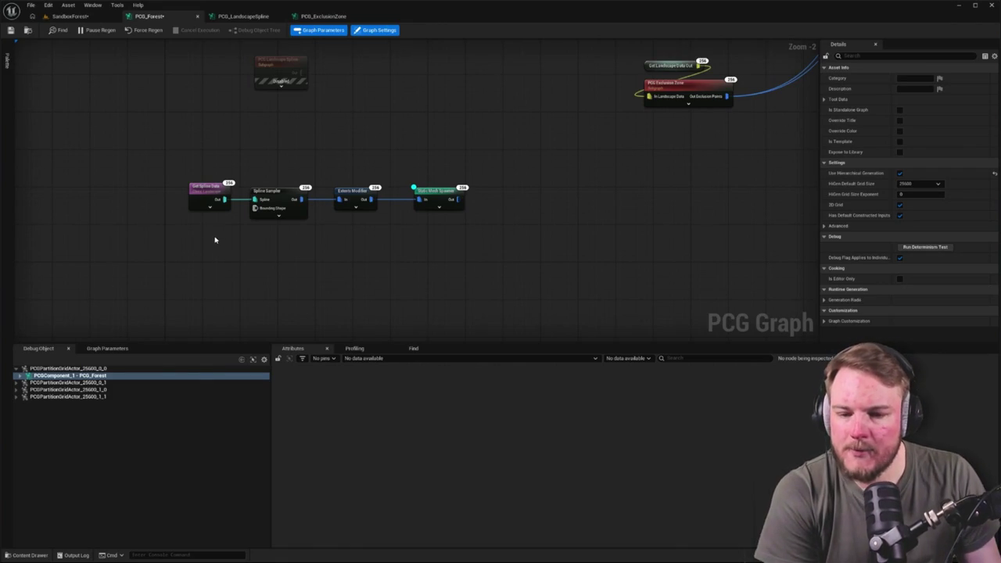
# Expand each partition grid actor to show its PCG_Forest components and ExclusionZone subgraph entries.
pyautogui.click(20, 384)
pyautogui.click(21, 389)
pyautogui.click(47, 376)
pyautogui.click(19, 376)
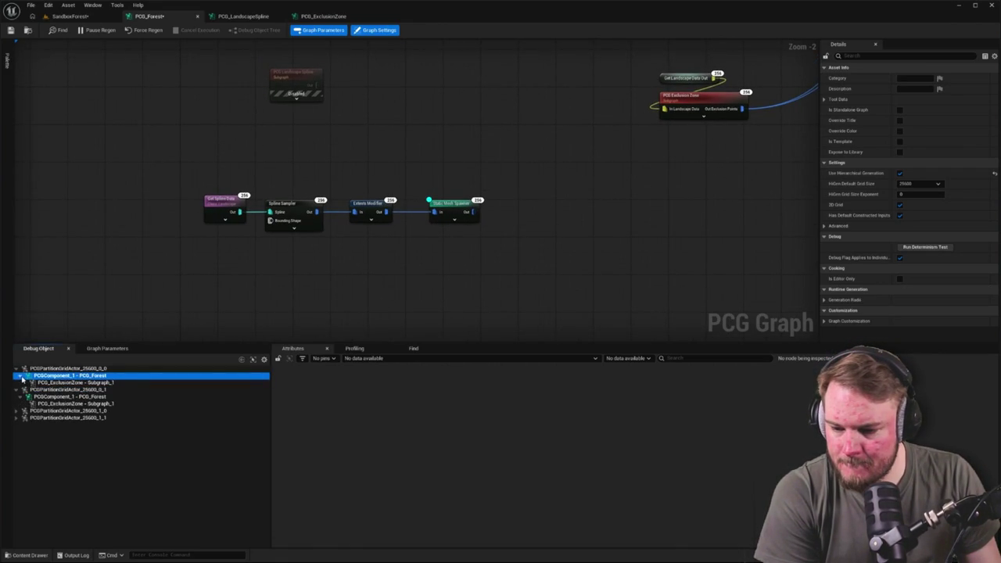
pyautogui.click(18, 411)
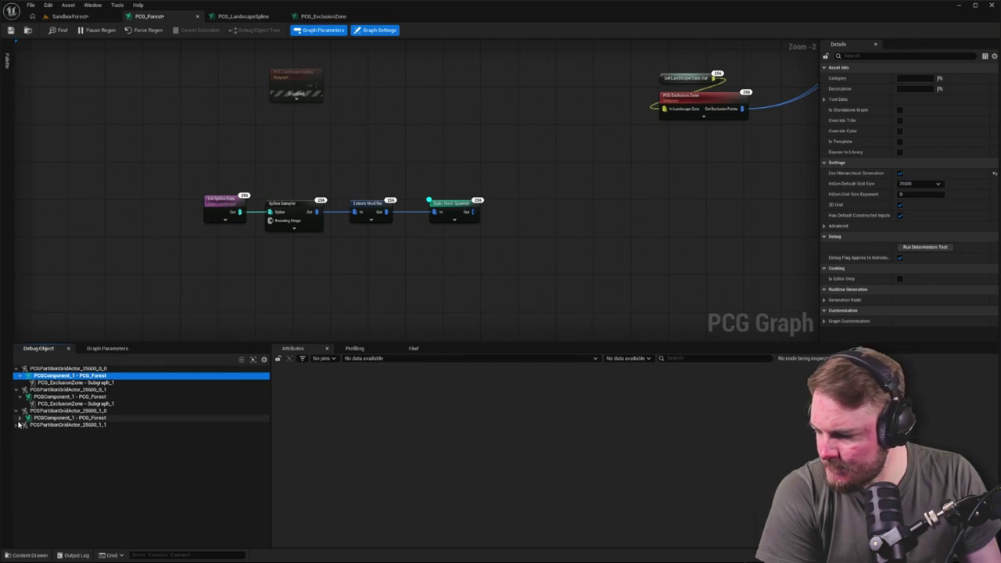
pyautogui.click(19, 419)
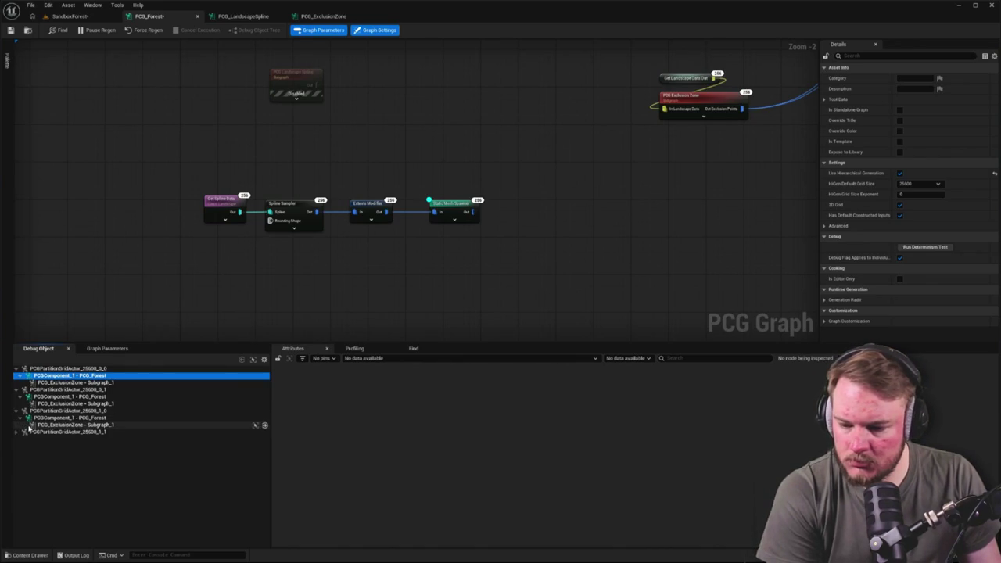
pyautogui.click(17, 432)
pyautogui.click(20, 439)
pyautogui.click(50, 462)
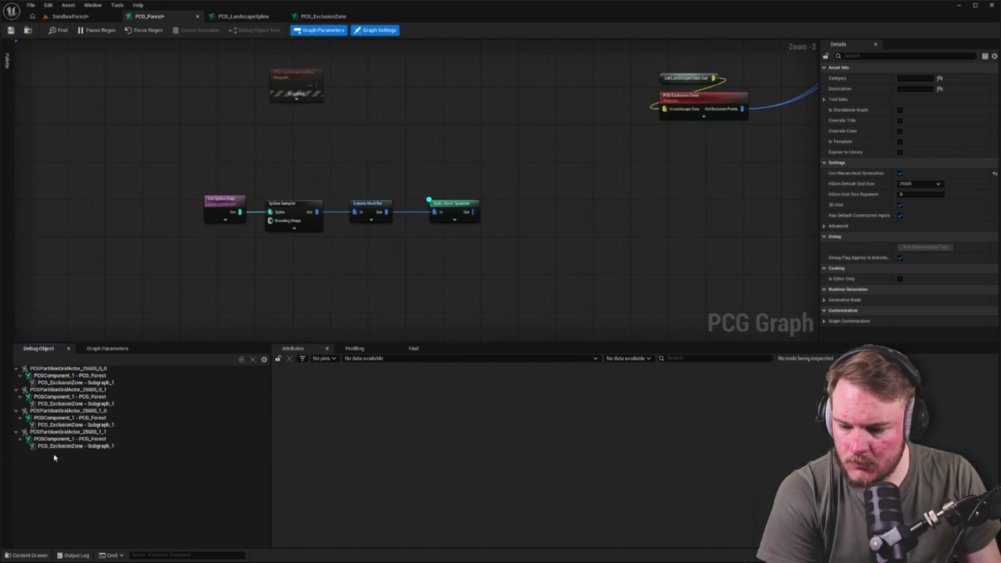
pyautogui.click(75, 446)
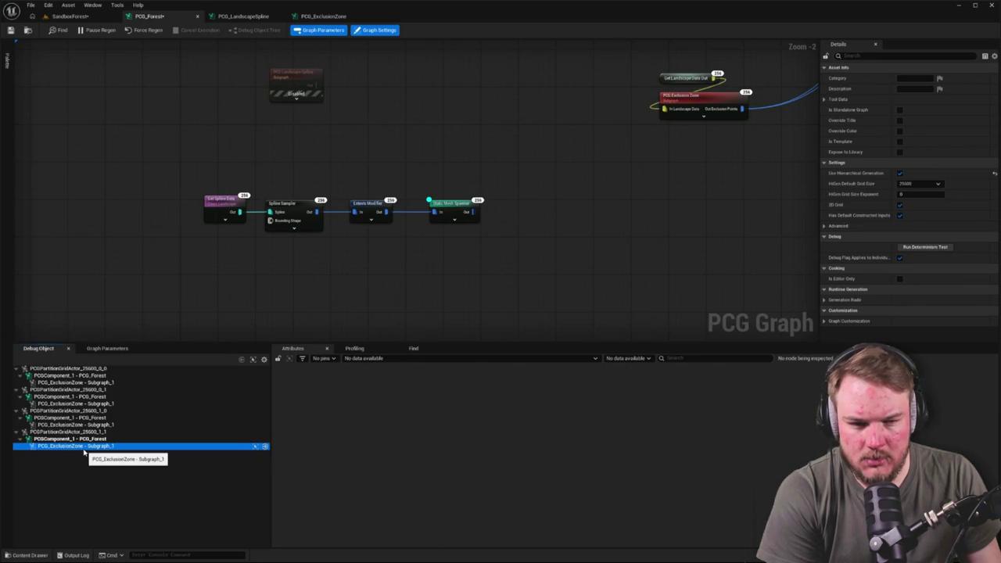
# Step the debug target up from the 1_0 exclusion subgraph to the first PCG_Forest component.
pyautogui.click(89, 426)
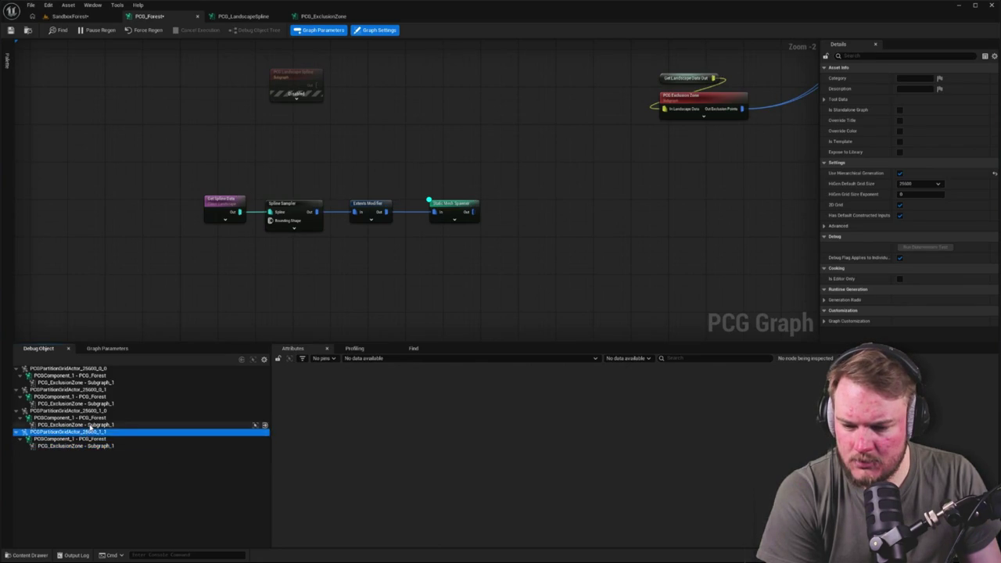
pyautogui.click(91, 418)
pyautogui.click(92, 410)
pyautogui.click(94, 404)
pyautogui.click(94, 397)
pyautogui.click(96, 389)
pyautogui.click(99, 383)
pyautogui.click(99, 377)
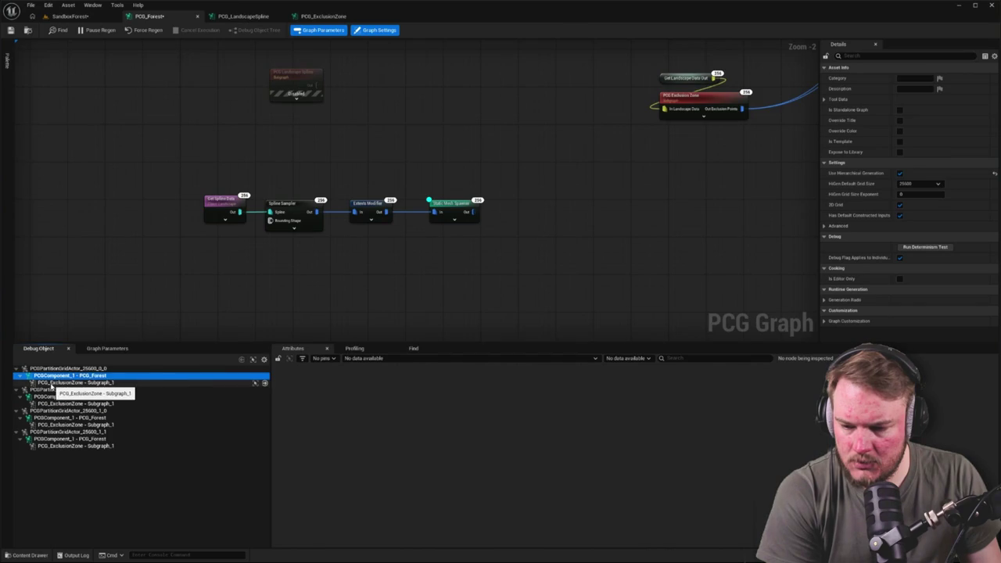
# Select the Exclusion Zone and landscape data nodes while debugging the first exclusion subgraph and PCG_Forest component.
pyautogui.moveTo(469, 107)
pyautogui.mouseDown()
pyautogui.moveTo(720, 248)
pyautogui.moveTo(516, 251)
pyautogui.moveTo(633, 294)
pyautogui.mouseUp()
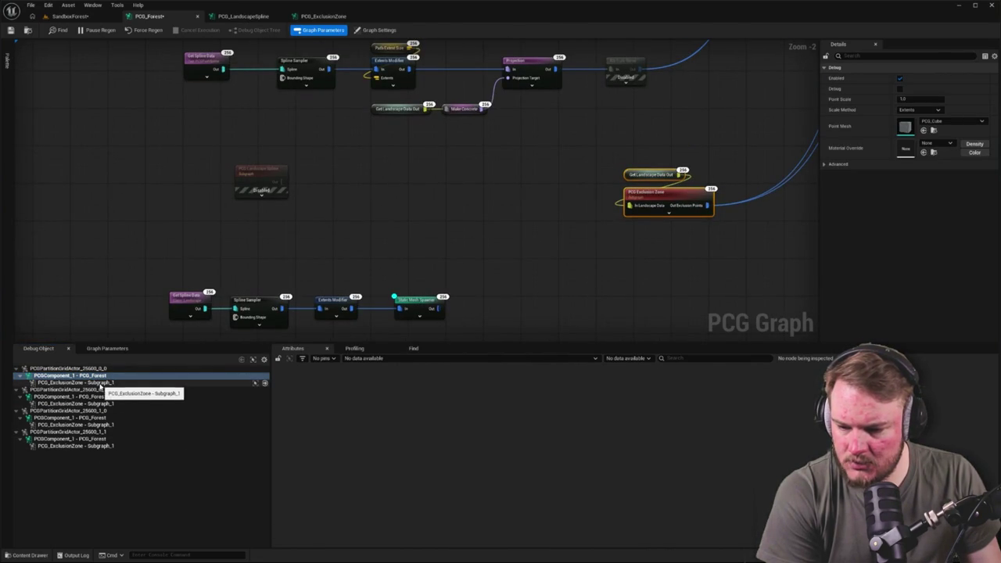
pyautogui.click(82, 383)
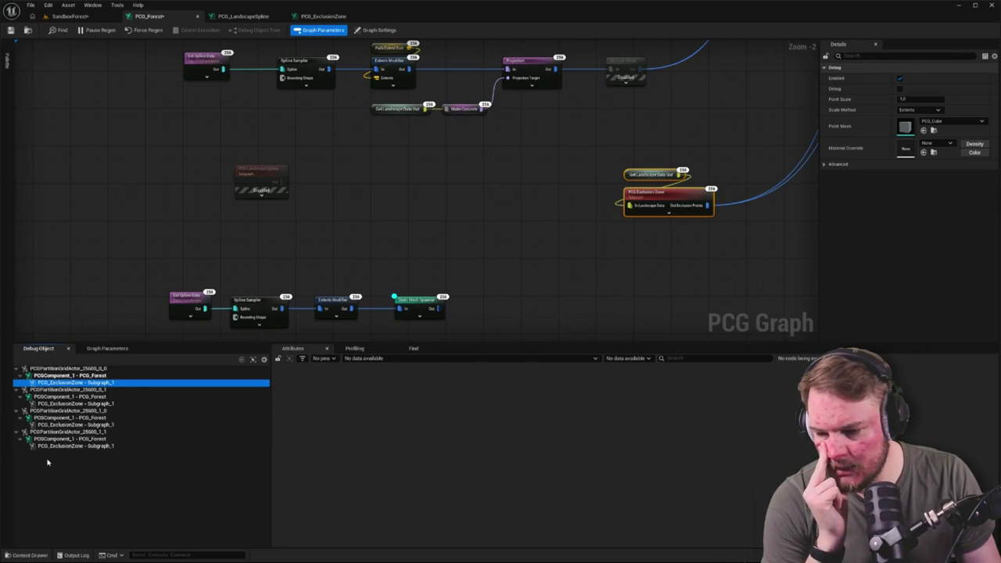
pyautogui.moveTo(610, 291); pyautogui.dragTo(557, 285)
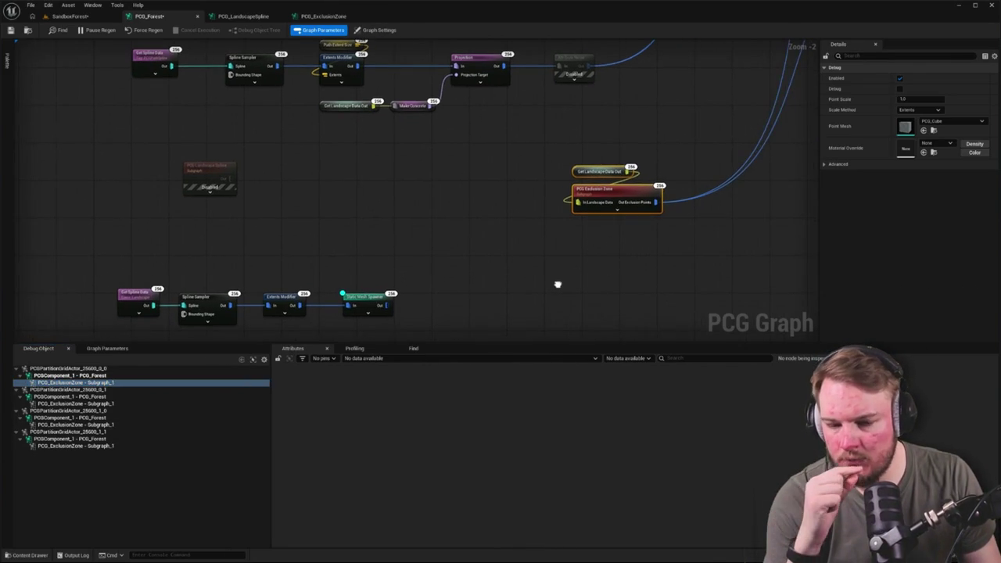
pyautogui.click(52, 377)
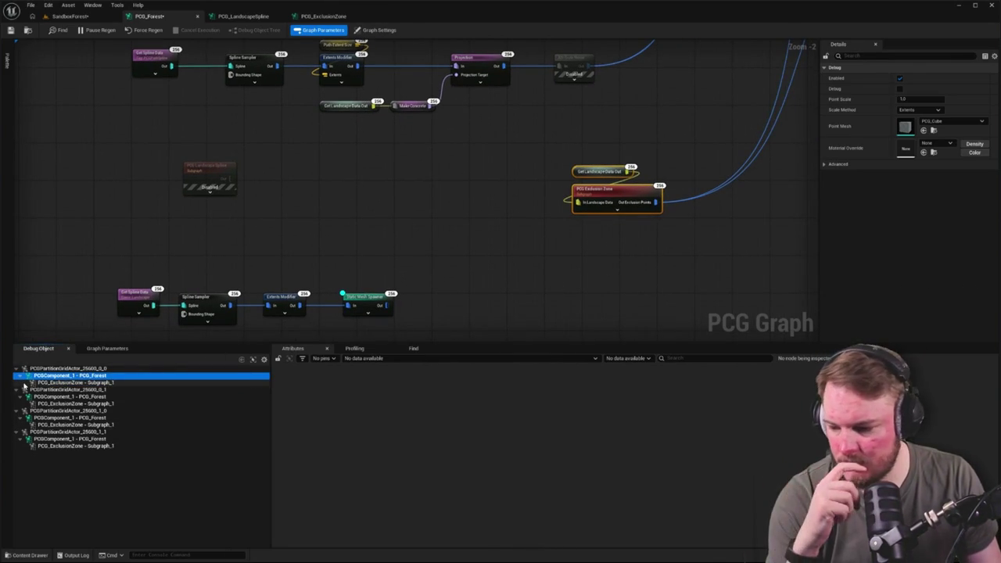
# Collapse the PCG_Forest component entries and select the pasted Spline Sampler node.
pyautogui.click(19, 376)
pyautogui.click(19, 390)
pyautogui.click(19, 404)
pyautogui.click(22, 412)
pyautogui.click(19, 418)
pyautogui.click(297, 227)
pyautogui.click(279, 307)
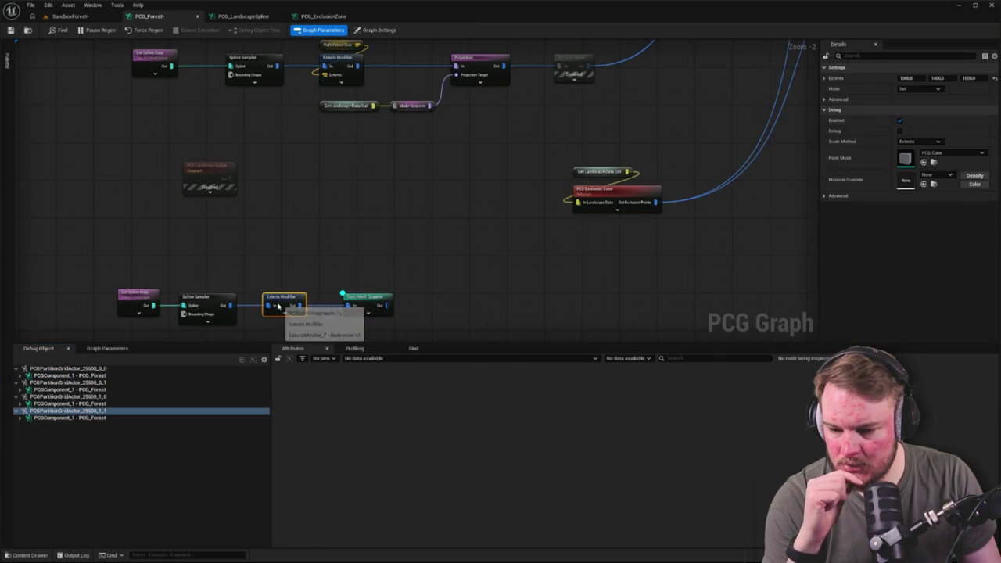
pyautogui.click(214, 308)
# Step through the partition grid actors and debug the first one.
pyautogui.click(94, 368)
pyautogui.click(94, 382)
pyautogui.click(94, 397)
pyautogui.click(96, 410)
pyautogui.click(94, 368)
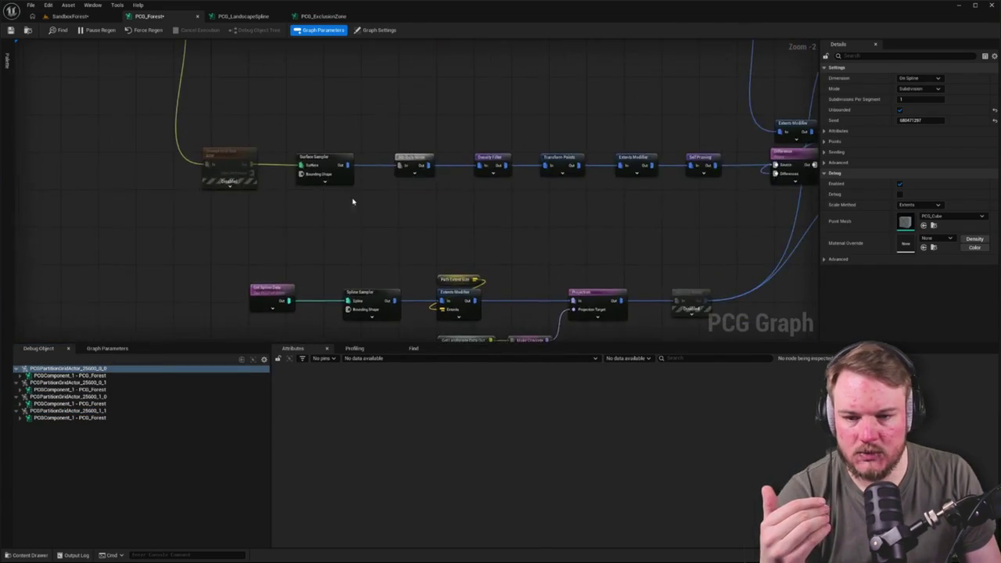
# Turn on debug display for the top Surface Sampler and glance at its profiling view.
pyautogui.click(382, 138)
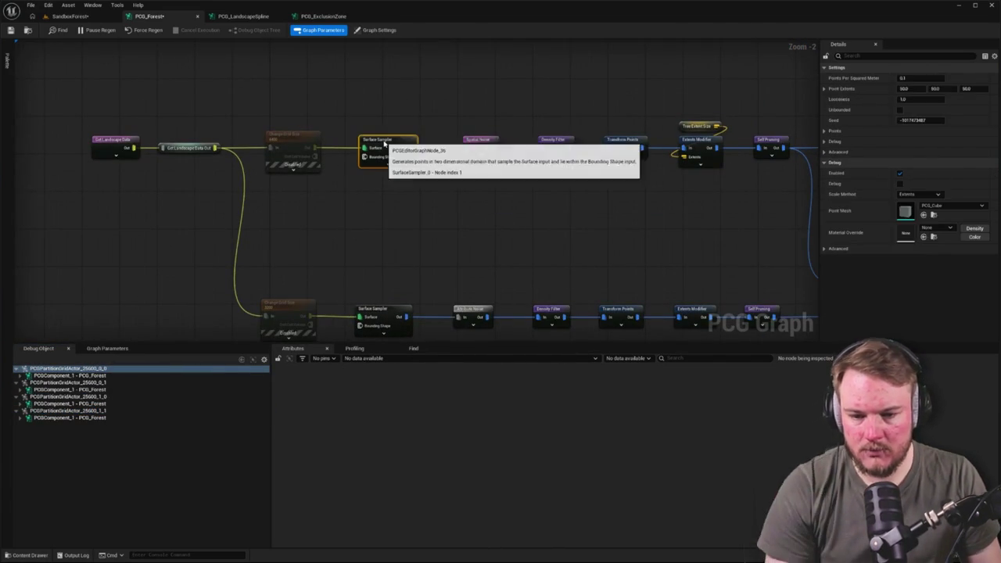
pyautogui.press('d')
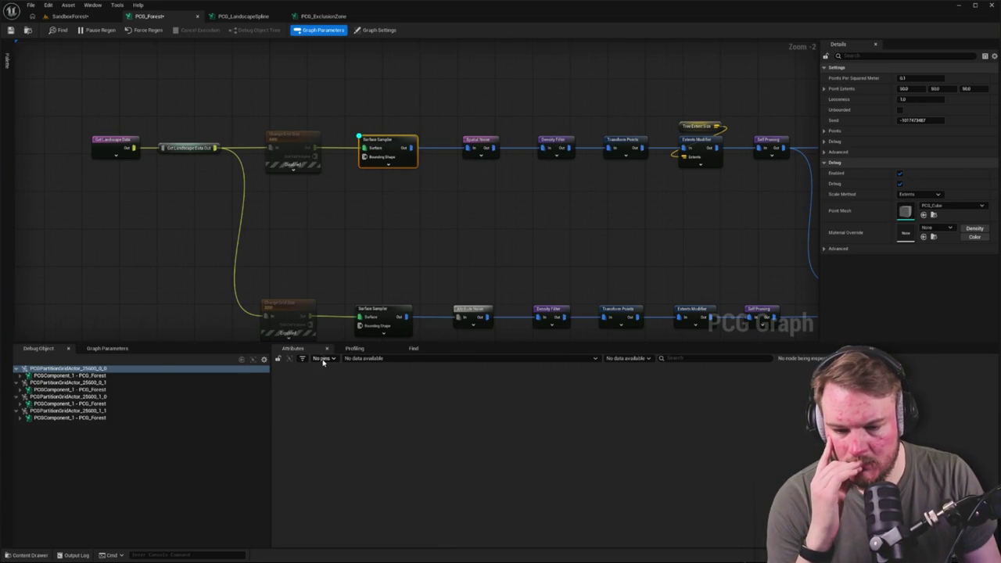
pyautogui.click(356, 349)
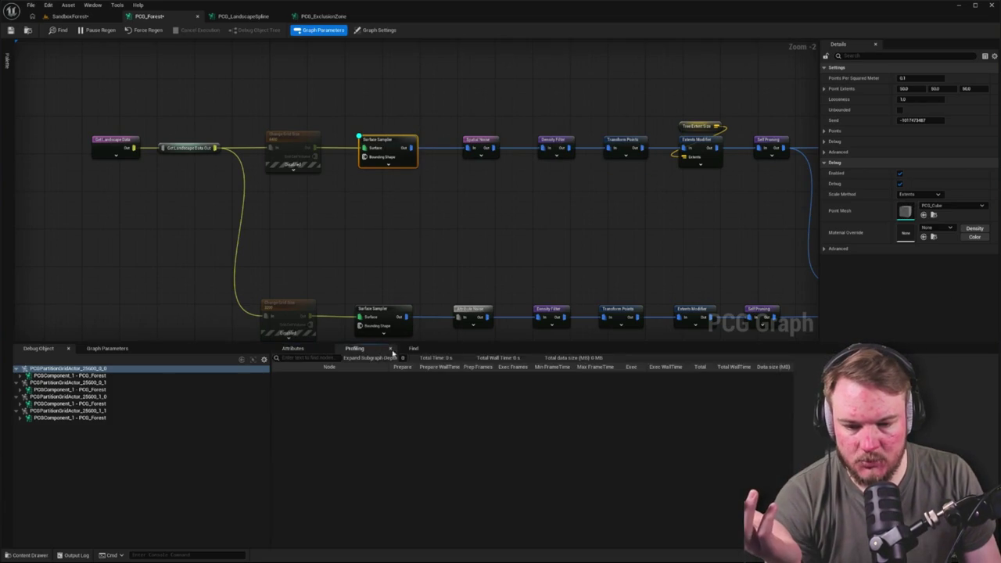
pyautogui.click(295, 349)
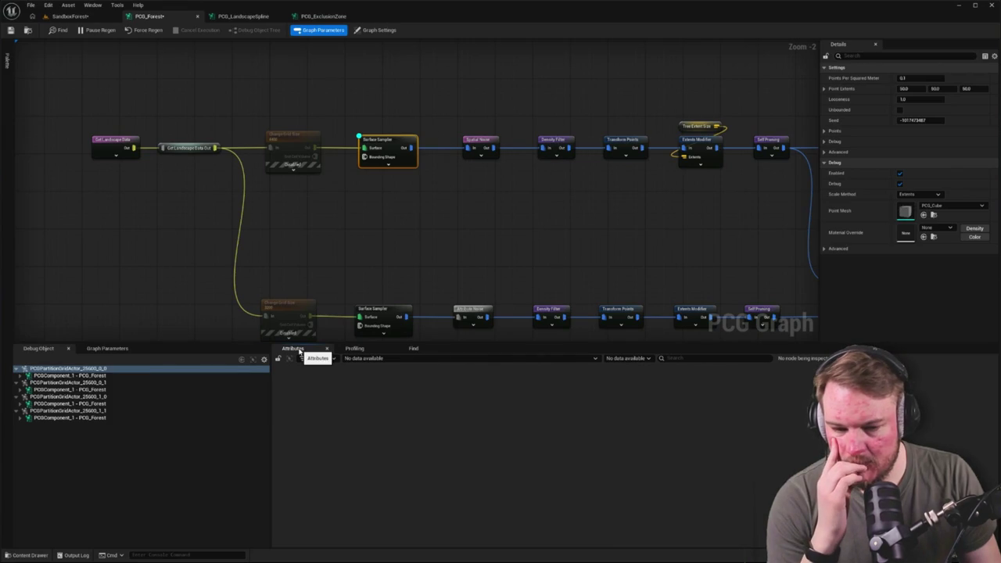
# Marquee-select the lower rows of nodes in the PCG_Forest graph.
pyautogui.moveTo(172, 288)
pyautogui.mouseDown()
pyautogui.moveTo(157, 253)
pyautogui.moveTo(141, 248)
pyautogui.mouseUp()
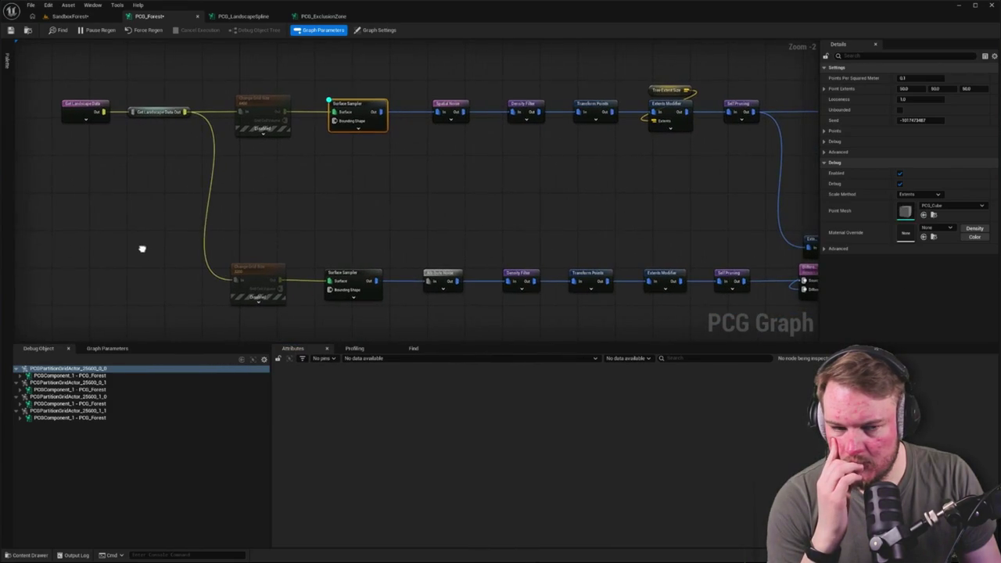
pyautogui.scroll(-4, 240, 196)
pyautogui.moveTo(437, 171); pyautogui.dragTo(453, 143)
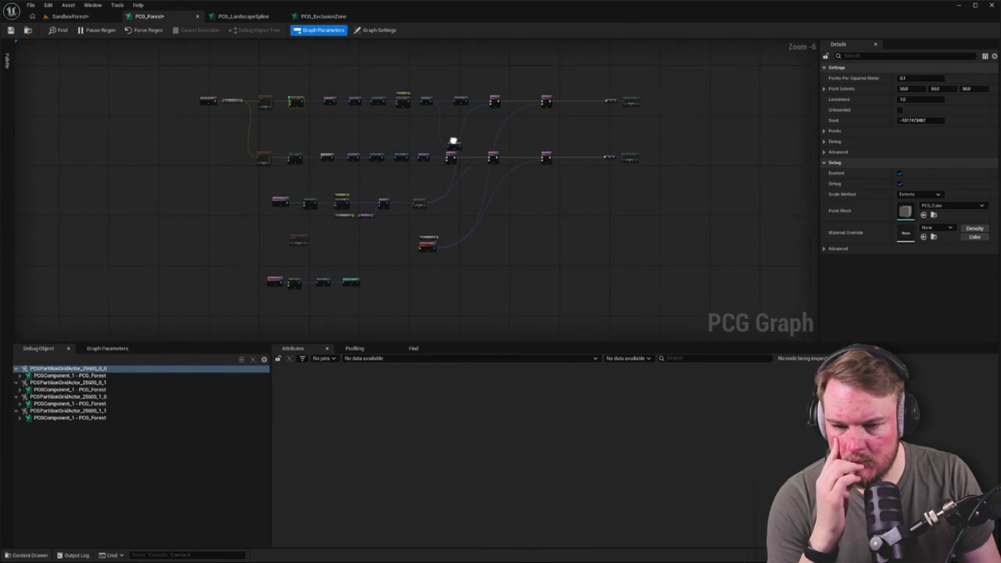
pyautogui.moveTo(190, 149); pyautogui.dragTo(688, 306)
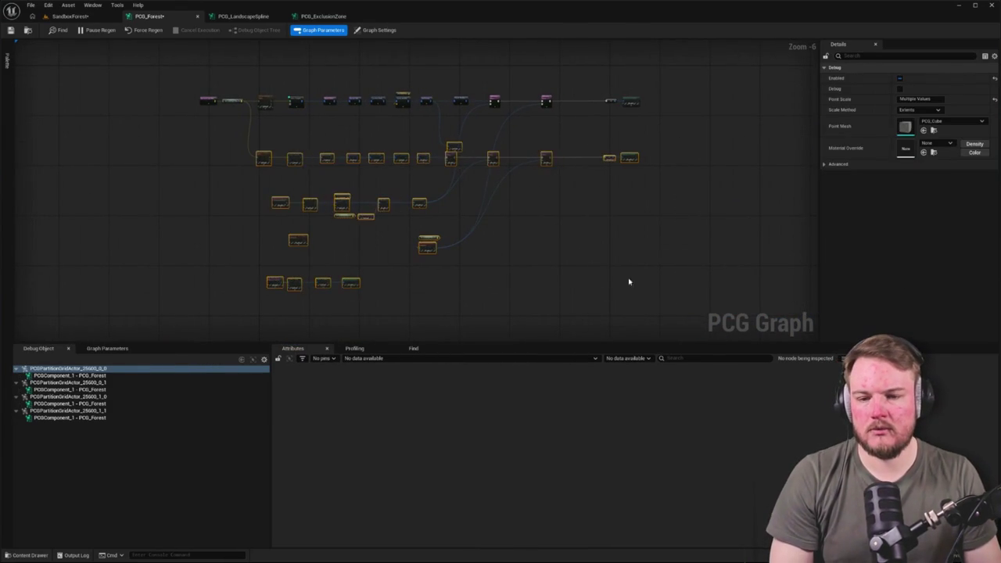
# Inspect the debug properties of the Get Landscape Data Out node and a neighbouring node.
pyautogui.scroll(2, 287, 112)
pyautogui.scroll(3, 286, 112)
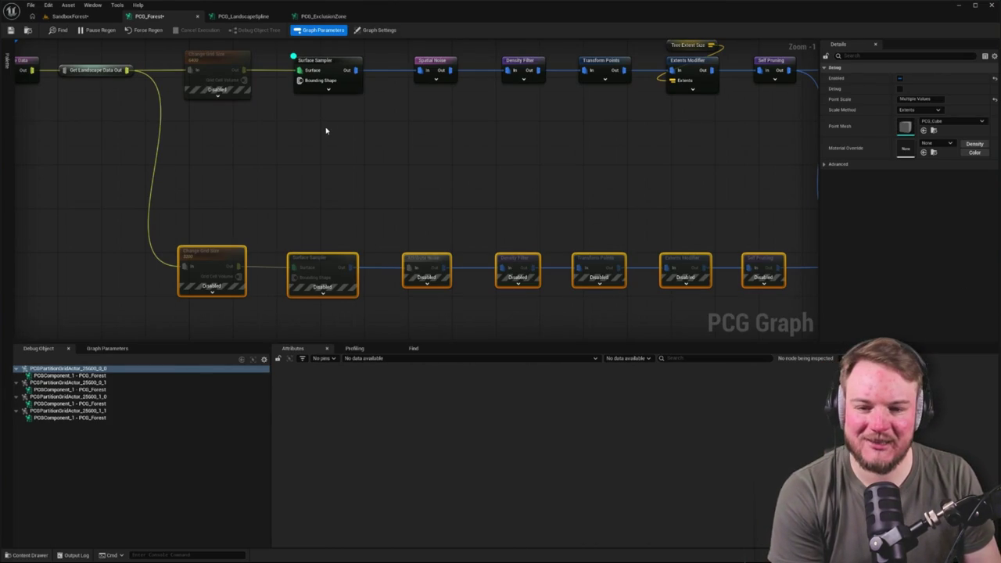
pyautogui.click(322, 136)
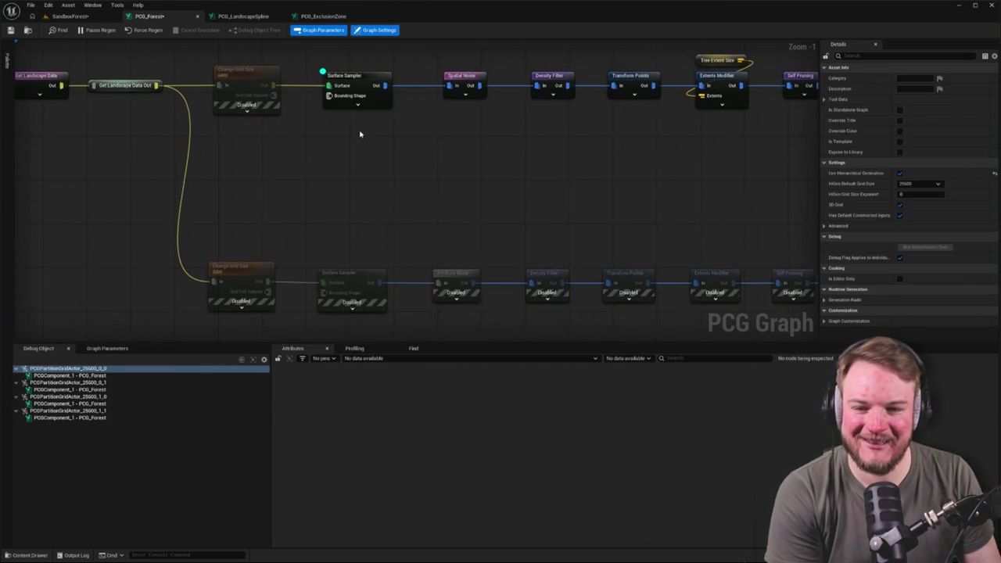
pyautogui.click(125, 94)
pyautogui.scroll(-1, 345, 144)
pyautogui.scroll(-5, 253, 143)
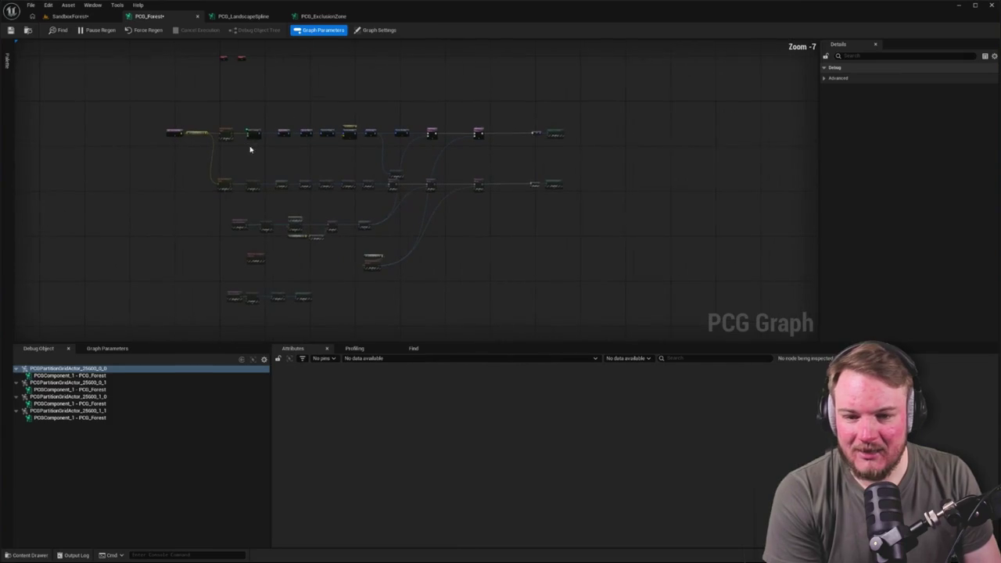
pyautogui.click(350, 131)
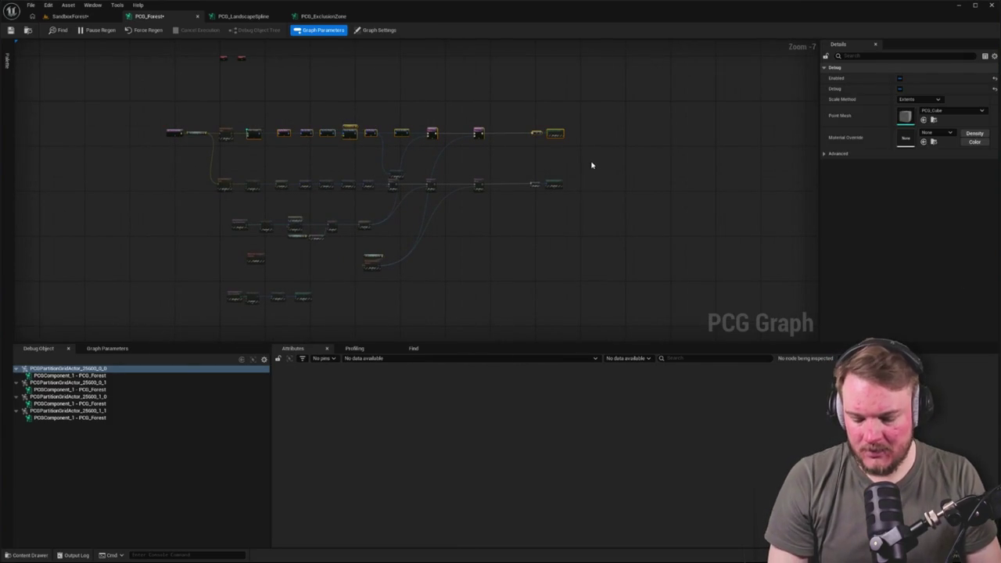
pyautogui.scroll(3, 373, 168)
pyautogui.click(285, 165)
pyautogui.click(290, 156)
# Re-enable Change Grid Size and Surface Sampler, then view their debug cubes in SandboxForest.
pyautogui.scroll(4, 283, 180)
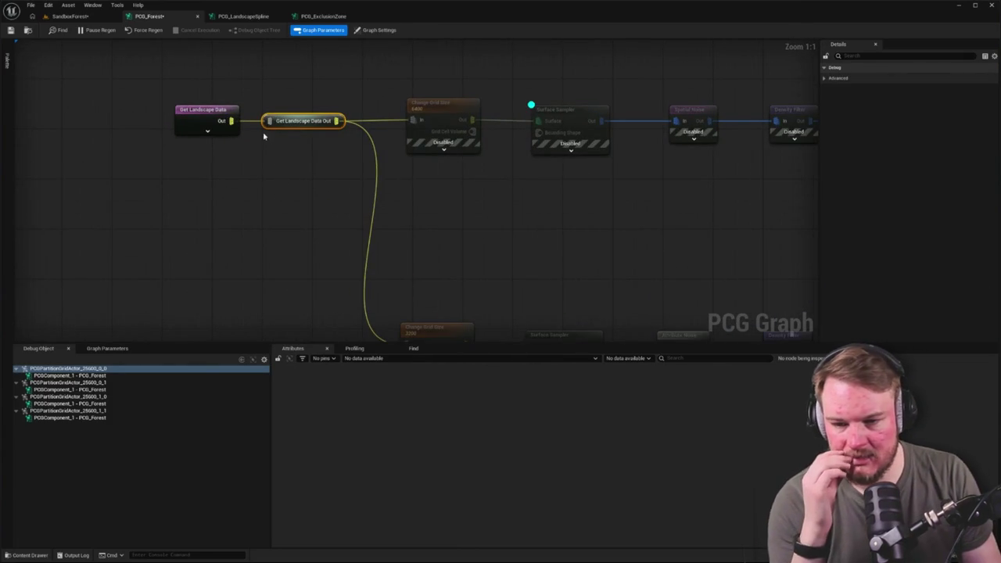
pyautogui.click(295, 242)
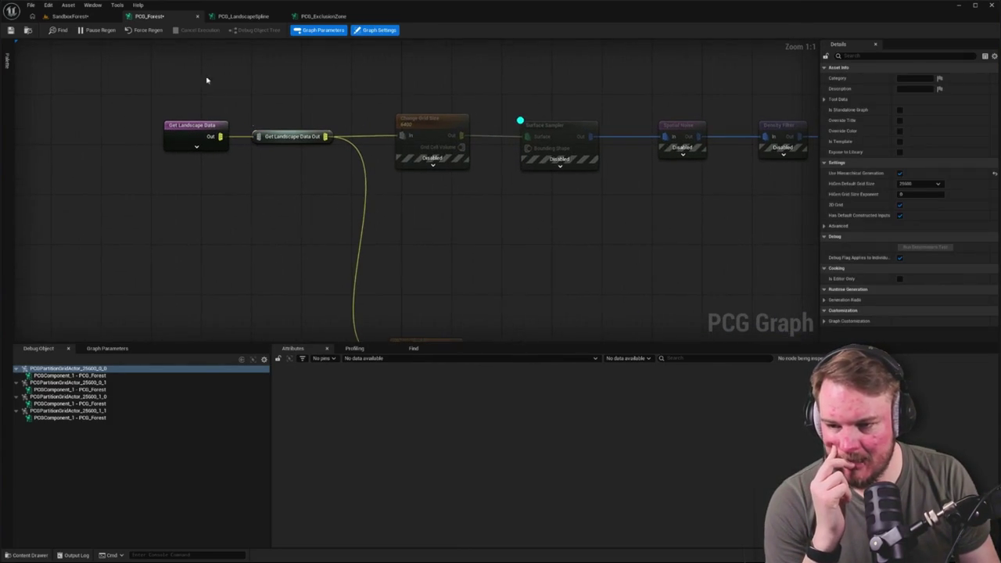
pyautogui.click(269, 194)
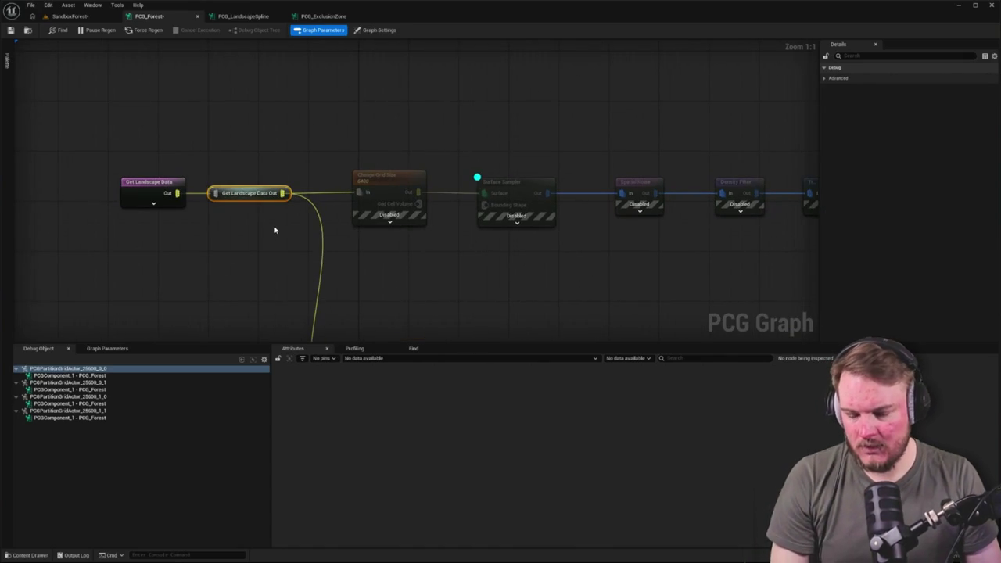
pyautogui.moveTo(354, 134)
pyautogui.mouseDown()
pyautogui.moveTo(386, 161)
pyautogui.moveTo(510, 194)
pyautogui.moveTo(509, 152)
pyautogui.mouseUp()
pyautogui.press('e')
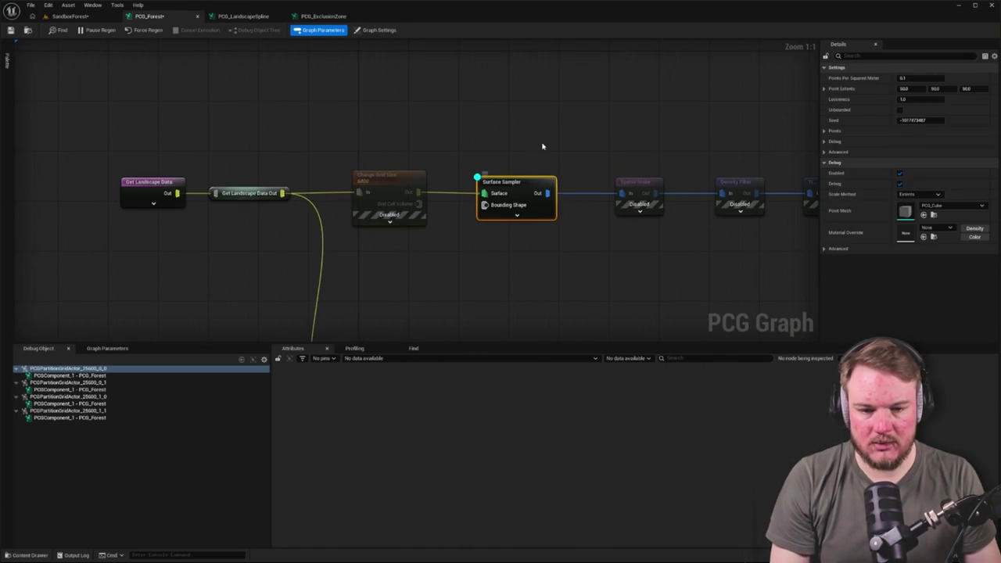
pyautogui.click(70, 16)
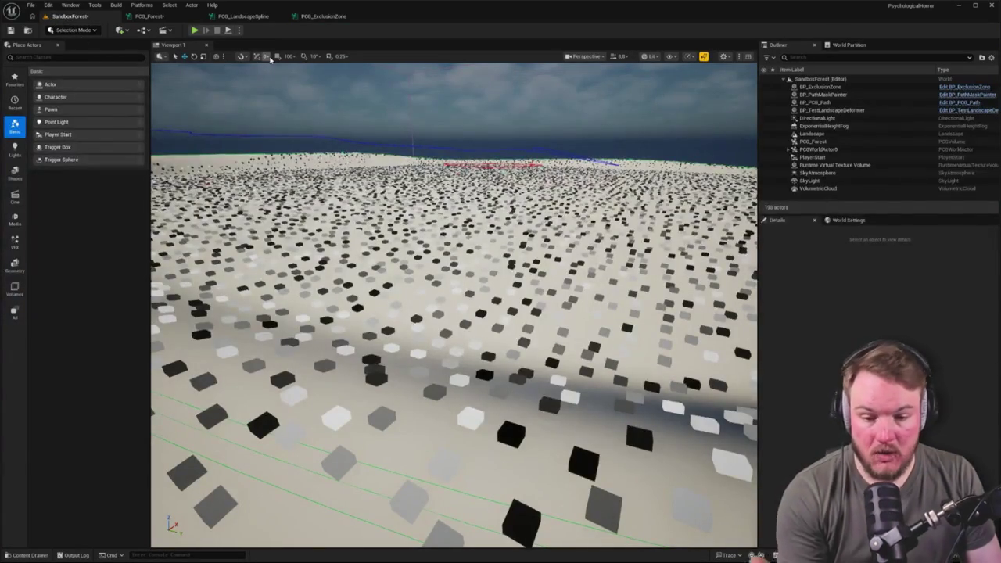
# Glance at the PCG_LandscapeSpline graph, then return to PCG_Forest and select Surface Sampler.
pyautogui.click(251, 17)
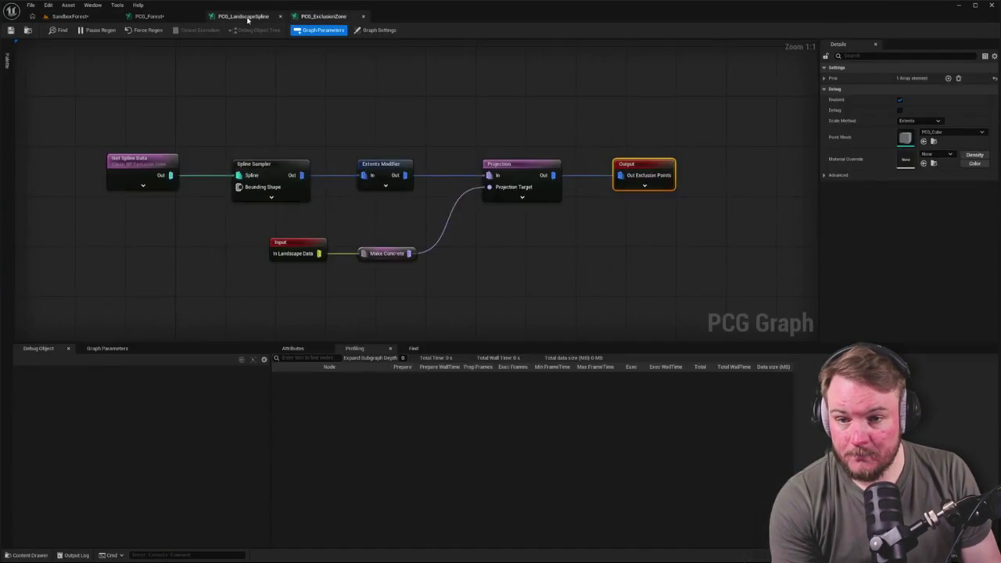
pyautogui.click(149, 16)
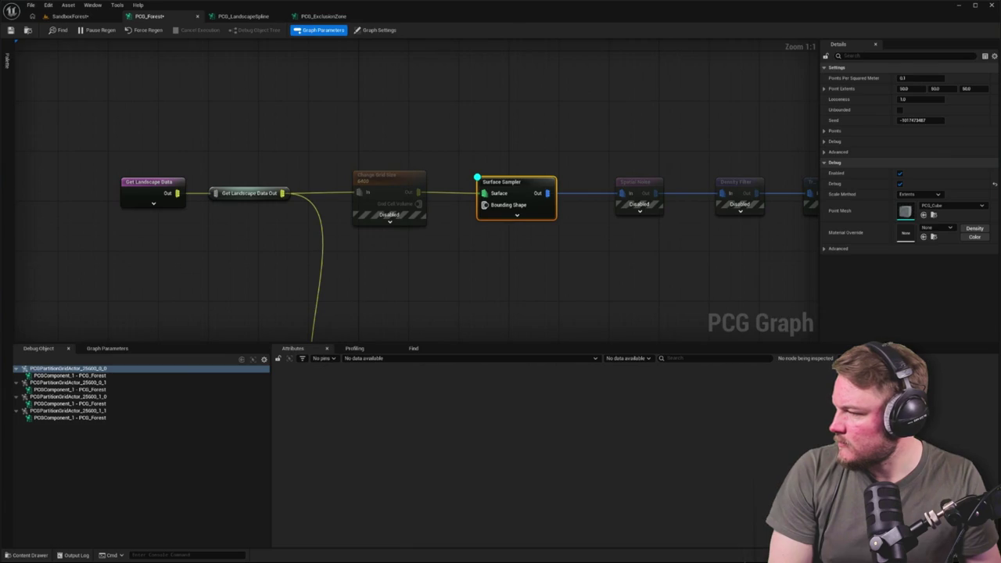
pyautogui.click(485, 183)
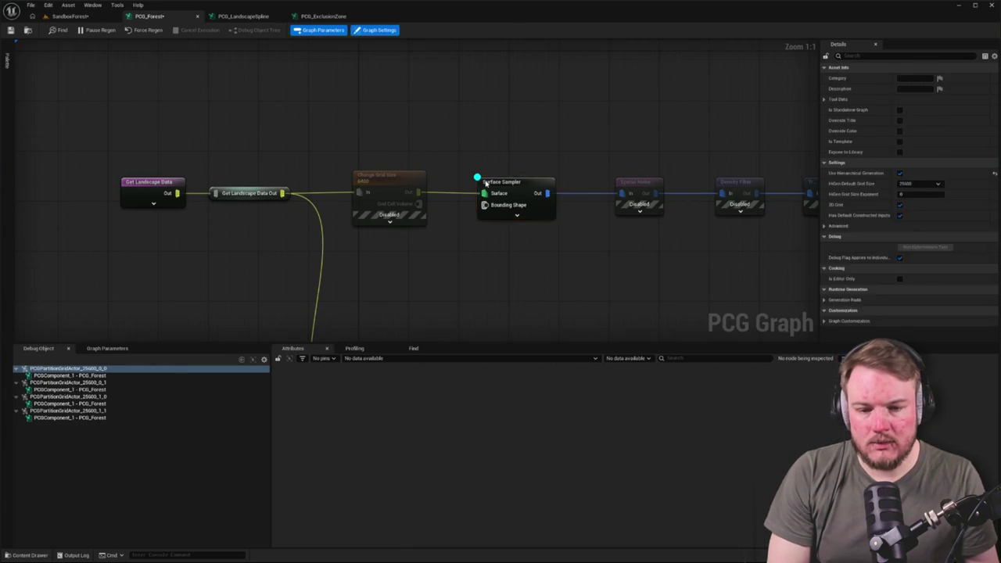
# Inspect the Surface Sampler's output with PCGComponent_1 as the debug object.
pyautogui.press('a')
pyautogui.click(405, 275)
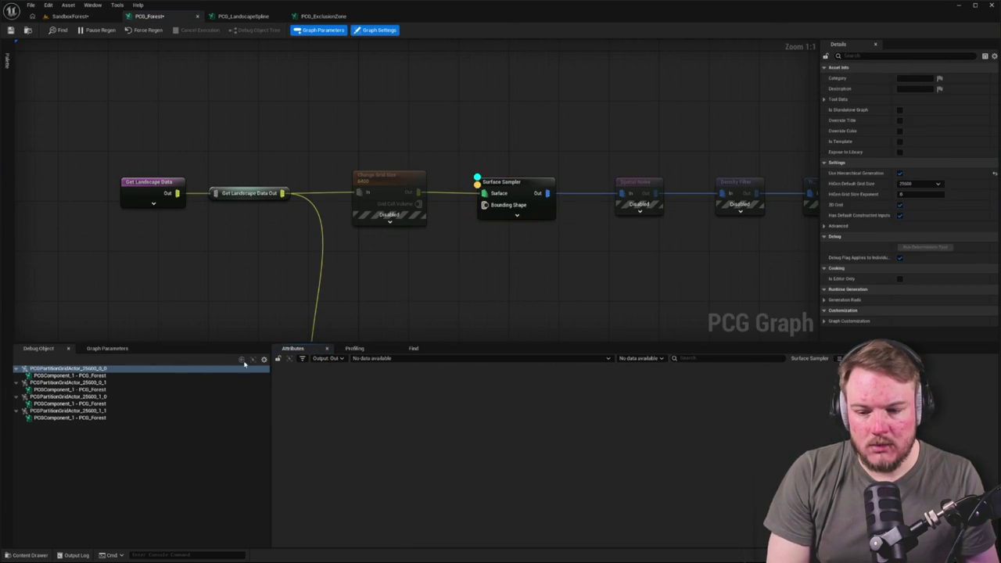
pyautogui.click(103, 378)
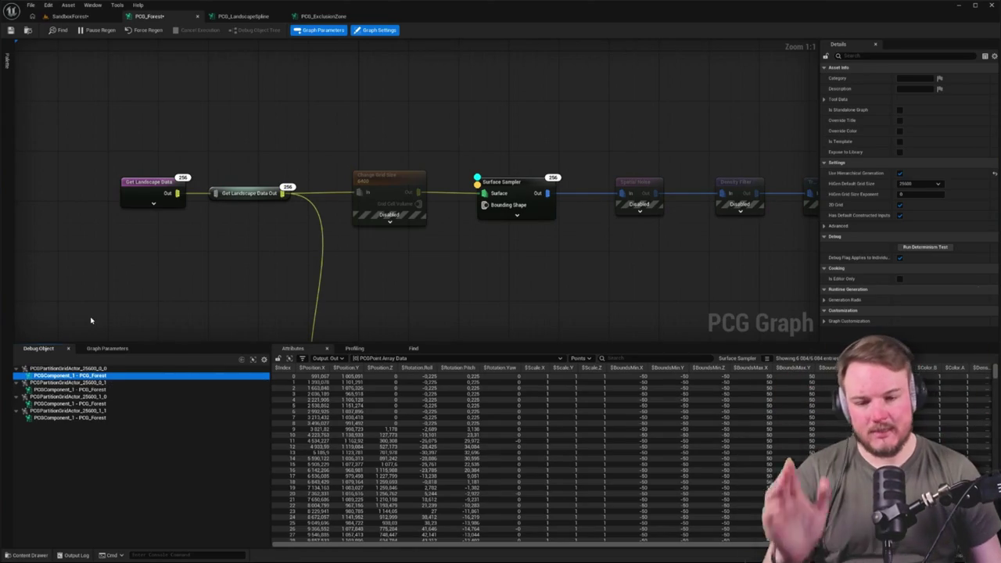
pyautogui.scroll(-3, 393, 246)
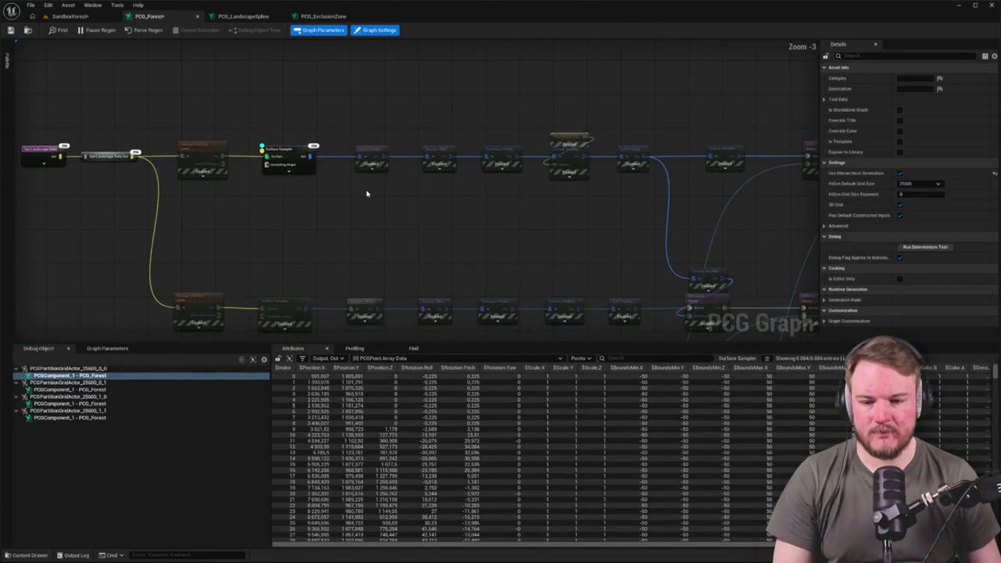
pyautogui.scroll(-2, 305, 131)
# Select the upper node branch, then reselect Surface Sampler to view its 256 points.
pyautogui.moveTo(234, 91)
pyautogui.mouseDown()
pyautogui.moveTo(680, 252)
pyautogui.moveTo(706, 239)
pyautogui.mouseUp()
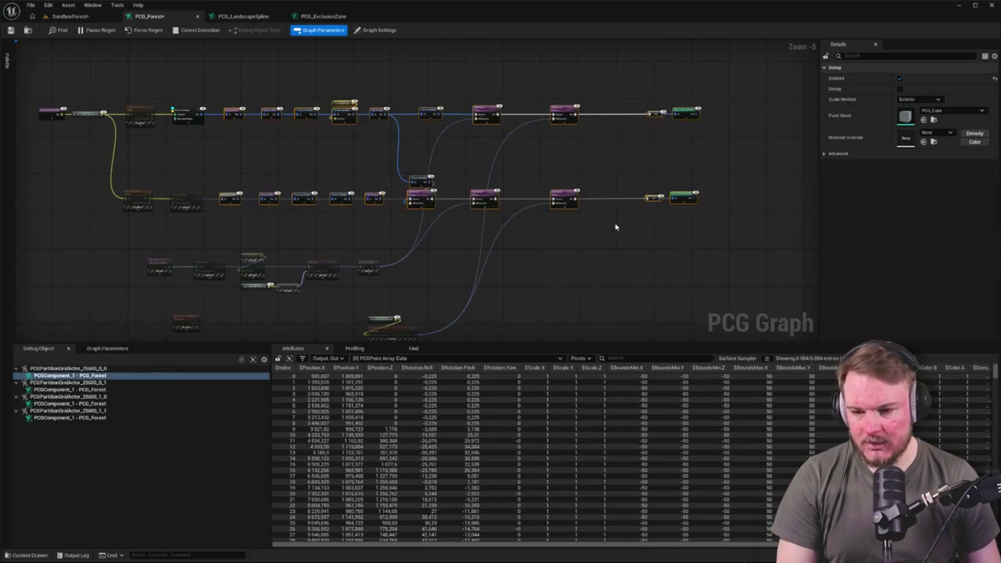
pyautogui.scroll(1, 136, 154)
pyautogui.scroll(1, 136, 154)
pyautogui.click(168, 156)
pyautogui.scroll(1, 168, 160)
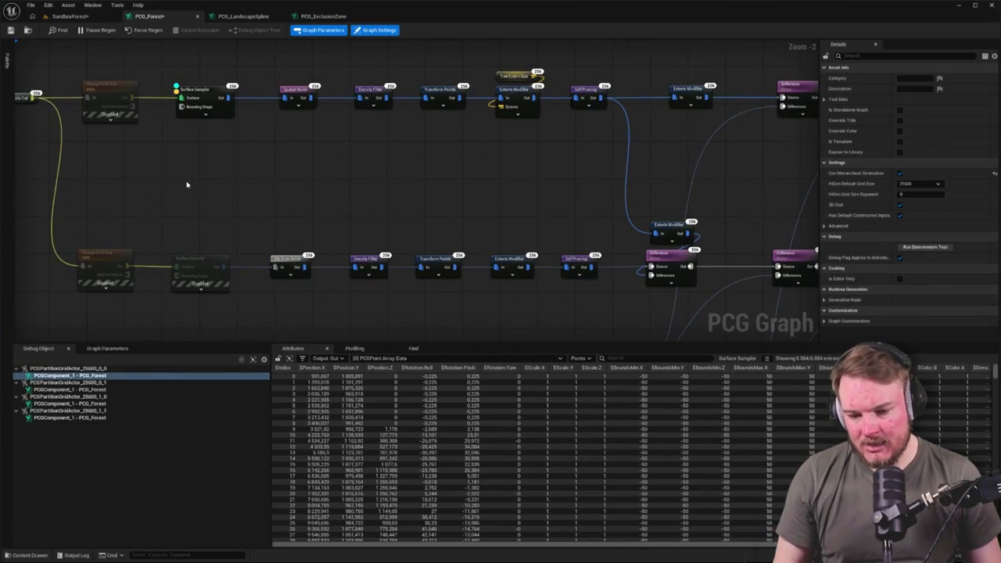
pyautogui.moveTo(184, 184); pyautogui.dragTo(225, 177)
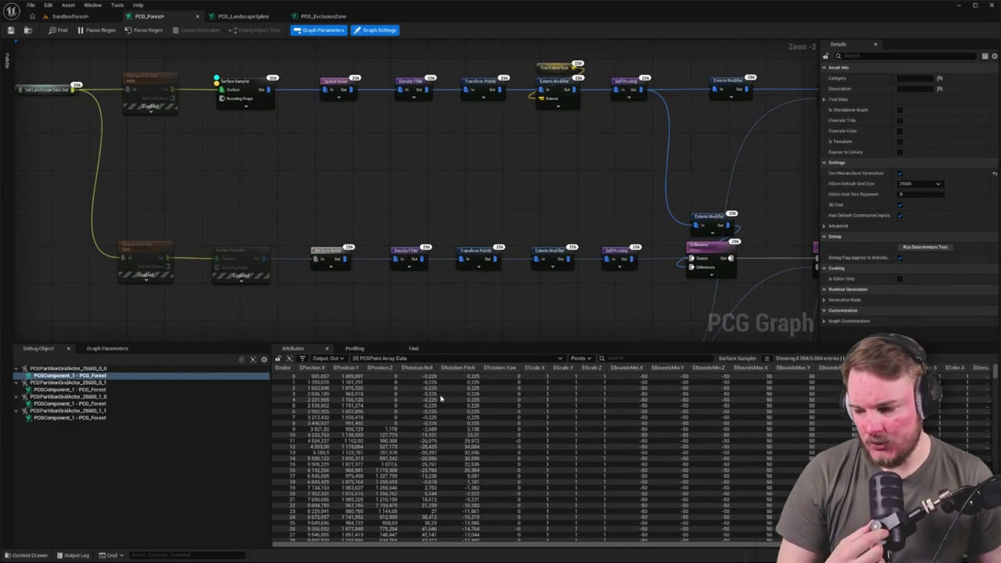
pyautogui.scroll(2, 313, 195)
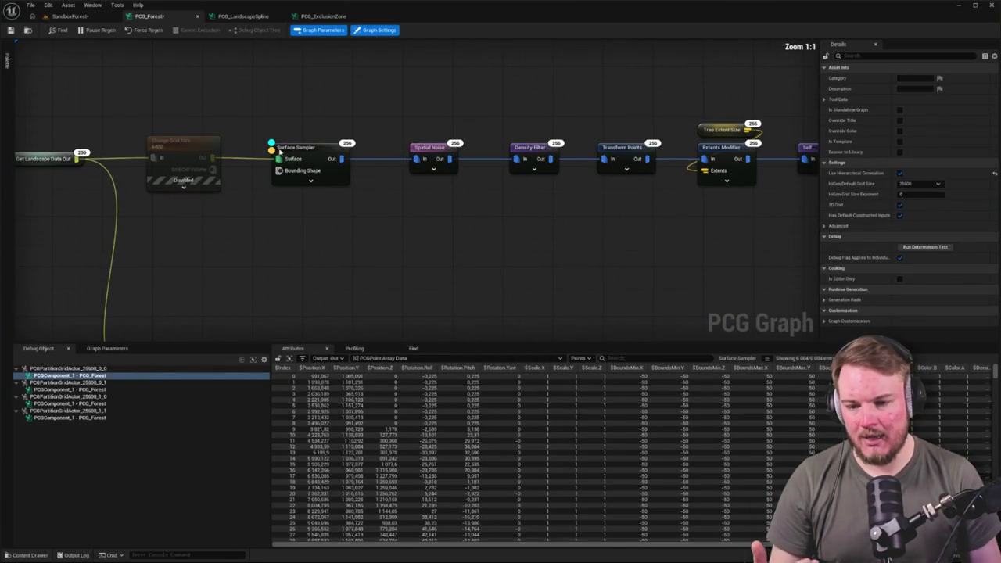
pyautogui.click(283, 151)
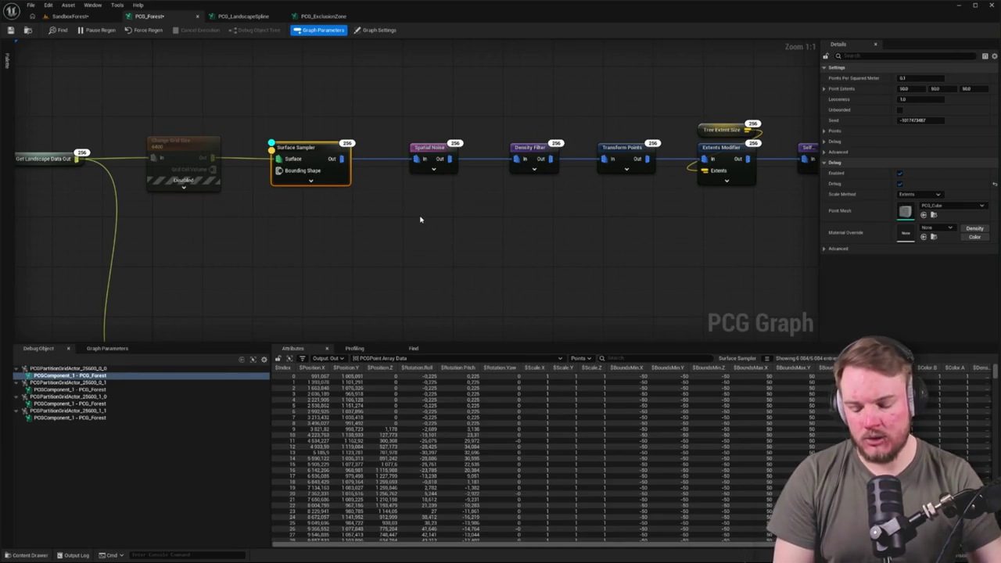
pyautogui.scroll(-5, 420, 220)
pyautogui.scroll(3, 670, 172)
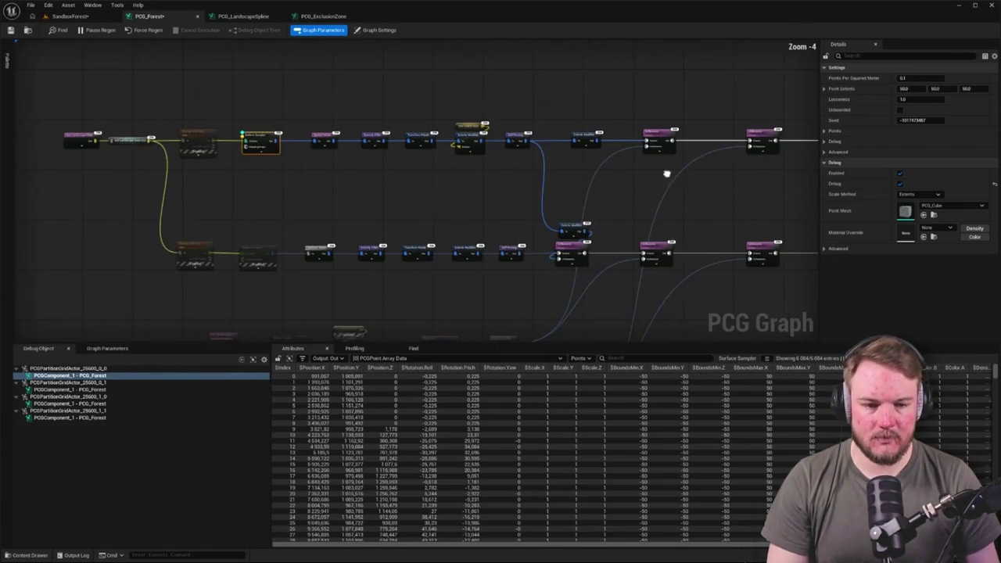
# Select the lower row of nodes and the Static Mesh Spawner.
pyautogui.click(784, 133)
pyautogui.moveTo(233, 308); pyautogui.dragTo(358, 215)
pyautogui.moveTo(157, 170); pyautogui.dragTo(488, 224)
pyautogui.click(447, 255)
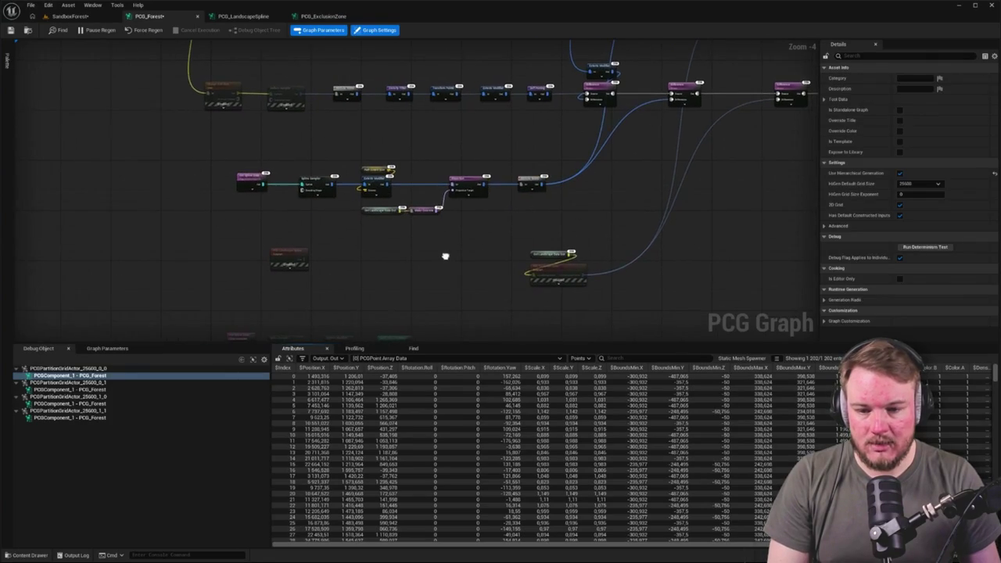
pyautogui.moveTo(600, 226)
pyautogui.mouseDown()
pyautogui.moveTo(452, 297)
pyautogui.moveTo(542, 307)
pyautogui.mouseUp()
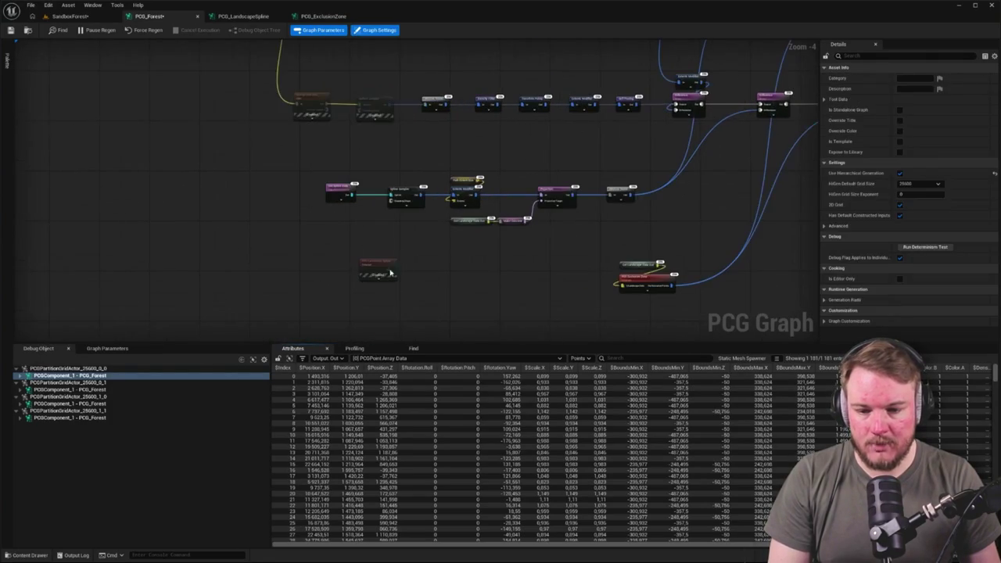
# Open the spline subgraph and select its Get Spline Data and Spline Sampler nodes.
pyautogui.click(388, 269)
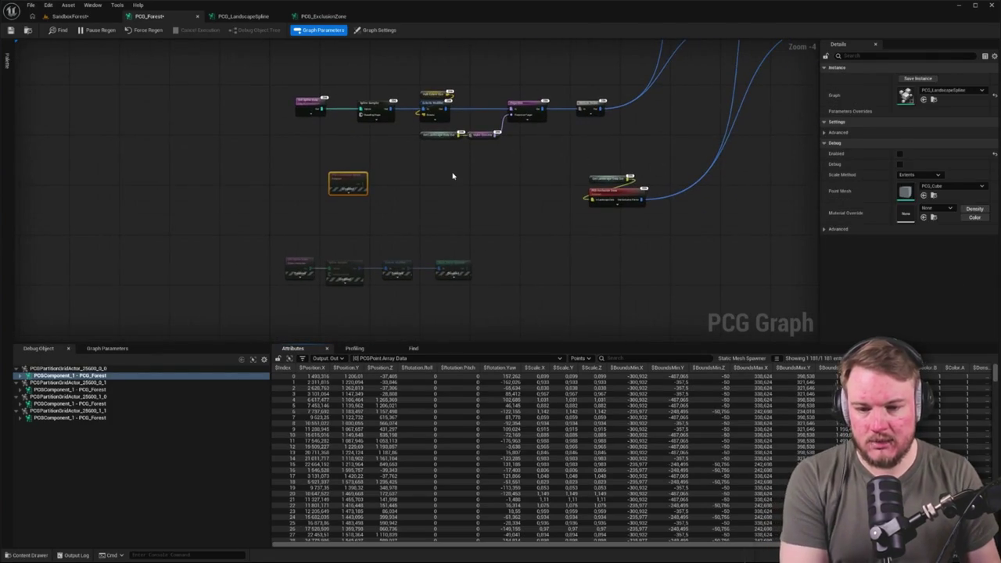
pyautogui.click(431, 214)
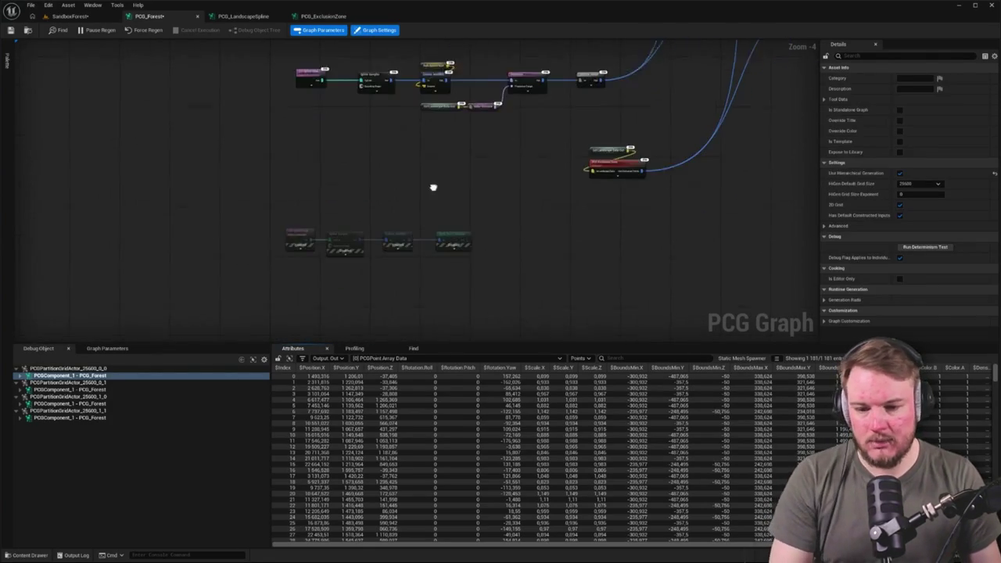
pyautogui.click(237, 192)
pyautogui.click(332, 194)
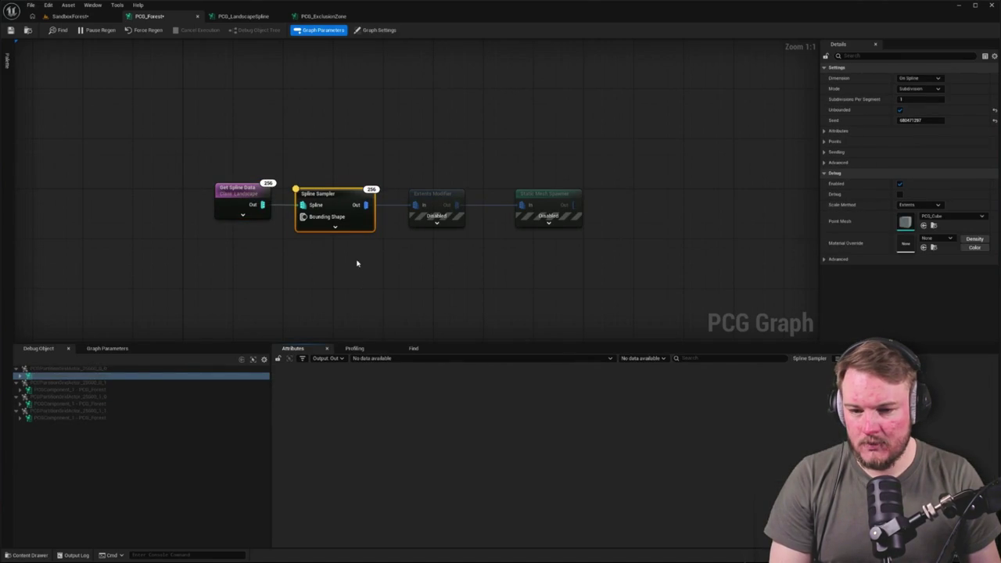
# Inspect Get Spline Data and set its Actor Selection Class to LandscapeSplineActor.
pyautogui.keyDown('ctrl'); pyautogui.click(352, 192); pyautogui.keyUp('ctrl')
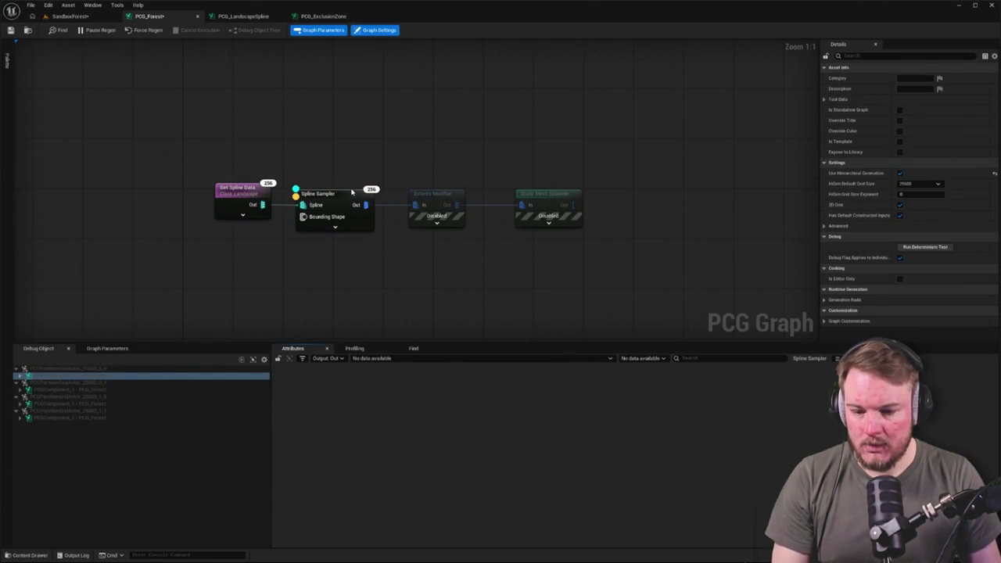
pyautogui.click(261, 194)
pyautogui.press('a')
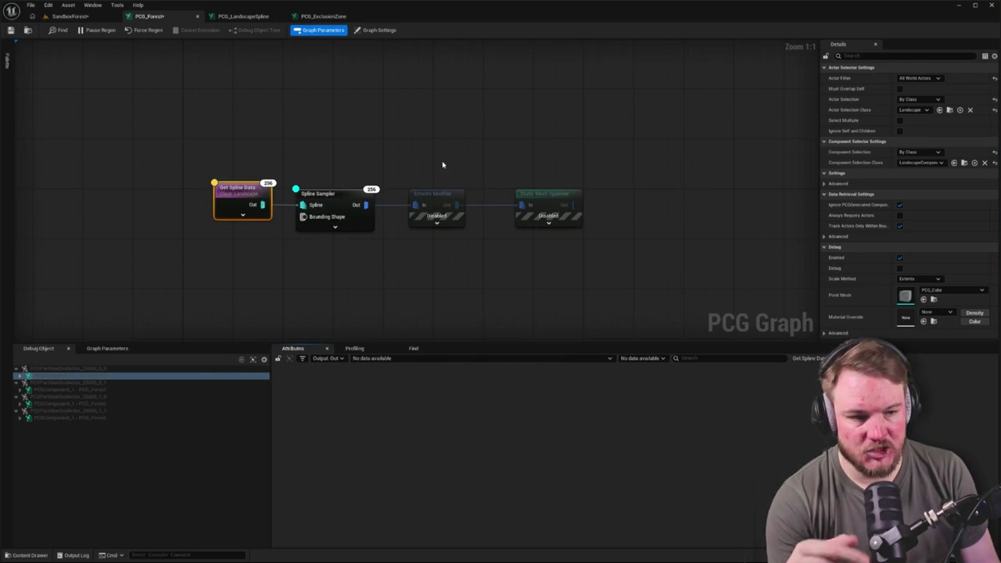
pyautogui.click(928, 110)
pyautogui.write('landscape')
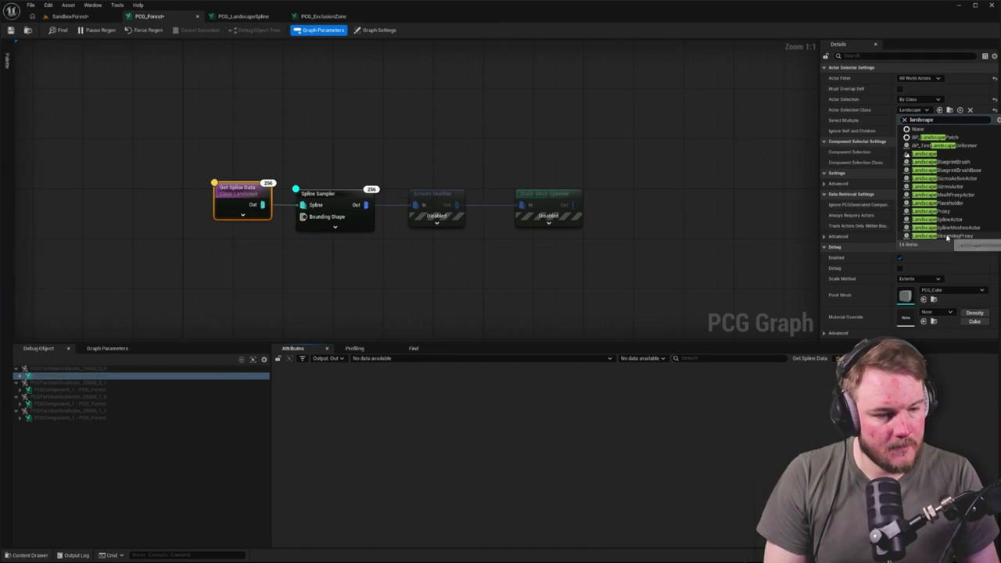
pyautogui.click(949, 220)
# Move Get Spline Data left, cycle the debug targets, and view the forest in SandboxForest.
pyautogui.click(435, 205)
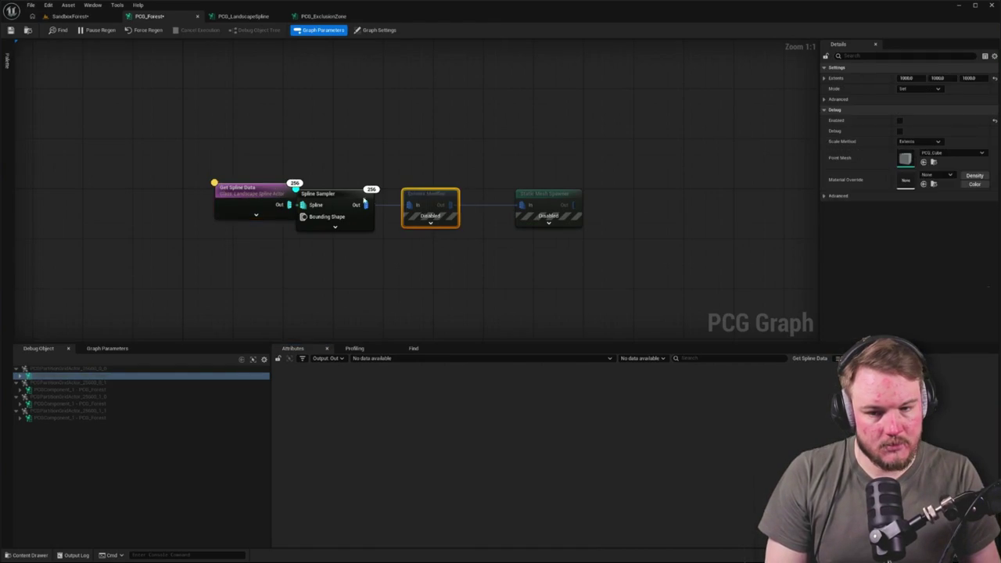
pyautogui.moveTo(242, 196); pyautogui.dragTo(168, 195)
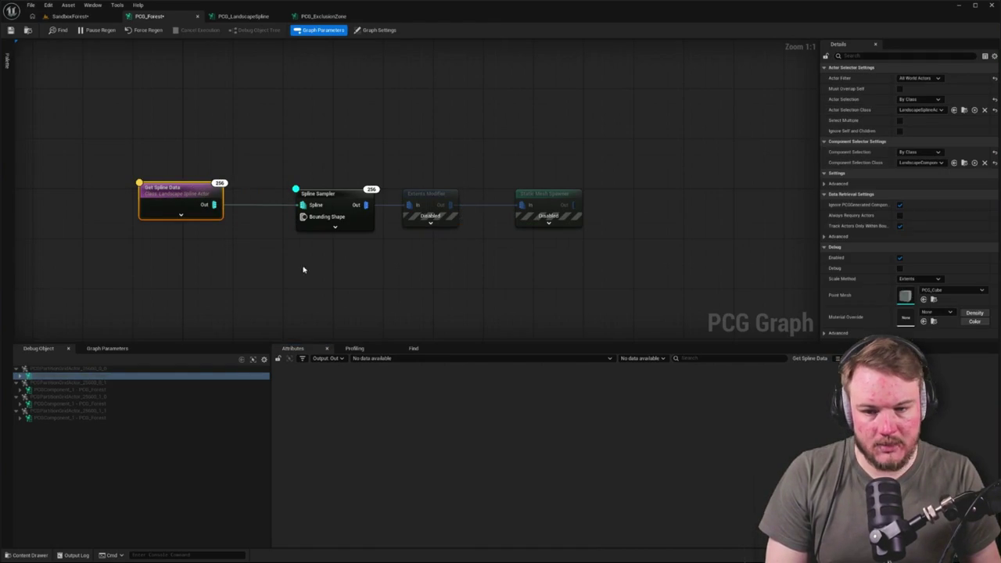
pyautogui.click(111, 396)
pyautogui.click(112, 411)
pyautogui.click(112, 376)
pyautogui.click(112, 369)
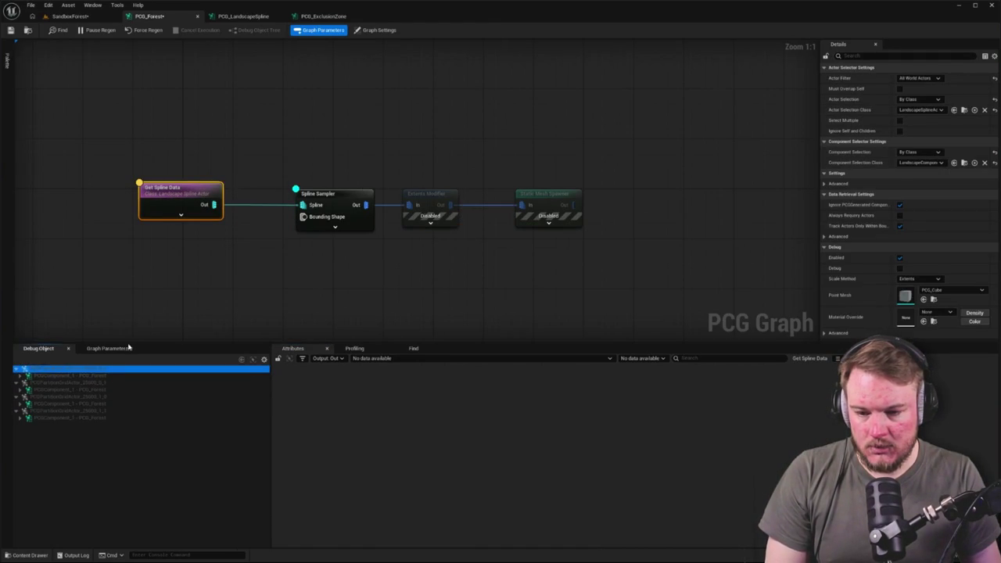
pyautogui.click(333, 195)
pyautogui.click(335, 173)
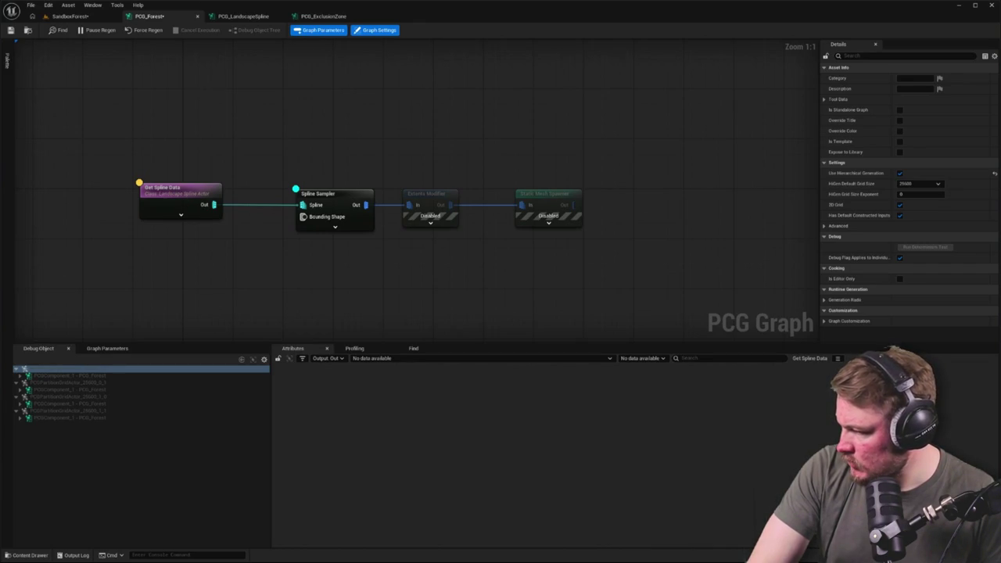
pyautogui.click(71, 16)
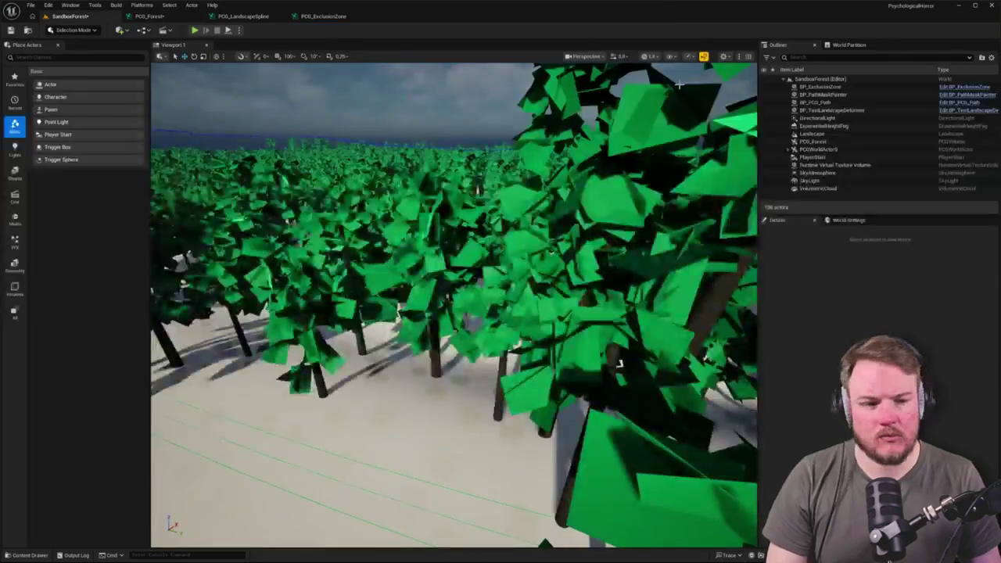
pyautogui.click(814, 135)
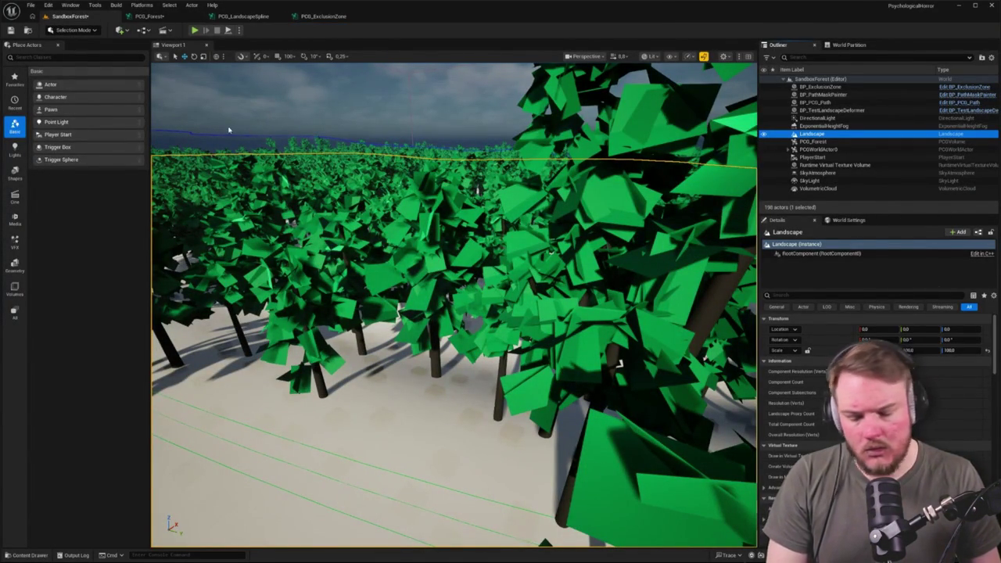
pyautogui.scroll(-2, 251, 129)
pyautogui.hotkey('shift', '2')
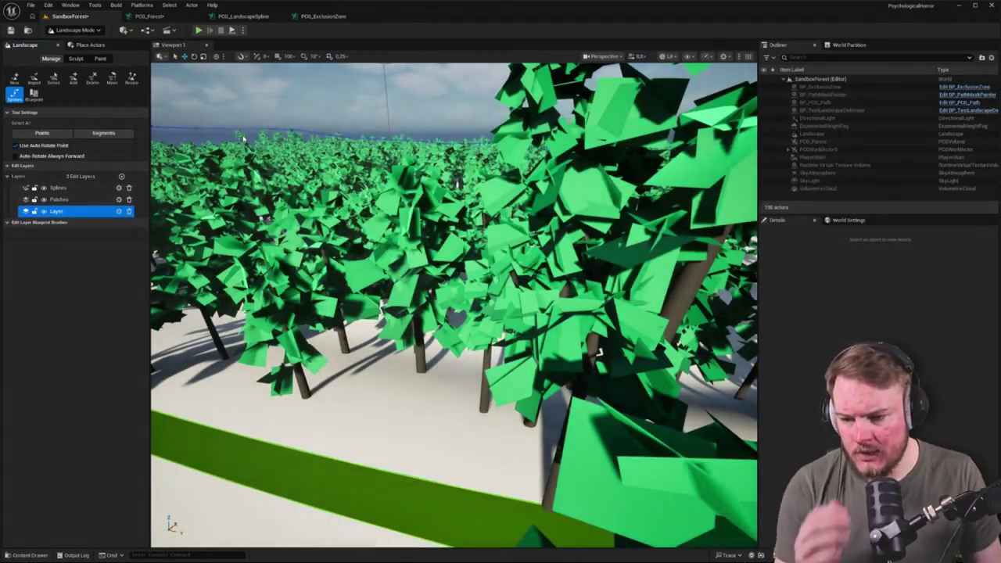
pyautogui.click(55, 189)
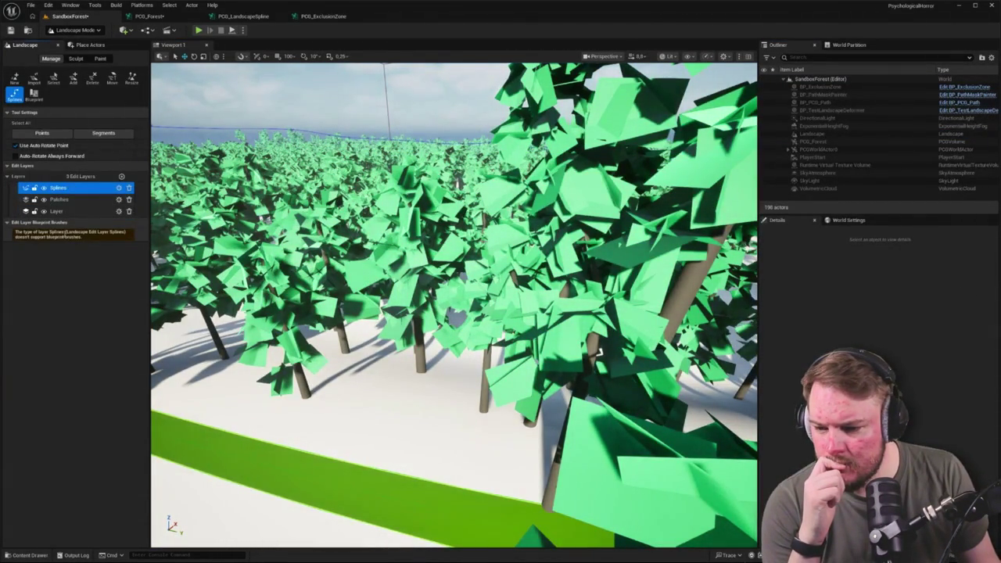
pyautogui.moveTo(123, 232); pyautogui.dragTo(79, 233)
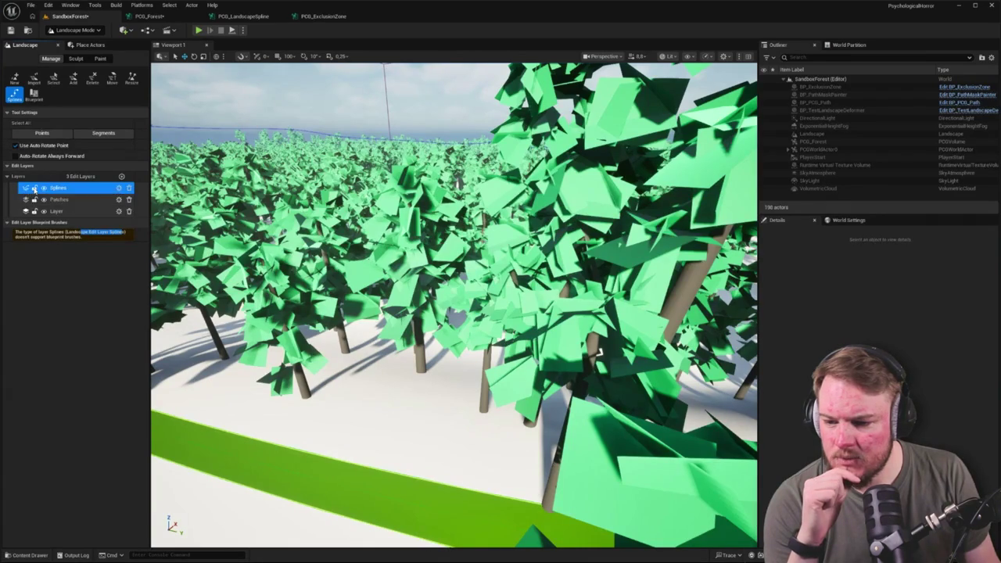
pyautogui.click(118, 189)
pyautogui.click(118, 189)
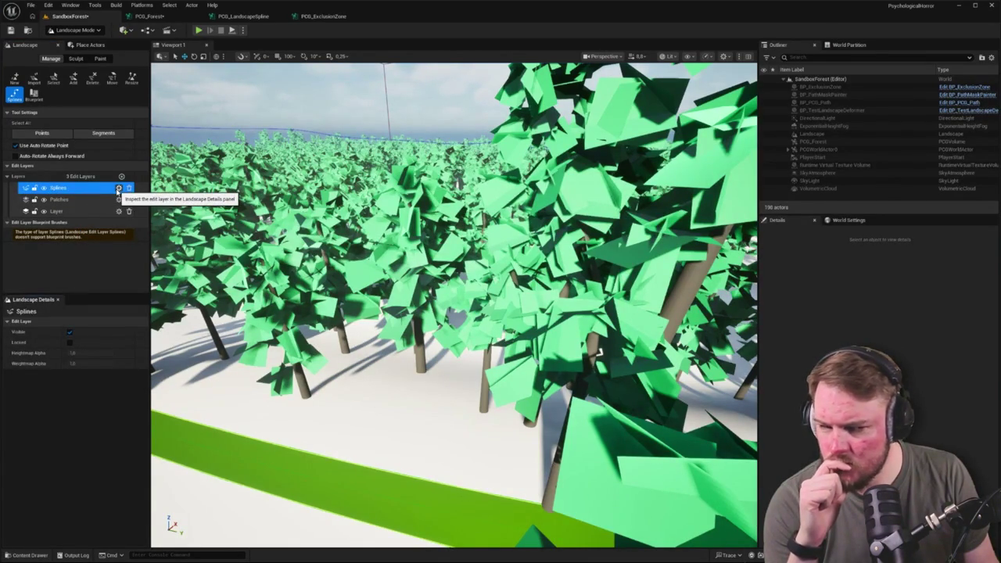
pyautogui.moveTo(454, 305)
pyautogui.mouseDown()
pyautogui.moveTo(423, 313)
pyautogui.moveTo(448, 313)
pyautogui.mouseUp()
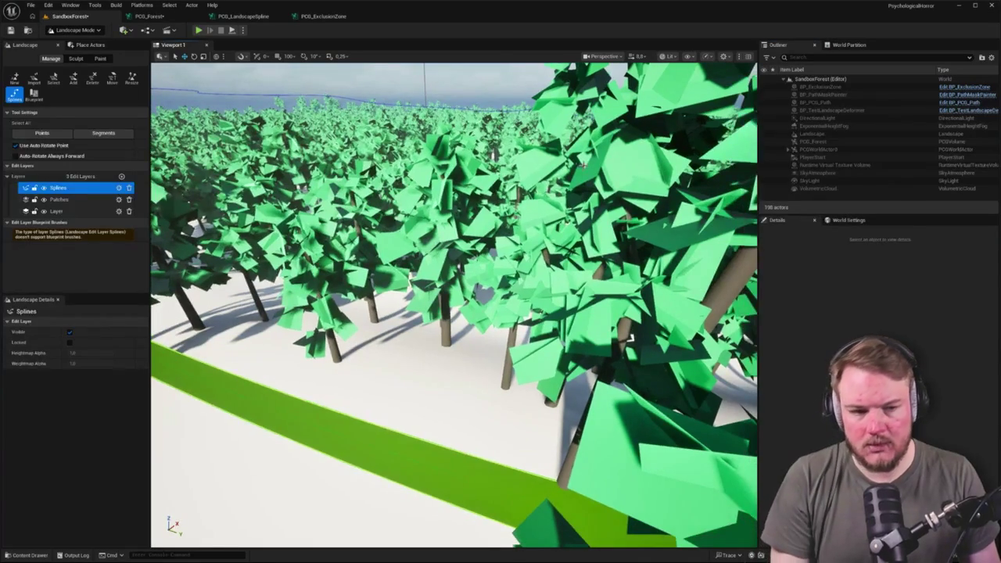
pyautogui.hotkey('shift', '1')
pyautogui.click(812, 134)
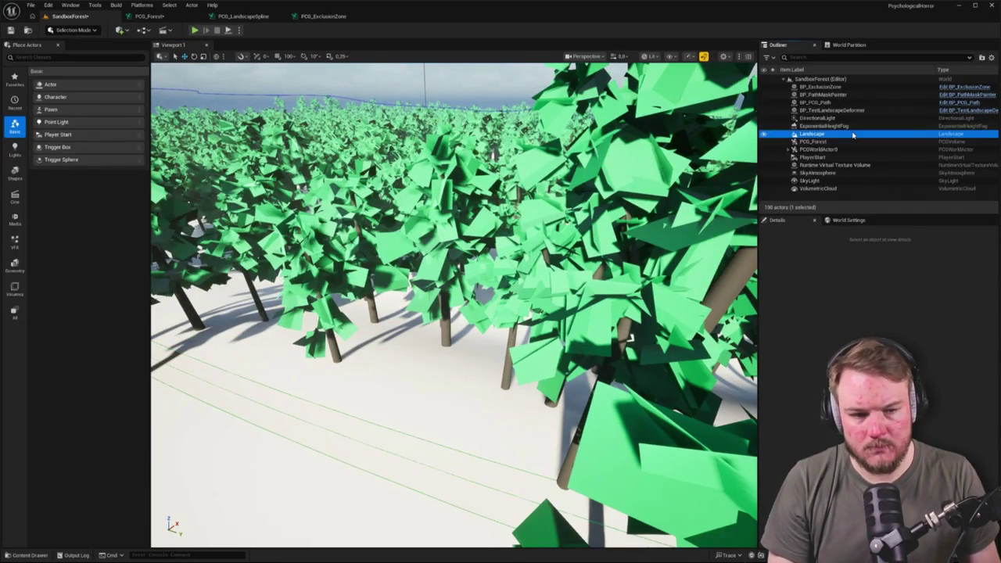
# Frame the whole landscape and switch the editor to Landscape mode.
pyautogui.press('f')
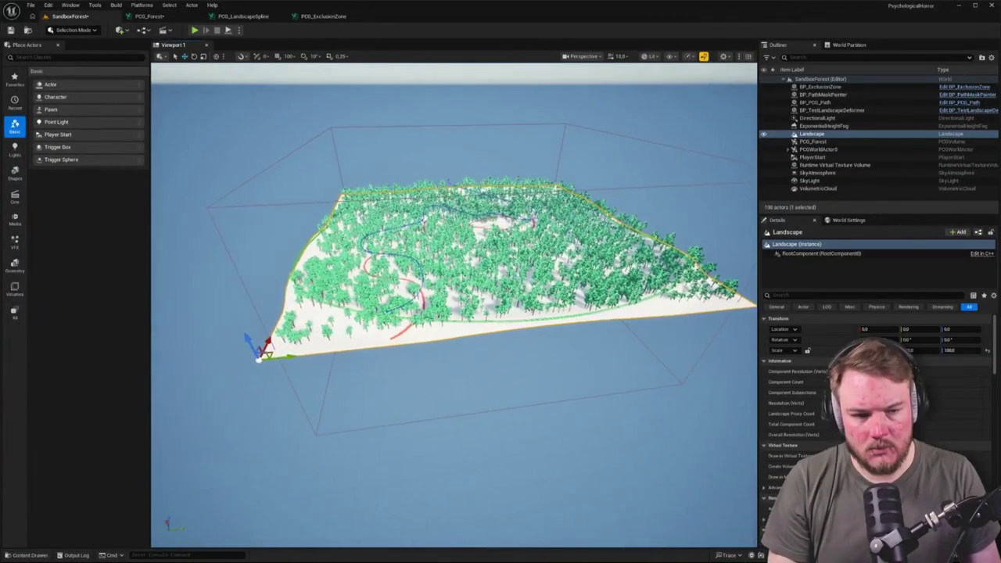
pyautogui.moveTo(829, 255)
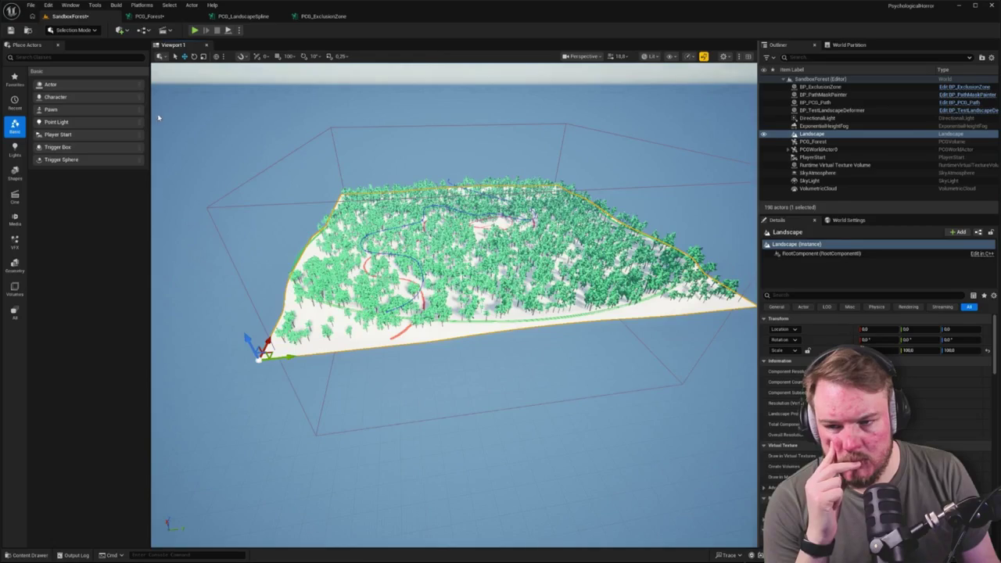
pyautogui.click(74, 30)
pyautogui.click(85, 53)
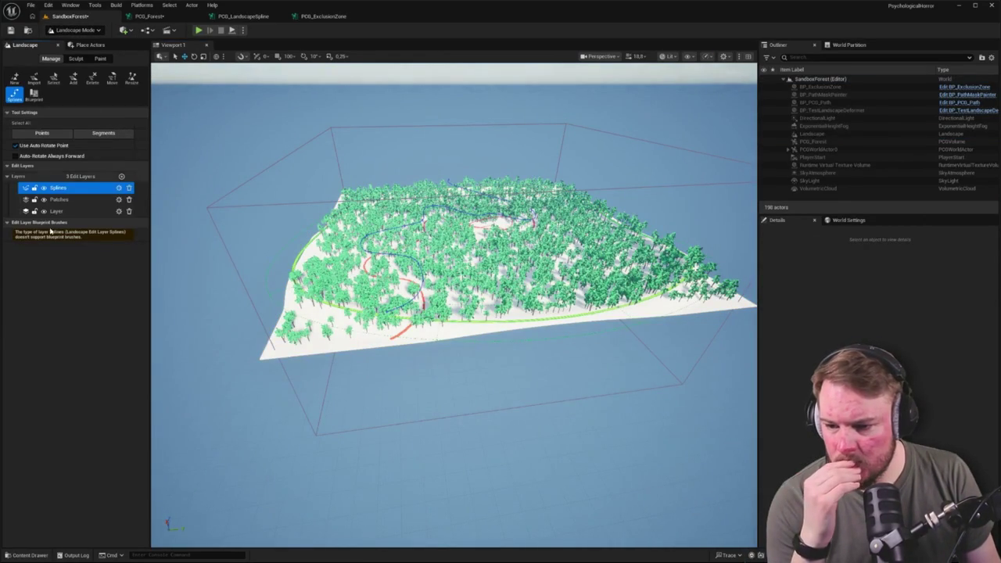
# Browse the Sculpt, Paint and Manage tool tabs, then return to the PCG_Forest graph.
pyautogui.click(74, 60)
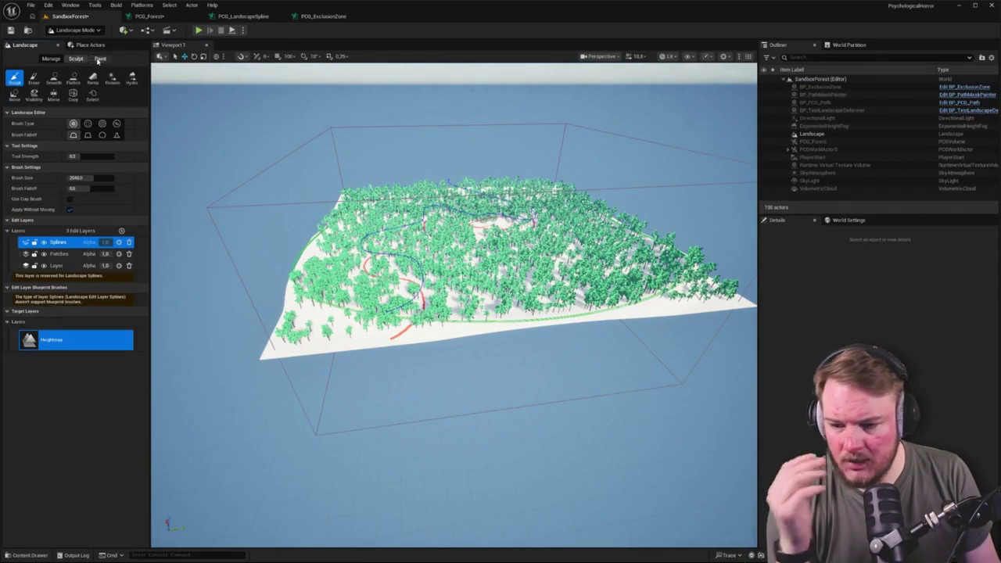
pyautogui.click(100, 59)
pyautogui.click(75, 59)
pyautogui.click(51, 59)
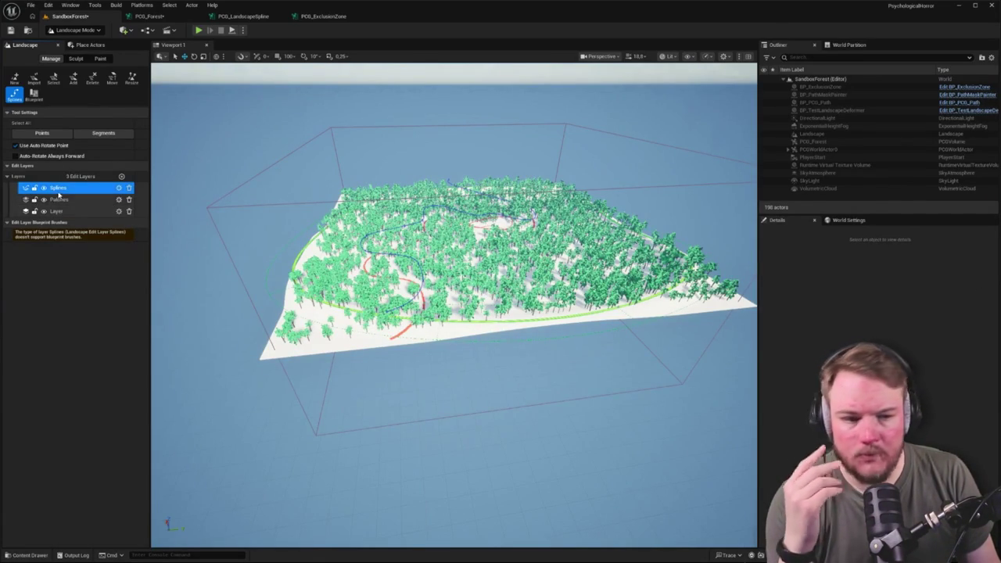
pyautogui.click(149, 17)
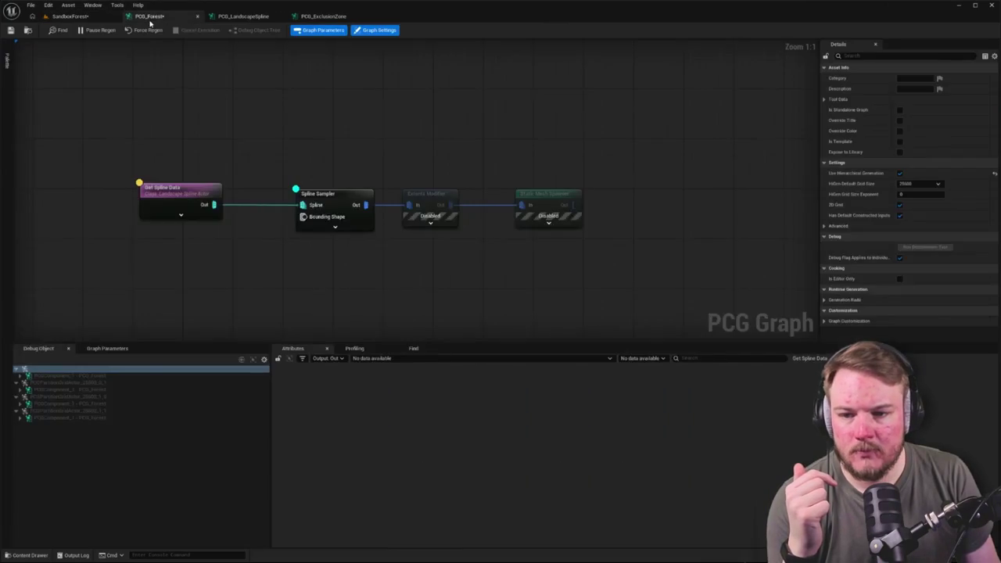
# On Get Spline Data, keep All World Actors, reset Component Selection, and regenerate the graph.
pyautogui.click(260, 187)
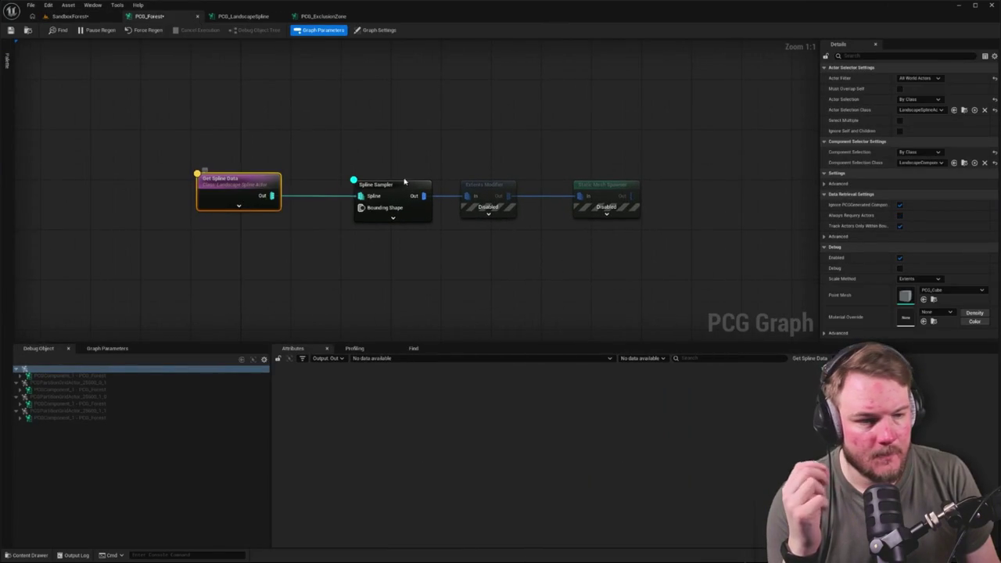
pyautogui.click(939, 78)
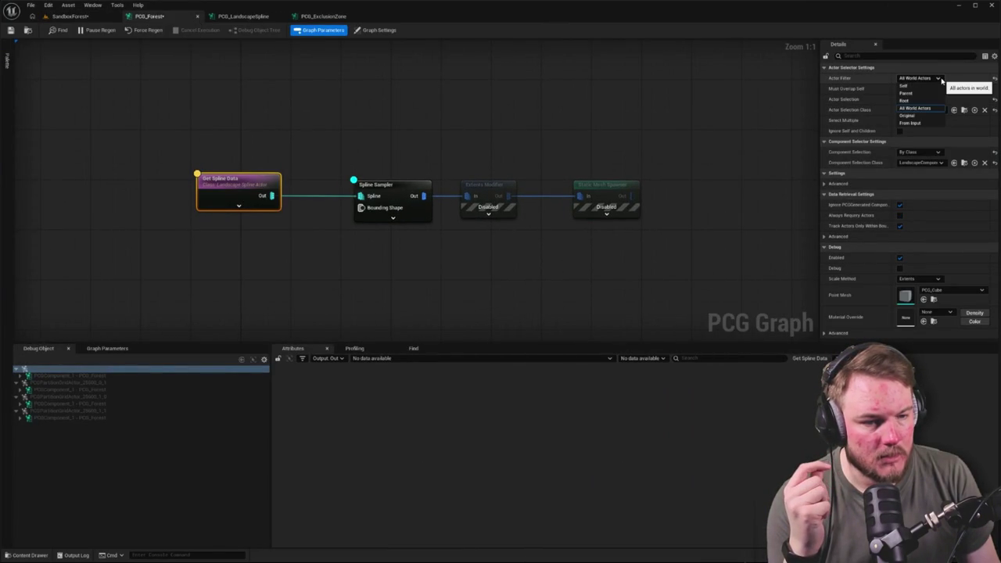
pyautogui.click(939, 78)
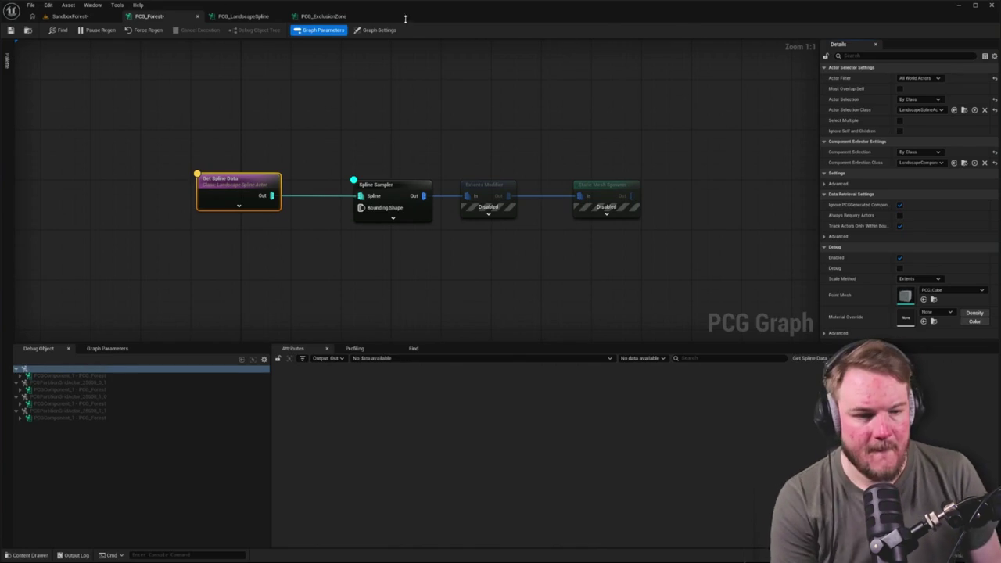
pyautogui.click(996, 163)
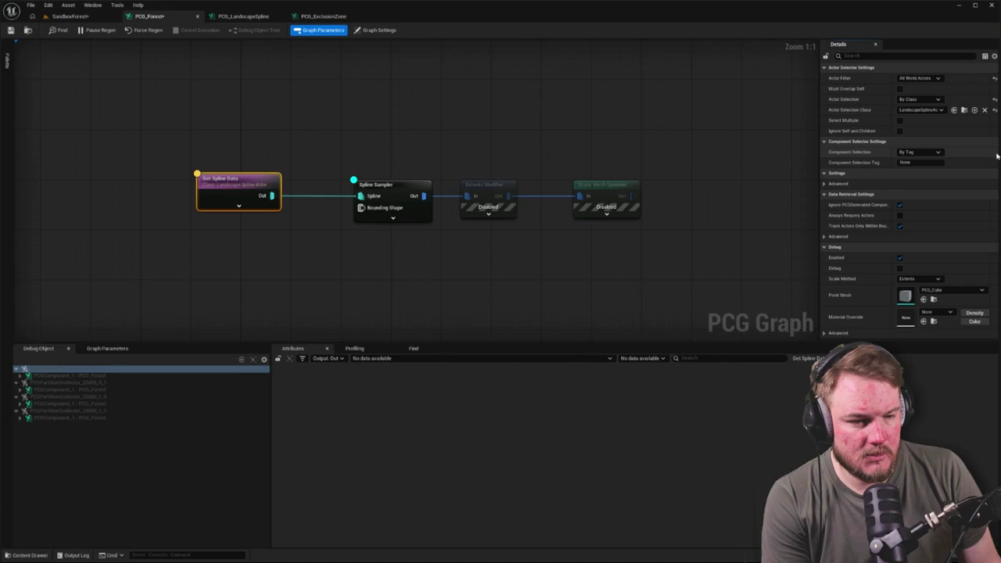
pyautogui.click(284, 156)
pyautogui.click(245, 179)
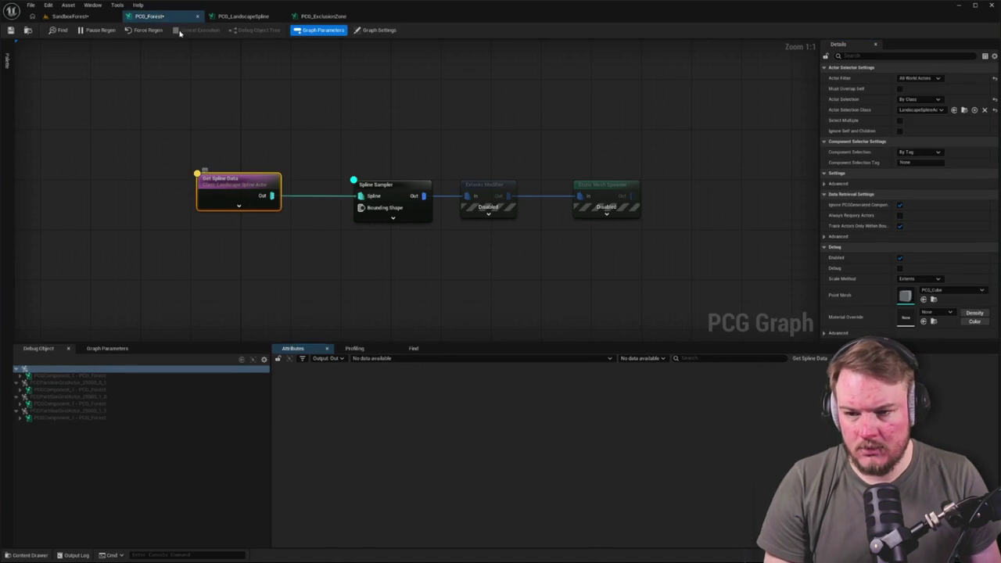
pyautogui.click(147, 32)
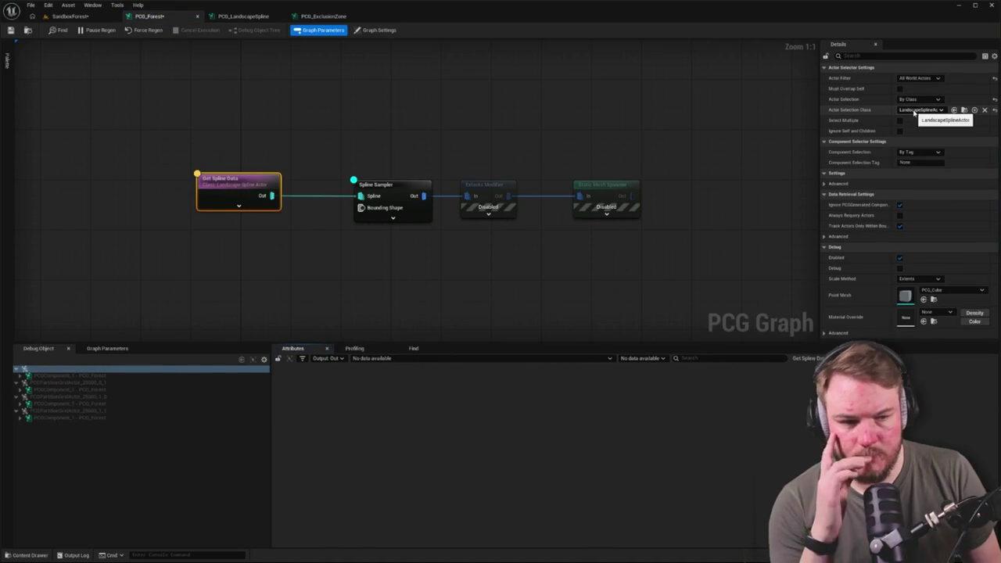
# Set the Actor Selection Class to Landscape and move Spline Sampler beside Get Spline Data.
pyautogui.click(921, 110)
pyautogui.write('landsc')
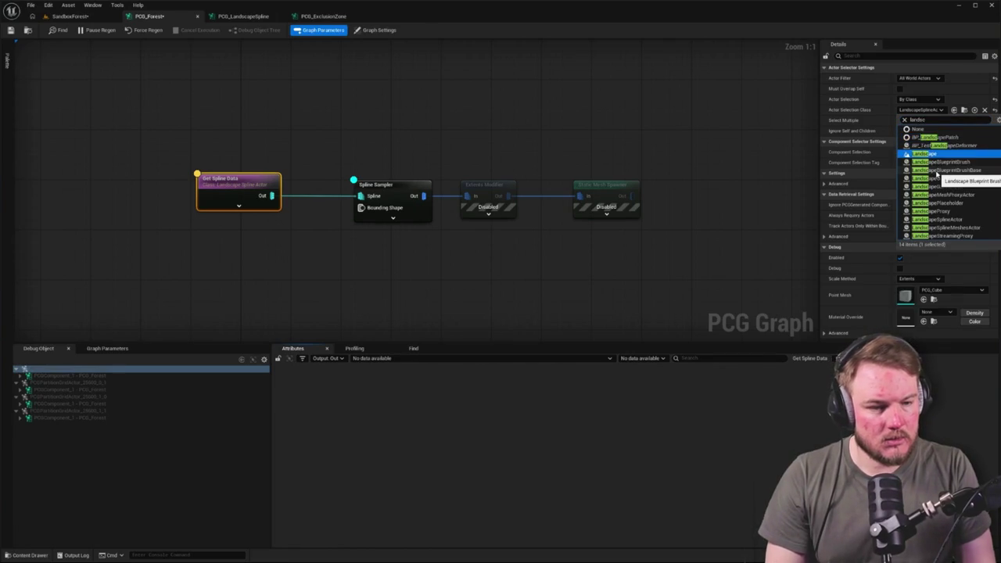
pyautogui.click(932, 153)
pyautogui.click(367, 161)
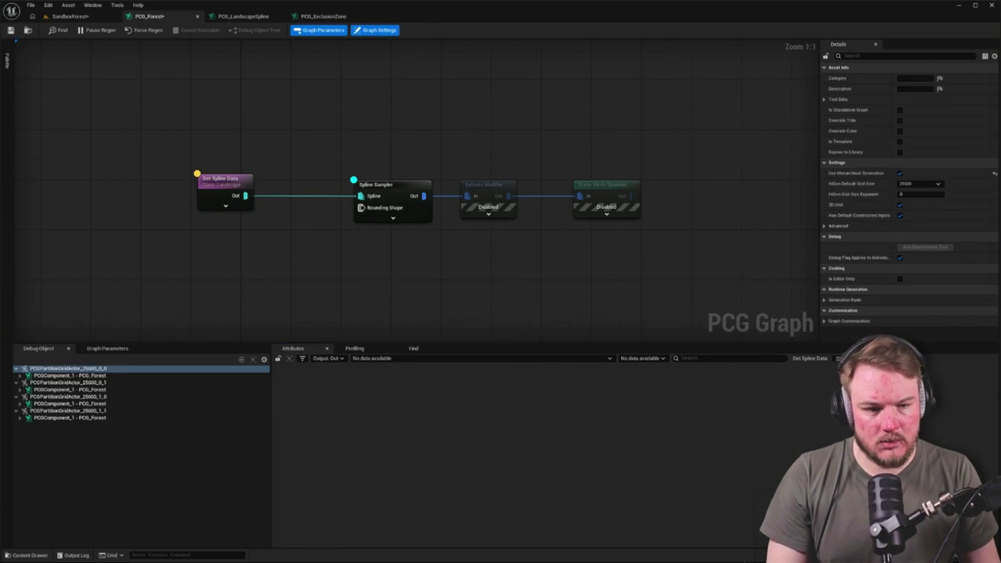
pyautogui.click(226, 188)
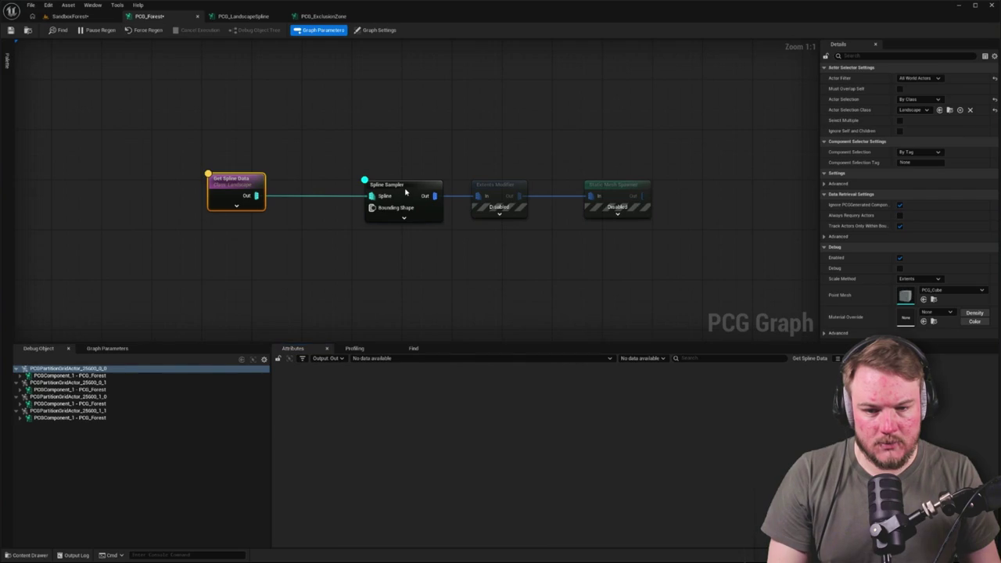
pyautogui.click(405, 191)
pyautogui.moveTo(406, 191); pyautogui.dragTo(342, 192)
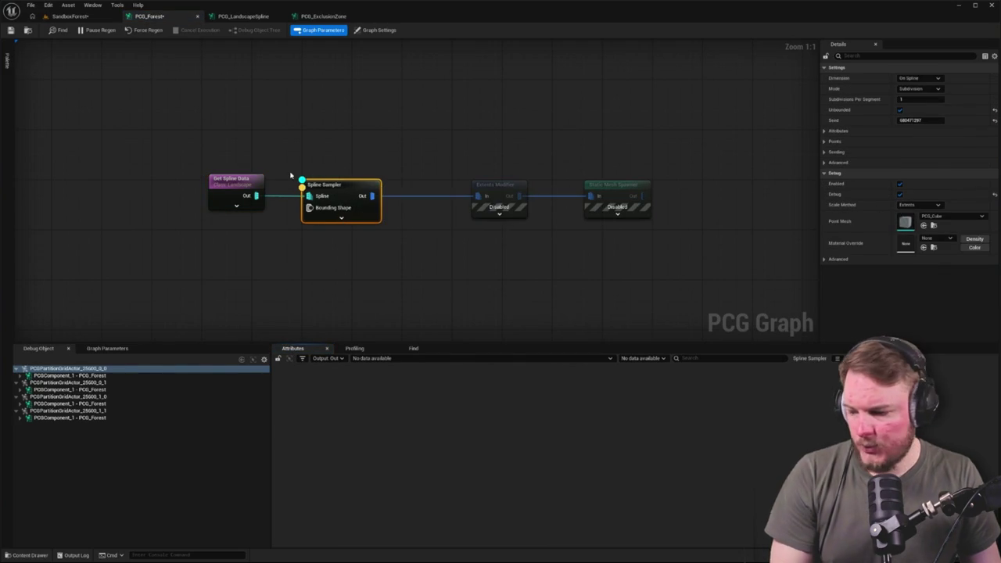
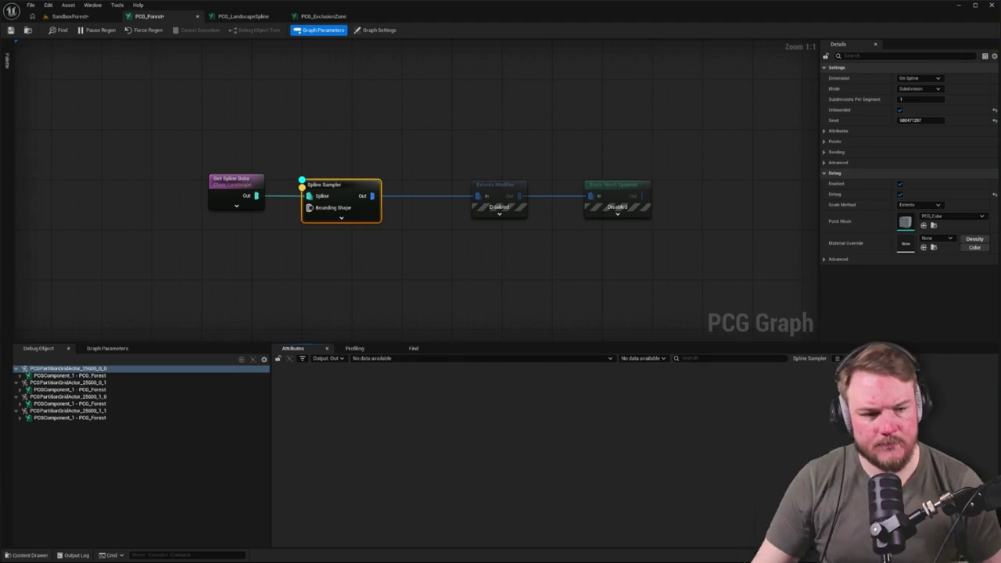
# Set Get Spline Data to select components by class, using LandscapeSplinesComponent.
pyautogui.click(235, 179)
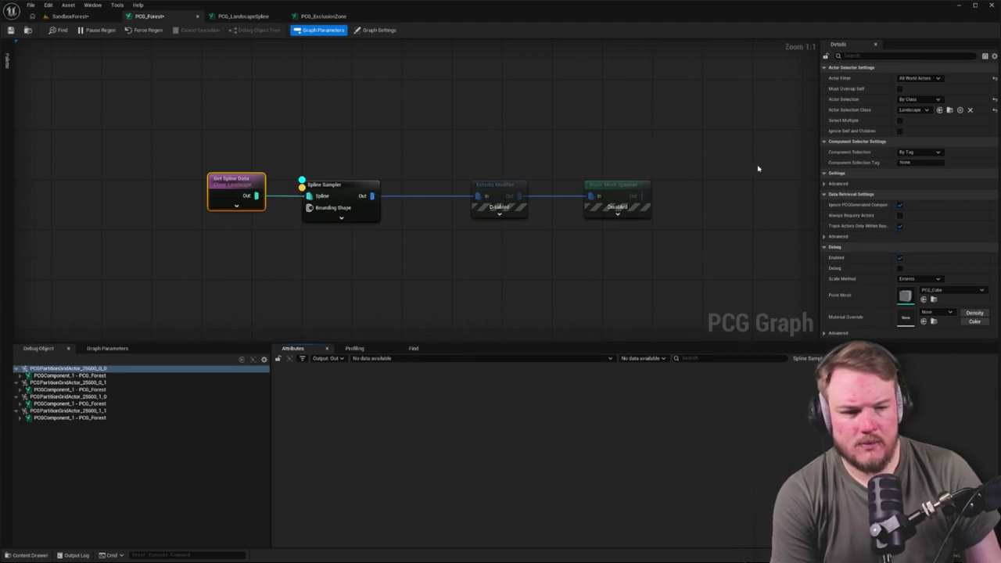
pyautogui.click(929, 152)
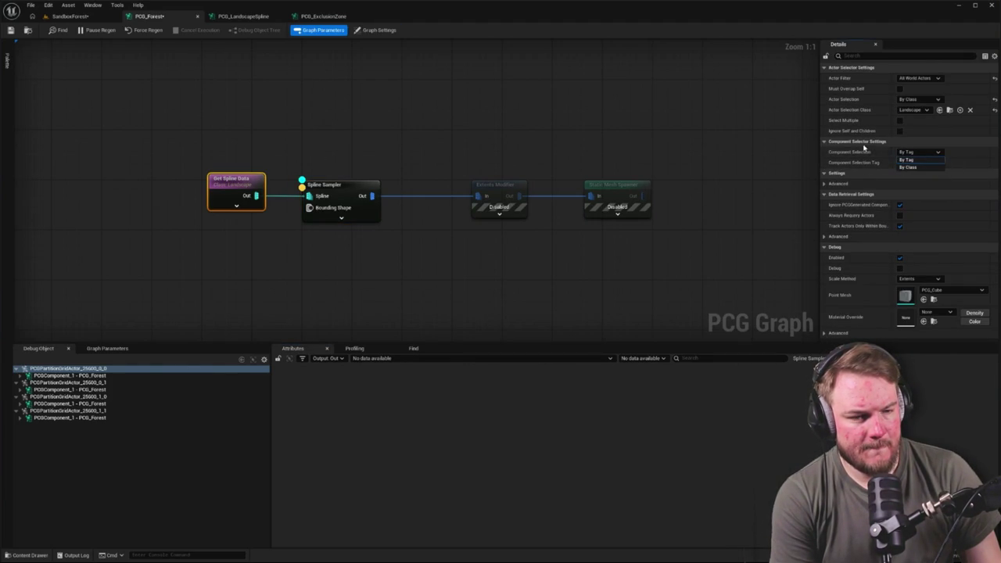
pyautogui.click(907, 166)
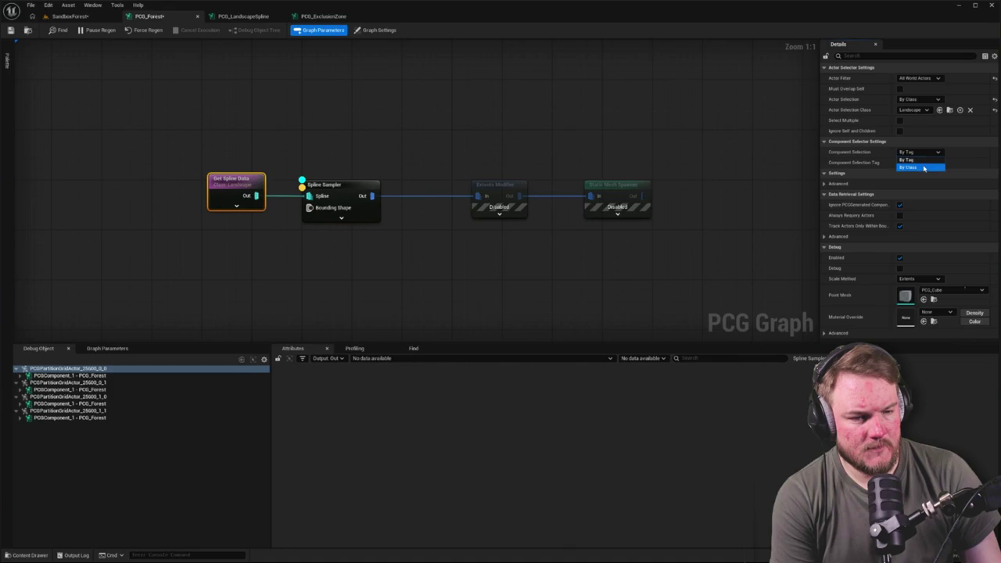
pyautogui.click(923, 163)
pyautogui.write('land')
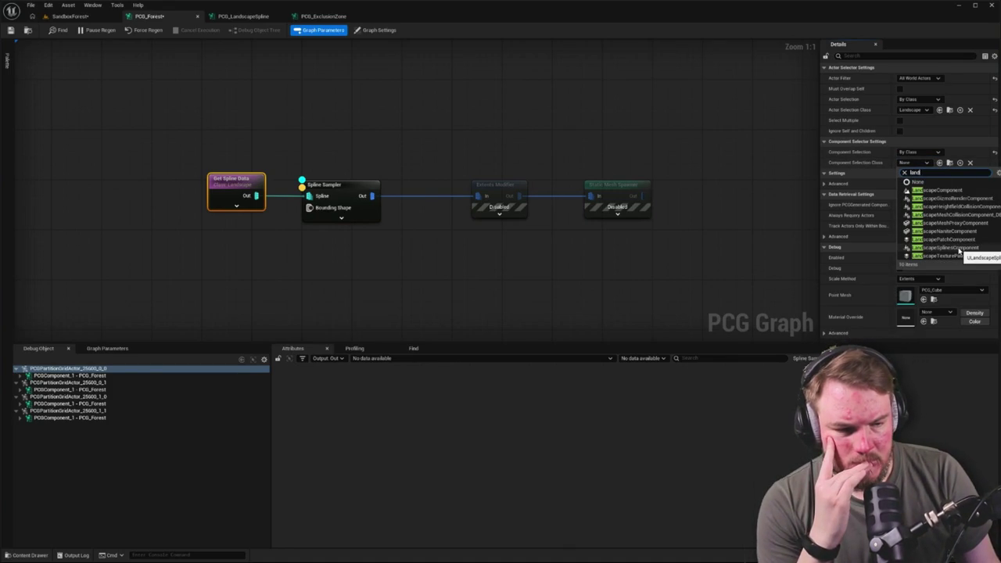
pyautogui.click(959, 248)
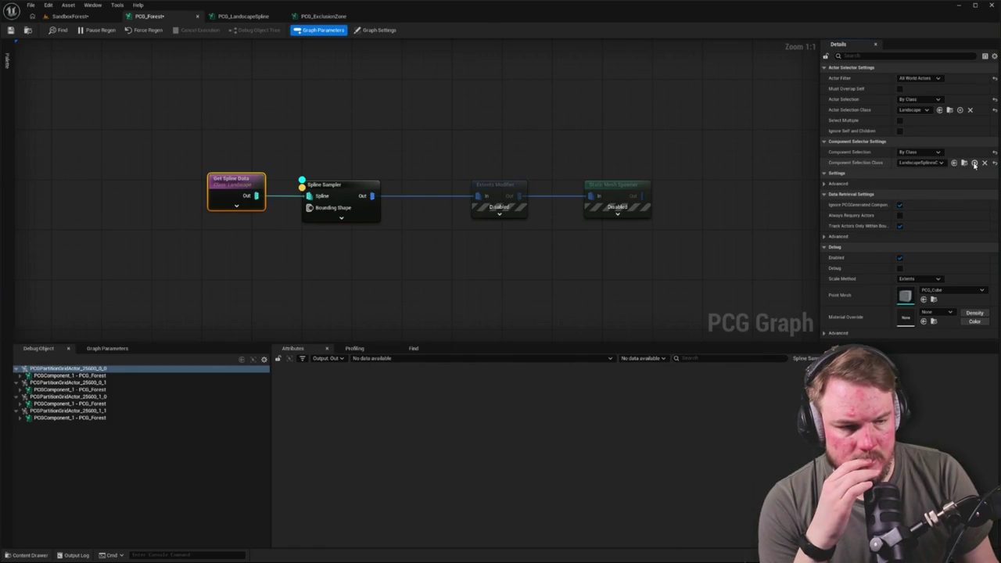
# Confirm the class stays LandscapeSplinesComponent, then view the SandboxForest level.
pyautogui.click(942, 162)
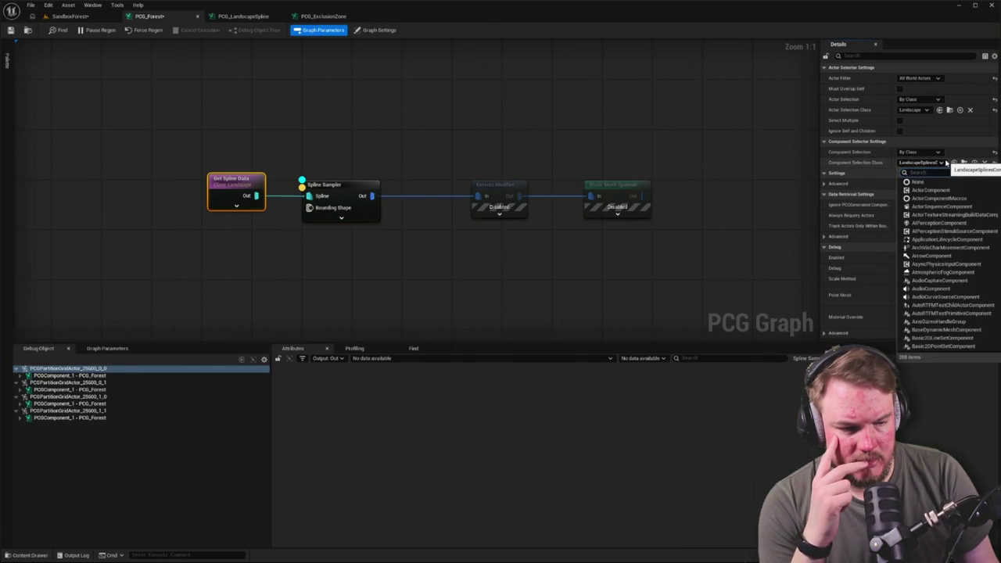
pyautogui.write('land')
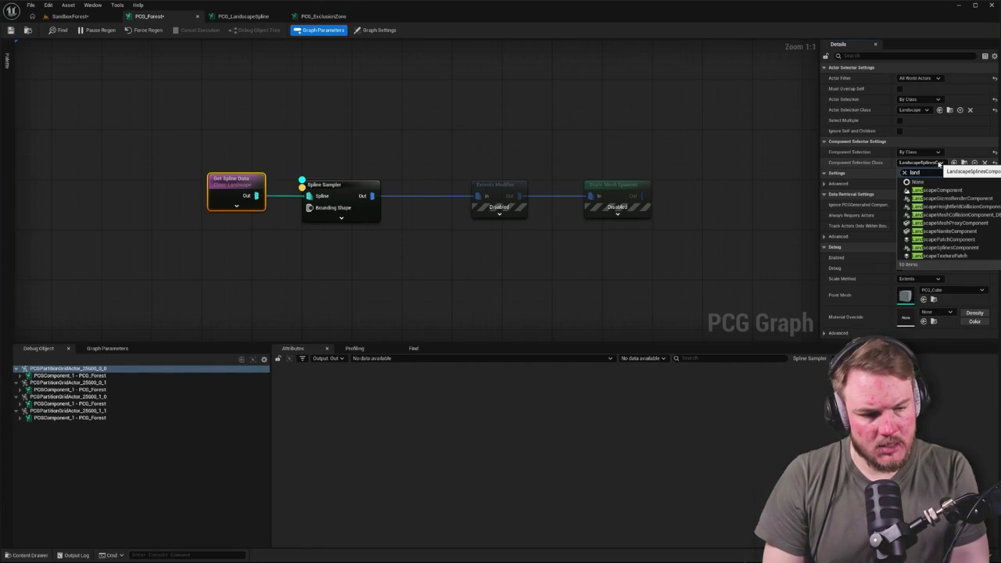
pyautogui.click(990, 154)
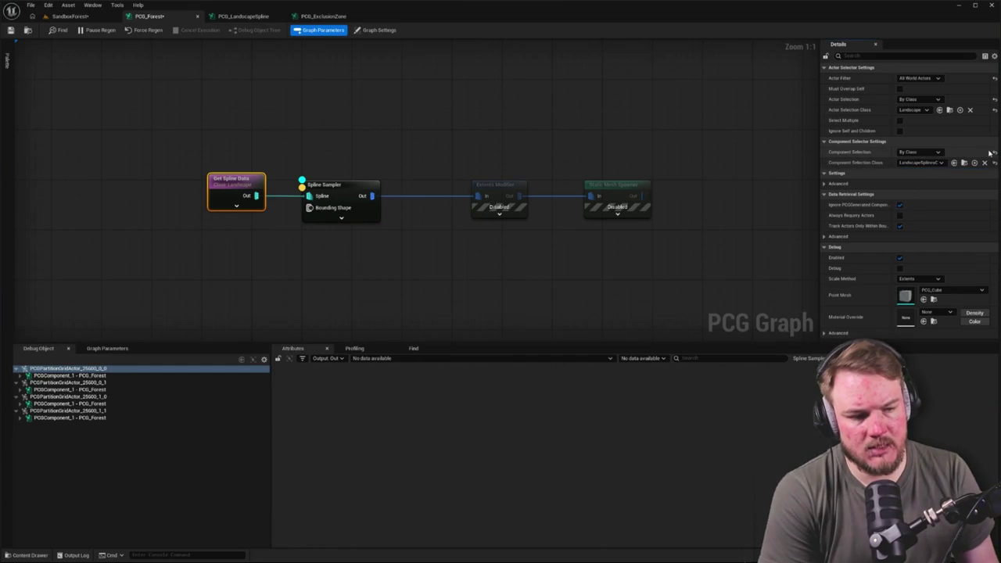
pyautogui.click(70, 15)
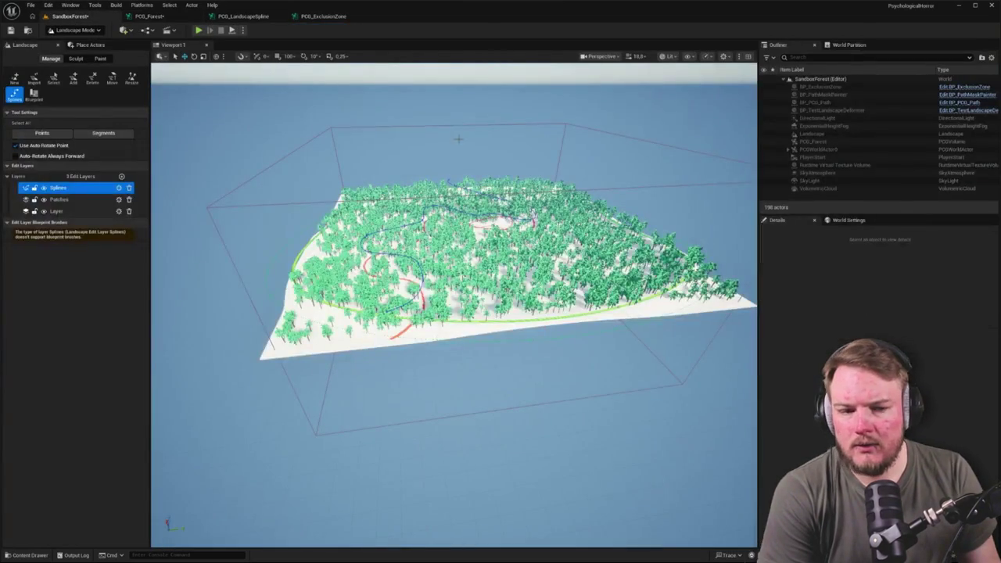
# Select the Landscape actor, then enable Select Multiple and Ignore Self and Children on Get Spline Data.
pyautogui.hotkey('shift', '1')
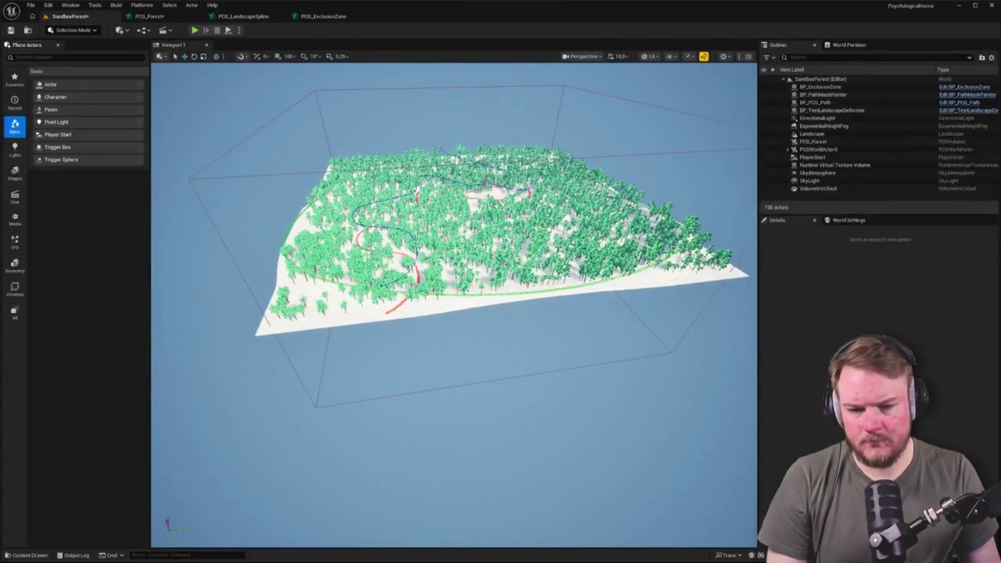
pyautogui.click(813, 134)
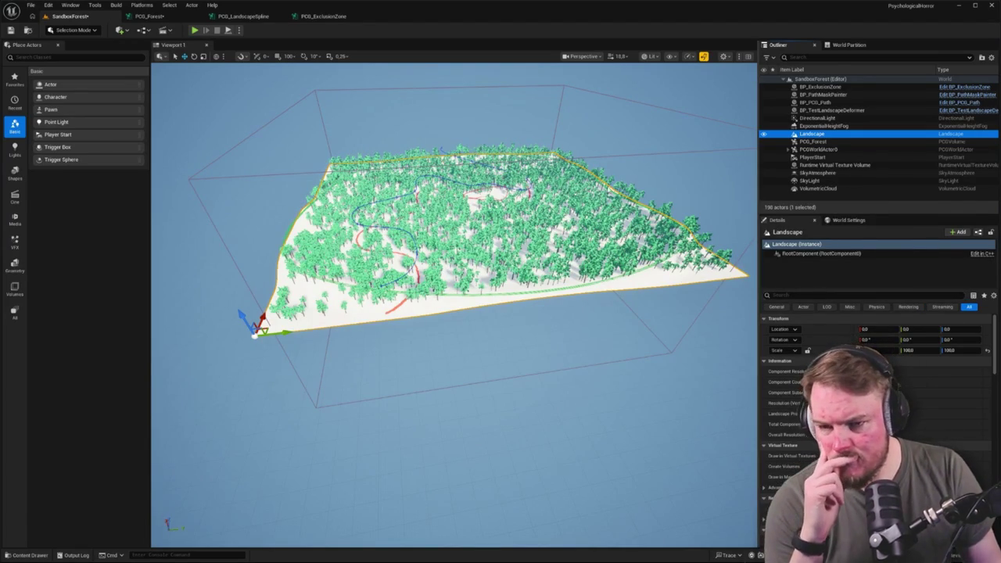
pyautogui.click(149, 16)
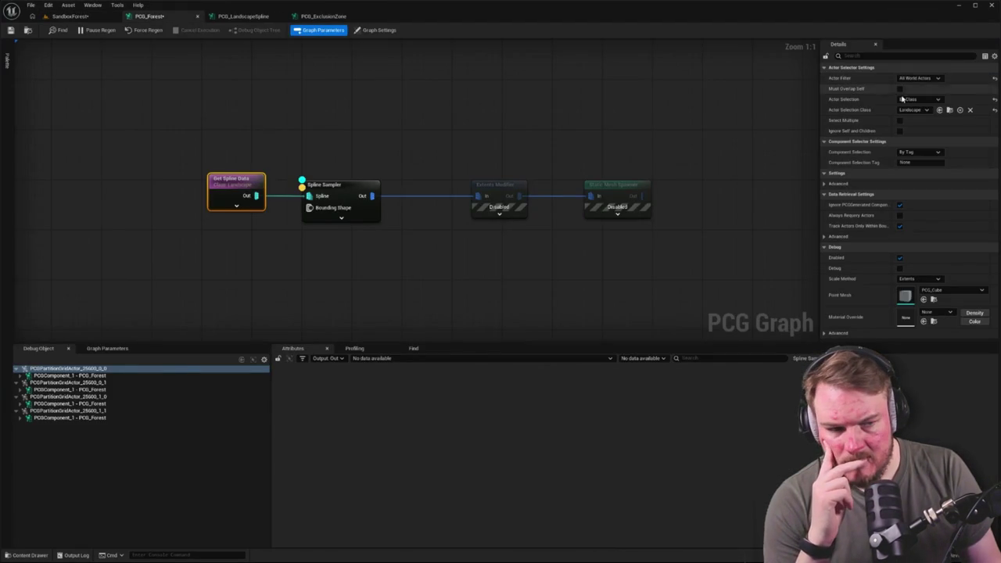
pyautogui.click(900, 121)
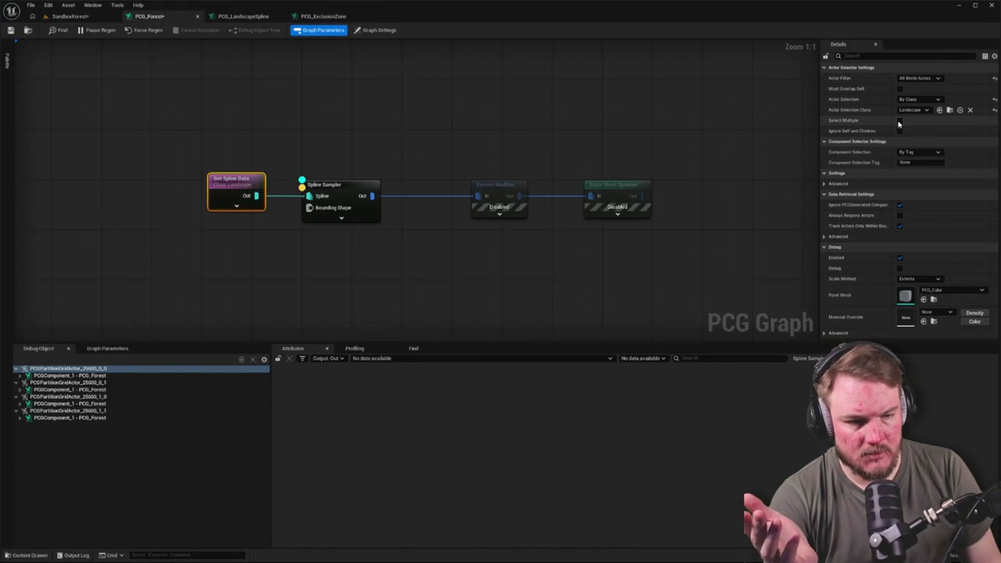
pyautogui.click(899, 131)
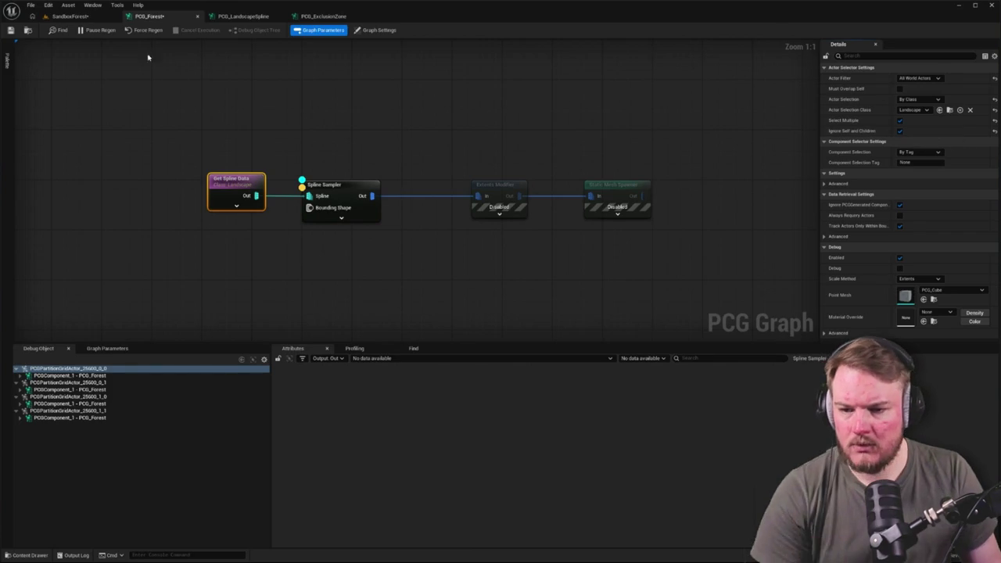
pyautogui.click(222, 137)
pyautogui.press('Down')
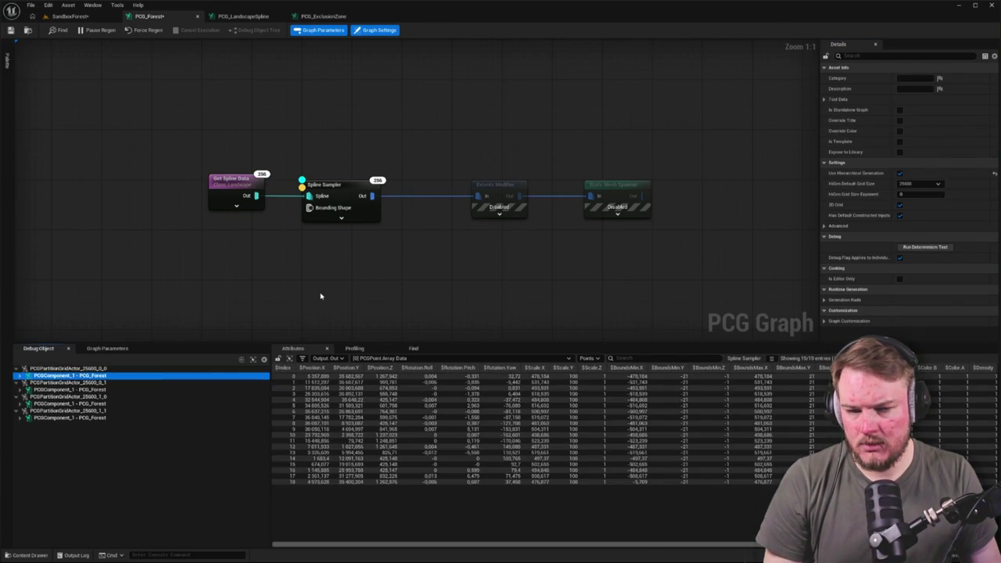
# Reselect Get Spline Data, toggle its selection options, and inspect other forest components' points.
pyautogui.click(239, 176)
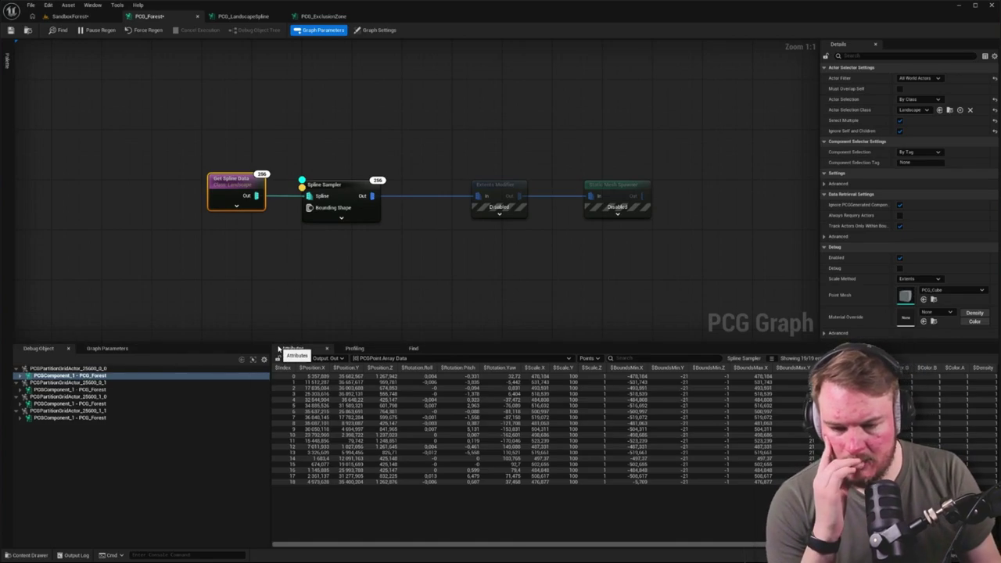
pyautogui.click(900, 131)
pyautogui.click(900, 120)
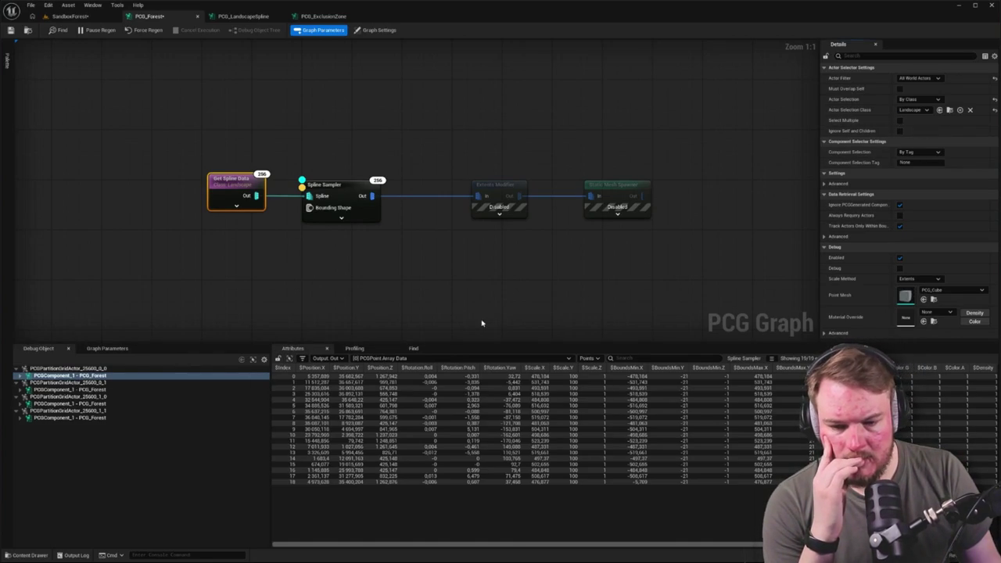
pyautogui.click(91, 390)
pyautogui.click(88, 402)
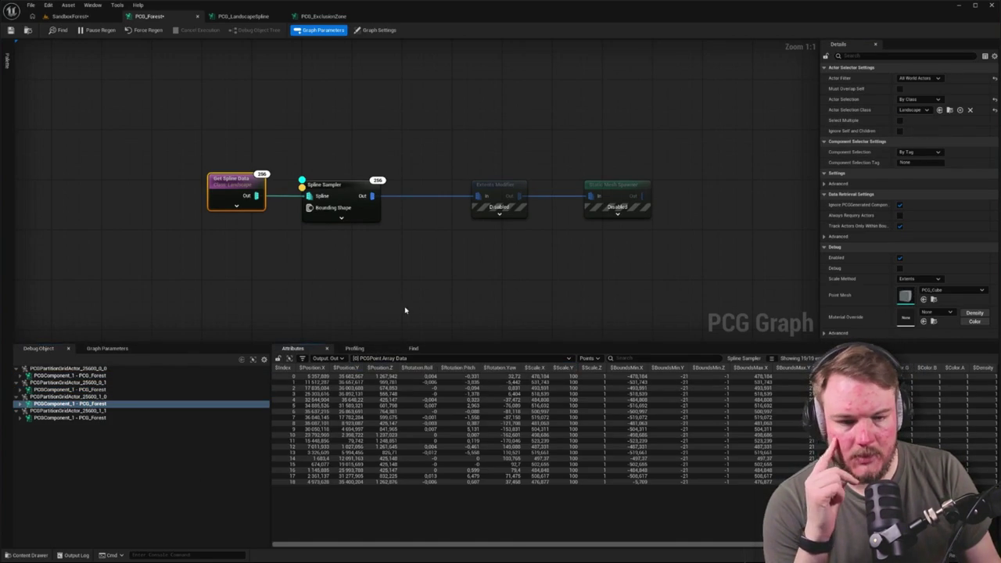
# Check the Spline Sampler's 256 points, then view the SandboxForest level.
pyautogui.click(414, 301)
pyautogui.click(336, 185)
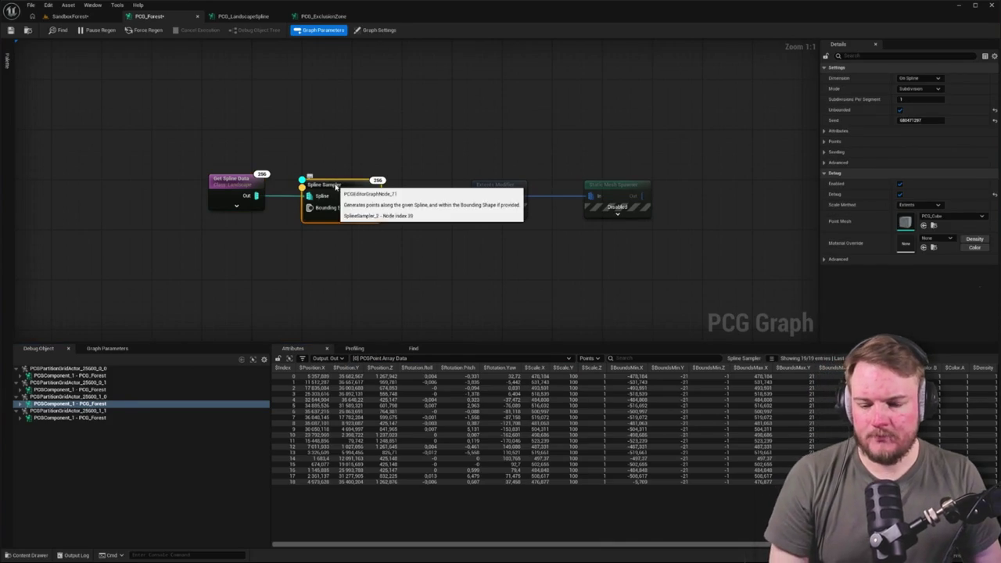
pyautogui.click(73, 17)
pyautogui.scroll(-10, 454, 305)
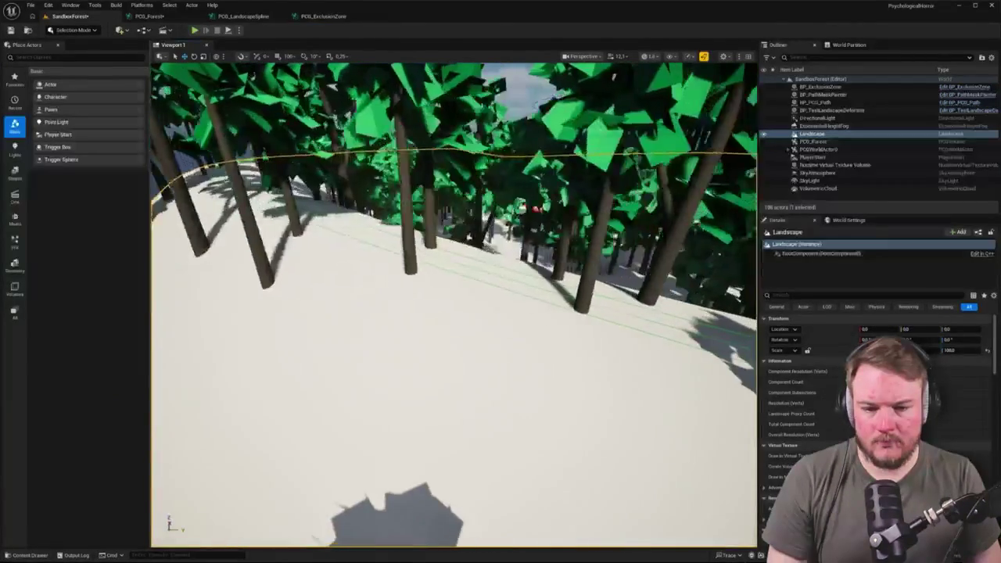
# Hide the generated forest trees in the SandboxForest level to reveal the splines.
pyautogui.click(182, 21)
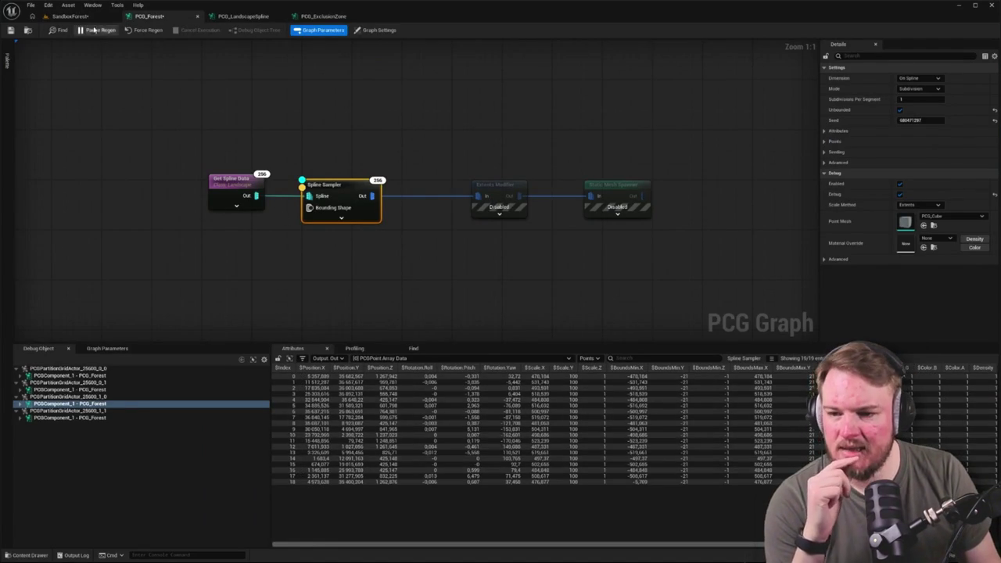
pyautogui.click(69, 16)
pyautogui.scroll(10, 454, 306)
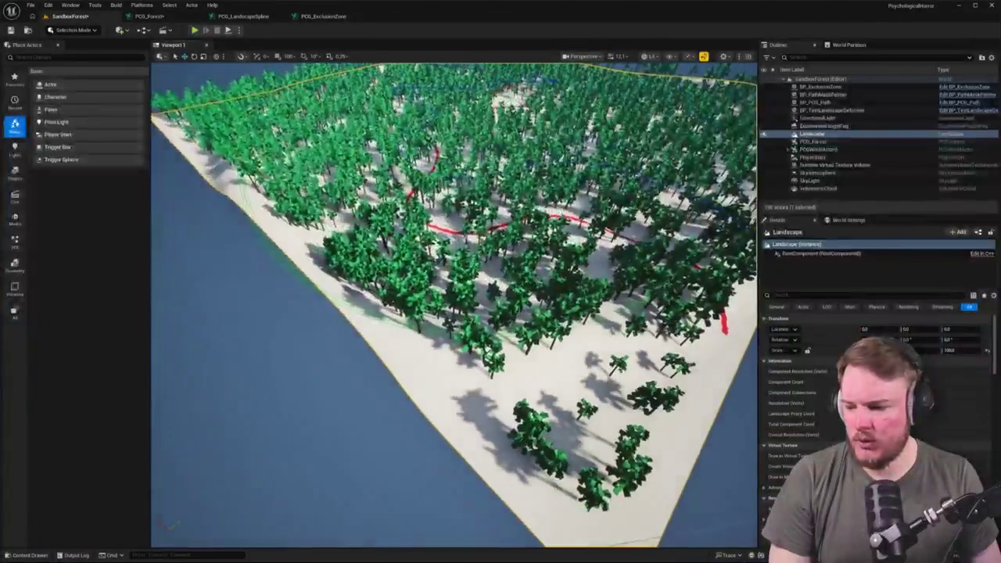
pyautogui.scroll(-3, 454, 306)
pyautogui.scroll(-2, 453, 305)
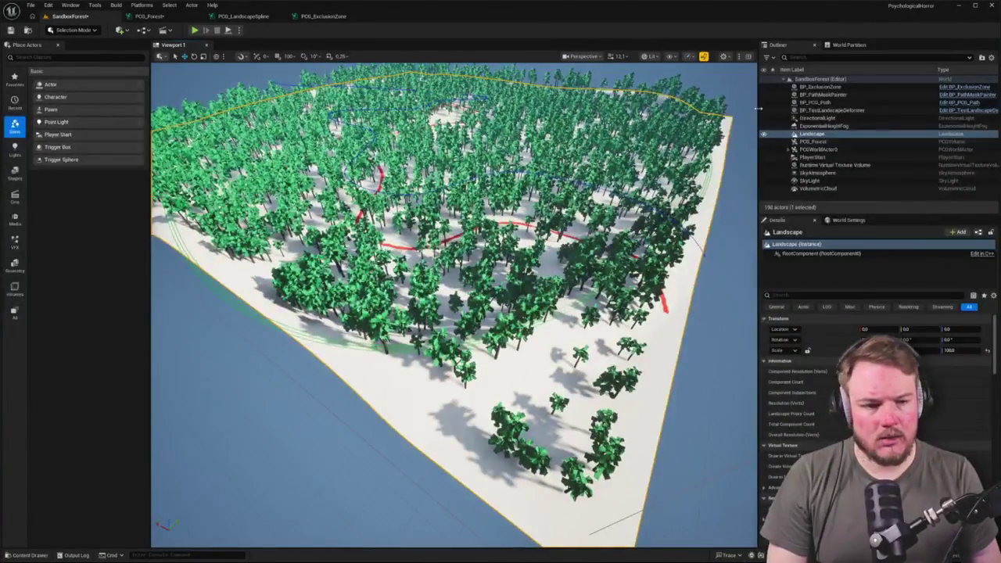
pyautogui.click(765, 149)
pyautogui.click(765, 149)
pyautogui.click(788, 150)
pyautogui.click(788, 150)
pyautogui.click(765, 150)
# In landscape mode, select all points of the green boundary spline and frame them.
pyautogui.moveTo(469, 235)
pyautogui.mouseDown()
pyautogui.moveTo(485, 231)
pyautogui.moveTo(475, 227)
pyautogui.mouseUp()
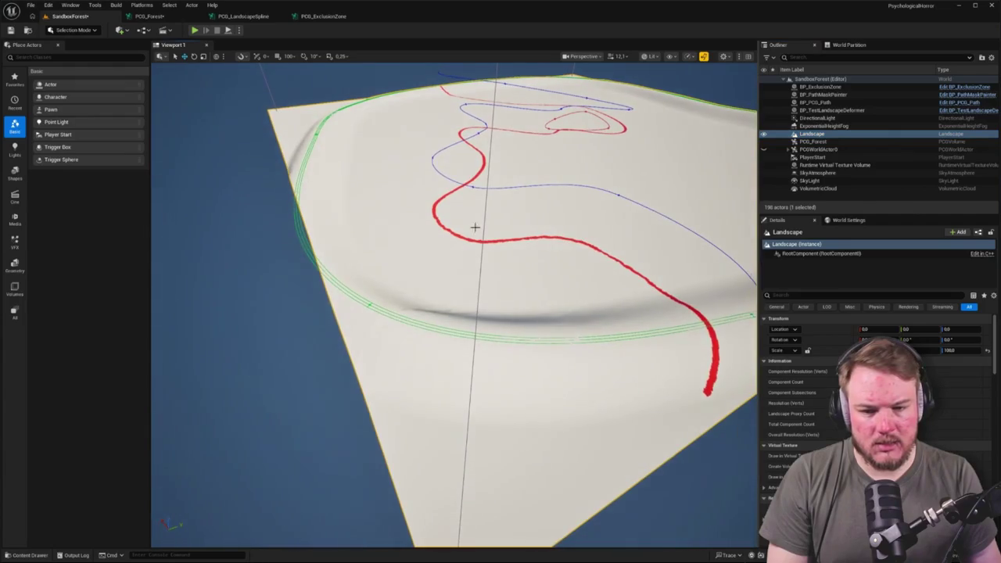
pyautogui.moveTo(370, 304)
pyautogui.mouseDown()
pyautogui.moveTo(413, 306)
pyautogui.moveTo(387, 309)
pyautogui.mouseUp()
pyautogui.hotkey('shift', '2')
pyautogui.click(382, 299)
pyautogui.scroll(-5, 382, 299)
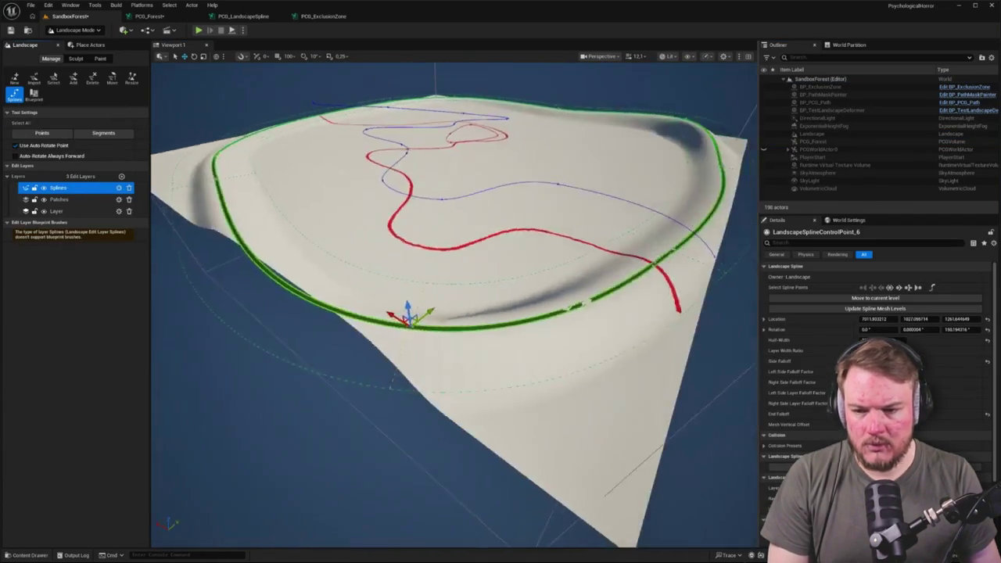
pyautogui.click(890, 288)
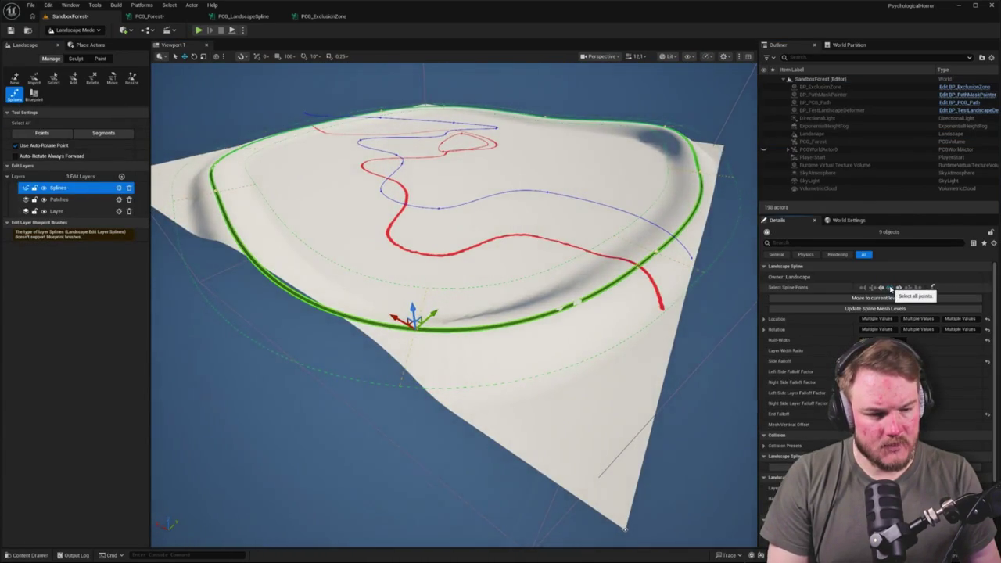
pyautogui.press('f')
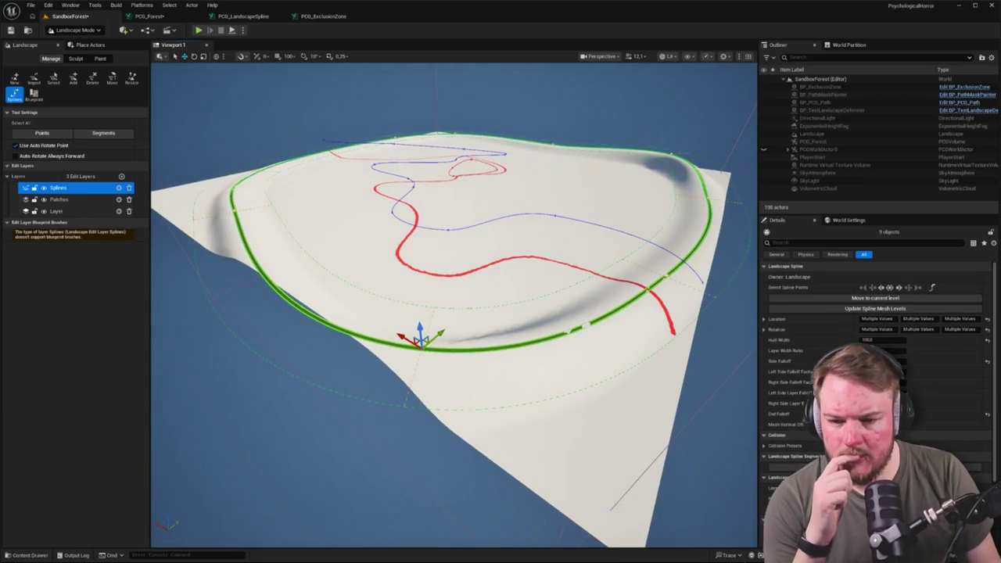
pyautogui.scroll(-1, 440, 335)
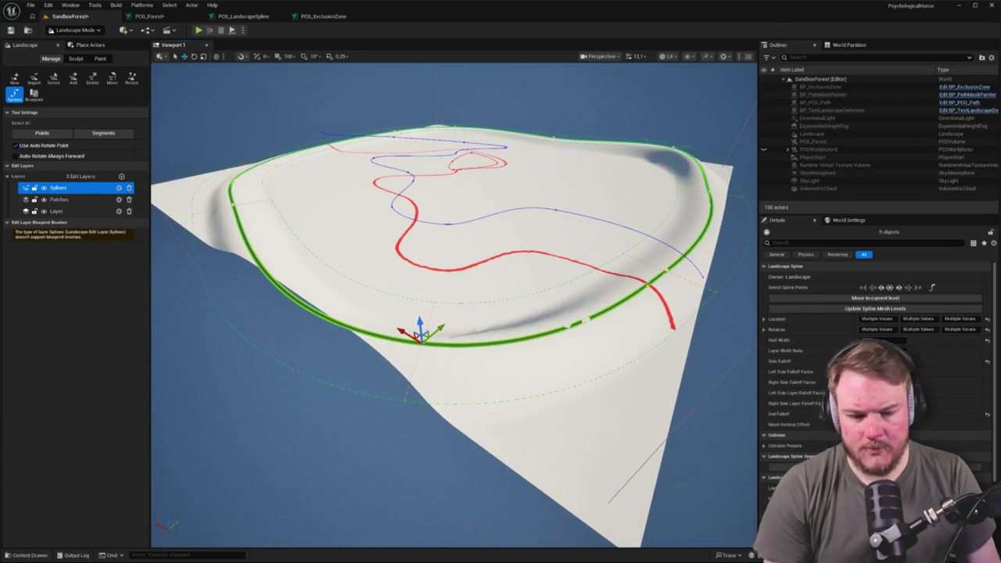
pyautogui.scroll(-1, 441, 334)
pyautogui.scroll(5, 453, 305)
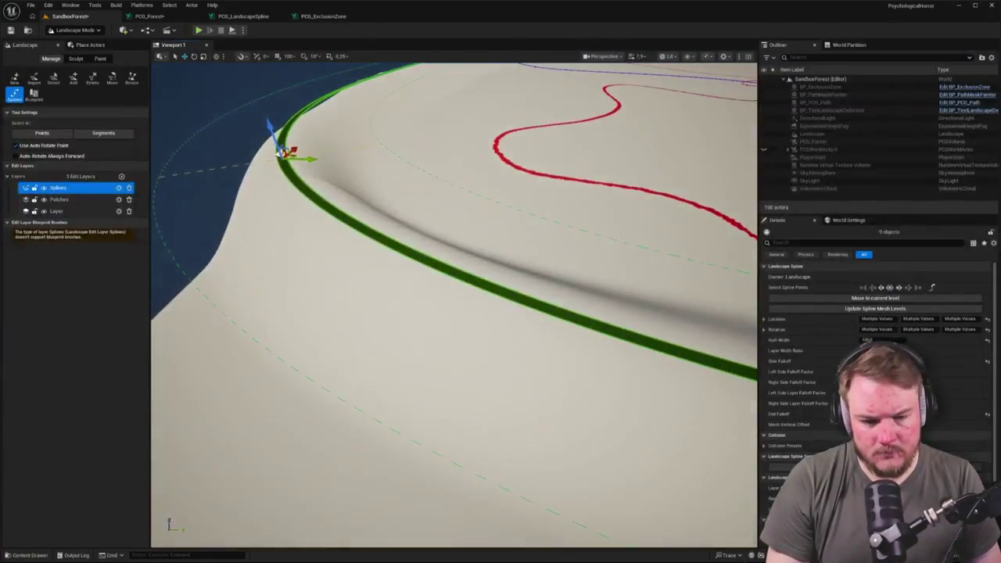
pyautogui.press('f')
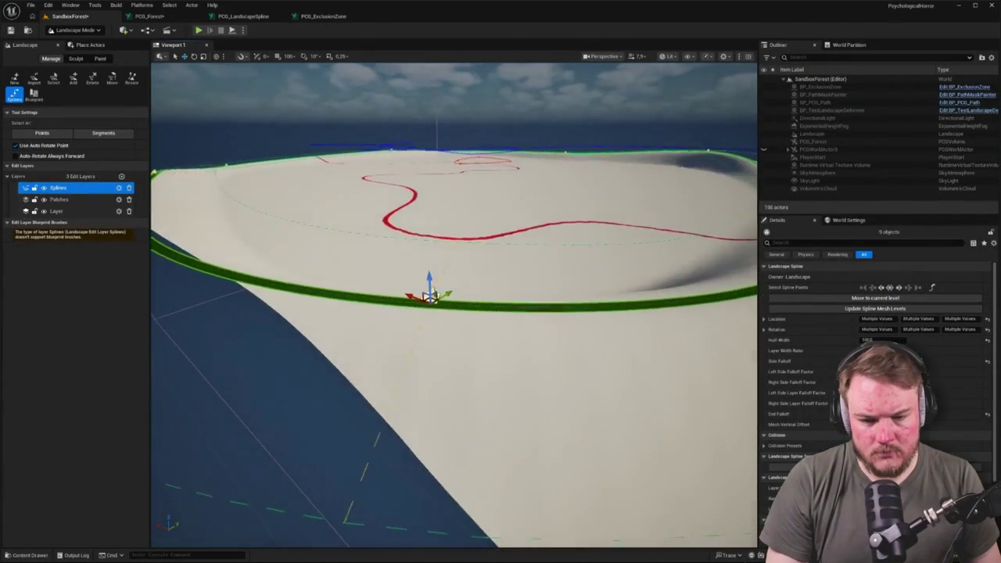
# Back in PCG_Forest, inspect the Spline Sampler's PCGPoint Array Data in the attributes table.
pyautogui.hotkey('shift', '1')
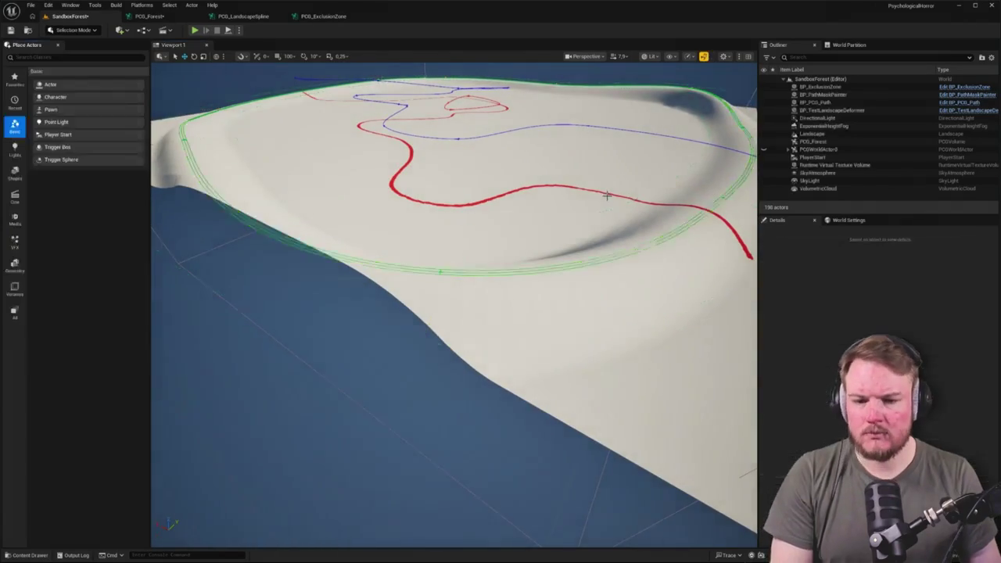
pyautogui.click(149, 15)
pyautogui.click(430, 359)
pyautogui.click(430, 366)
pyautogui.click(587, 359)
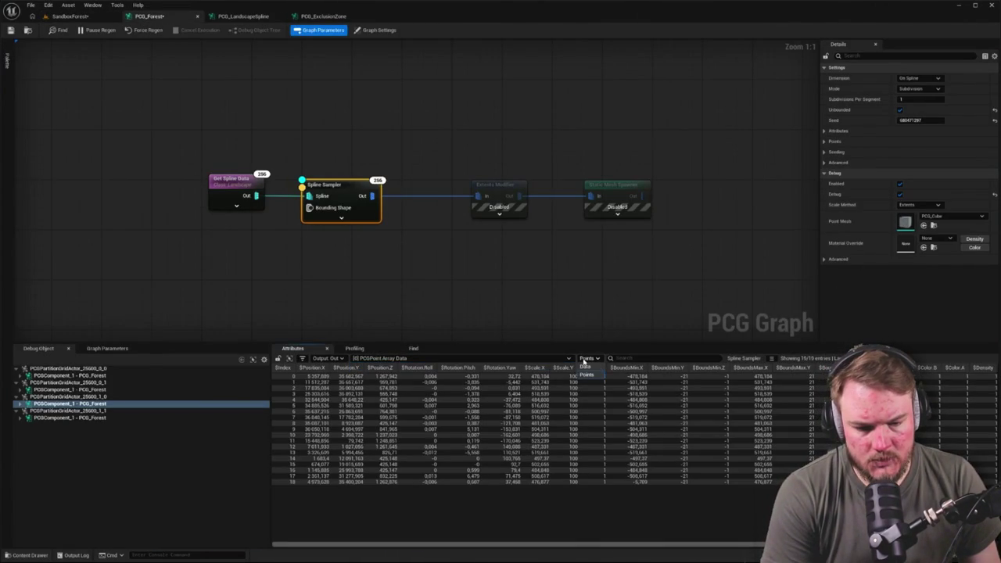
pyautogui.click(587, 366)
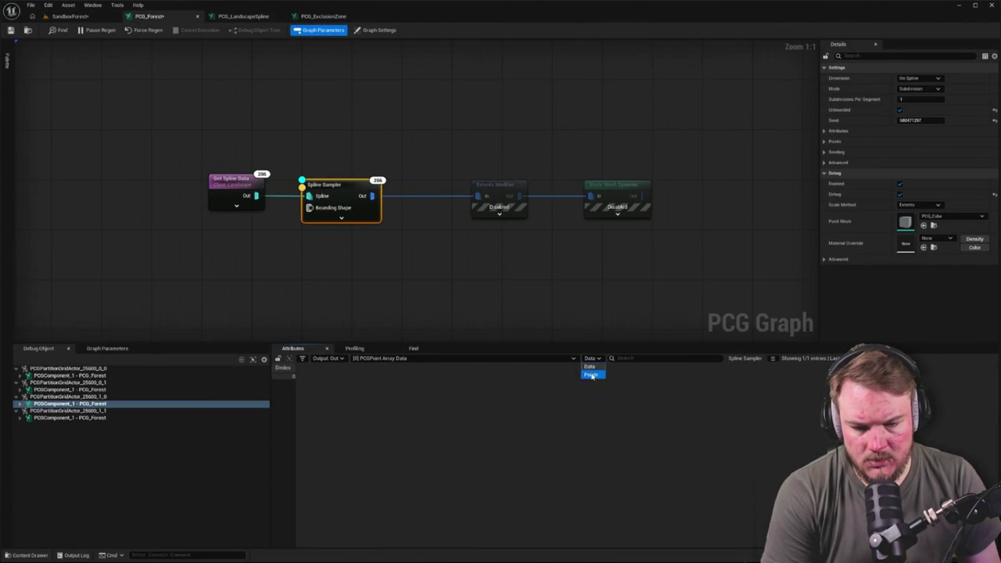
pyautogui.click(591, 376)
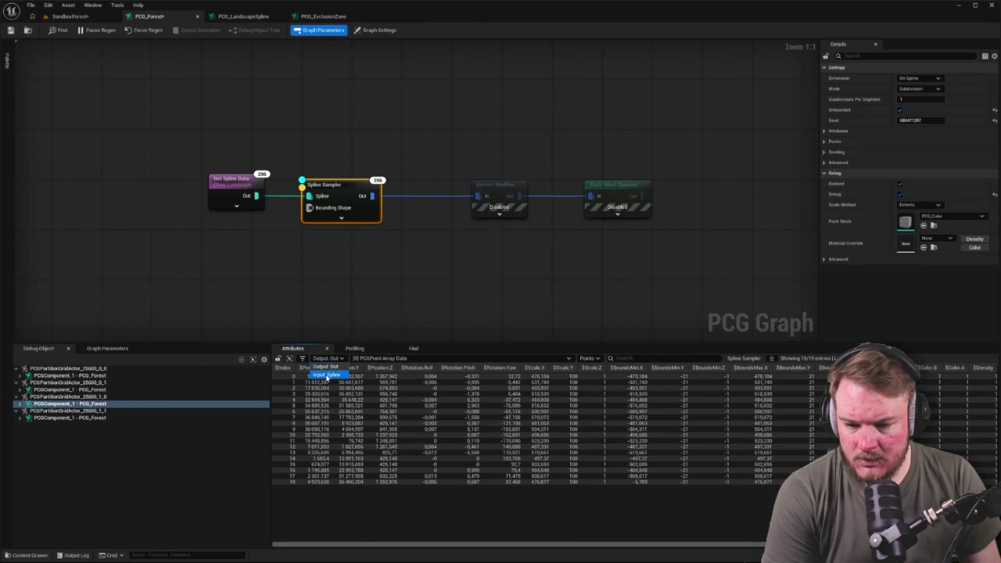
pyautogui.click(327, 375)
pyautogui.scroll(-5, 327, 377)
pyautogui.moveTo(327, 344); pyautogui.dragTo(324, 147)
pyautogui.scroll(5, 418, 310)
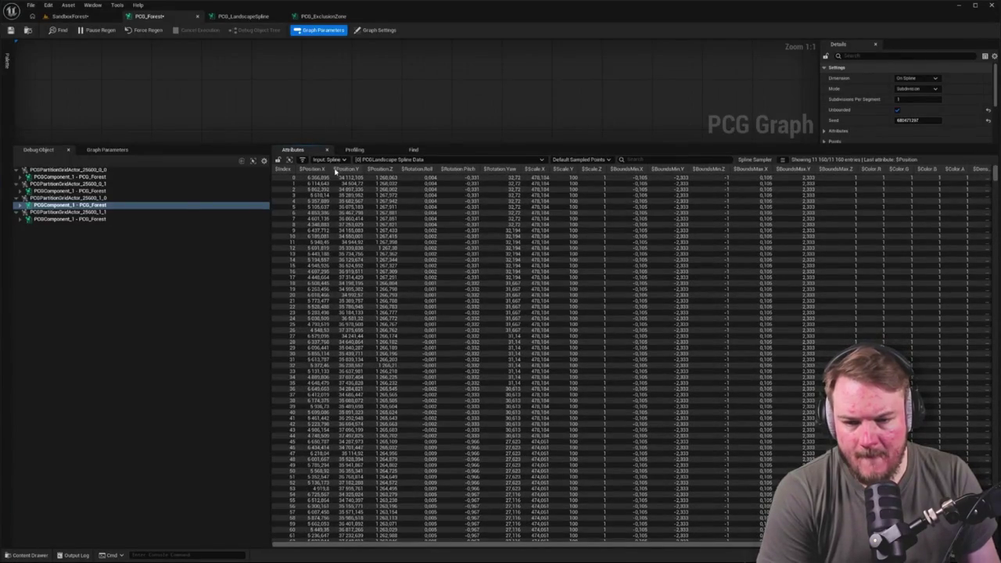
pyautogui.moveTo(586, 545)
pyautogui.mouseDown()
pyautogui.moveTo(653, 545)
pyautogui.moveTo(558, 540)
pyautogui.mouseUp()
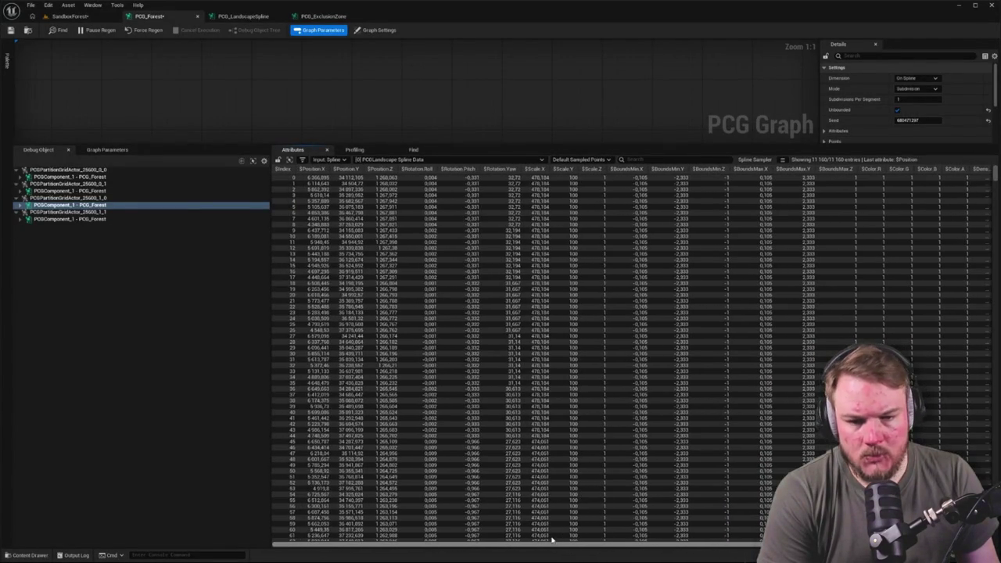
pyautogui.click(325, 169)
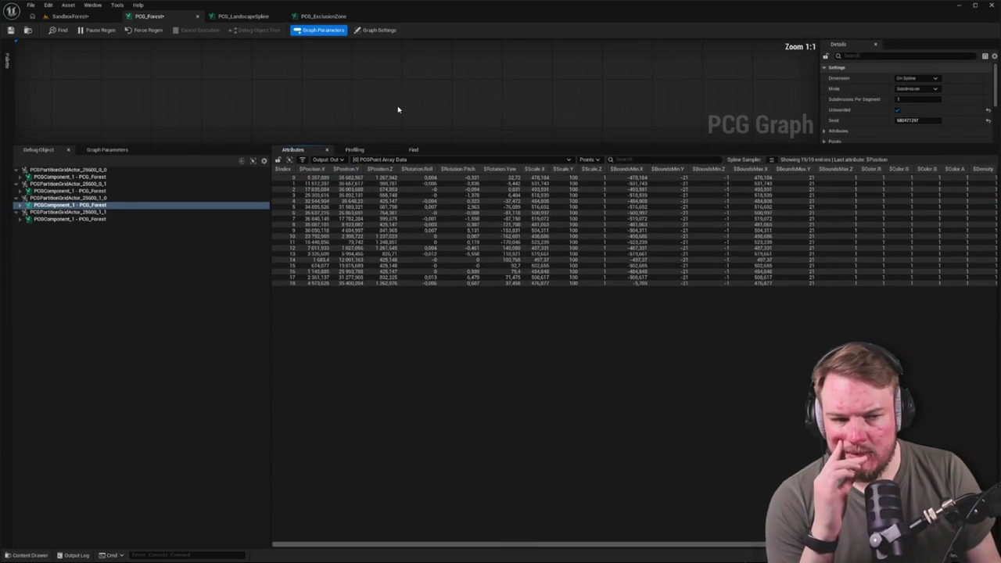
pyautogui.click(446, 104)
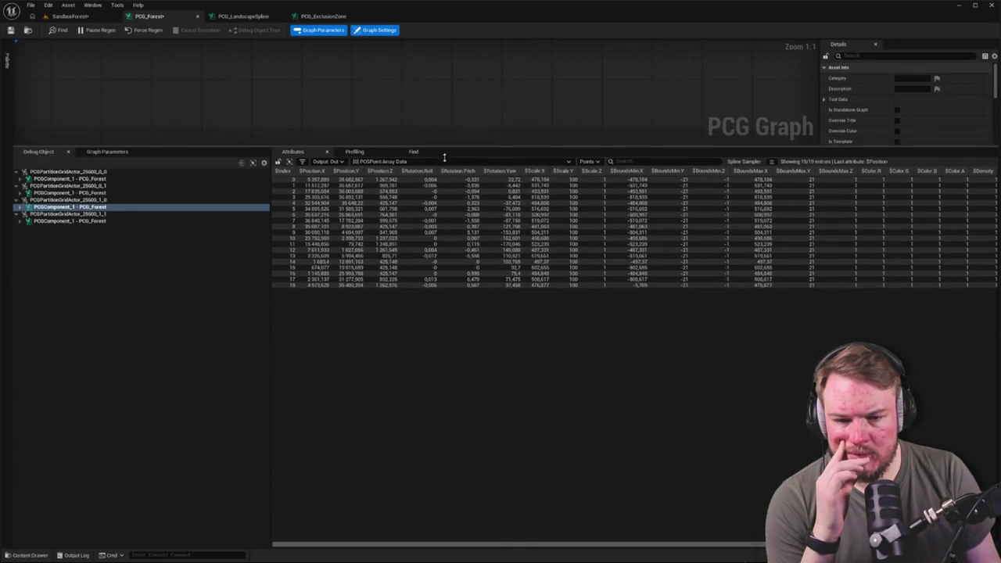
pyautogui.moveTo(446, 145); pyautogui.dragTo(409, 352)
pyautogui.click(339, 204)
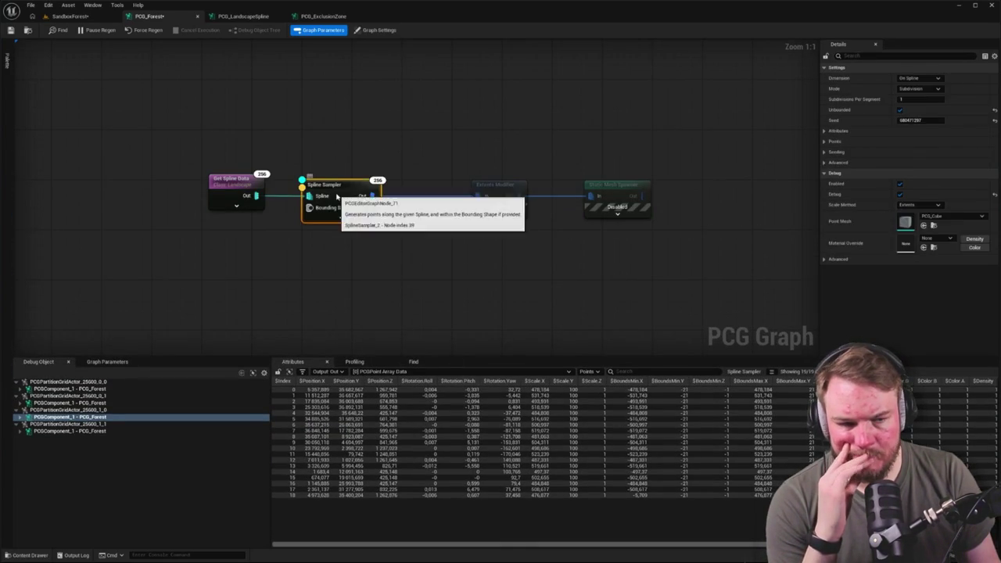
# Set the Spline Sampler's mode to Distance.
pyautogui.click(921, 90)
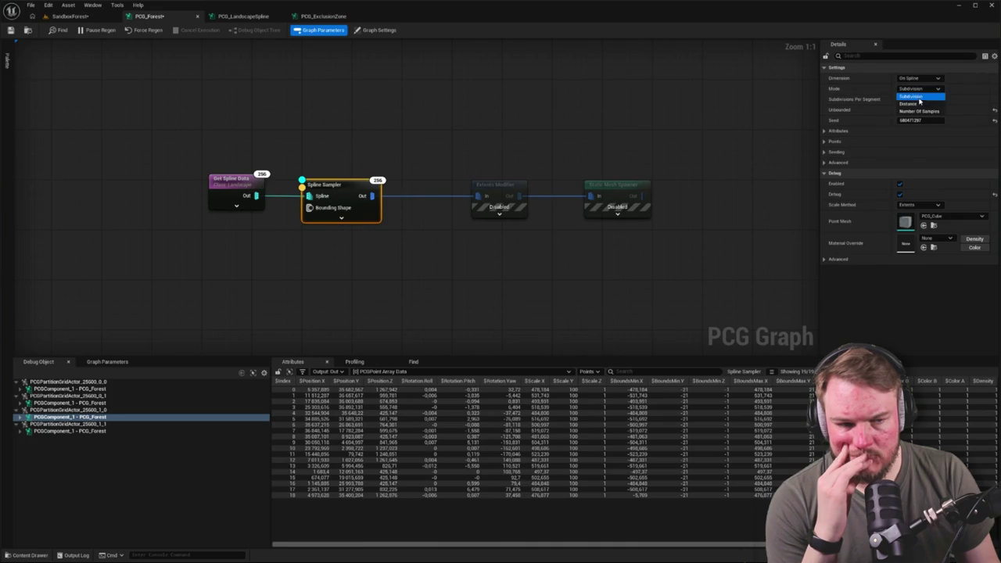
pyautogui.click(910, 103)
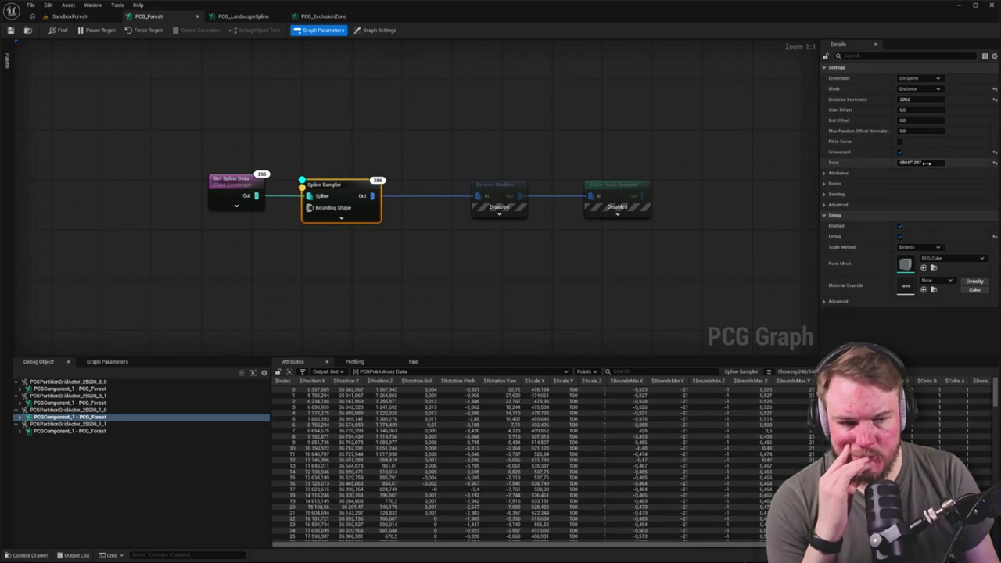
pyautogui.click(479, 229)
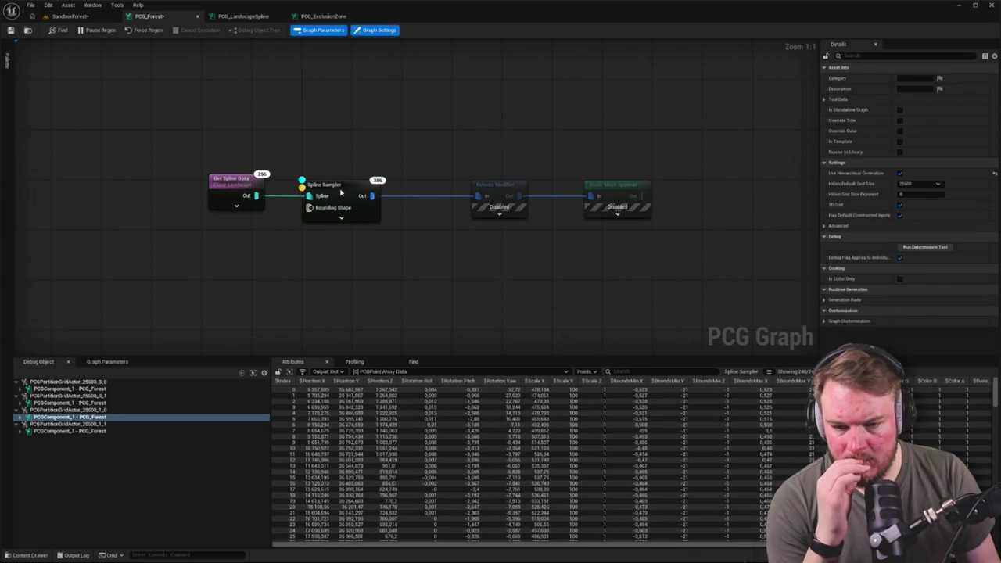
pyautogui.click(340, 191)
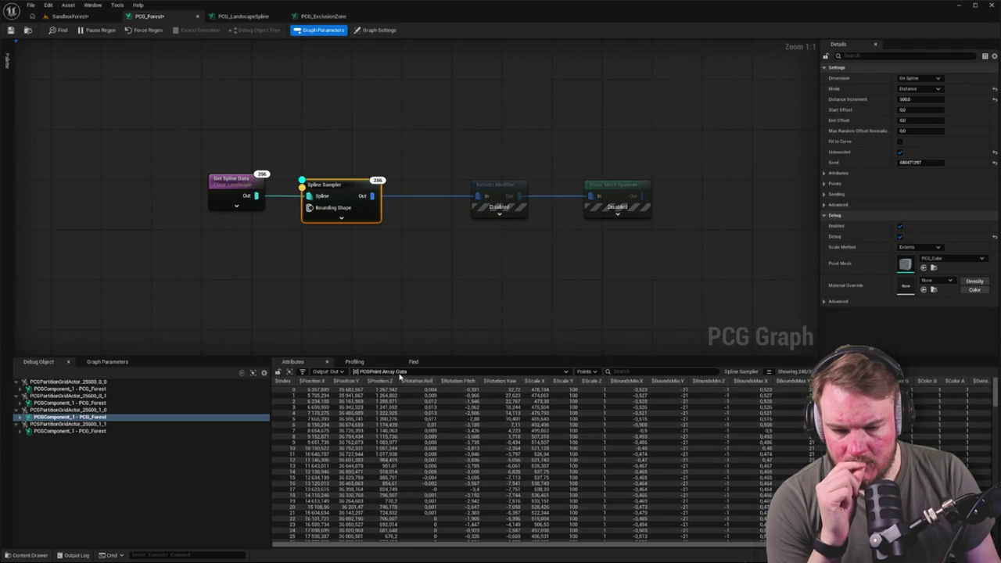
# Enable the Extents Modifier node with debug display on.
pyautogui.click(492, 187)
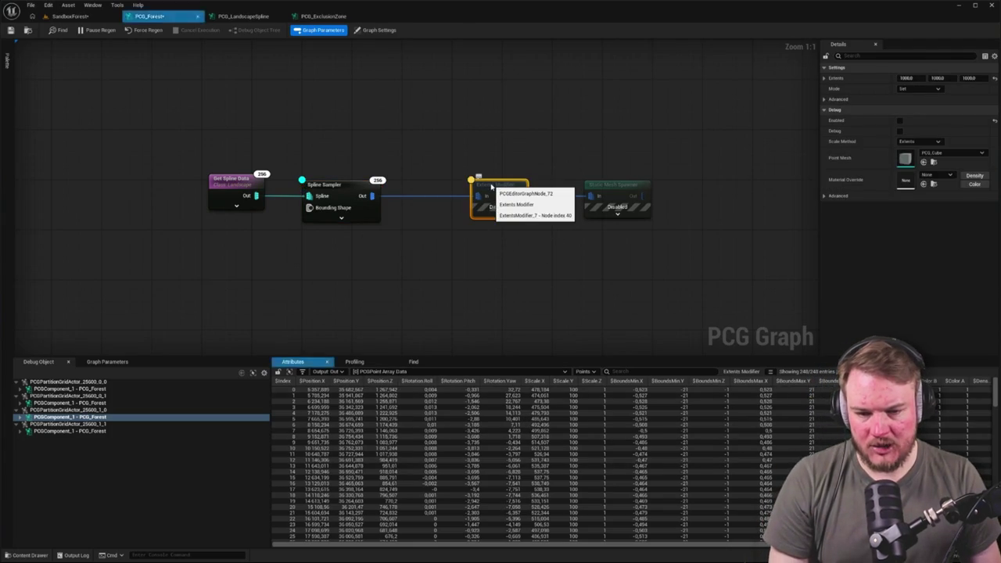
pyautogui.press('e')
pyautogui.press('d')
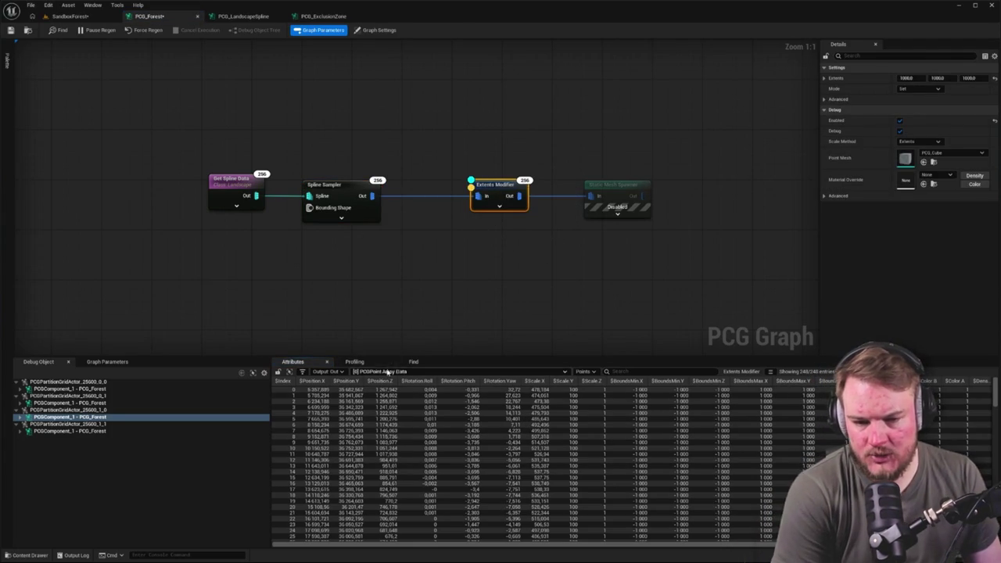
pyautogui.moveTo(650, 545)
pyautogui.mouseDown()
pyautogui.moveTo(732, 547)
pyautogui.moveTo(669, 547)
pyautogui.mouseUp()
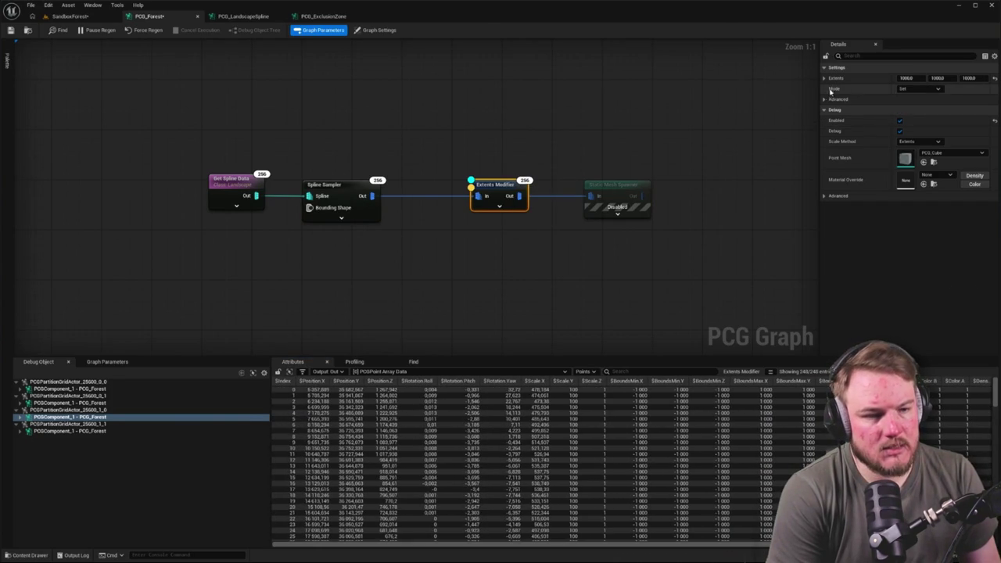
# Try the Extents Modifier mode Add, revert it to Set, and view the level.
pyautogui.click(915, 89)
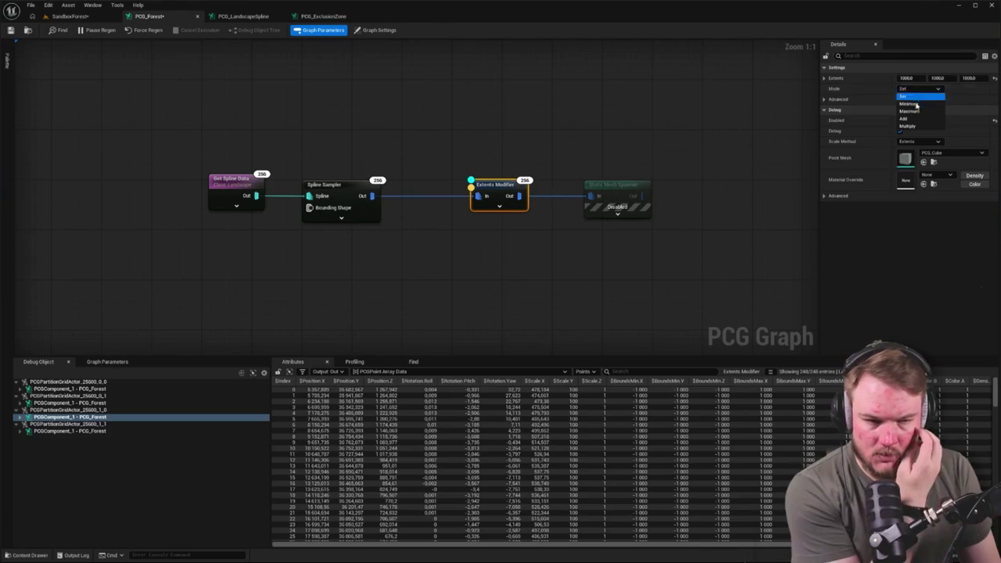
pyautogui.click(917, 118)
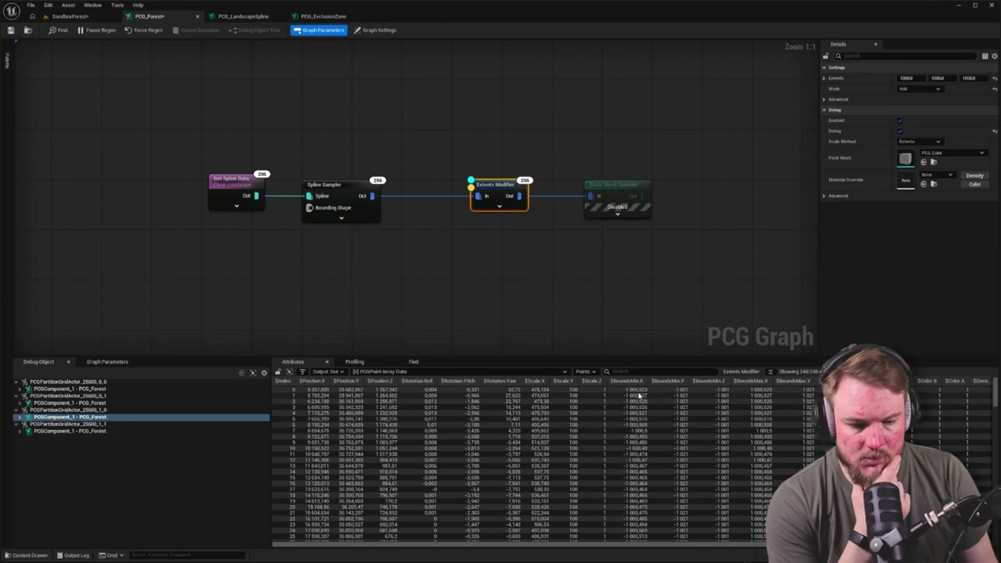
pyautogui.click(919, 88)
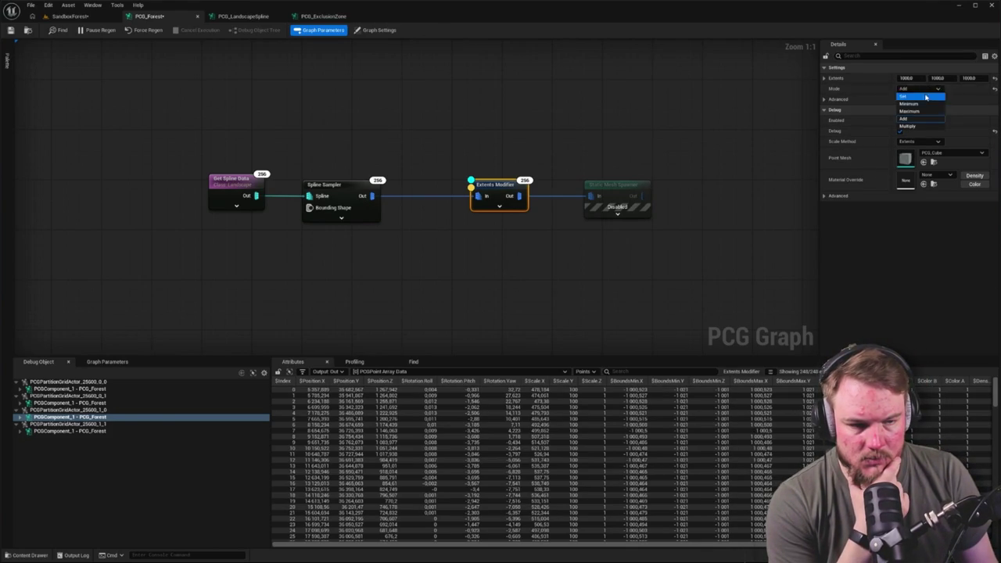
pyautogui.click(926, 97)
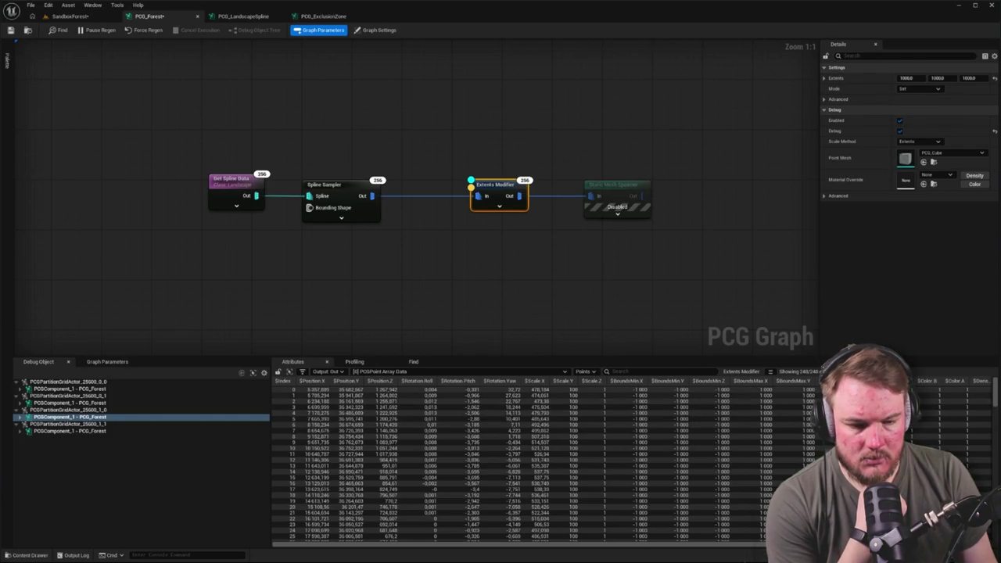
pyautogui.click(71, 17)
pyautogui.moveTo(510, 196)
pyautogui.mouseDown()
pyautogui.moveTo(509, 353)
pyautogui.moveTo(509, 290)
pyautogui.moveTo(221, 100)
pyautogui.mouseUp()
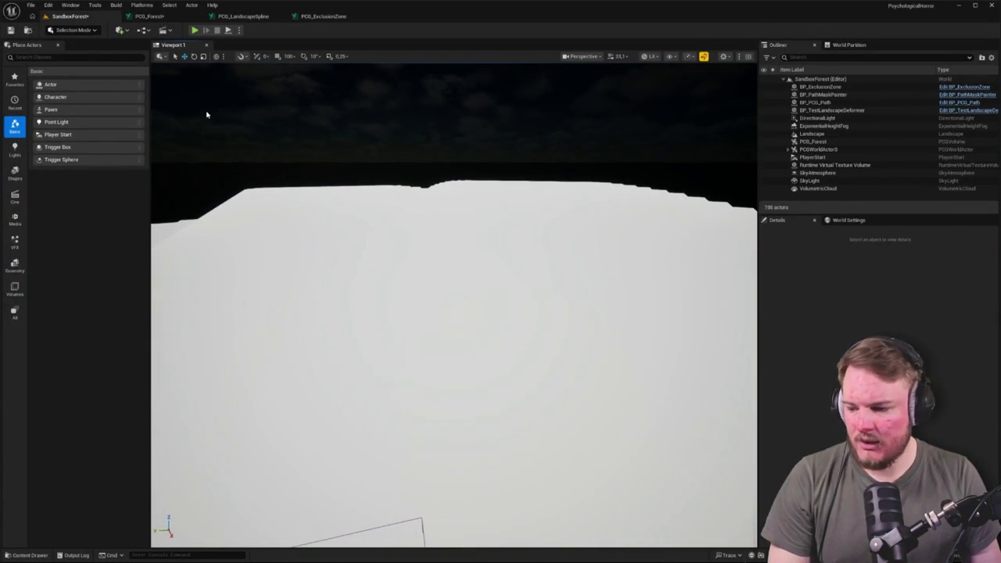
# Set the Extents Modifier's X, Y and Z extents to 10.
pyautogui.click(148, 16)
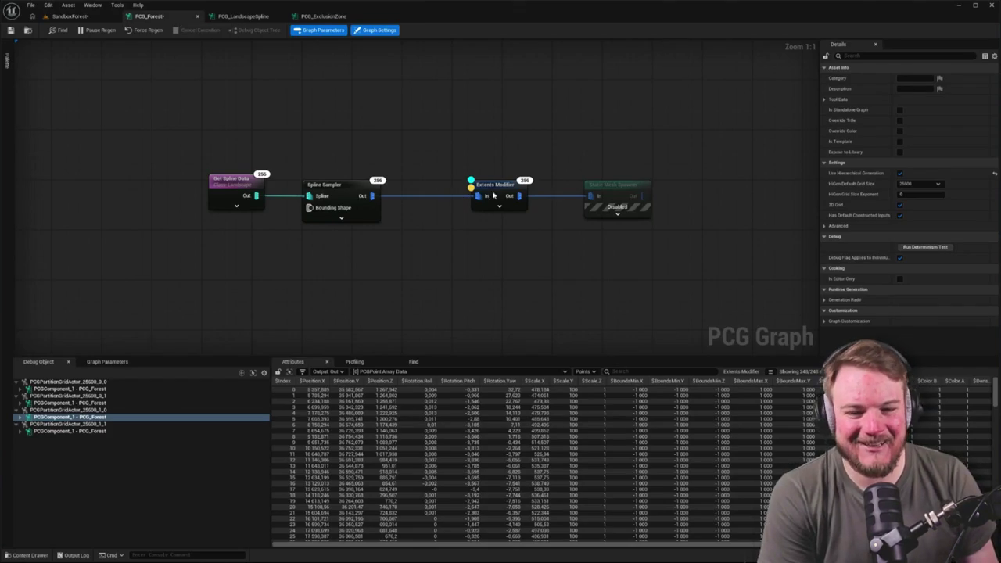
pyautogui.click(492, 194)
pyautogui.click(923, 78)
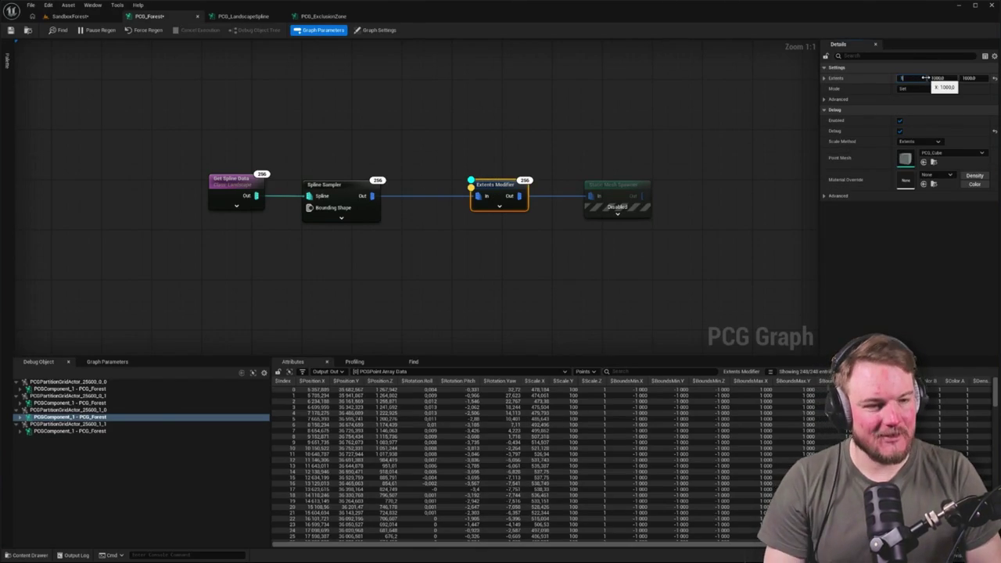
pyautogui.write('0')
pyautogui.press('Tab')
pyautogui.write('10')
pyautogui.press('Tab')
pyautogui.write('10')
pyautogui.press('Return')
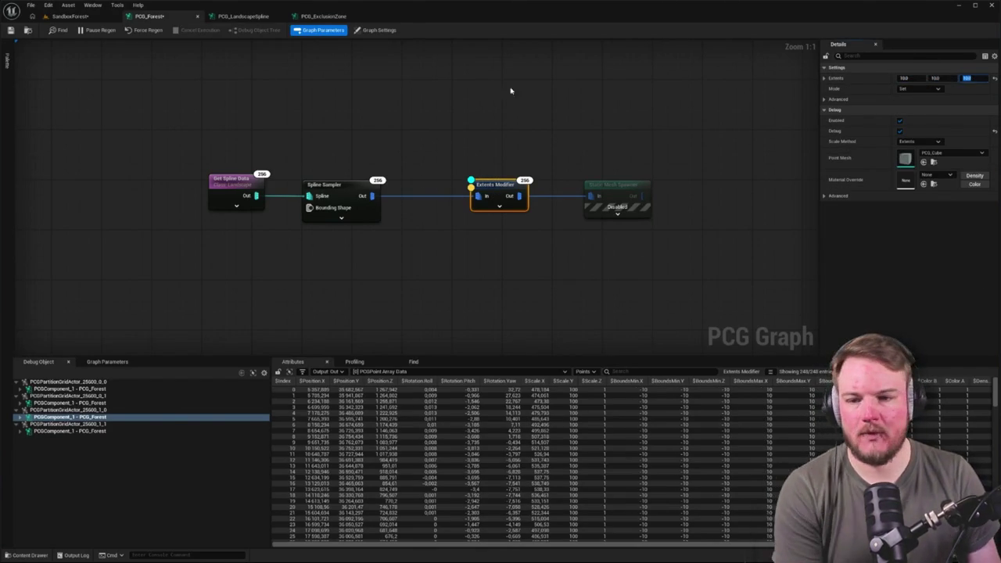
# Look over the forest in the SandboxForest level, then return to PCG_Forest.
pyautogui.click(86, 17)
pyautogui.moveTo(383, 200)
pyautogui.mouseDown()
pyautogui.moveTo(383, 313)
pyautogui.moveTo(382, 234)
pyautogui.moveTo(329, 227)
pyautogui.moveTo(360, 219)
pyautogui.moveTo(375, 258)
pyautogui.moveTo(360, 286)
pyautogui.mouseUp()
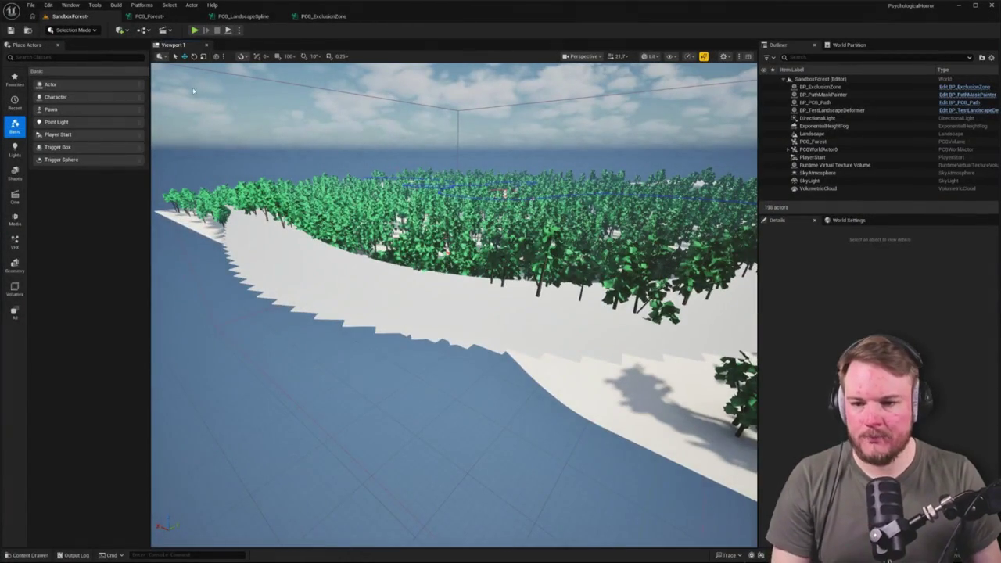
pyautogui.click(149, 16)
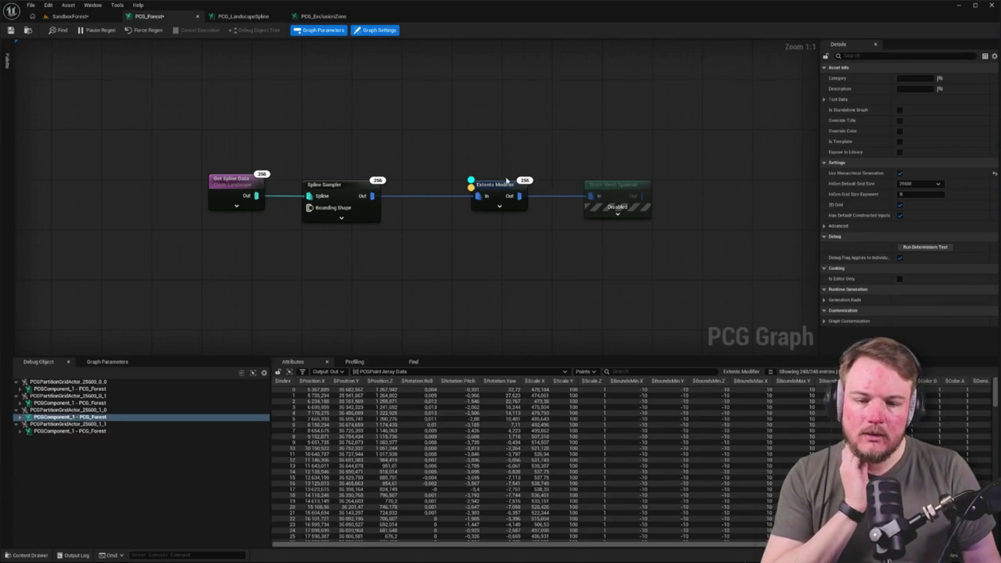
# Disable the Extents Modifier, keep the Static Mesh Spawner enabled, and check the trees in the level.
pyautogui.click(622, 190)
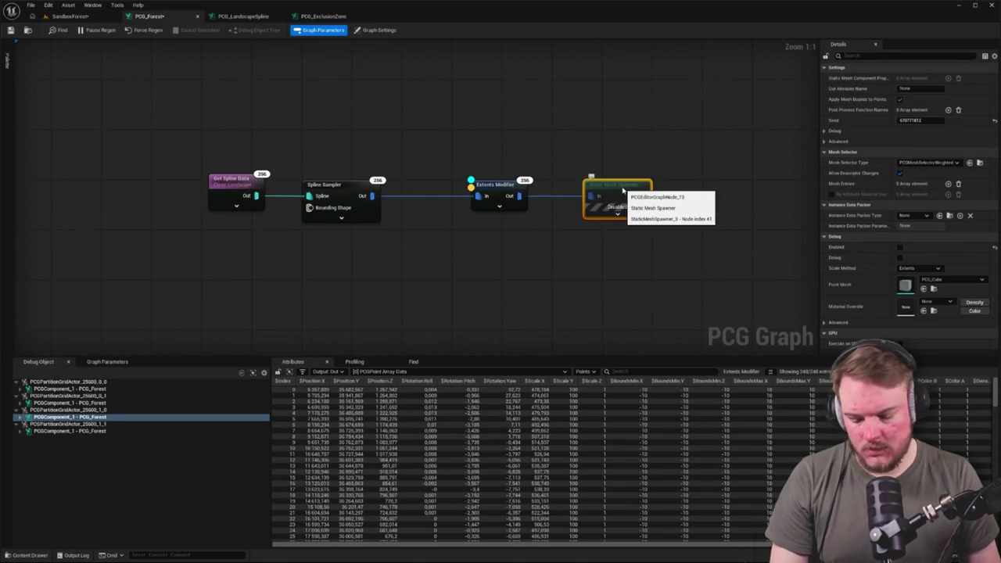
pyautogui.click(495, 185)
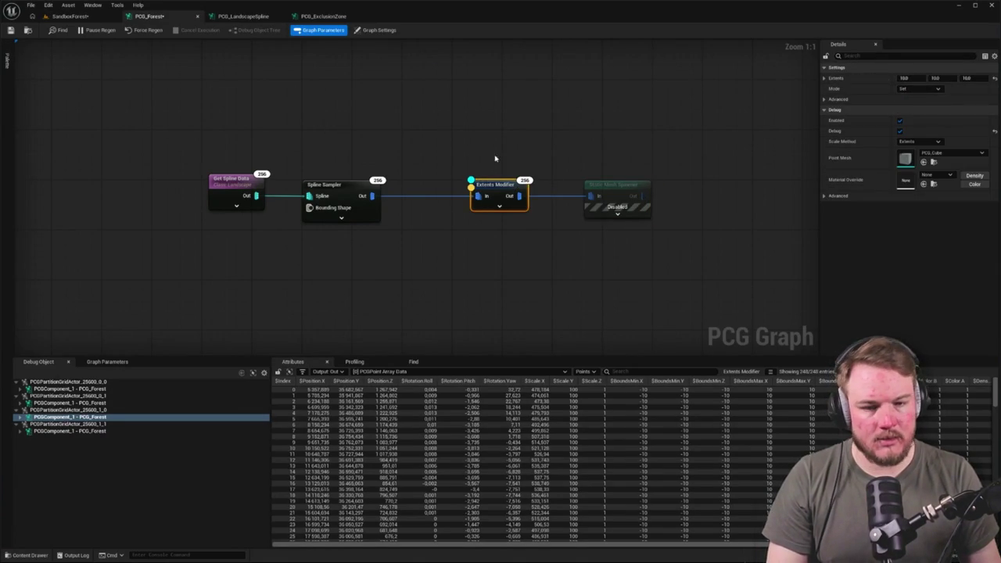
pyautogui.press('e')
pyautogui.click(613, 186)
pyautogui.press('e')
pyautogui.click(144, 48)
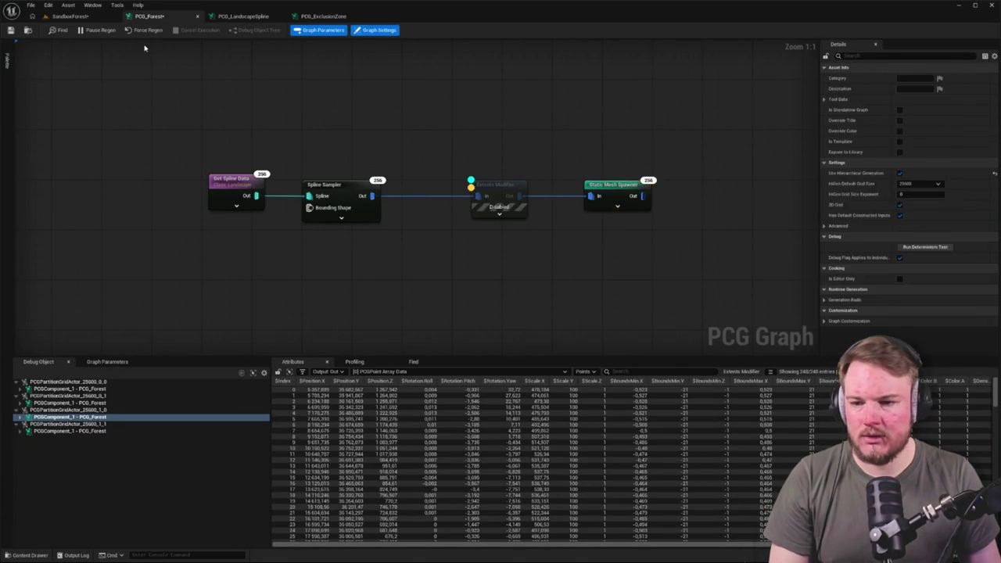
pyautogui.click(70, 17)
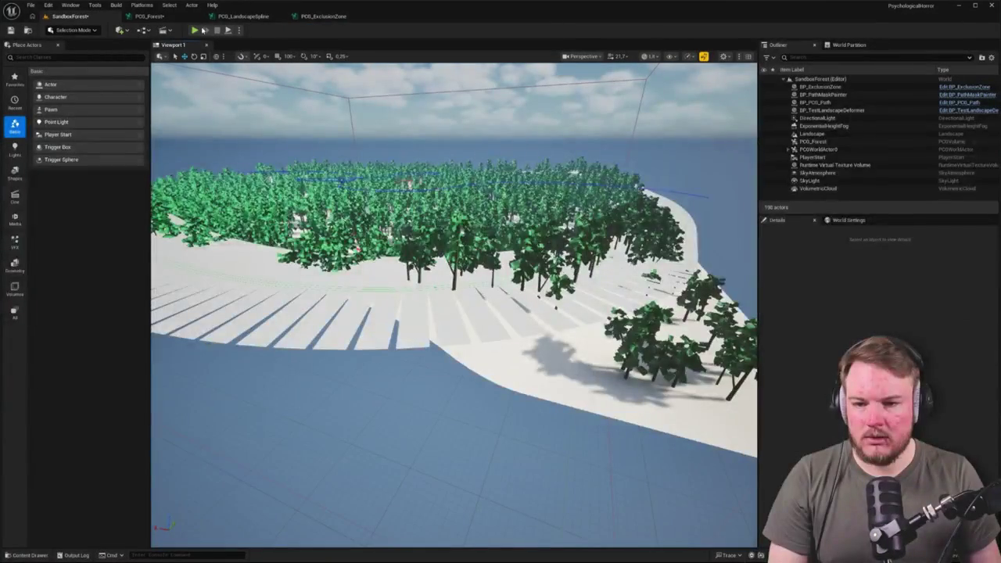
# Close the PCG_ExclusionZone and PCG_LandscapeSpline graphs and inspect the Static Mesh Spawner's output.
pyautogui.click(320, 16)
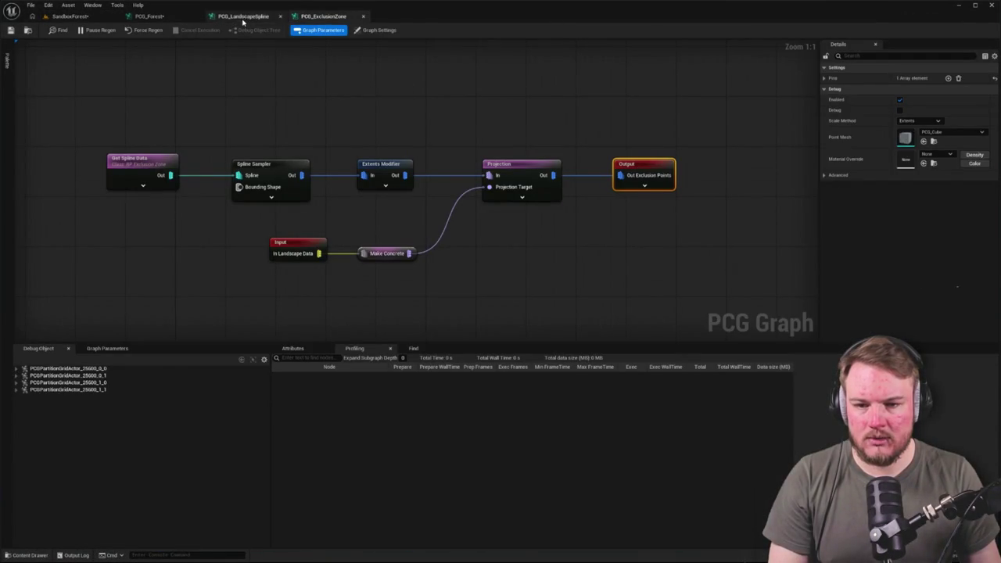
pyautogui.click(363, 16)
pyautogui.click(281, 16)
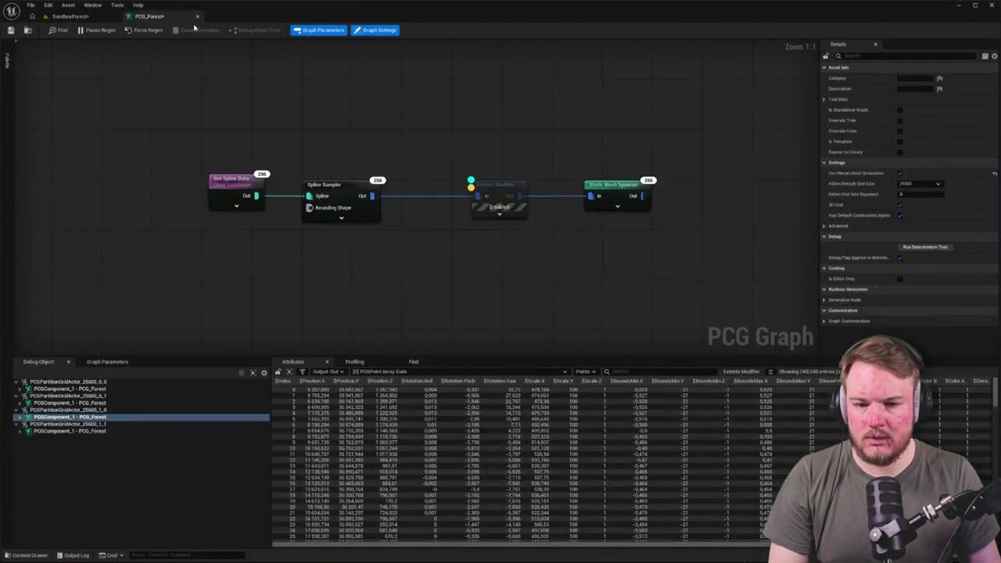
pyautogui.click(619, 183)
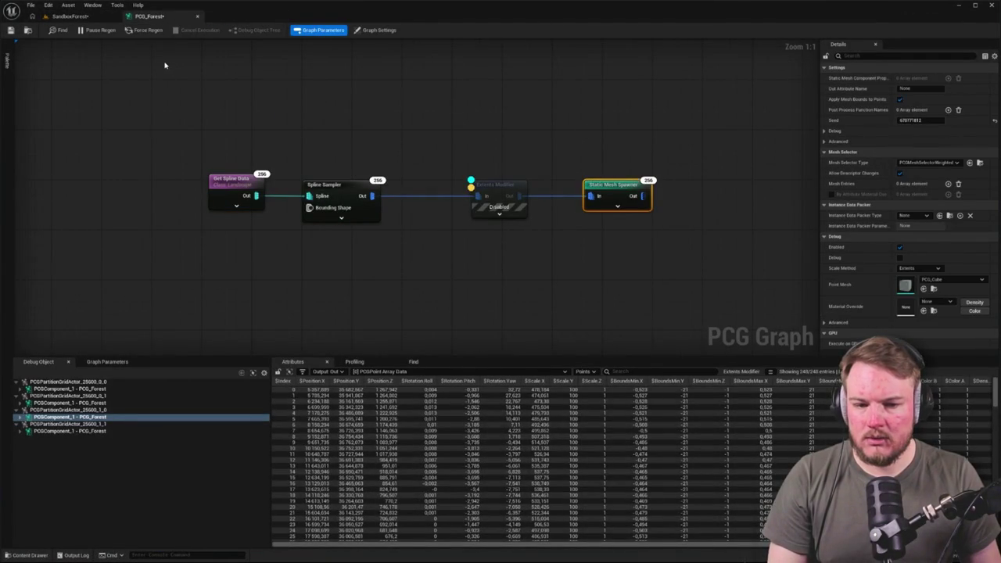
pyautogui.press('a')
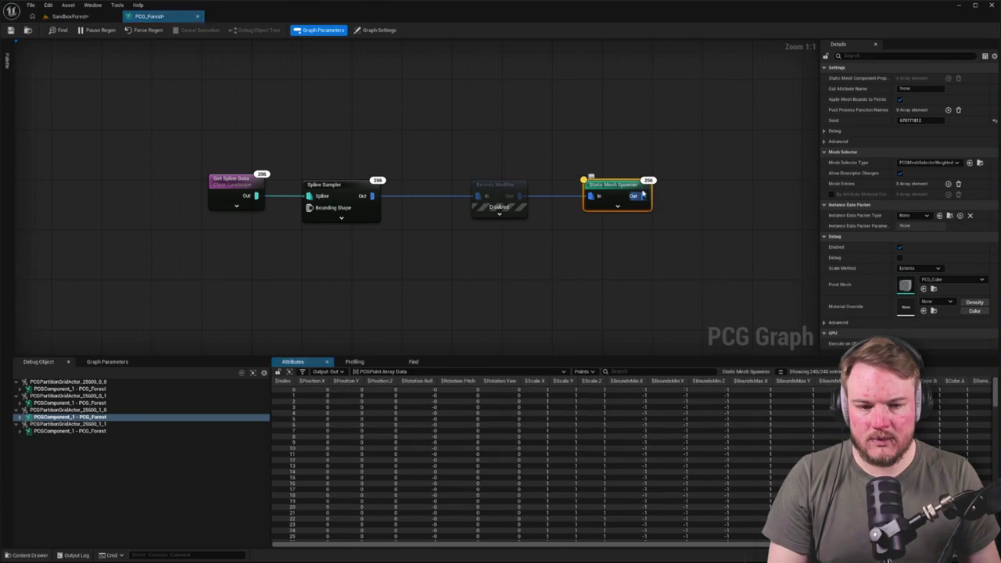
pyautogui.click(302, 91)
# Fly the camera toward the tree line in the level, then return to PCG_Forest.
pyautogui.click(74, 16)
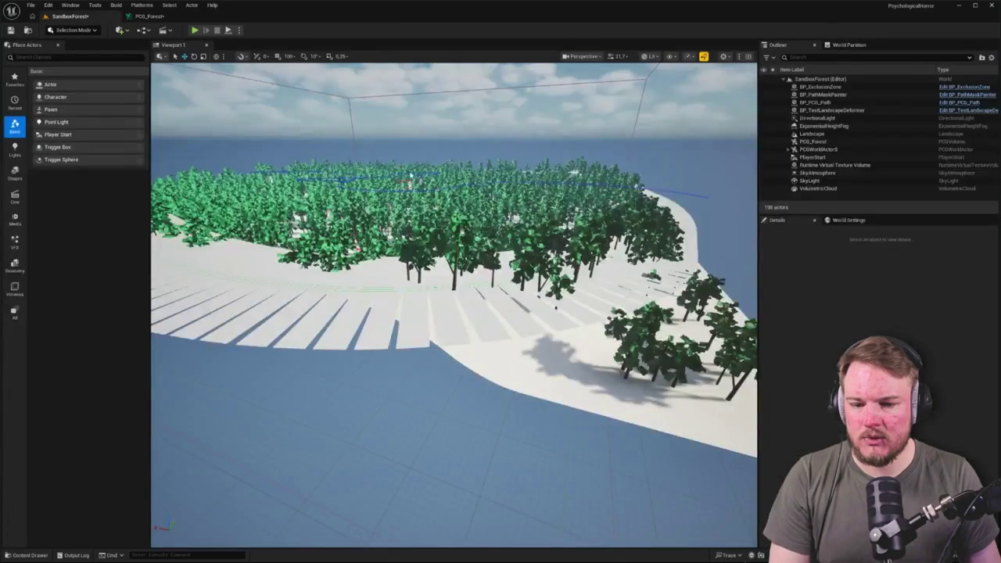
pyautogui.press('w')
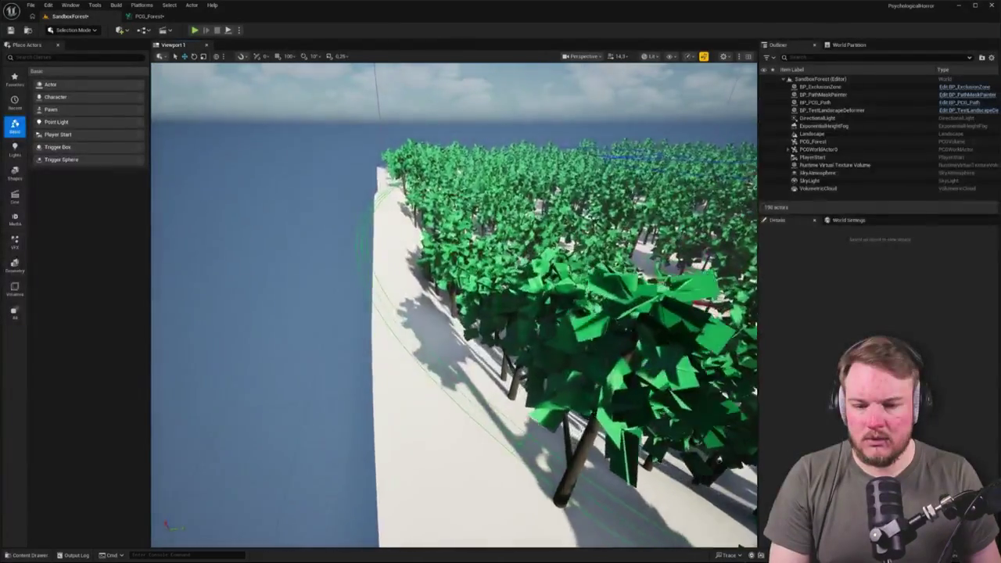
pyautogui.press('w')
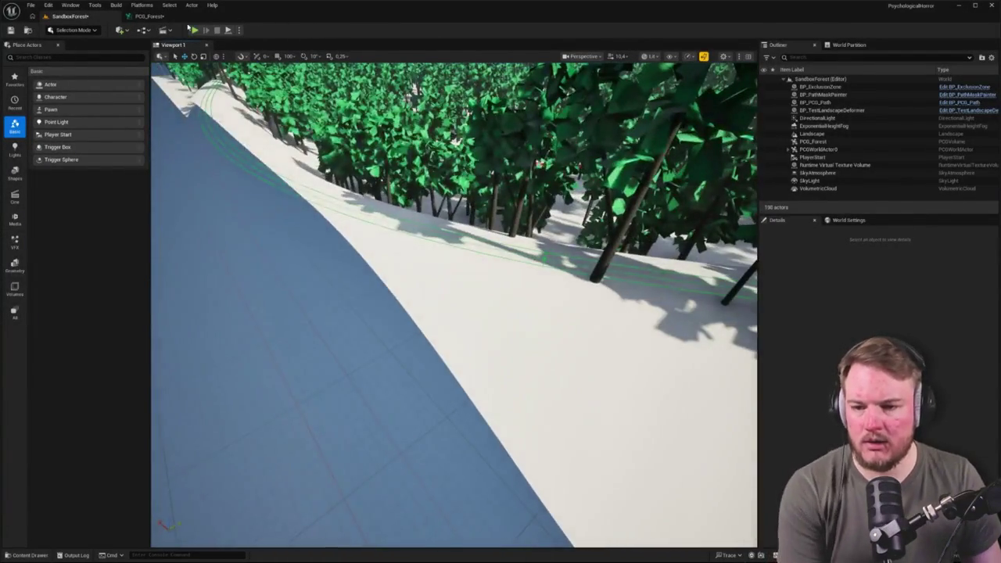
pyautogui.click(149, 16)
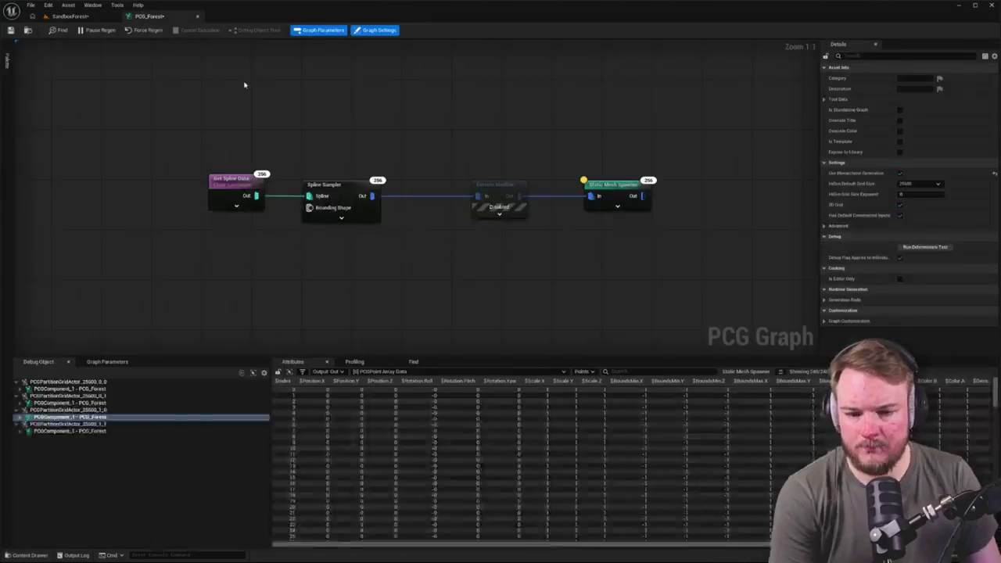
# Turn on debug display for the Spline Sampler to view its points.
pyautogui.click(614, 185)
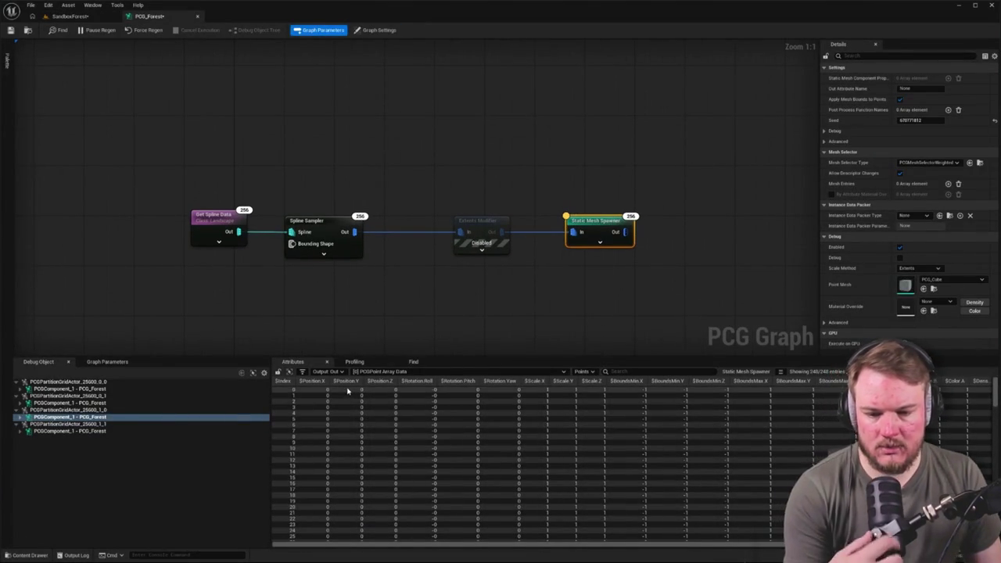
pyautogui.click(481, 228)
pyautogui.click(328, 222)
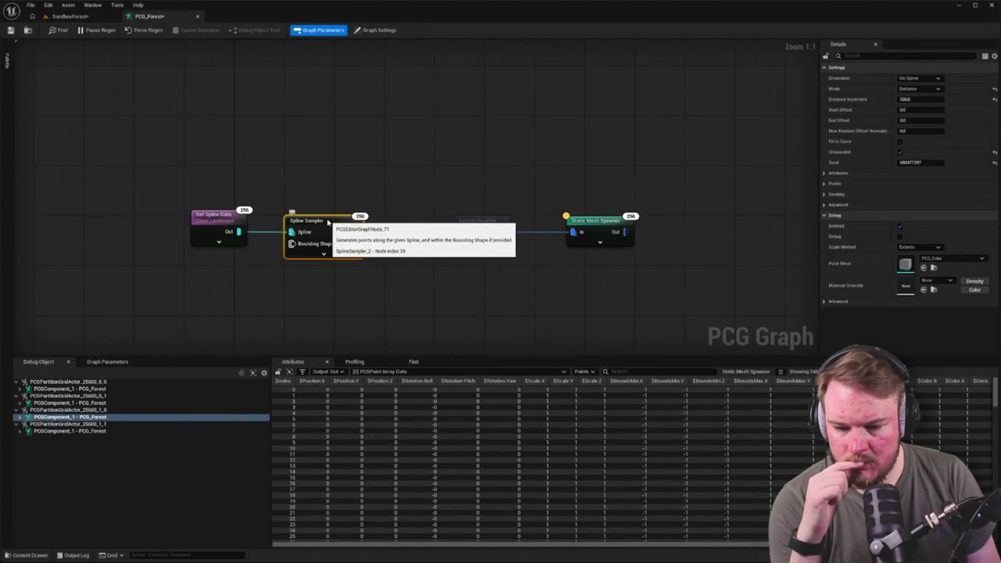
pyautogui.press('d')
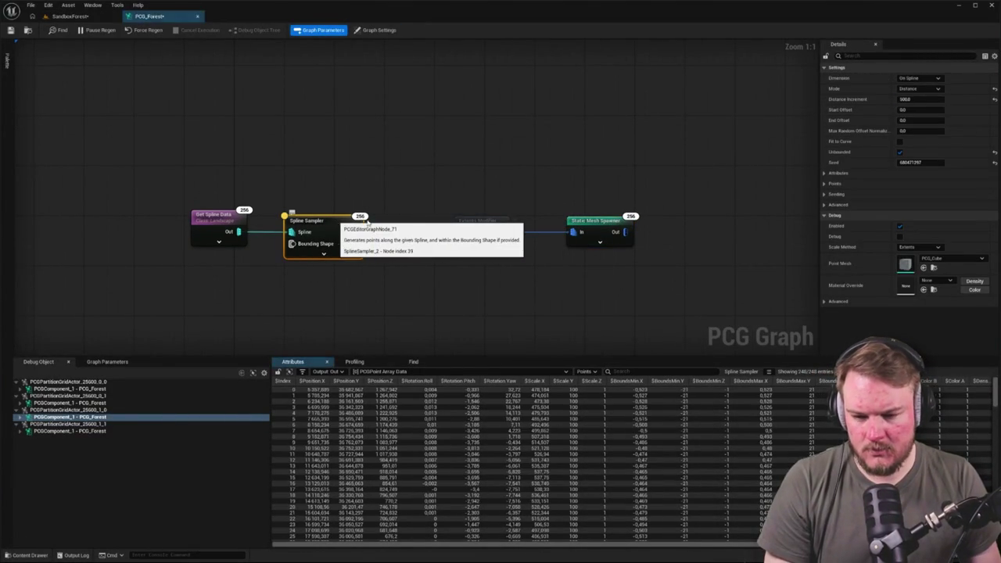
pyautogui.click(590, 226)
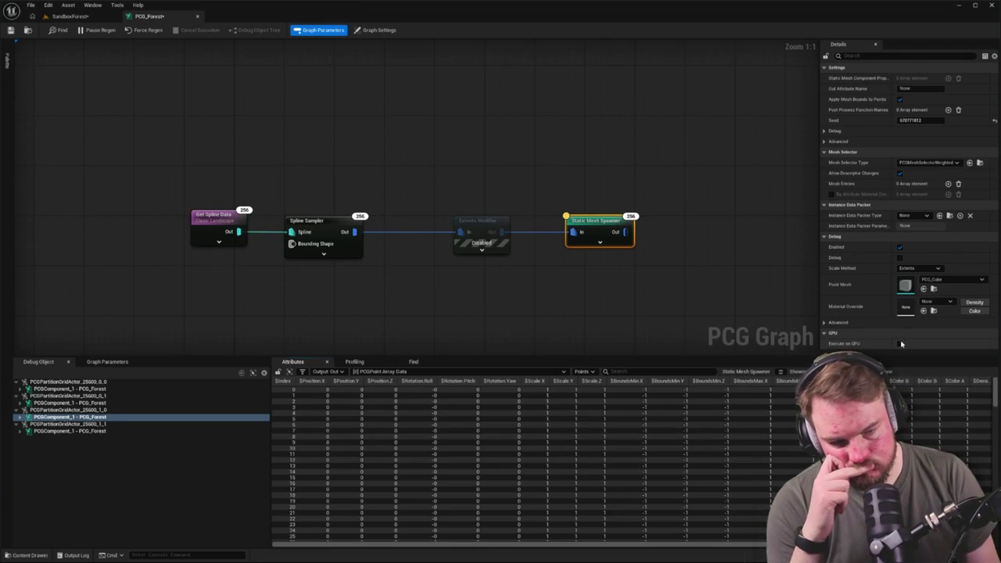
# Re-enable the Extents Modifier and inspect the Static Mesh Spawner's 256 output points.
pyautogui.click(490, 225)
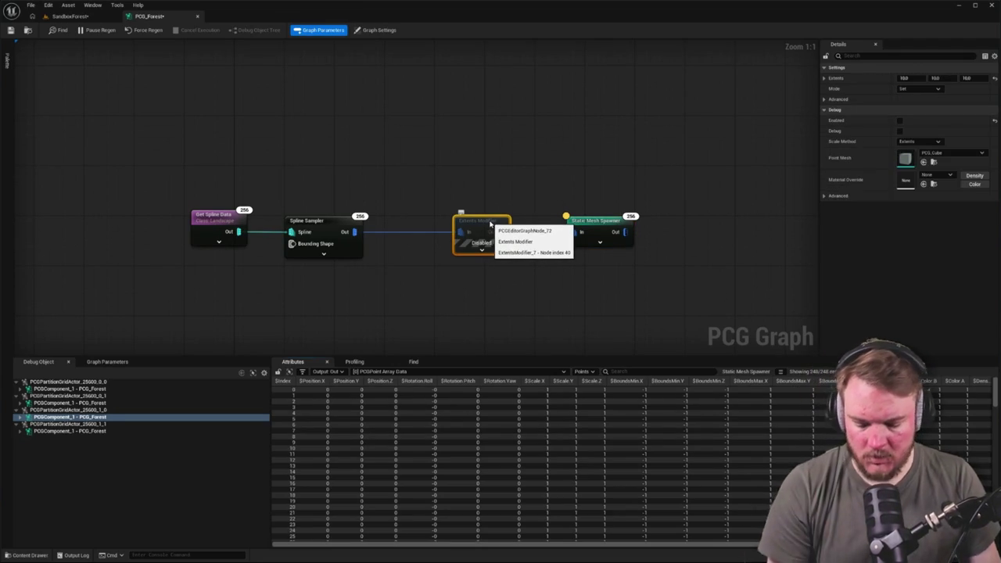
pyautogui.press('a')
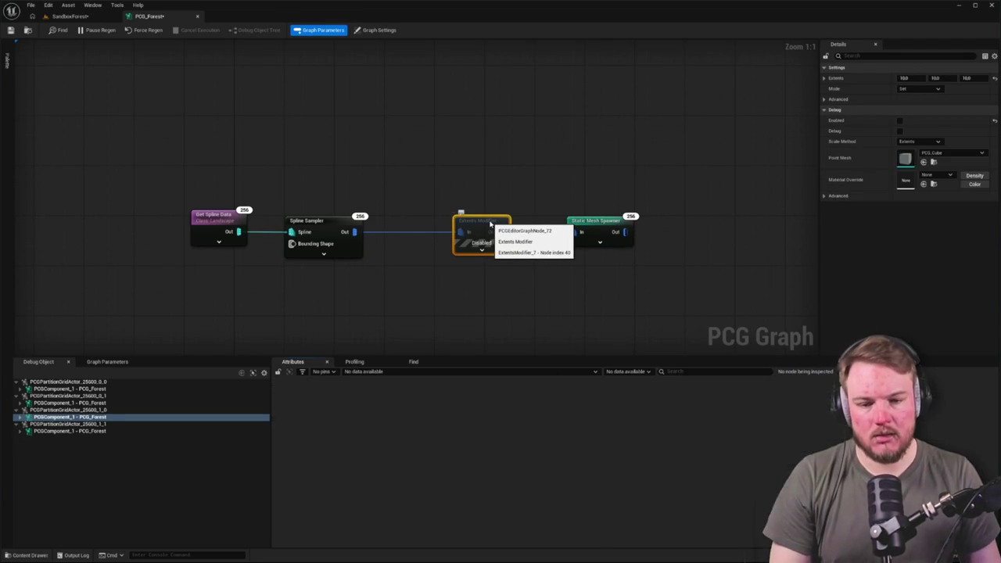
pyautogui.press('e')
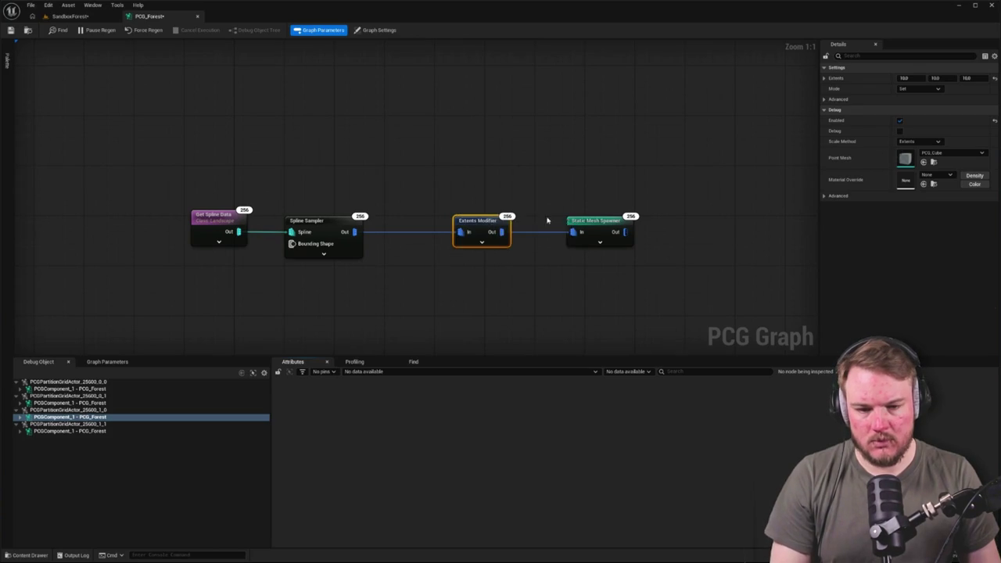
pyautogui.click(570, 224)
pyautogui.press('a')
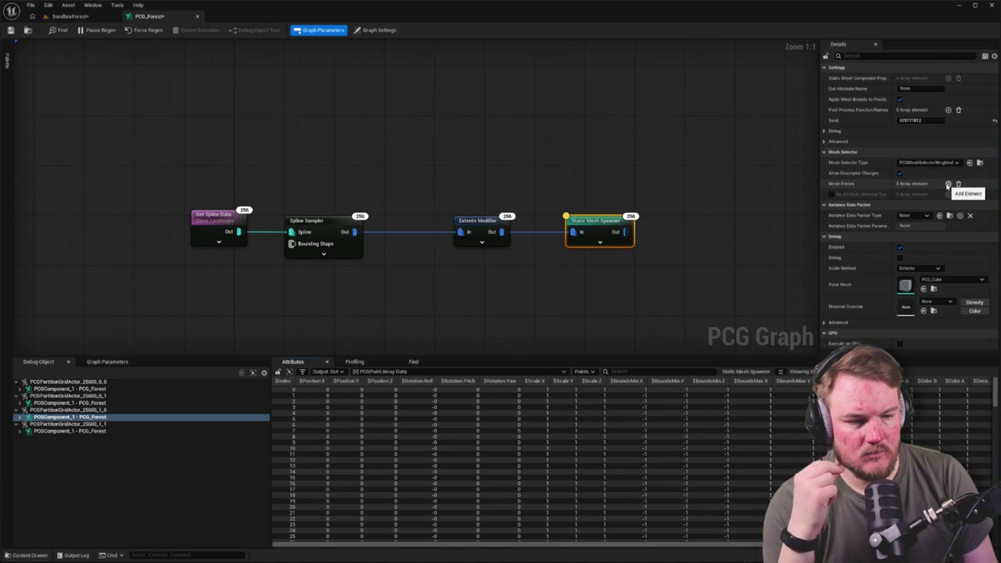
# Add a mesh entry to the spawner using HierarchicalInstancedStaticMeshComponent as its component class.
pyautogui.click(948, 185)
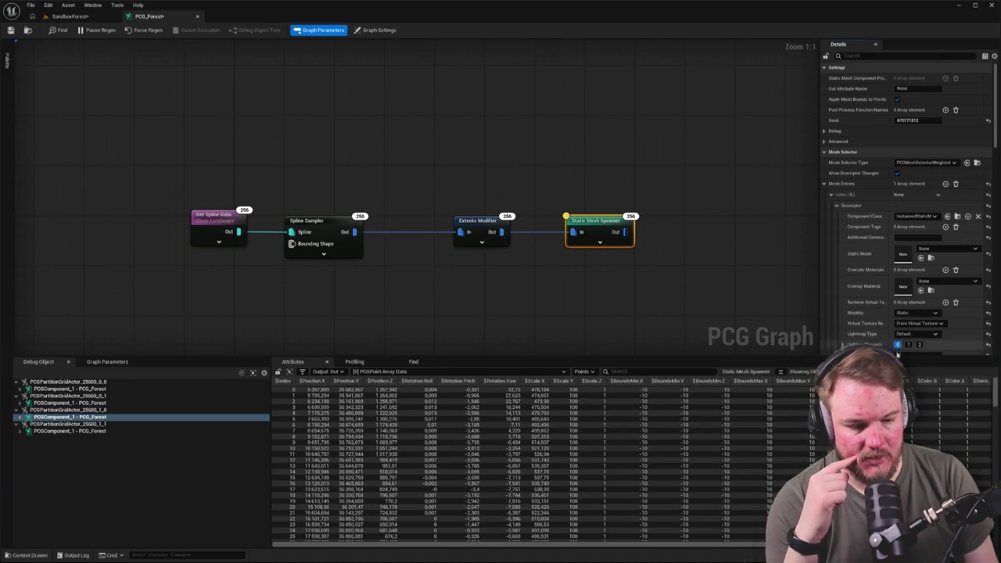
pyautogui.scroll(-2, 860, 215)
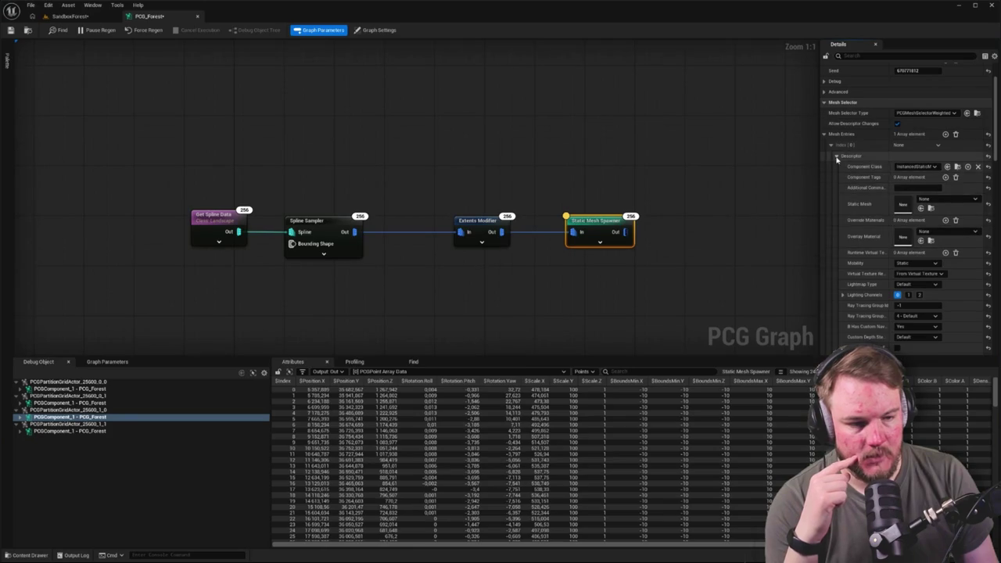
pyautogui.click(837, 156)
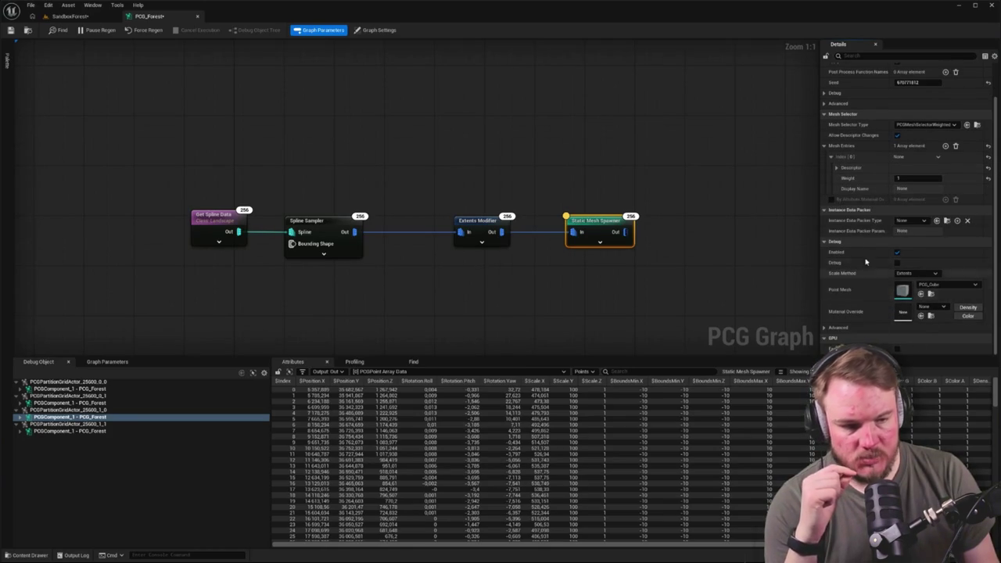
pyautogui.click(838, 168)
pyautogui.click(920, 178)
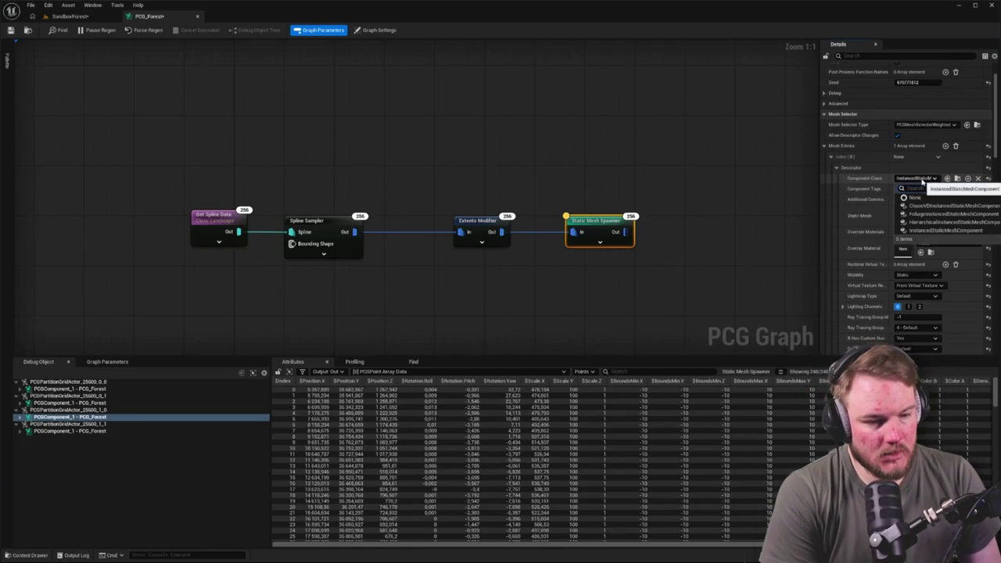
pyautogui.click(931, 223)
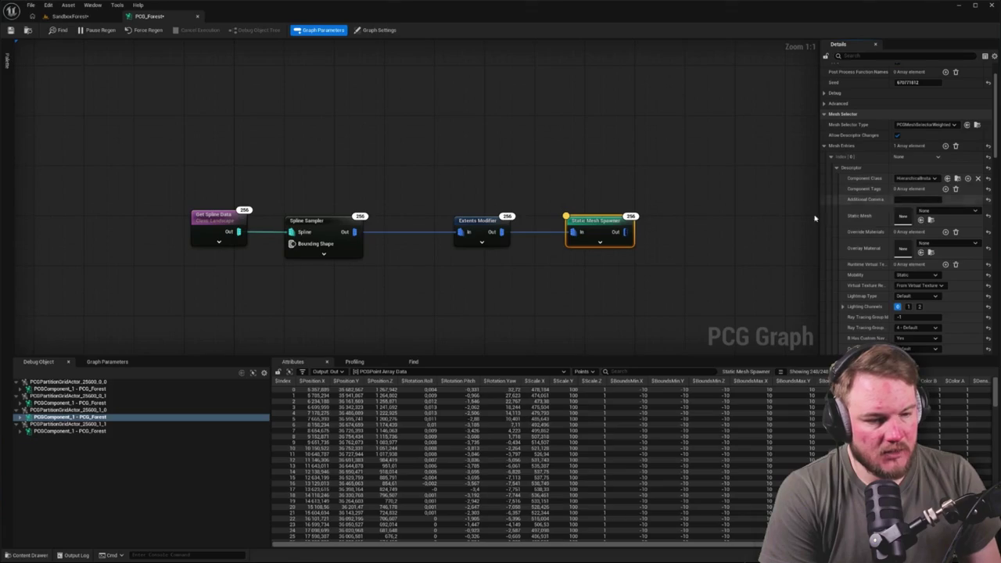
# Assign PCG_Boulder_02 as the mesh entry's static mesh.
pyautogui.click(940, 211)
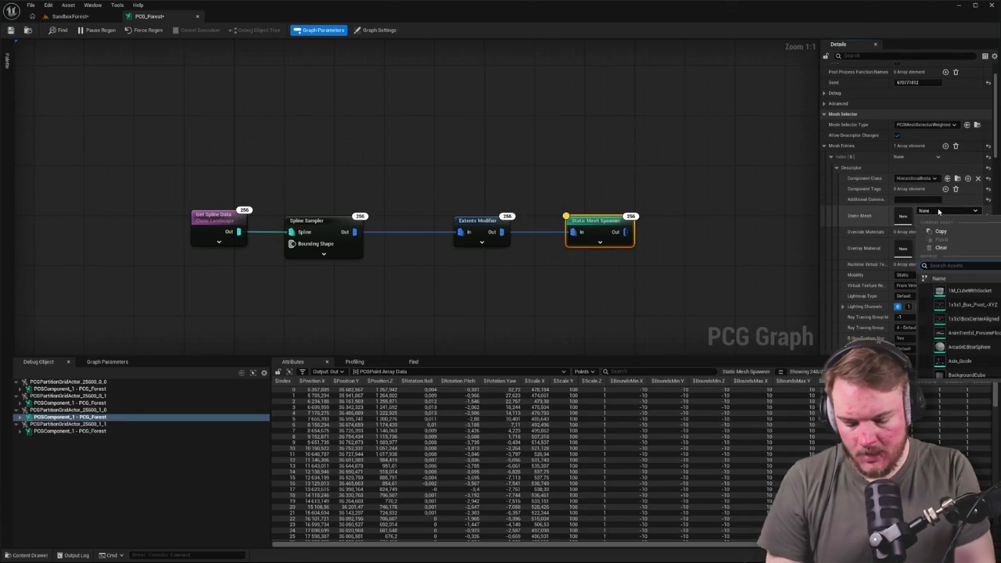
pyautogui.write('PCG')
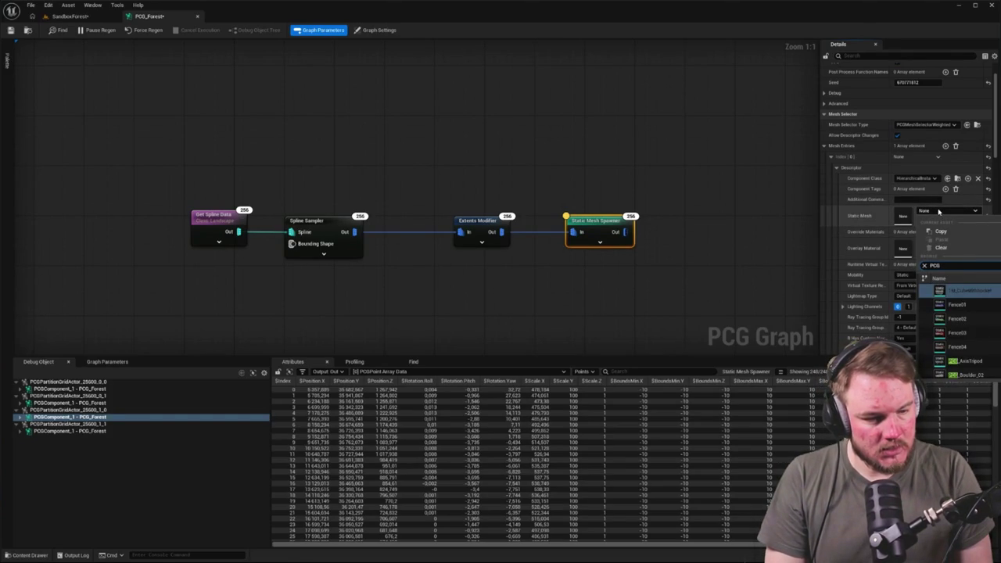
pyautogui.press('Down')
pyautogui.press('Down')
pyautogui.press('Down')
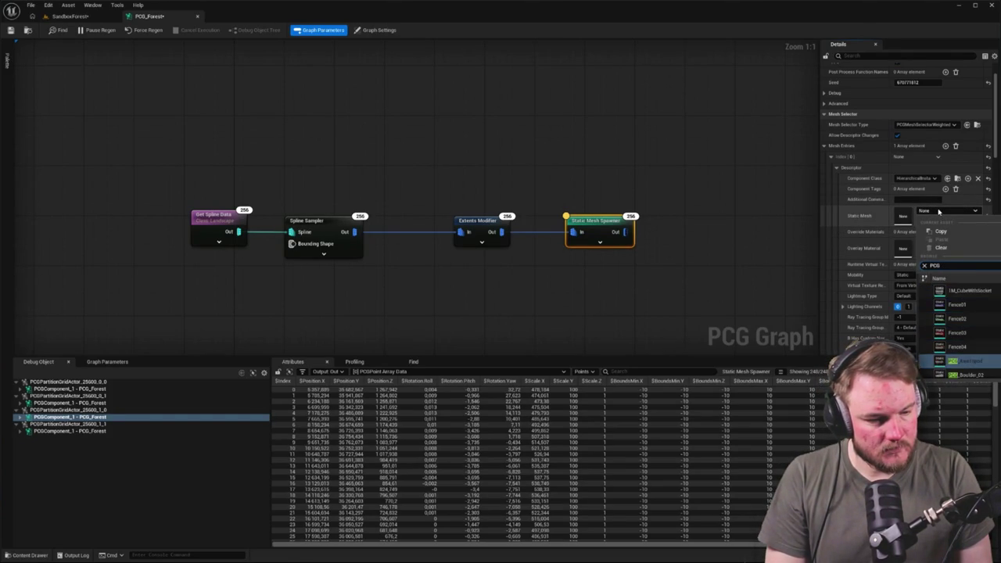
pyautogui.write('_')
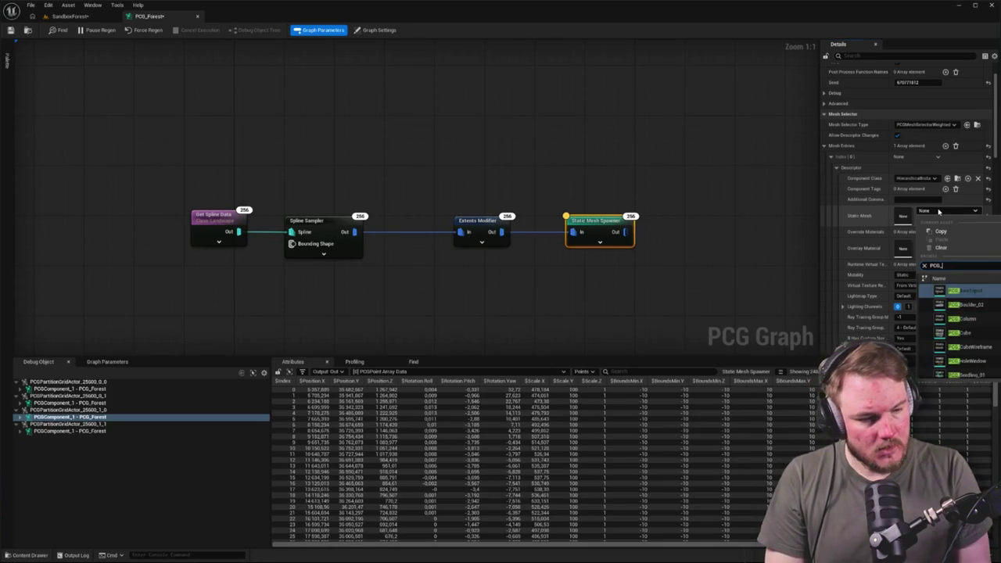
pyautogui.press('Down')
pyautogui.press('Down')
pyautogui.press('Down')
pyautogui.press('Home')
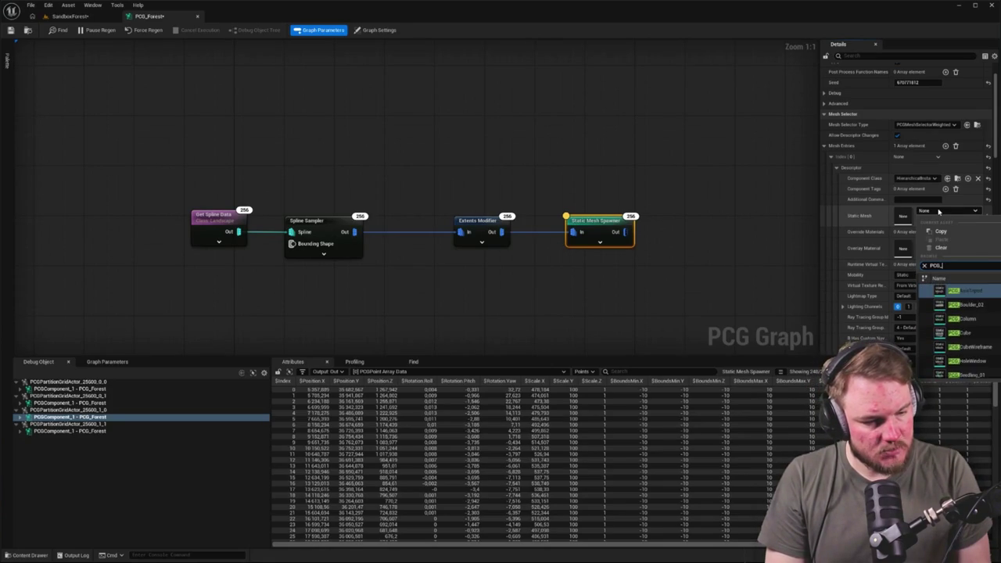
pyautogui.press('Down')
pyautogui.press('Return')
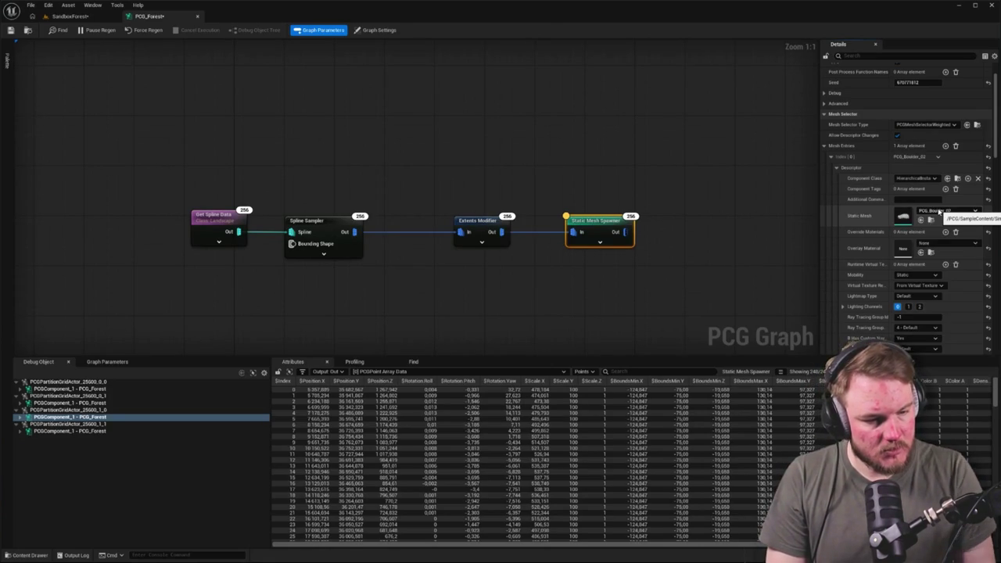
pyautogui.click(512, 73)
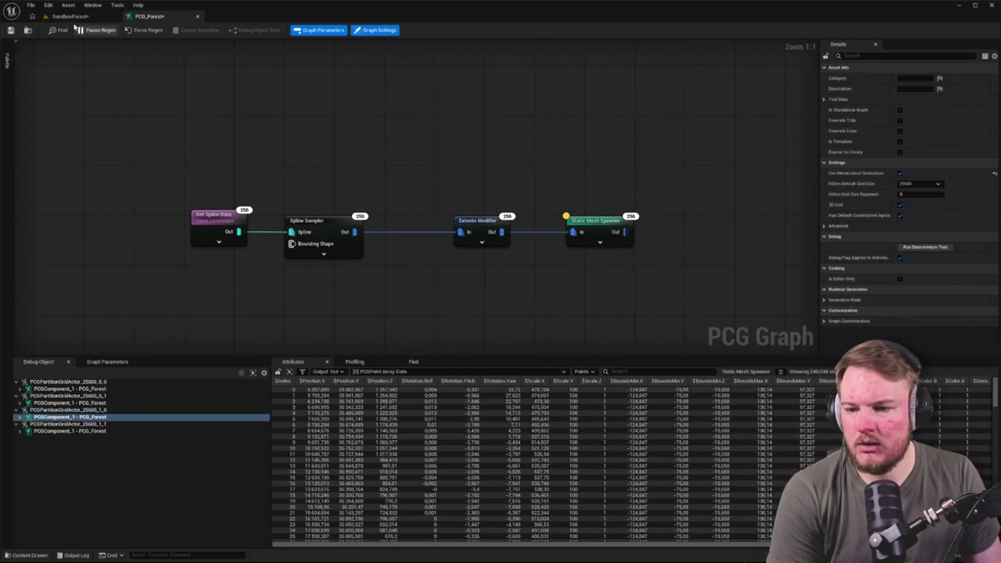
pyautogui.click(68, 16)
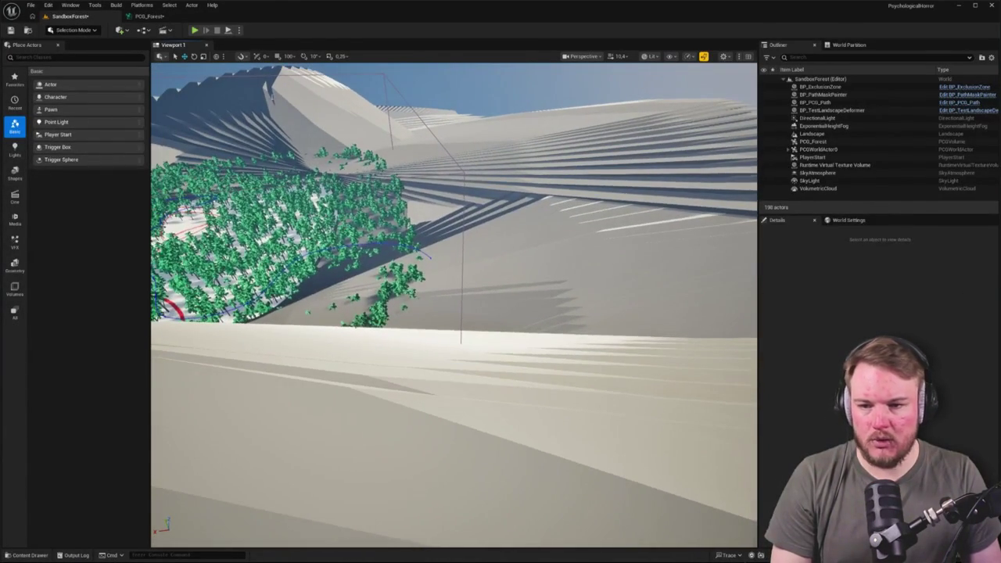
pyautogui.click(161, 16)
pyautogui.click(477, 219)
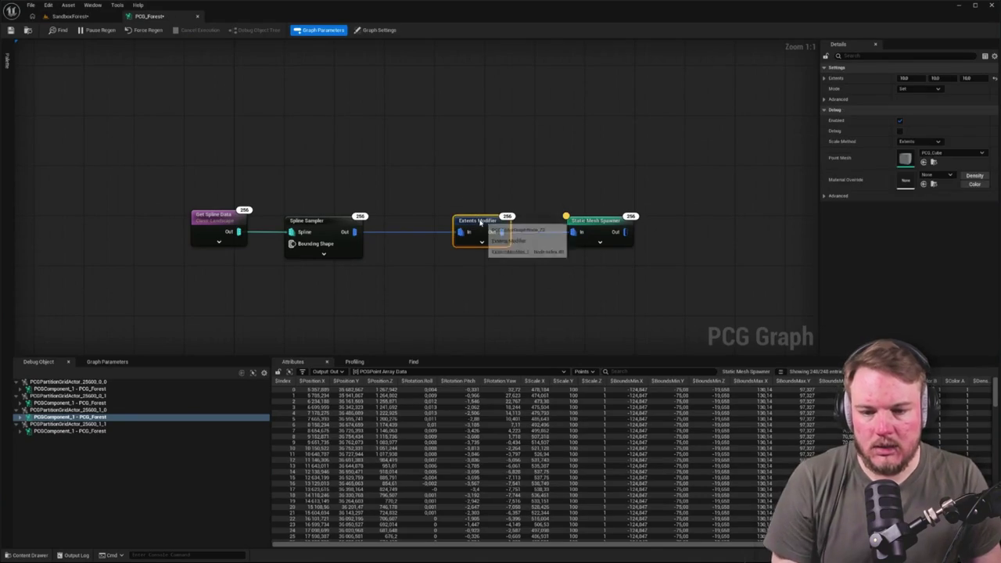
# Set the Extents Modifier's X extent to 1.
pyautogui.click(920, 78)
pyautogui.write('1')
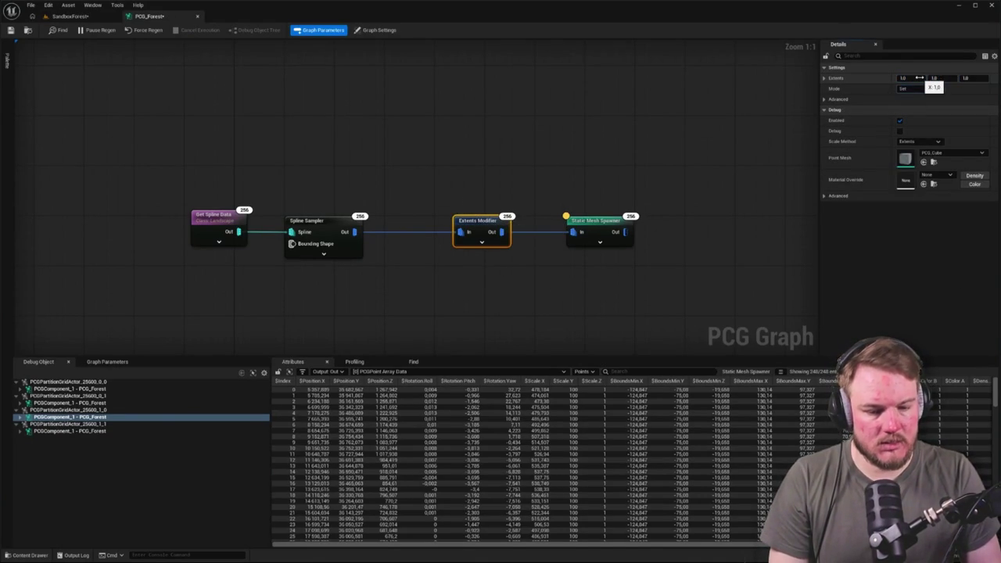
pyautogui.click(537, 157)
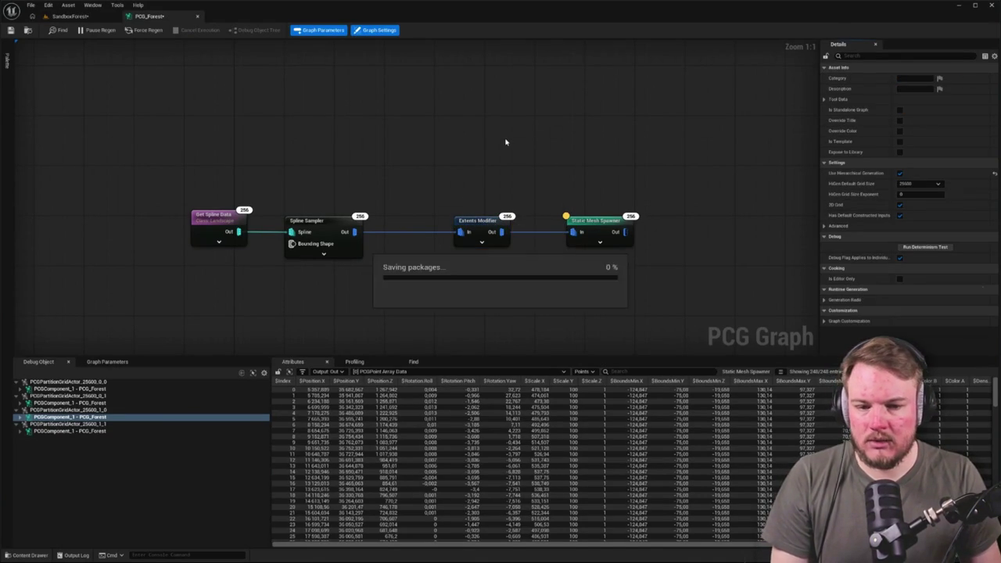
# Set the Spline Sampler's distance increment to 200 and check the denser result in the level.
pyautogui.click(327, 220)
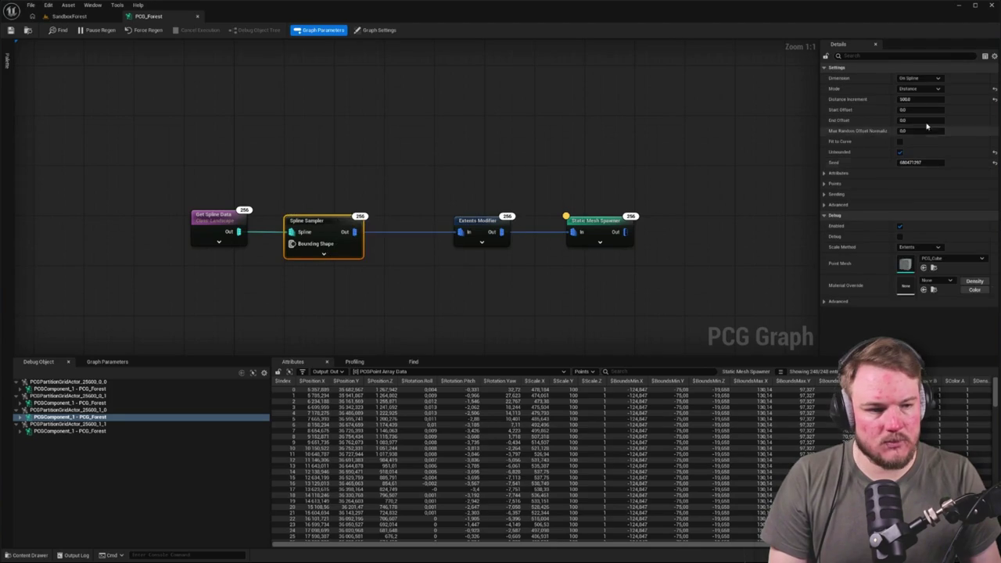
pyautogui.click(930, 98)
pyautogui.write('200')
pyautogui.press('Return')
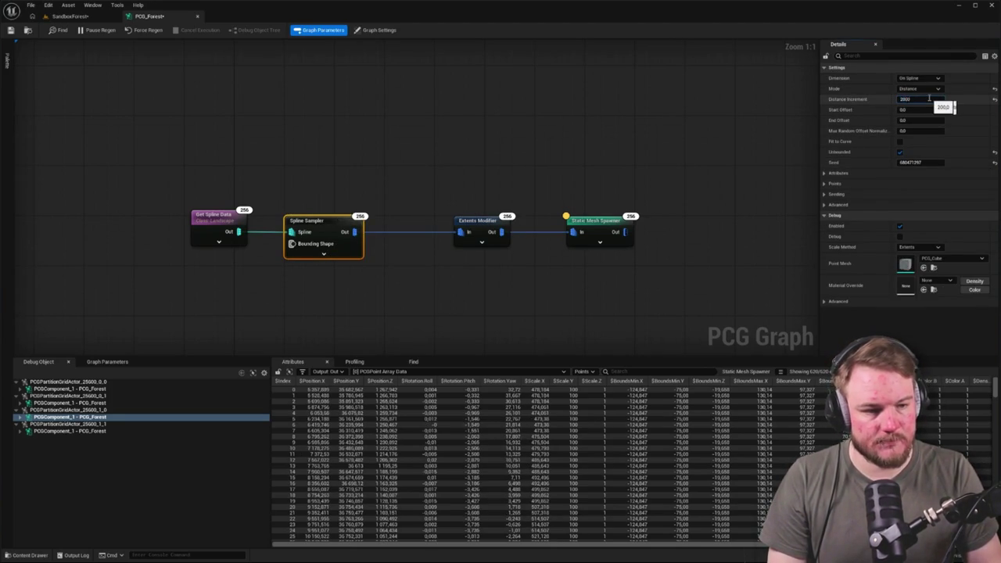
pyautogui.click(778, 127)
pyautogui.click(70, 17)
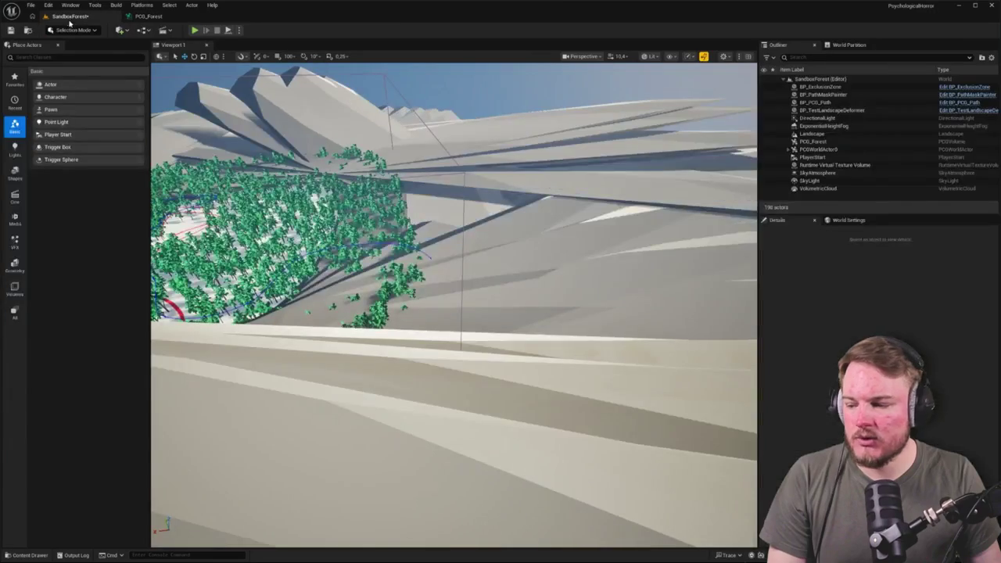
pyautogui.moveTo(437, 228); pyautogui.dragTo(360, 289)
pyautogui.click(149, 17)
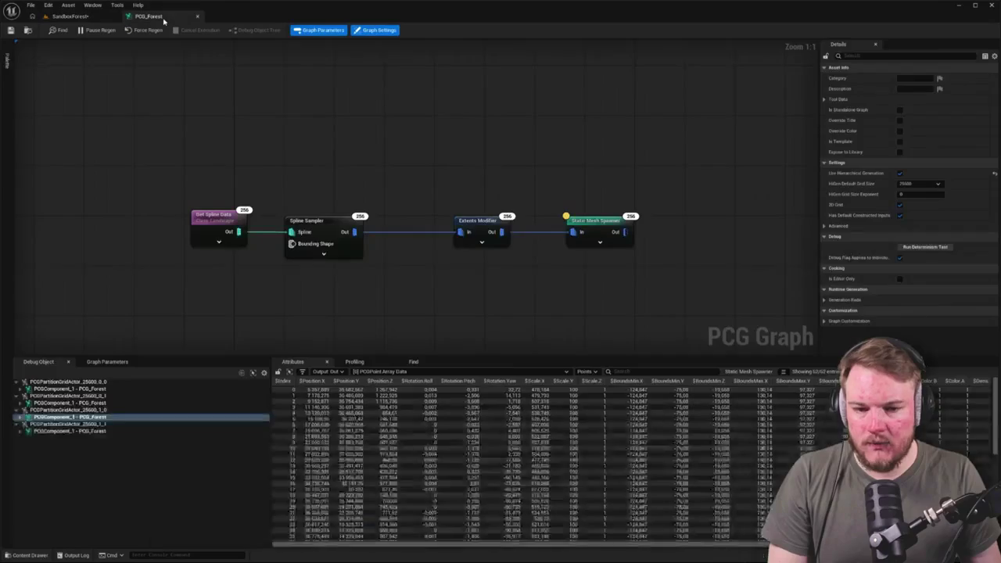
# Inspect the Spline Sampler's points, then the Extents Modifier's output with bounds -1 to 1.
pyautogui.click(596, 225)
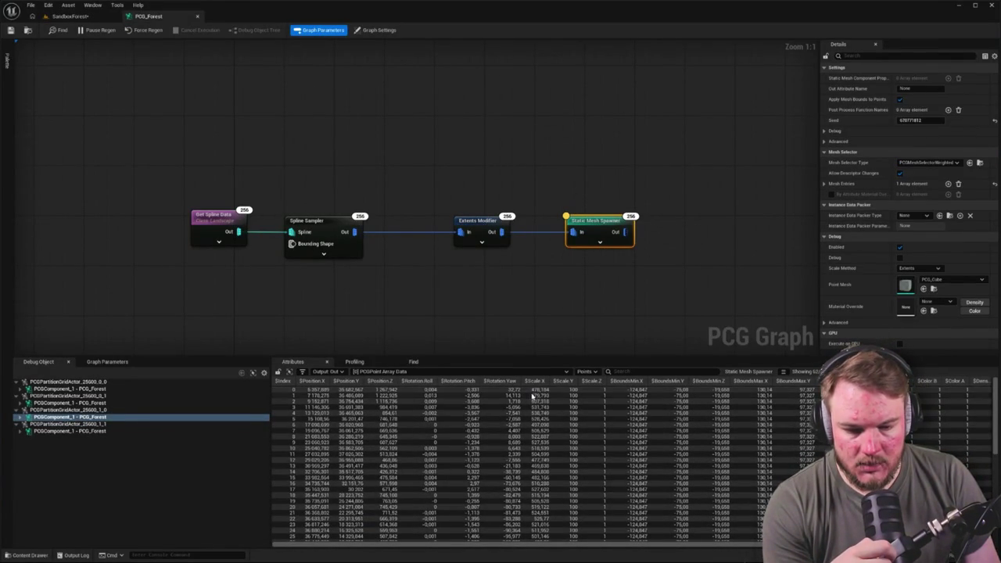
pyautogui.click(328, 224)
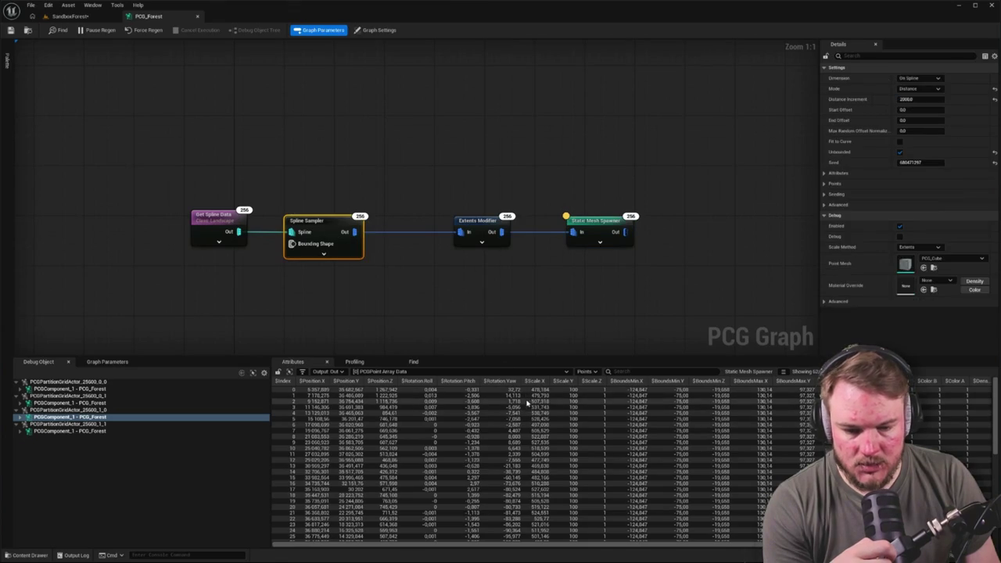
pyautogui.press('capslock')
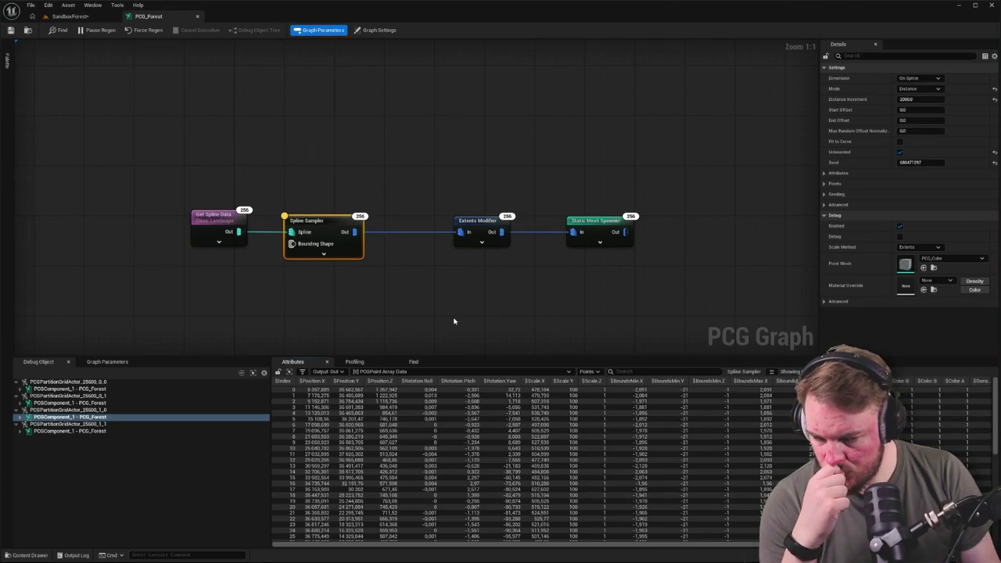
pyautogui.moveTo(454, 319); pyautogui.dragTo(376, 257)
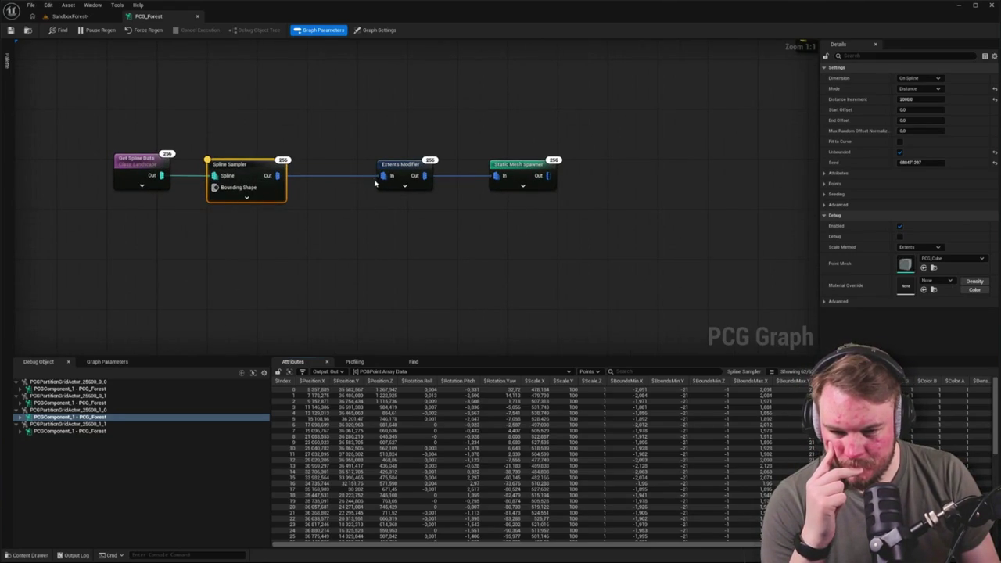
pyautogui.click(401, 173)
pyautogui.press('a')
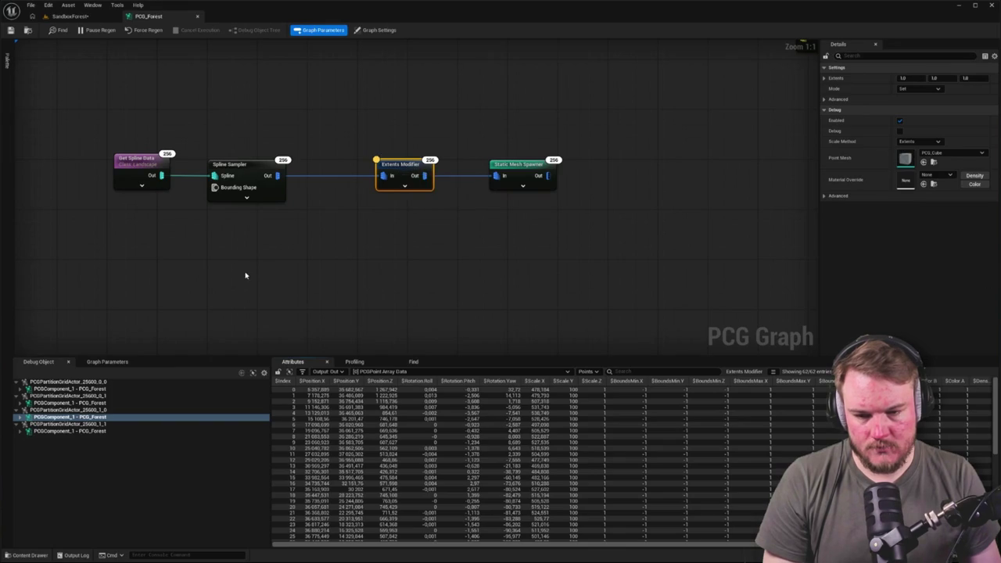
# Branch an Attribute Select node off the Spline Sampler output, then delete it.
pyautogui.moveTo(279, 223); pyautogui.dragTo(320, 219)
pyautogui.moveTo(319, 171); pyautogui.dragTo(391, 237)
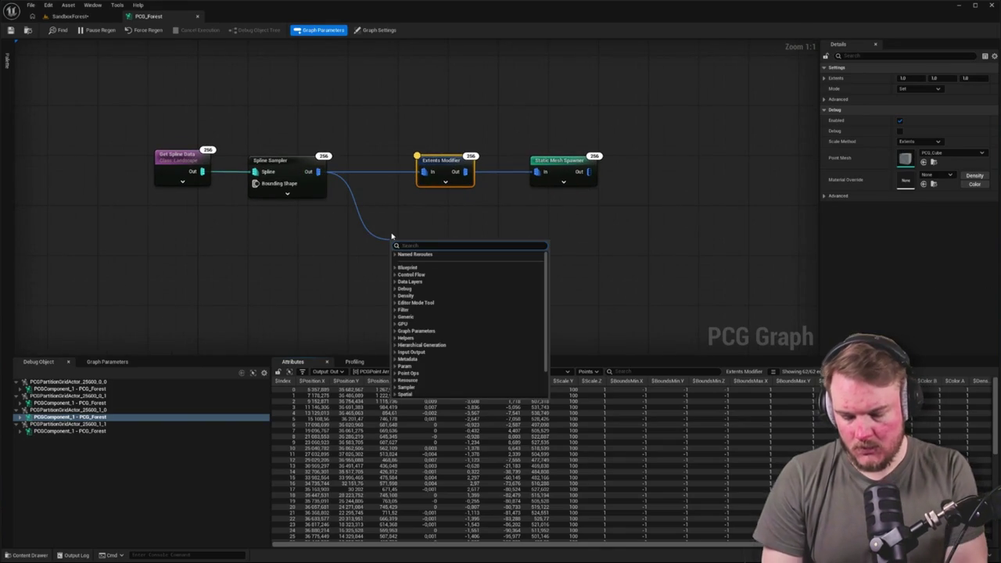
pyautogui.write('attr')
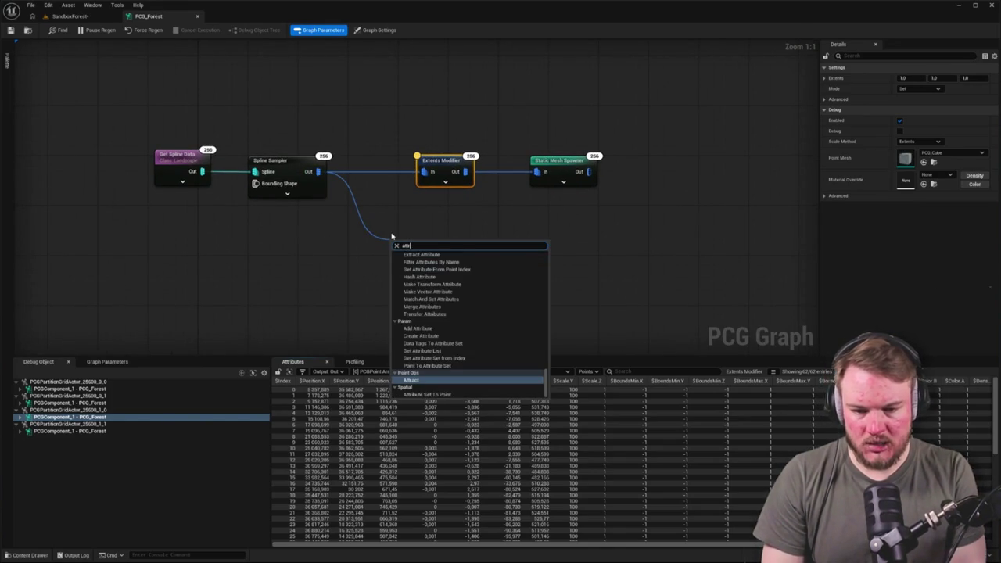
pyautogui.write('ibut')
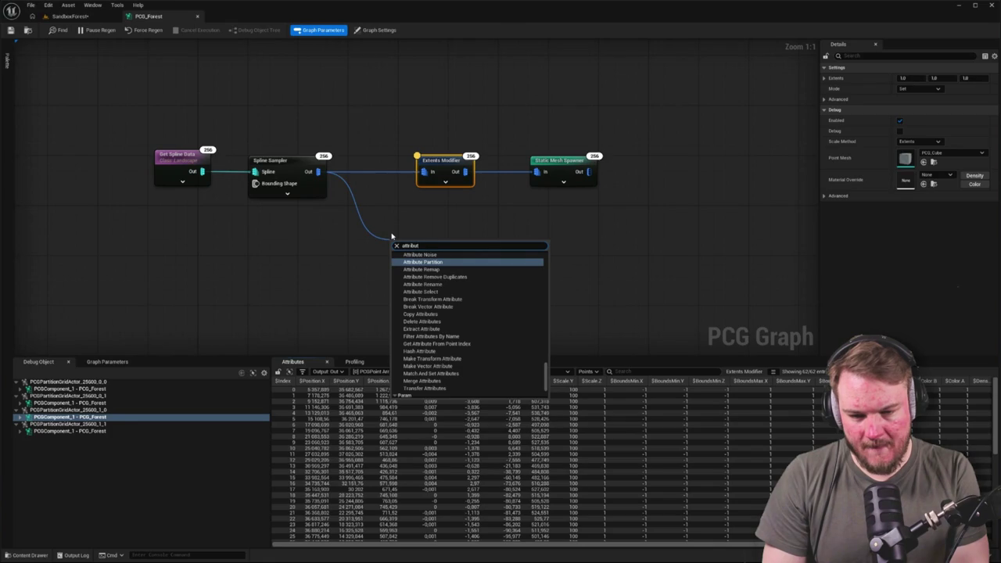
pyautogui.press('Down')
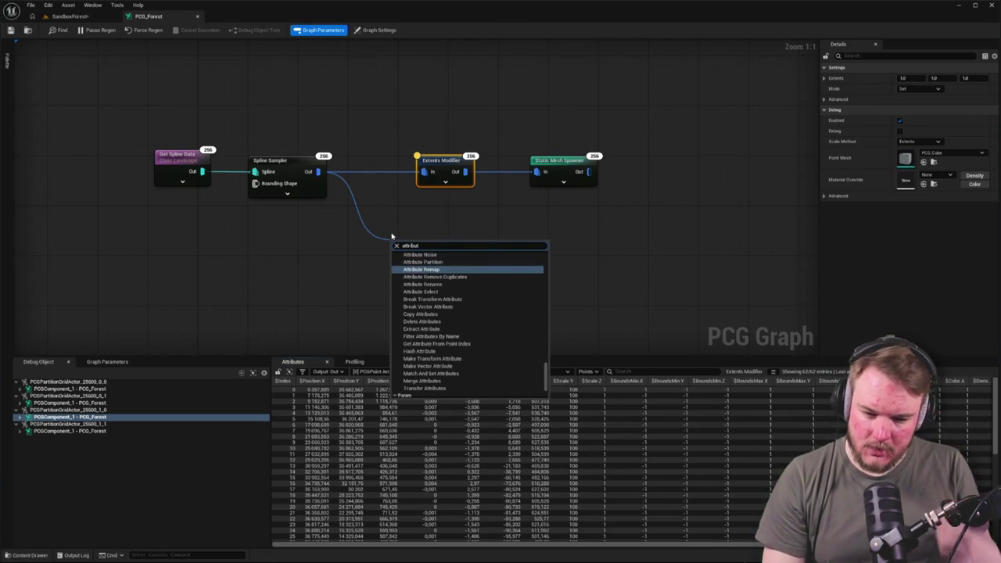
pyautogui.press('Down')
pyautogui.press('Down')
pyautogui.press('Down')
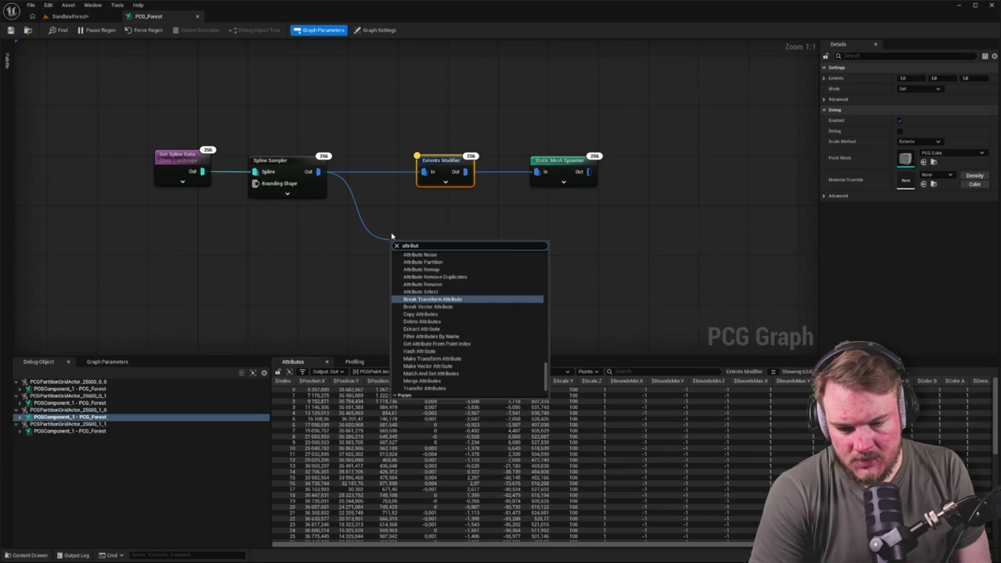
pyautogui.press('Up')
pyautogui.press('Return')
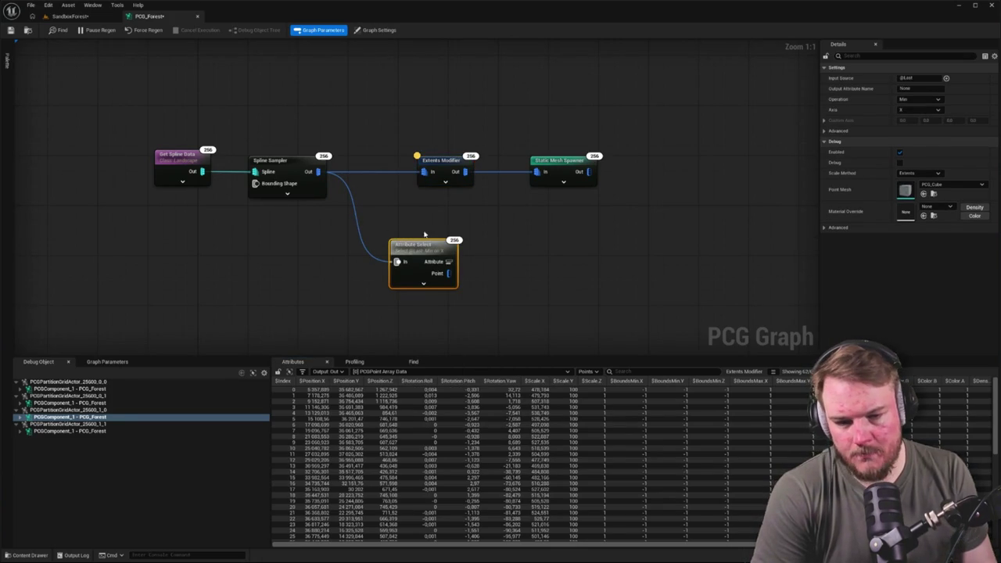
pyautogui.press('Delete')
# Add a Set attribute maths node off the Spline Sampler output instead.
pyautogui.moveTo(318, 172); pyautogui.dragTo(424, 243)
pyautogui.write('set')
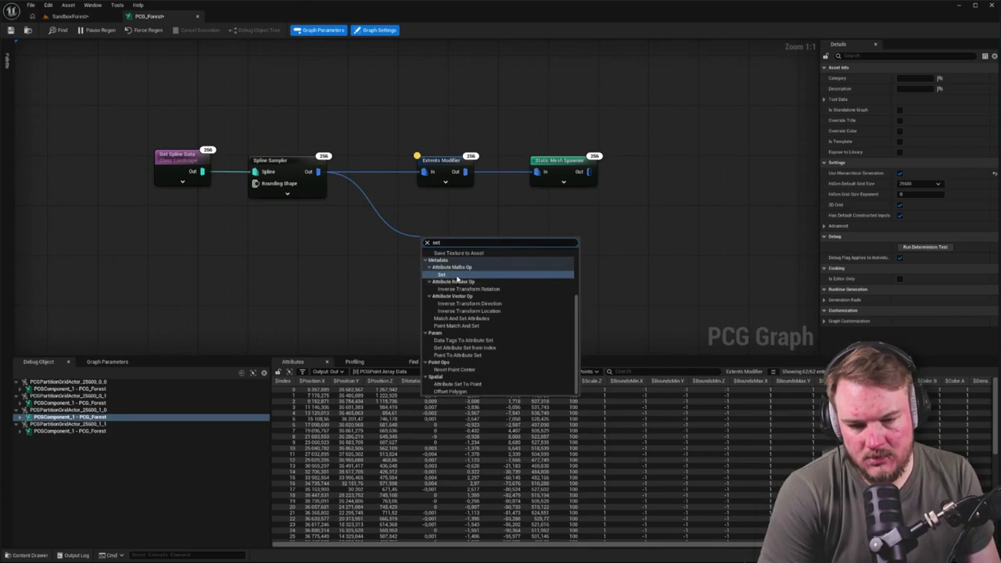
pyautogui.click(459, 275)
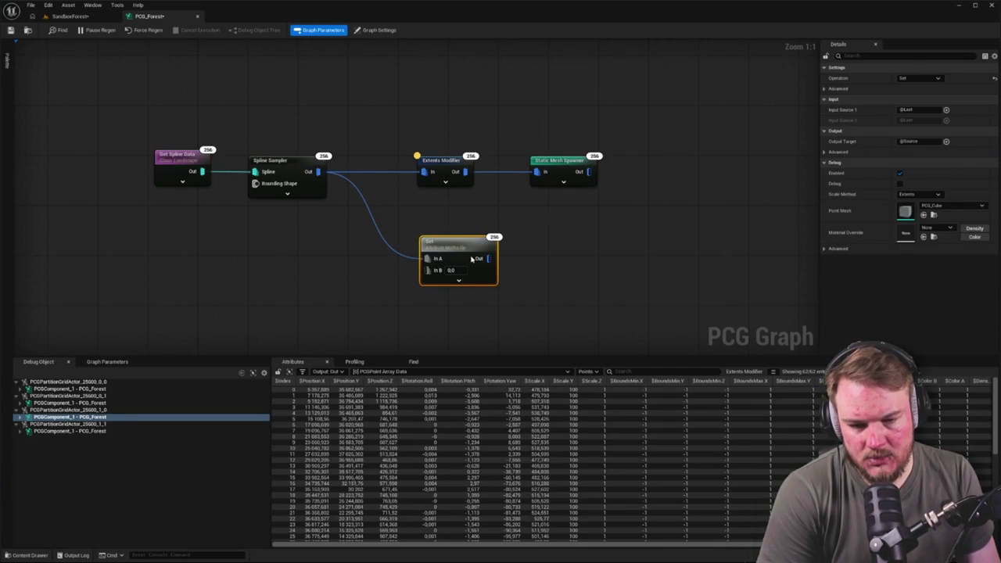
# Replace the Set node with a fresh Set attribute maths node off the Spline Sampler.
pyautogui.press('Delete')
pyautogui.moveTo(318, 171); pyautogui.dragTo(405, 218)
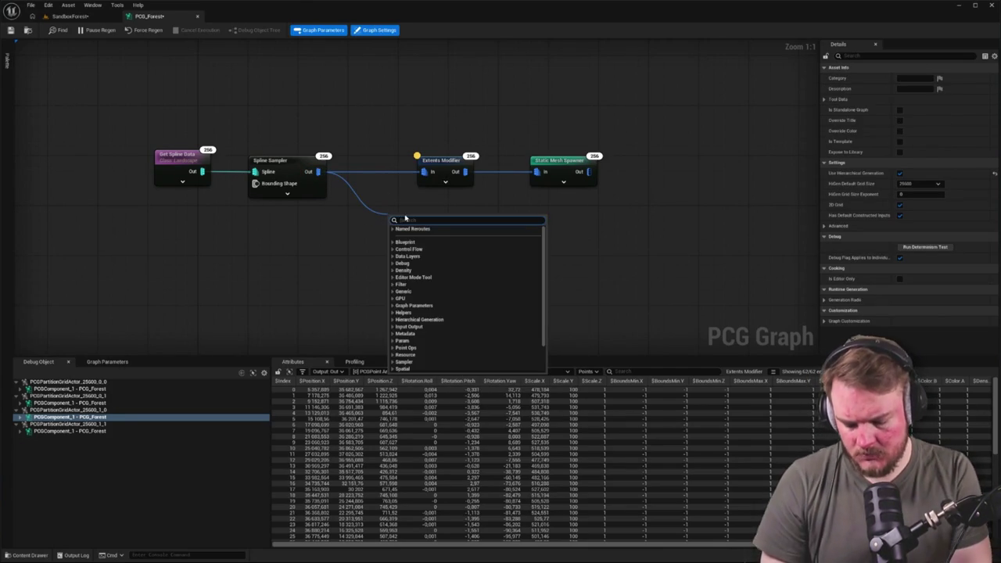
pyautogui.write('set')
pyautogui.press('Return')
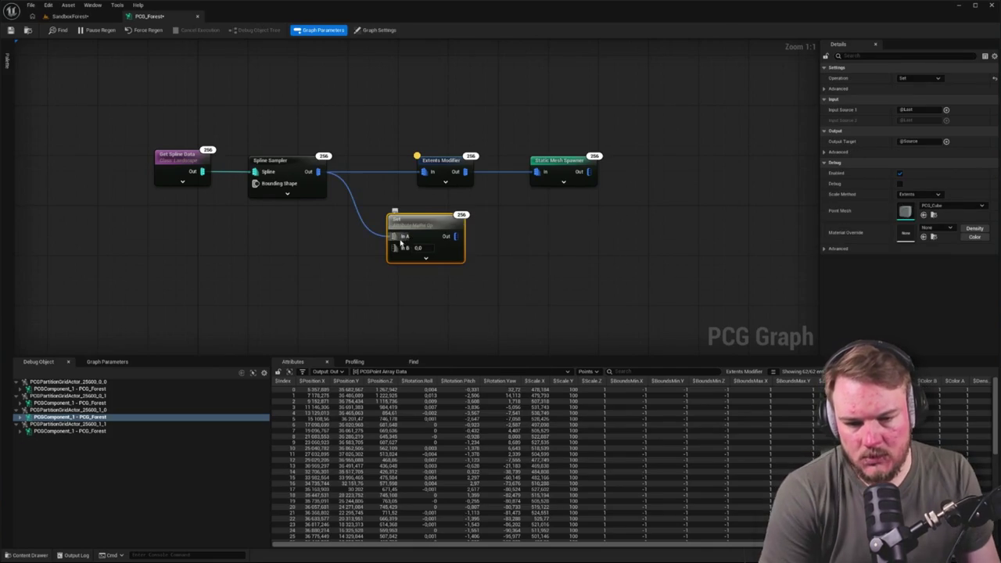
# Configure the Set node to write 1.0 into the $Scale attribute.
pyautogui.click(938, 79)
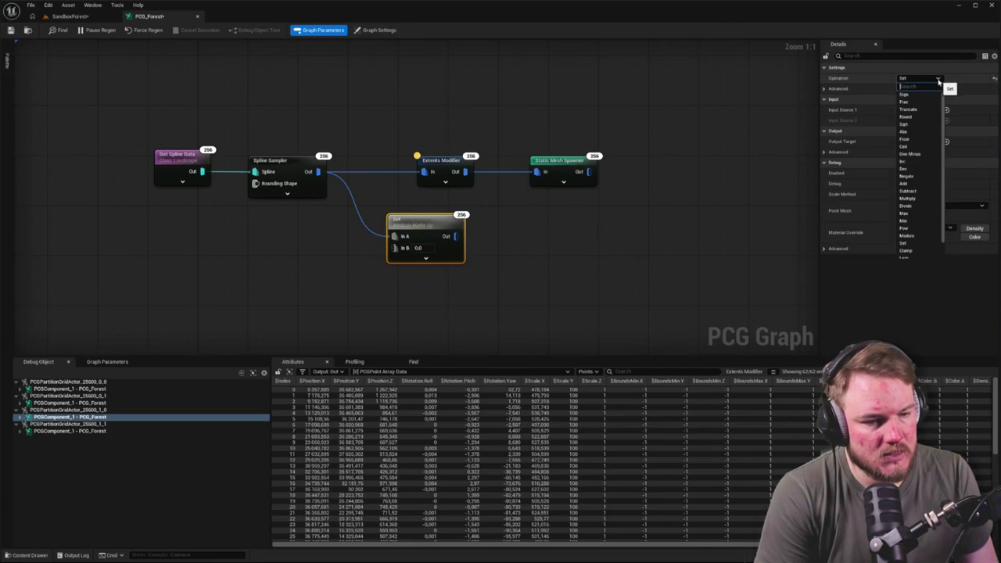
pyautogui.click(939, 80)
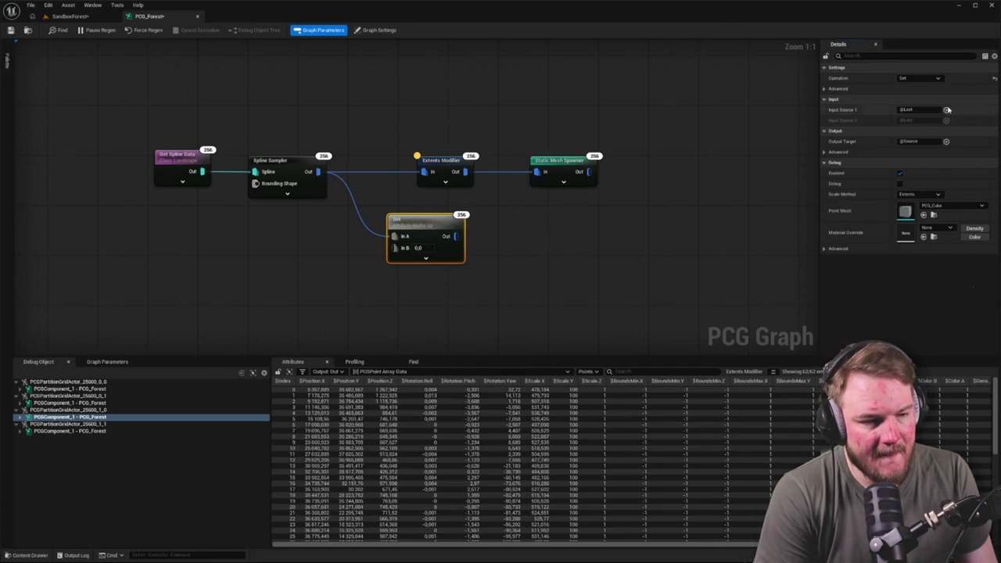
pyautogui.click(946, 109)
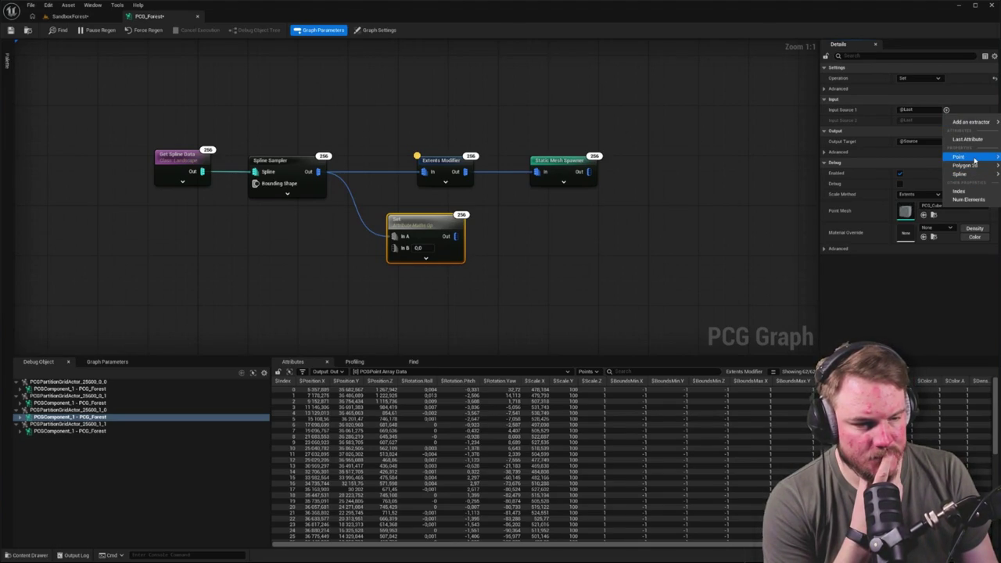
pyautogui.click(998, 156)
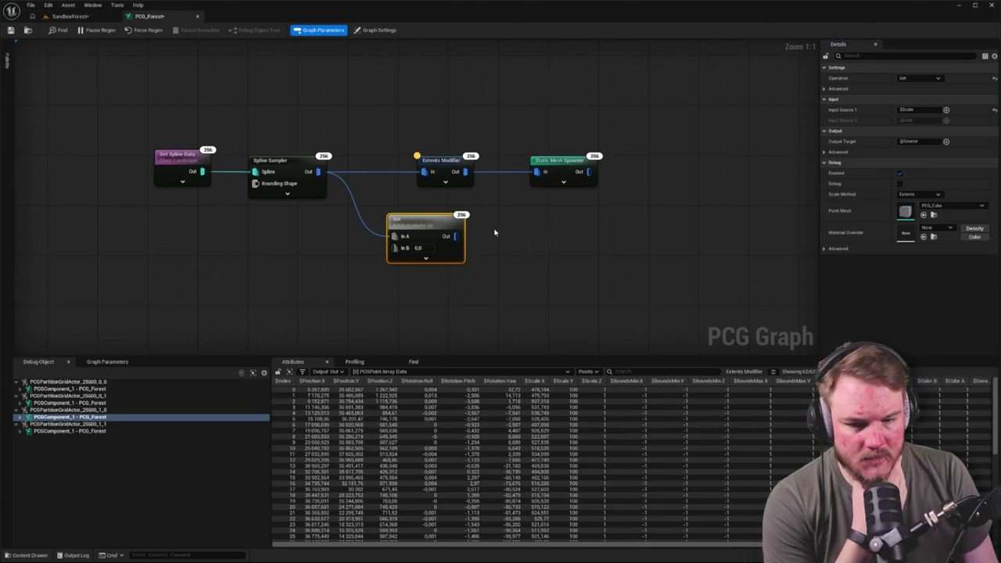
pyautogui.click(423, 249)
pyautogui.write('1')
pyautogui.press('Return')
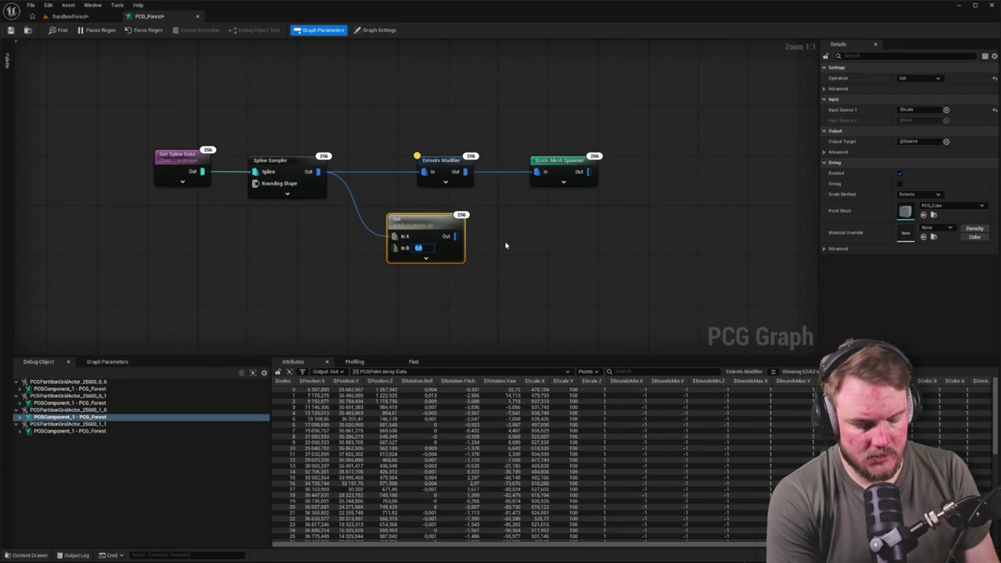
# Wire the Set node into the Extents Modifier and line it up with the Static Mesh Spawner.
pyautogui.click(477, 240)
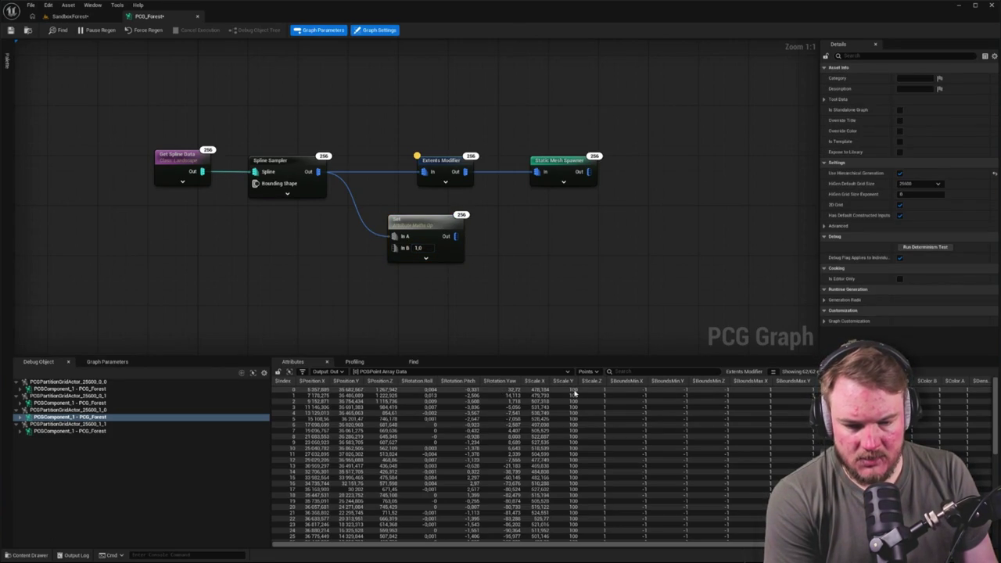
pyautogui.click(427, 227)
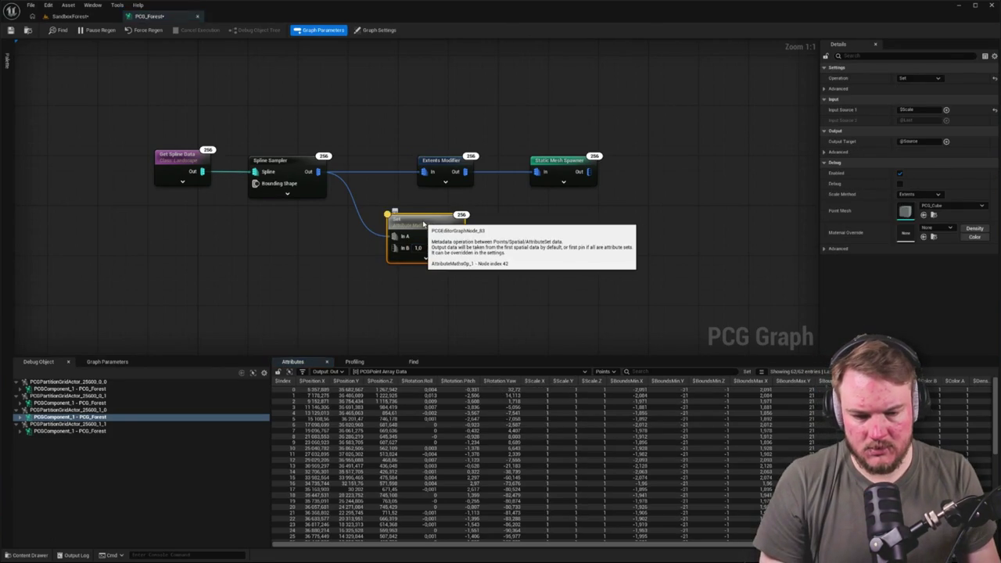
pyautogui.click(474, 238)
pyautogui.moveTo(456, 236)
pyautogui.mouseDown()
pyautogui.moveTo(423, 177)
pyautogui.moveTo(439, 107)
pyautogui.mouseUp()
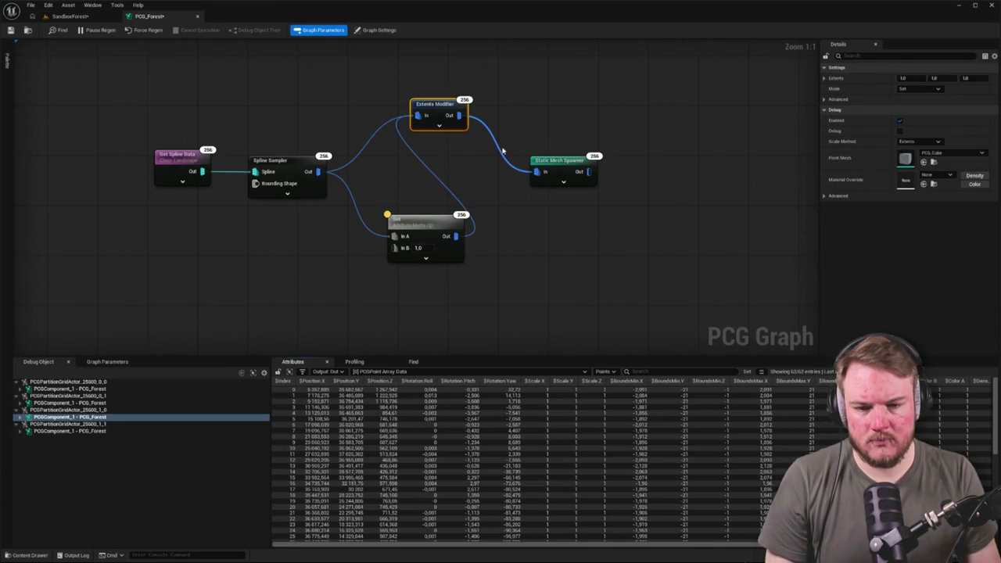
pyautogui.click(372, 141)
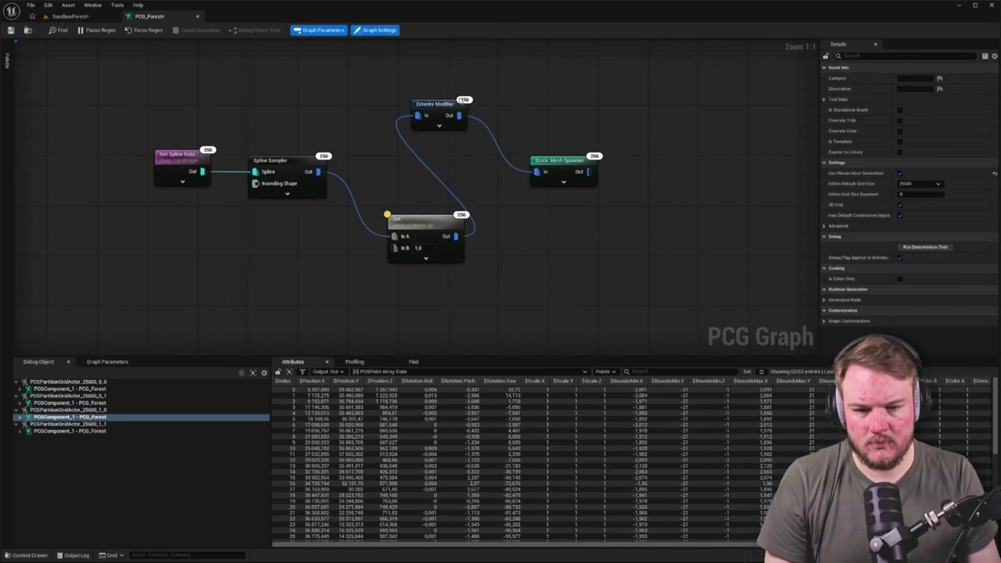
pyautogui.moveTo(435, 104); pyautogui.dragTo(428, 161)
pyautogui.click(148, 54)
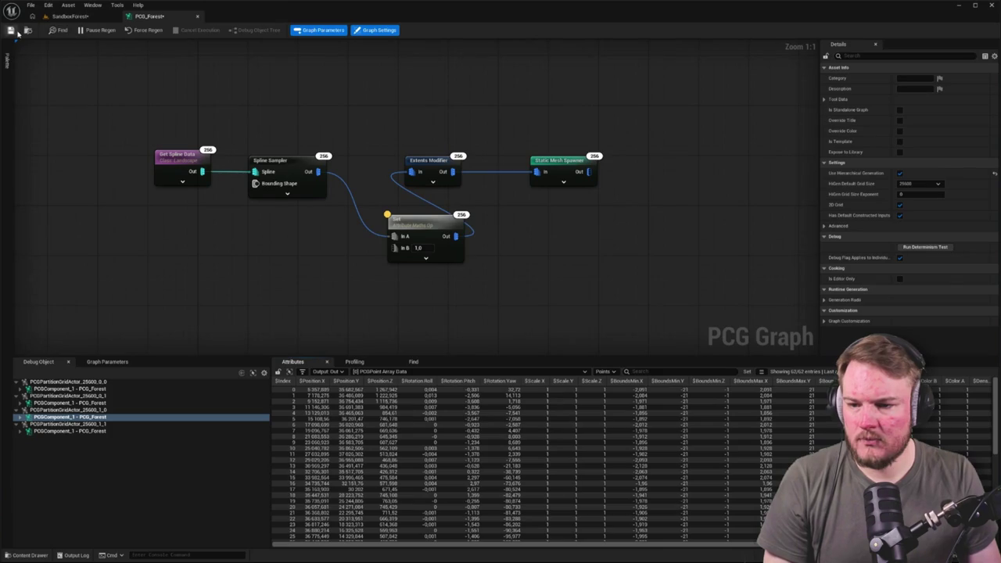
pyautogui.click(70, 15)
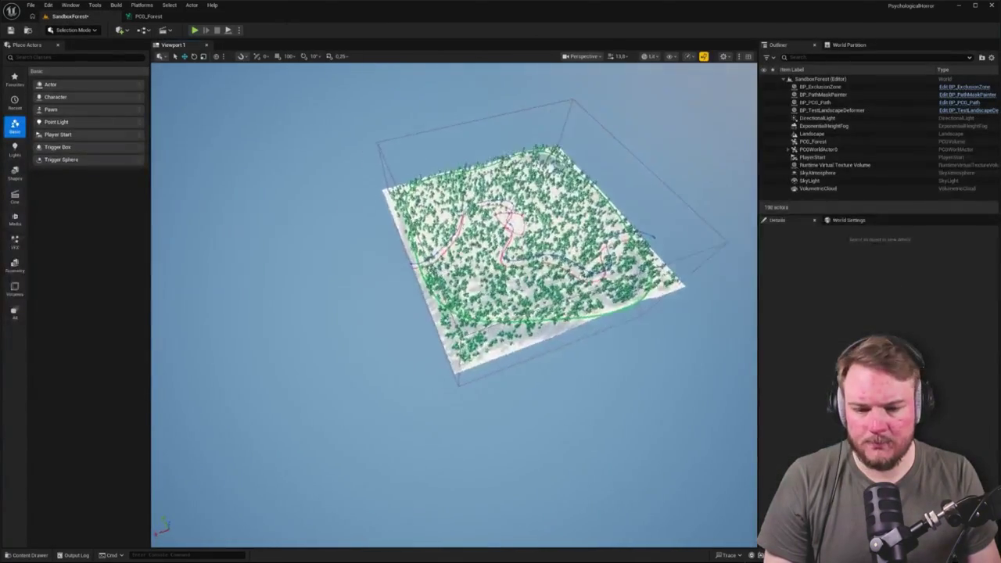
pyautogui.scroll(10, 454, 305)
pyautogui.scroll(10, 454, 305)
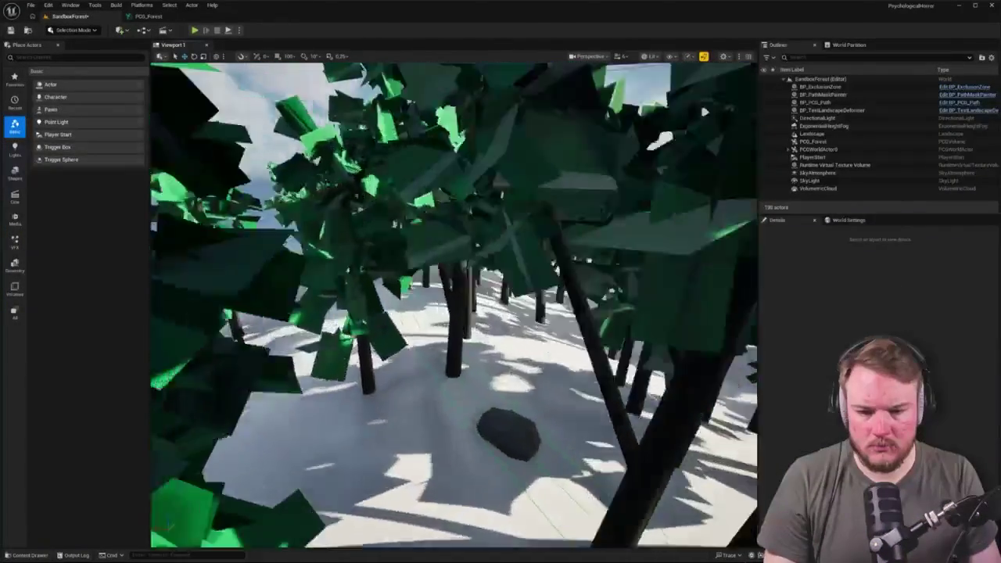
pyautogui.press('w')
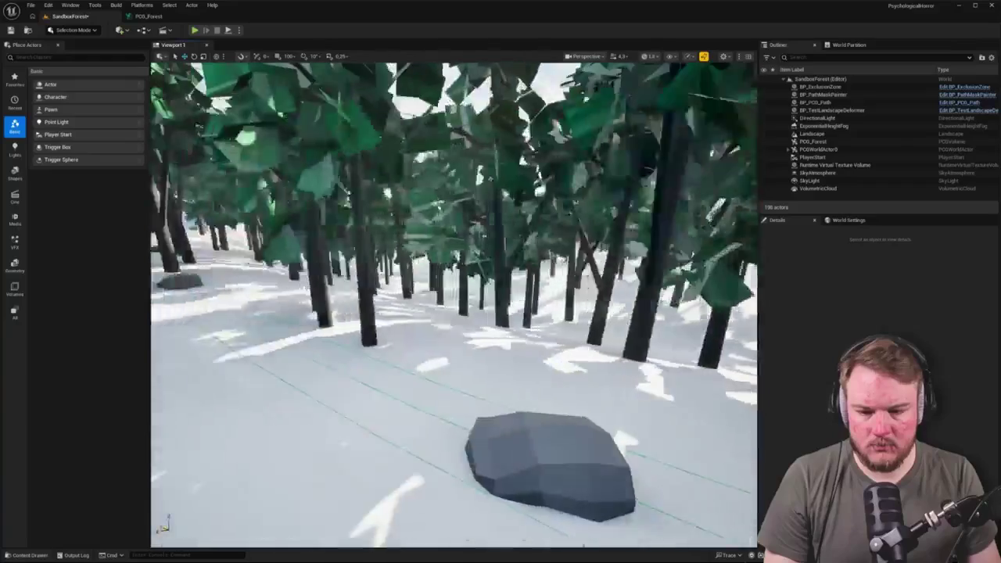
pyautogui.press('s')
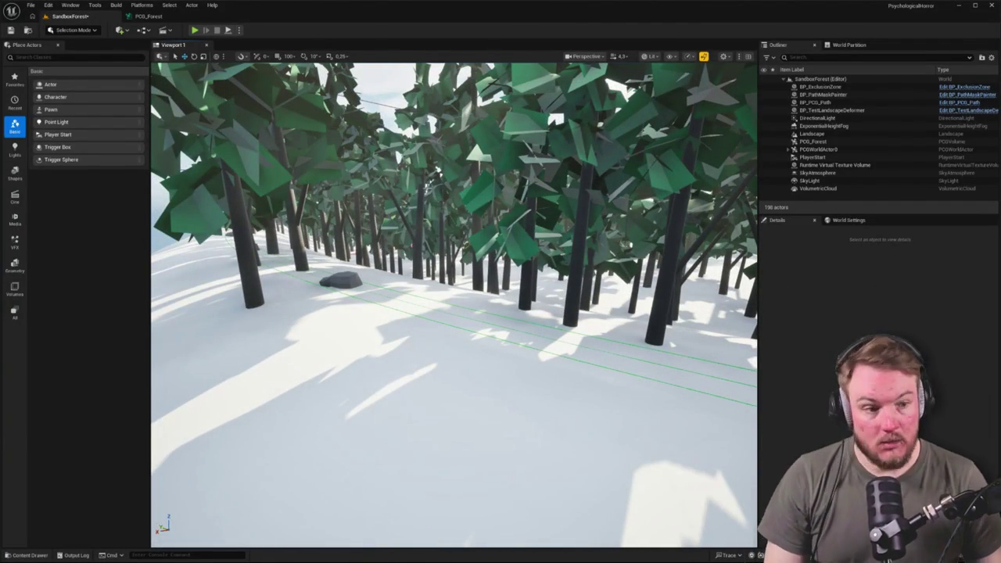
pyautogui.press('w')
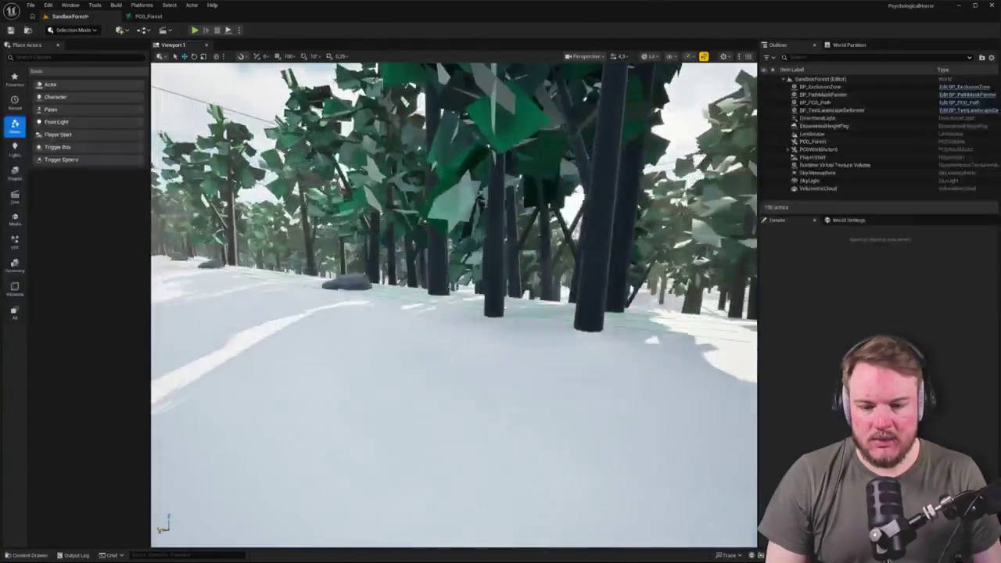
pyautogui.press('w')
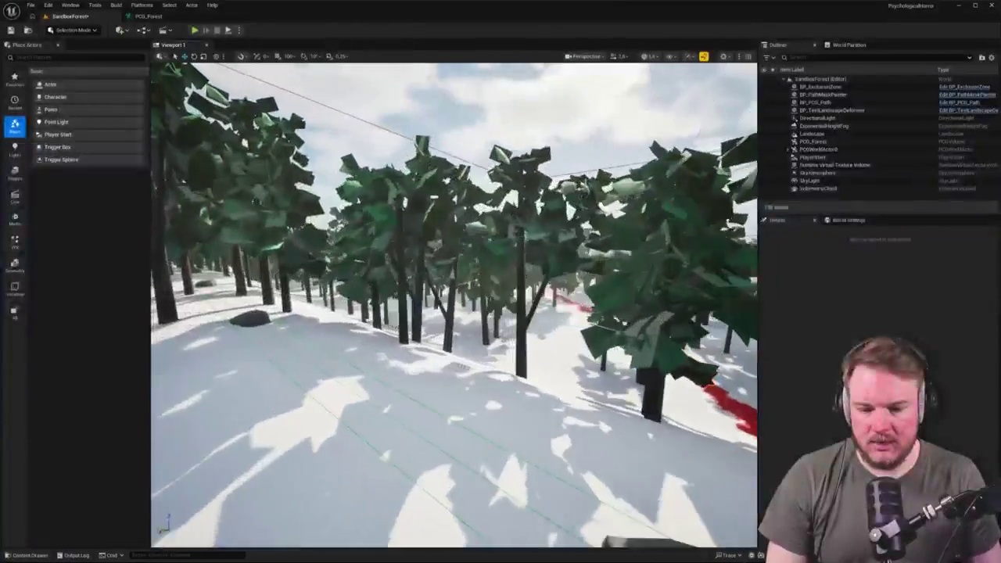
pyautogui.press('w')
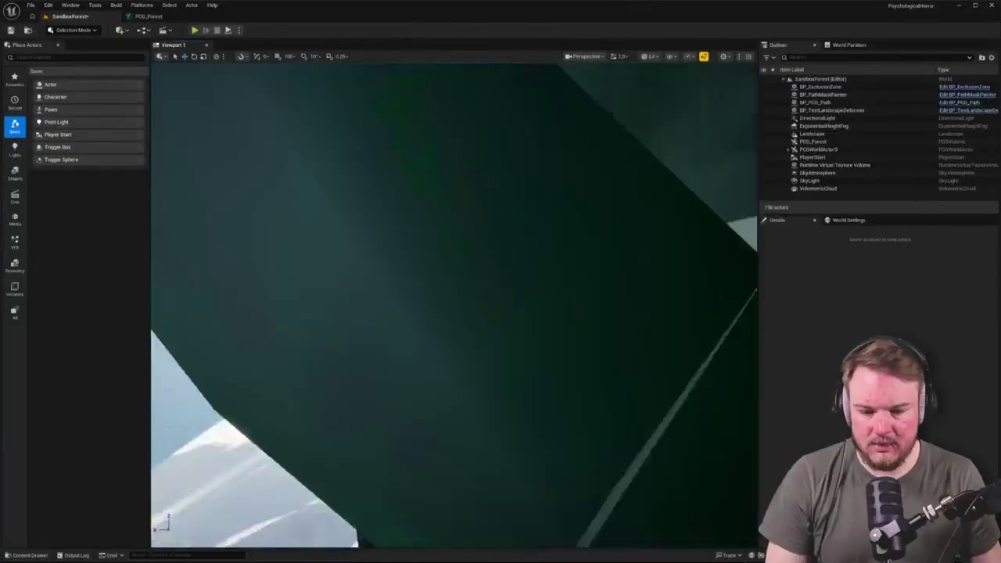
pyautogui.press('w')
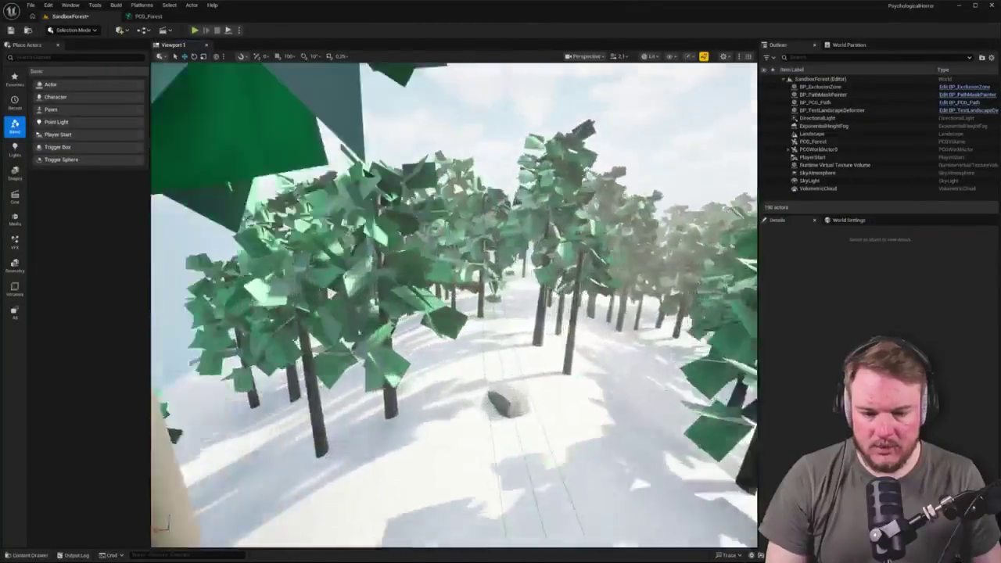
pyautogui.press('w')
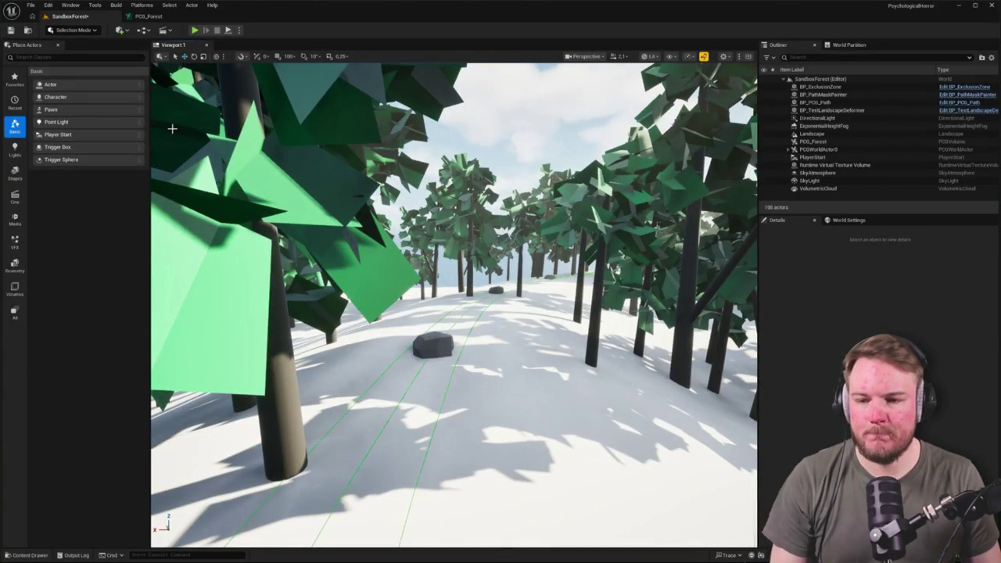
pyautogui.click(148, 16)
pyautogui.scroll(-3, 481, 307)
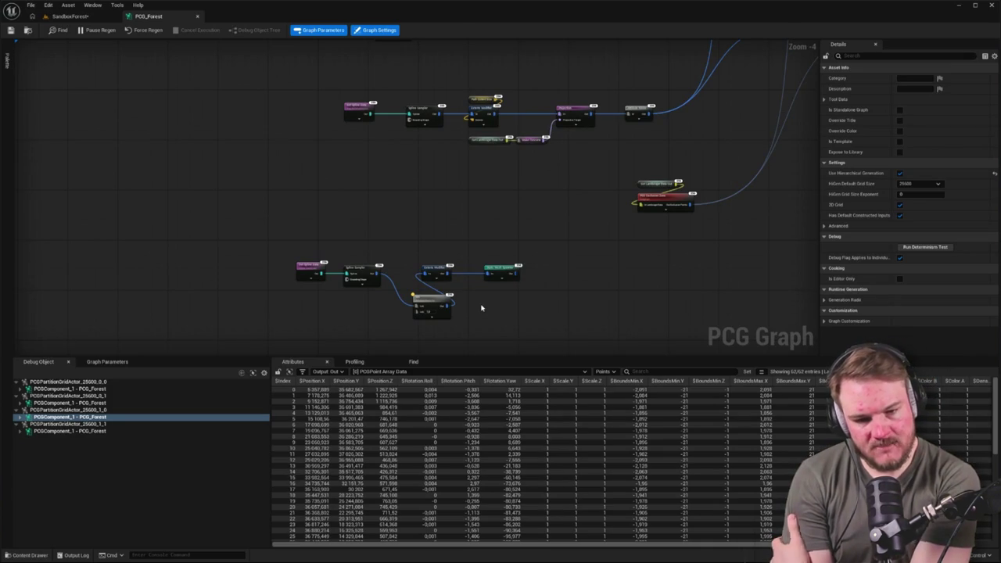
# Remove the Set node, wire Spline Sampler straight into Extents Modifier, and inspect its points.
pyautogui.scroll(5, 452, 285)
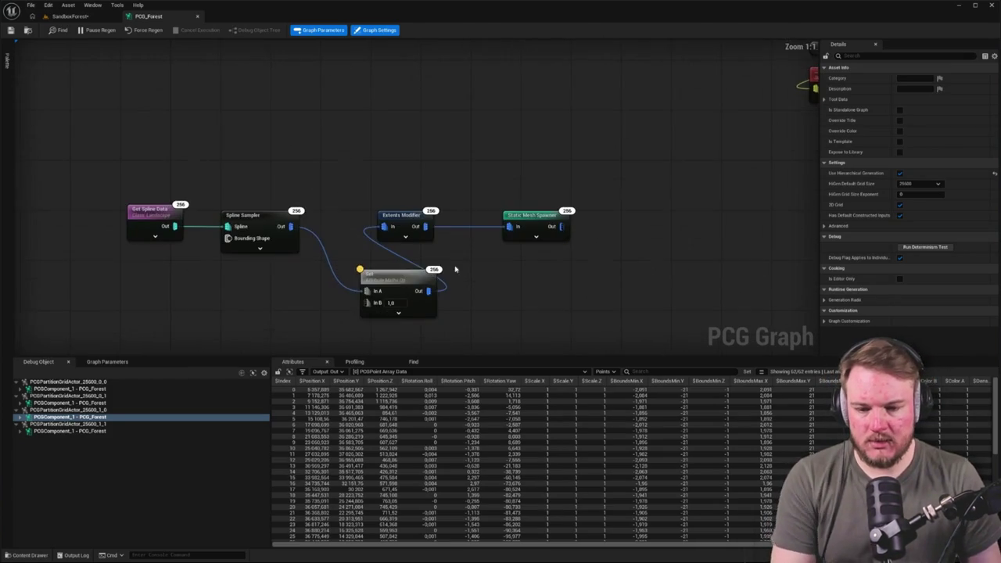
pyautogui.click(424, 275)
pyautogui.press('Delete')
pyautogui.moveTo(290, 226); pyautogui.dragTo(384, 227)
pyautogui.click(391, 220)
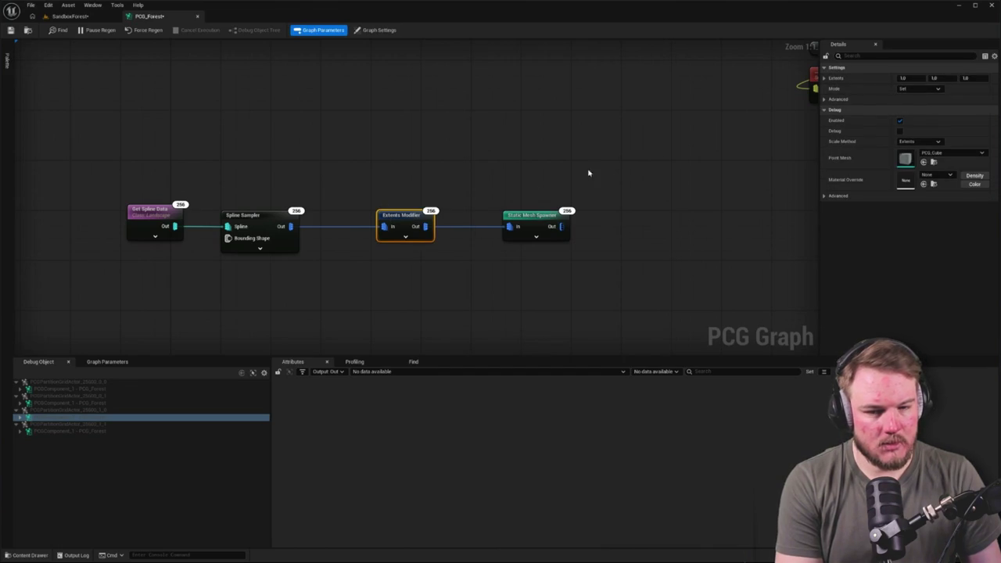
pyautogui.press('a')
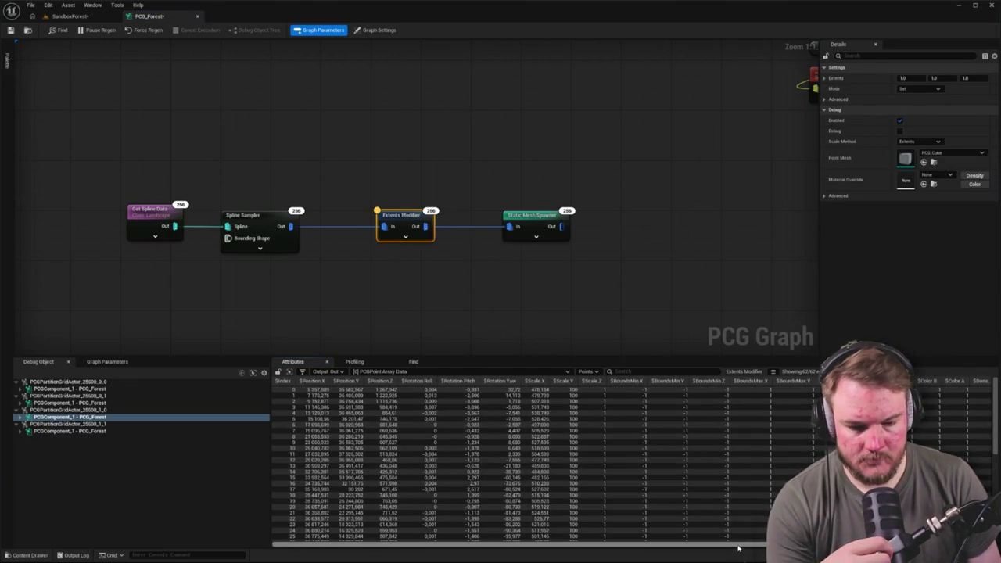
pyautogui.hscroll(2, 821, 415)
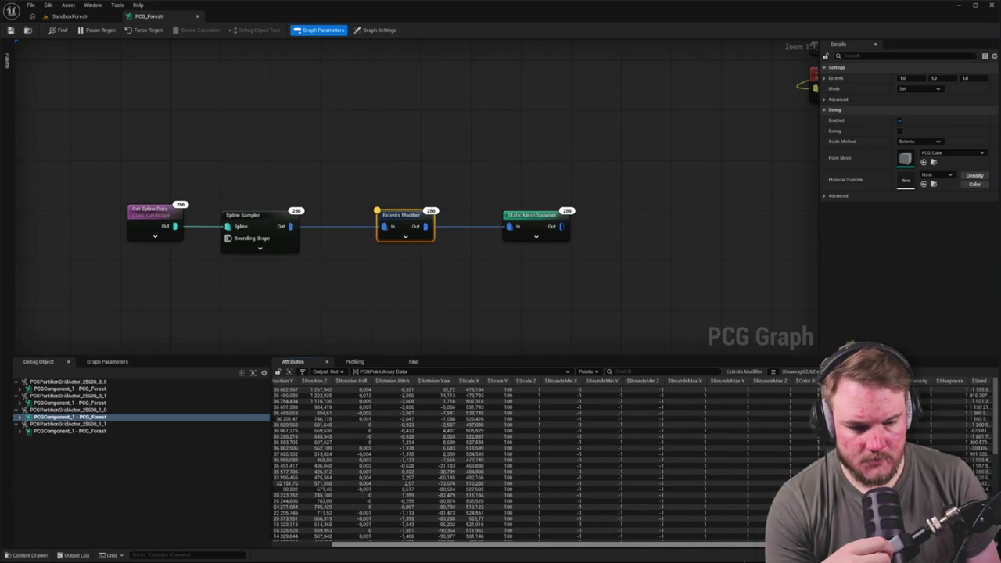
pyautogui.moveTo(729, 545); pyautogui.dragTo(669, 545)
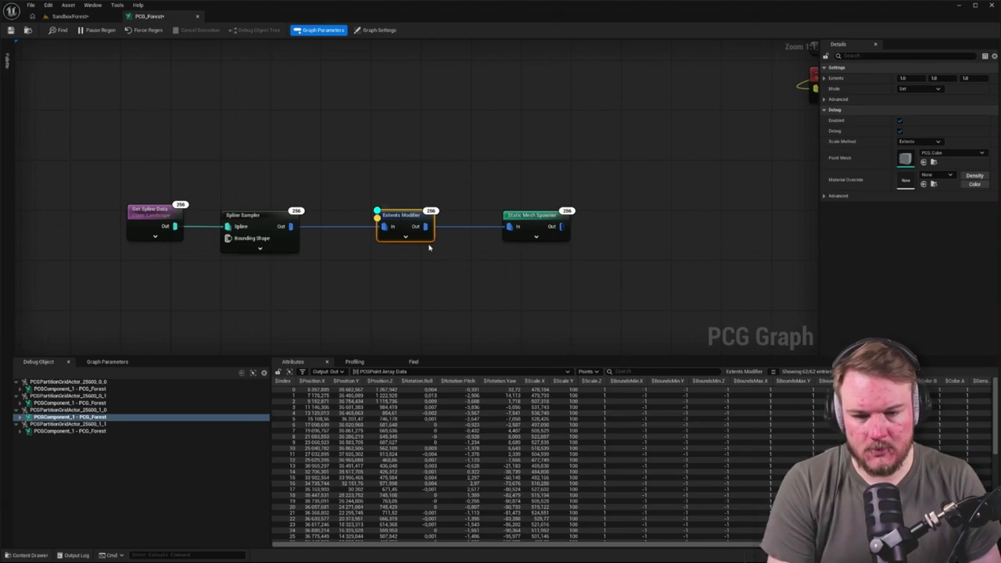
# Delete the Static Mesh Spawner so the graph ends at the Extents Modifier.
pyautogui.click(81, 17)
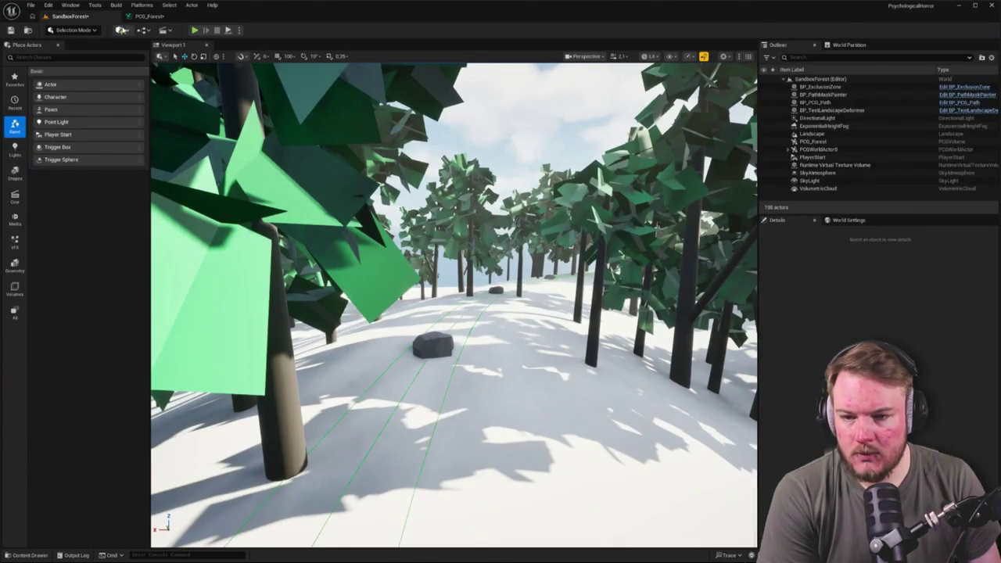
pyautogui.click(149, 15)
pyautogui.click(522, 216)
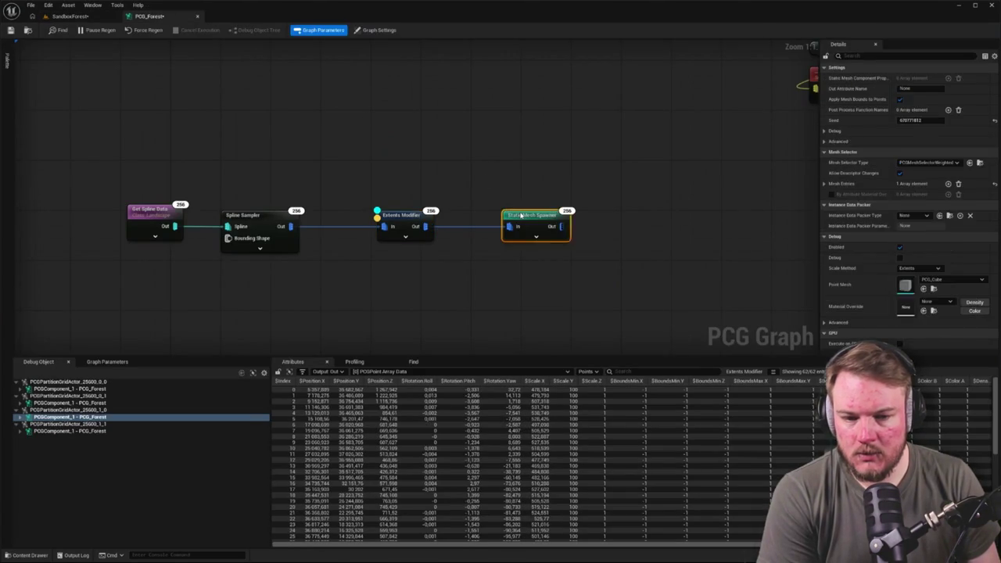
pyautogui.press('Delete')
pyautogui.click(472, 220)
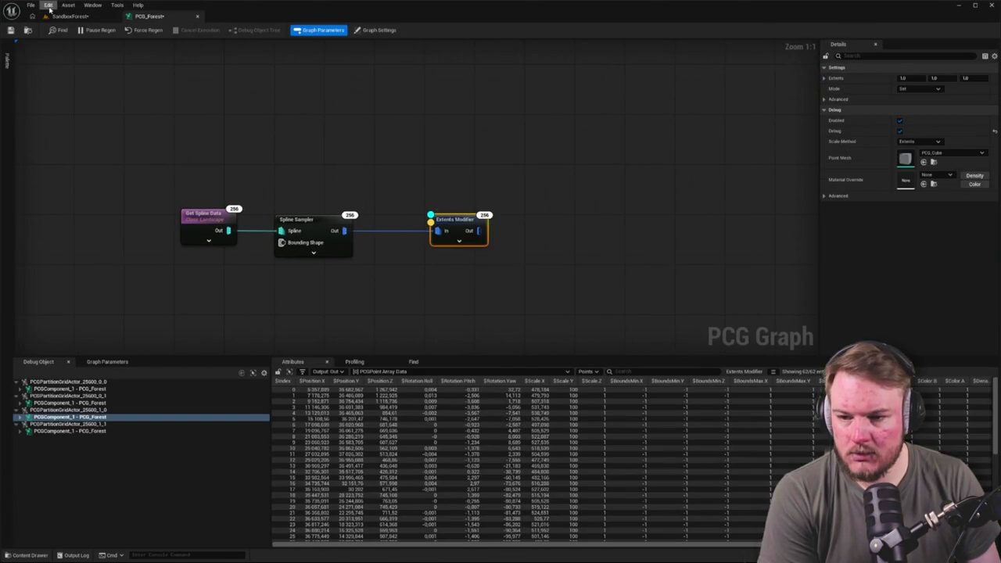
pyautogui.click(70, 16)
pyautogui.click(143, 16)
# Force-regenerate the graph and view the debug slabs along the forest path.
pyautogui.click(135, 33)
pyautogui.click(71, 16)
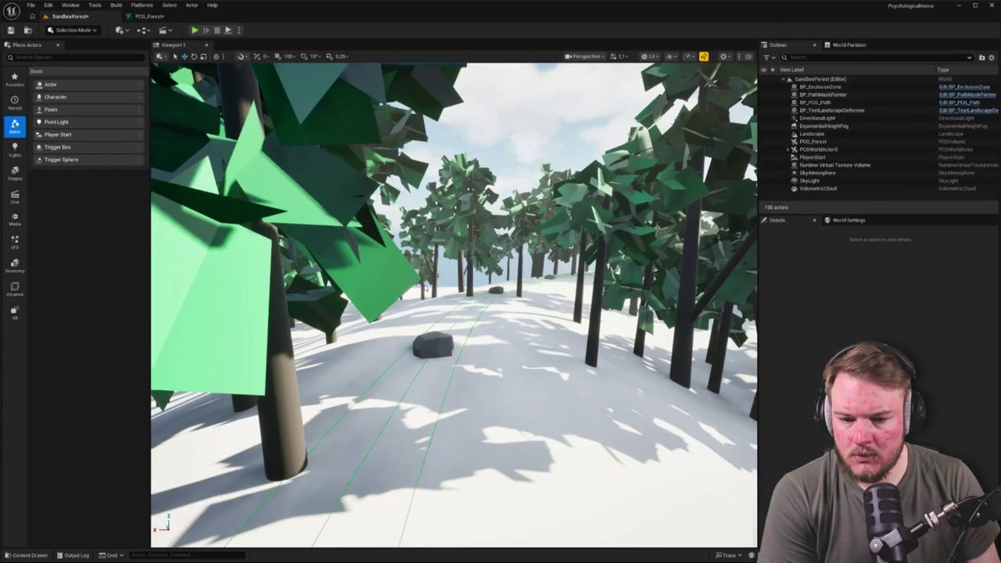
pyautogui.click(433, 337)
pyautogui.moveTo(509, 299)
pyautogui.mouseDown()
pyautogui.moveTo(509, 329)
pyautogui.moveTo(392, 317)
pyautogui.moveTo(407, 325)
pyautogui.moveTo(423, 321)
pyautogui.moveTo(395, 311)
pyautogui.mouseUp()
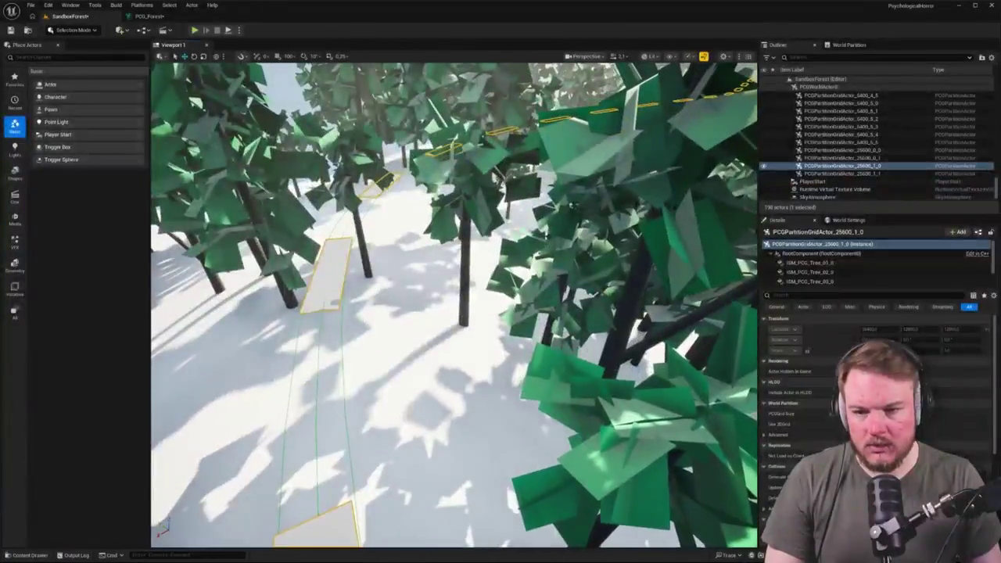
pyautogui.click(149, 15)
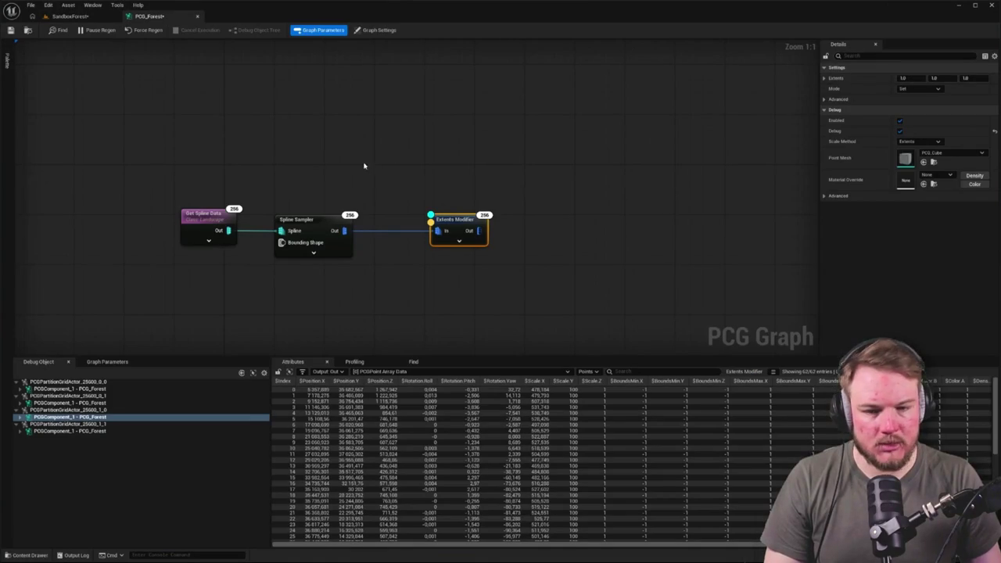
# Reduce the Spline Sampler's Distance Increment and check the point spacing in the level.
pyautogui.click(295, 224)
pyautogui.click(912, 99)
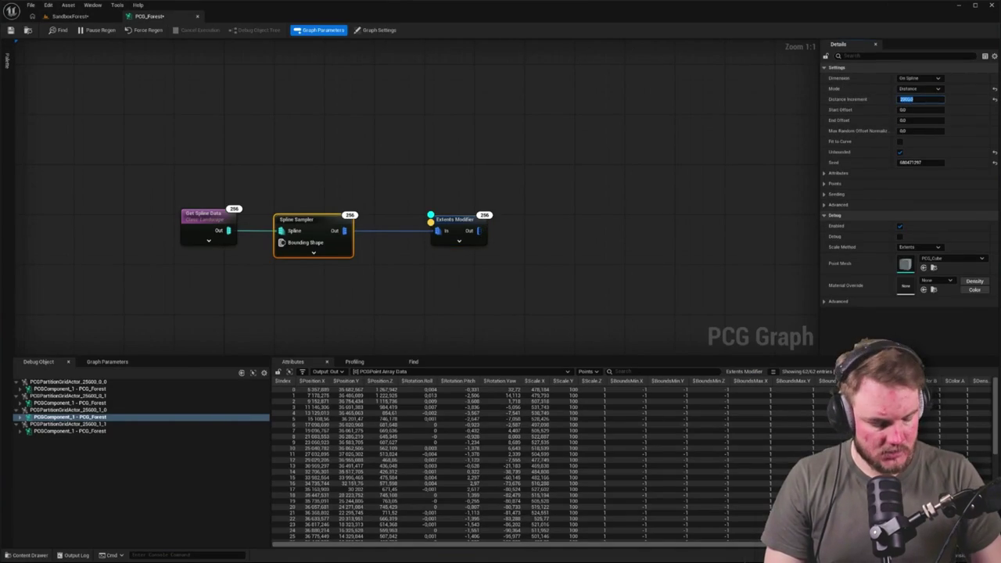
pyautogui.write('1500')
pyautogui.press('Return')
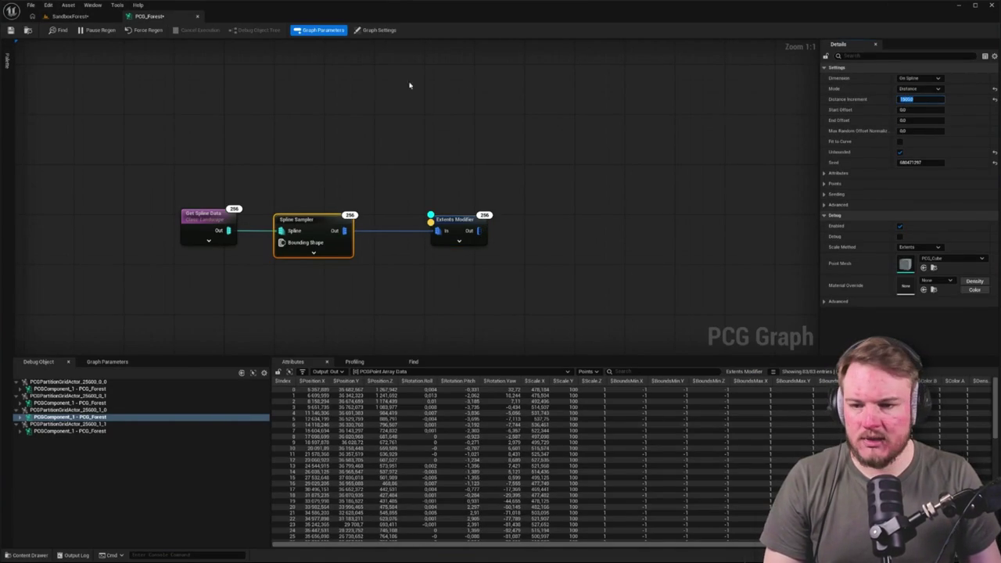
pyautogui.click(71, 15)
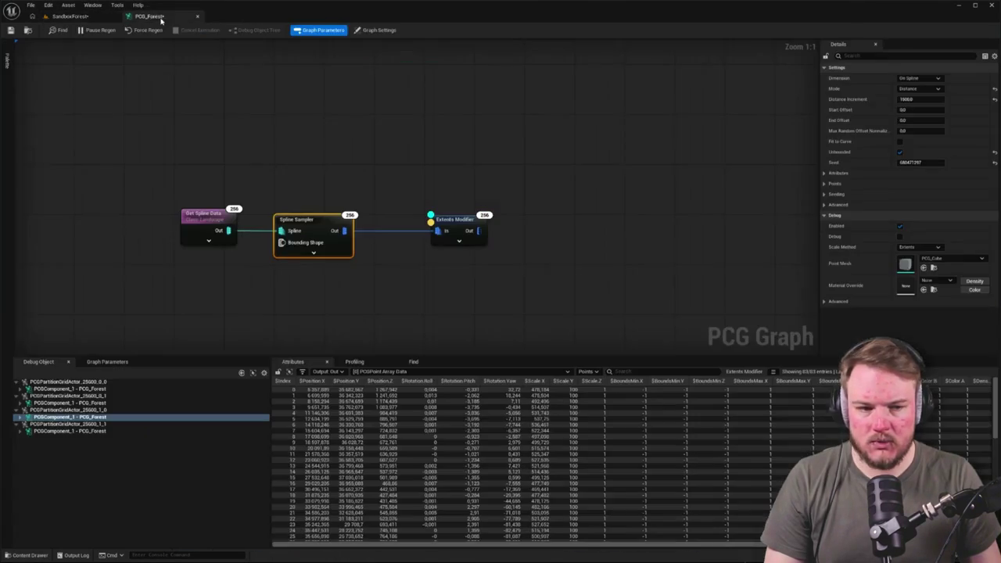
pyautogui.click(164, 18)
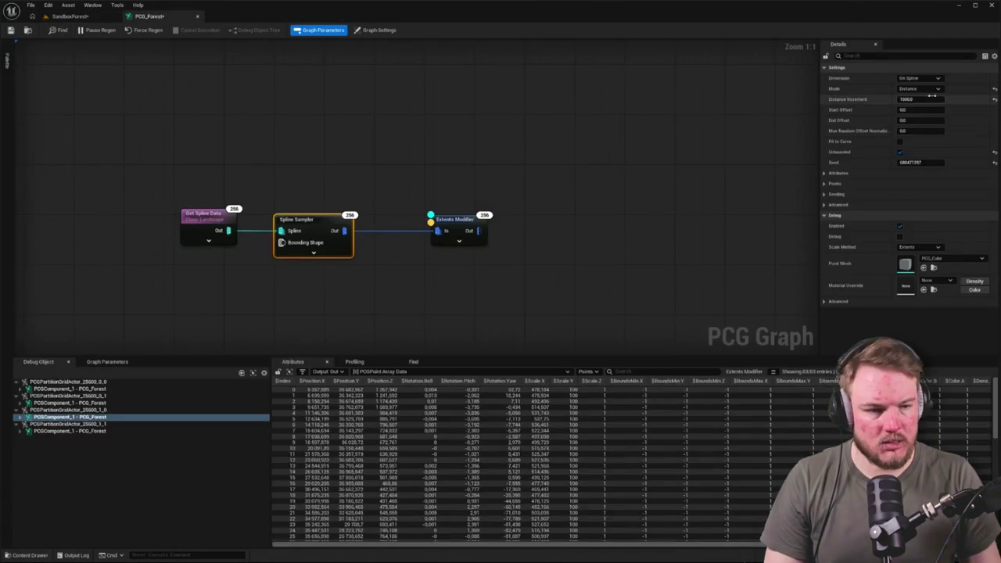
# Lower the Distance Increment further to get 83 points and fly along the continuous strip.
pyautogui.click(933, 97)
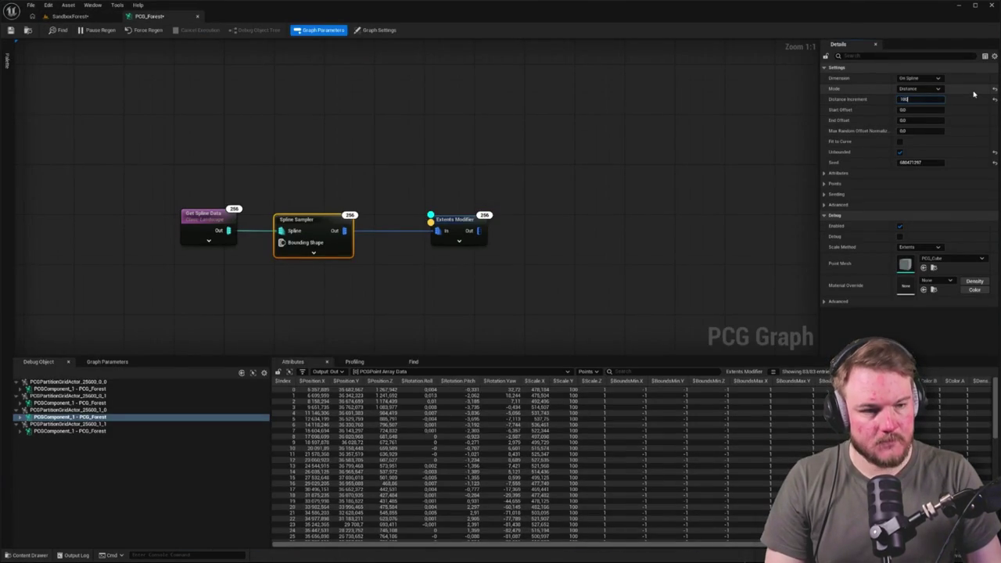
pyautogui.click(253, 167)
pyautogui.click(70, 18)
pyautogui.moveTo(470, 398); pyautogui.dragTo(446, 398)
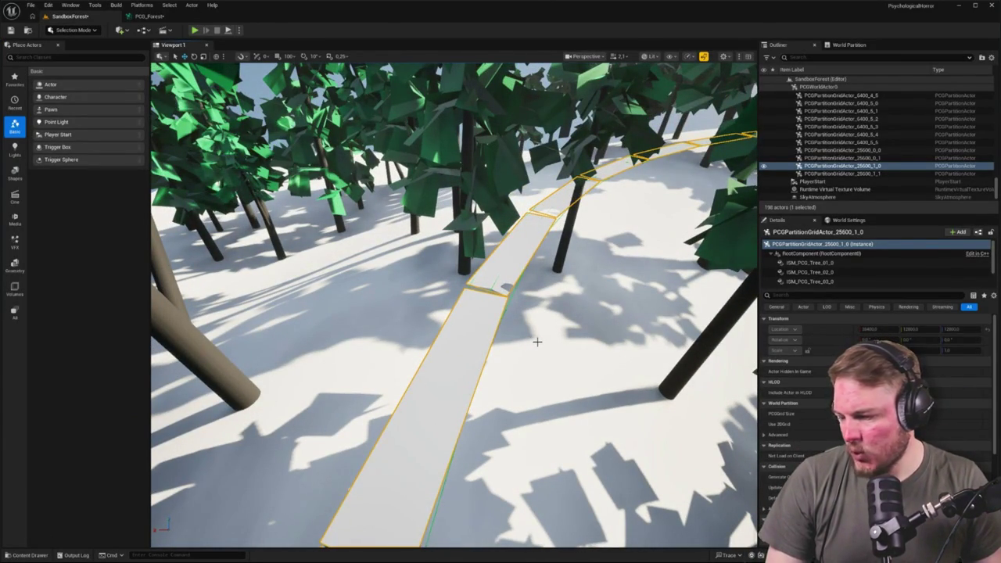
pyautogui.moveTo(446, 398)
pyautogui.mouseDown()
pyautogui.moveTo(430, 398)
pyautogui.moveTo(493, 398)
pyautogui.mouseUp()
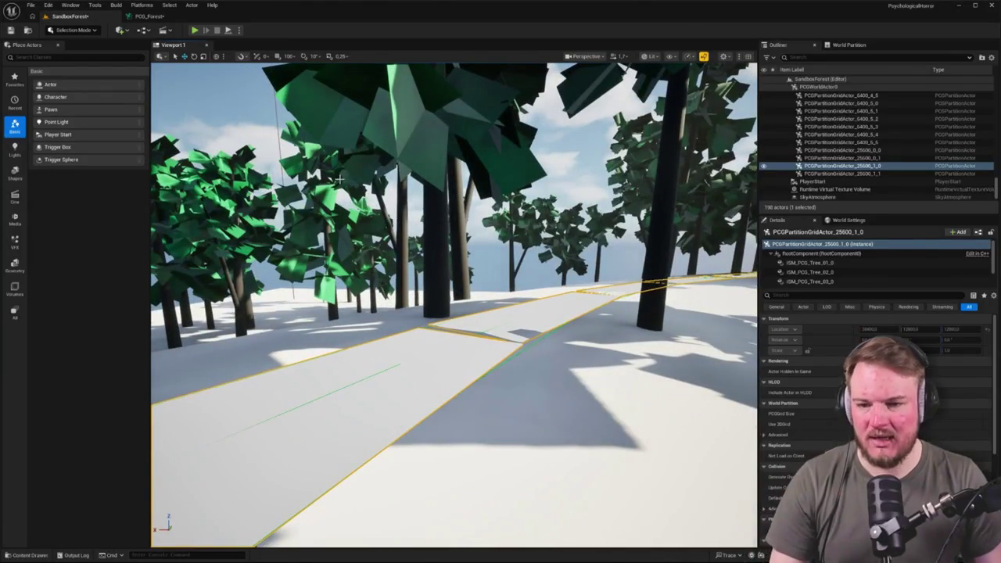
pyautogui.click(149, 15)
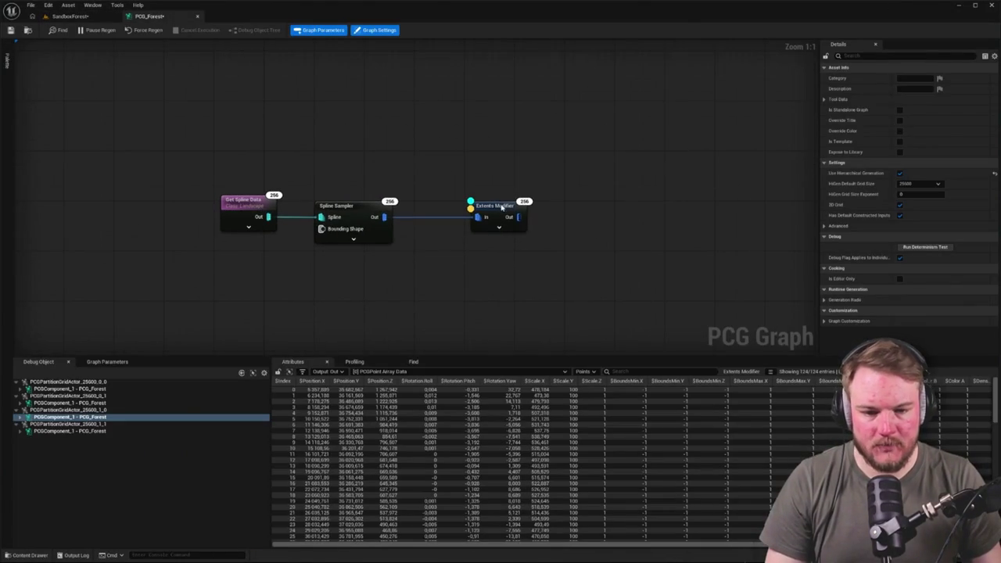
# Move the Extents Modifier aside and try an Attribute Remap off the Spline Sampler, then delete it.
pyautogui.click(497, 207)
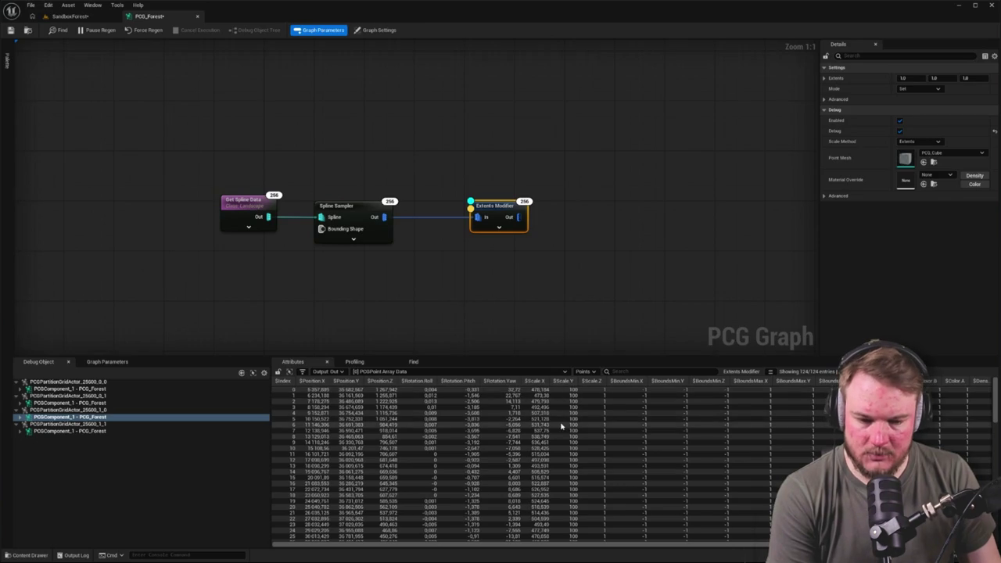
pyautogui.moveTo(511, 277); pyautogui.dragTo(385, 263)
pyautogui.moveTo(391, 199); pyautogui.dragTo(620, 199)
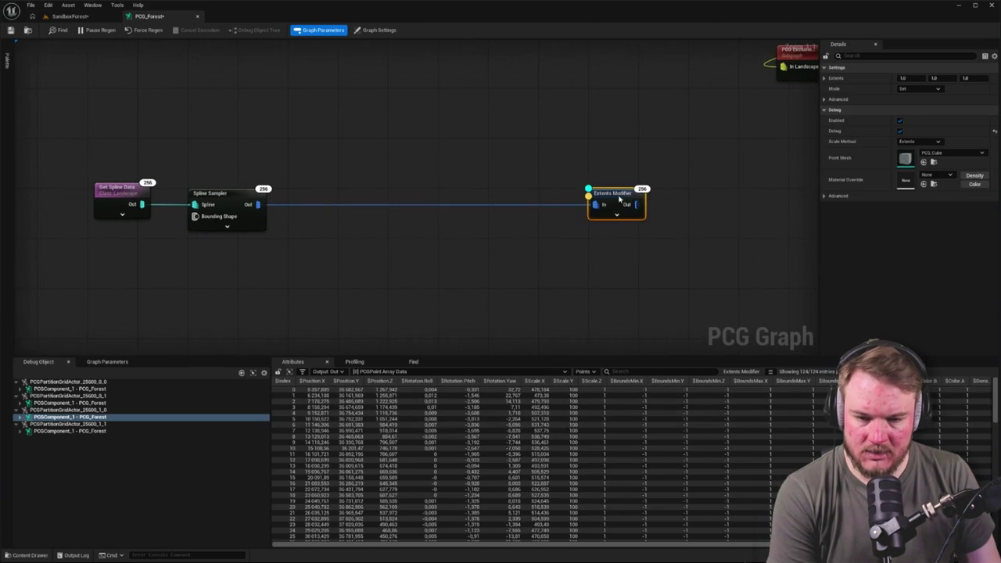
pyautogui.moveTo(259, 204)
pyautogui.mouseDown()
pyautogui.moveTo(270, 218)
pyautogui.moveTo(352, 232)
pyautogui.mouseUp()
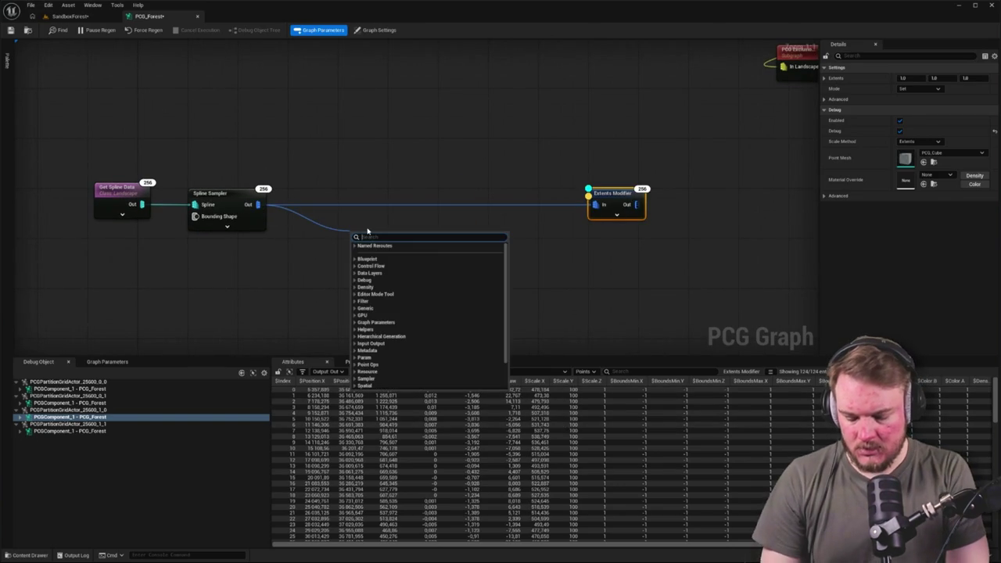
pyautogui.write('remap')
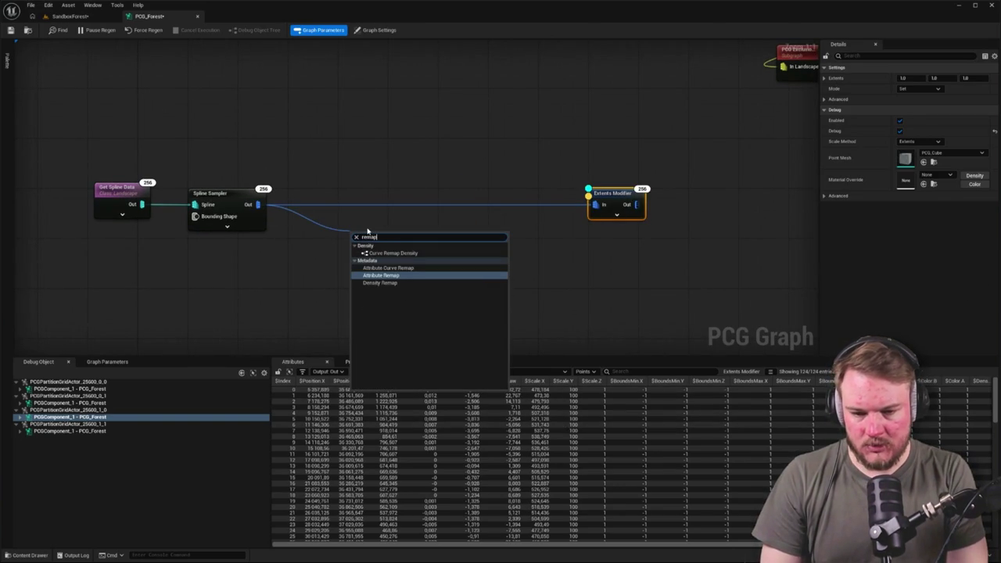
pyautogui.press('Return')
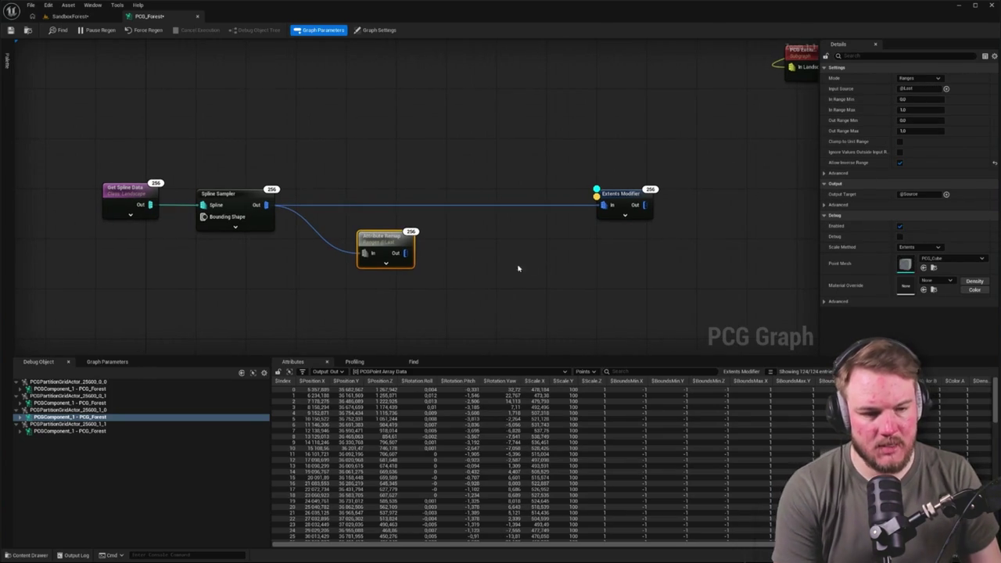
pyautogui.press('Delete')
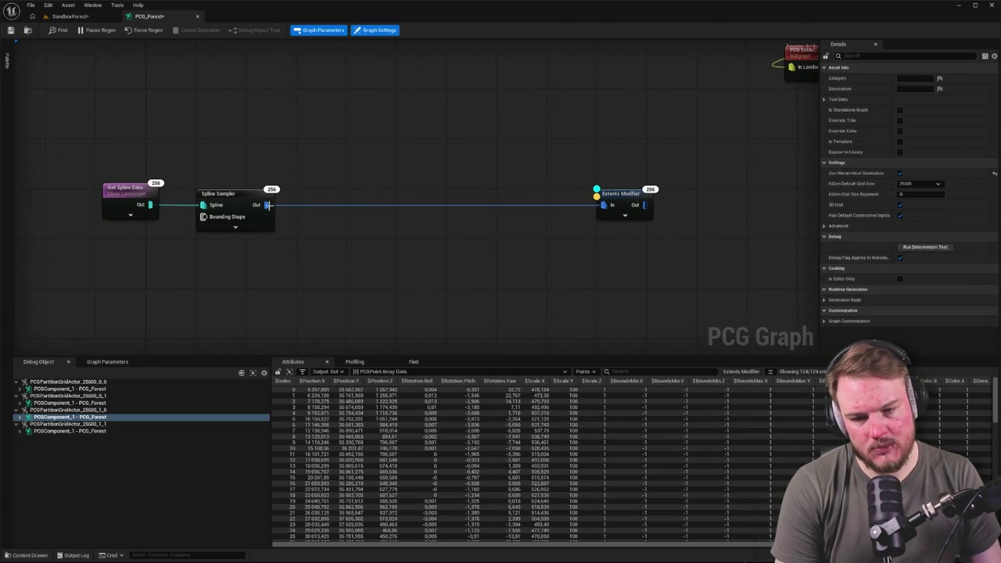
# Search 'set' and add the Attribute Maths Op Set node off the Spline Sampler.
pyautogui.rightClick(332, 232)
pyautogui.write('attribute')
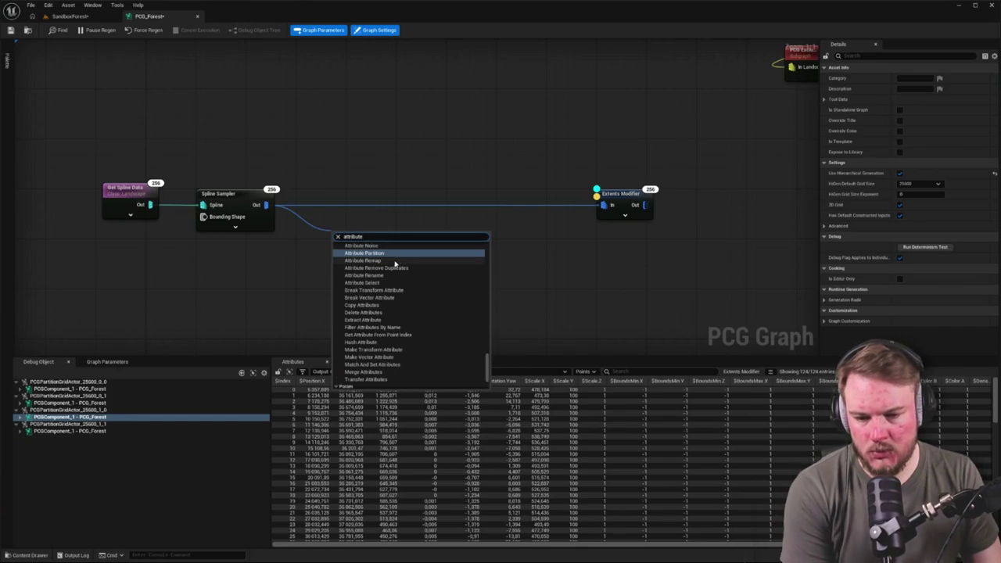
pyautogui.scroll(1, 383, 289)
pyautogui.scroll(5, 383, 288)
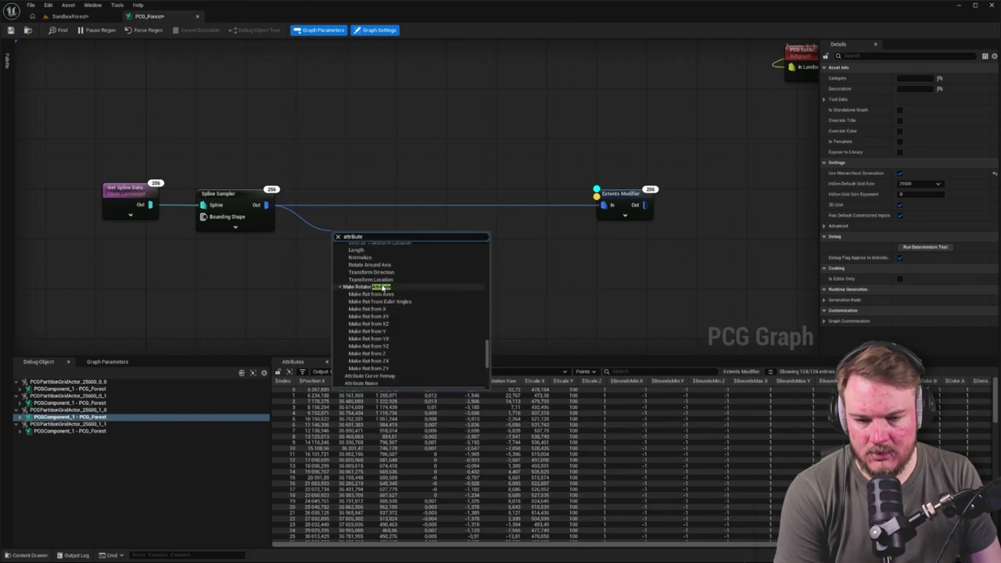
pyautogui.moveTo(485, 346); pyautogui.dragTo(486, 252)
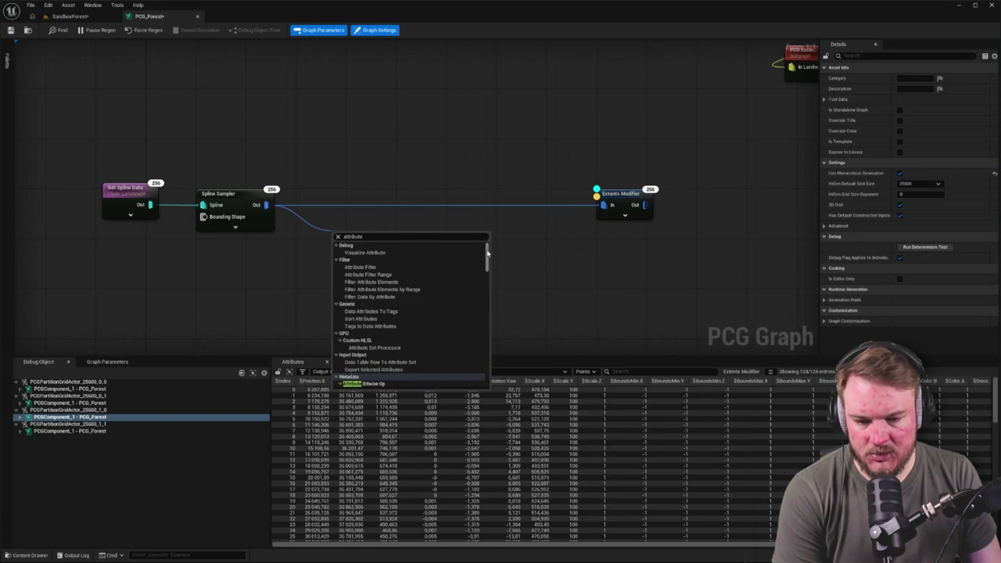
pyautogui.moveTo(486, 252)
pyautogui.mouseDown()
pyautogui.moveTo(486, 374)
pyautogui.moveTo(487, 364)
pyautogui.mouseUp()
pyautogui.click(348, 236)
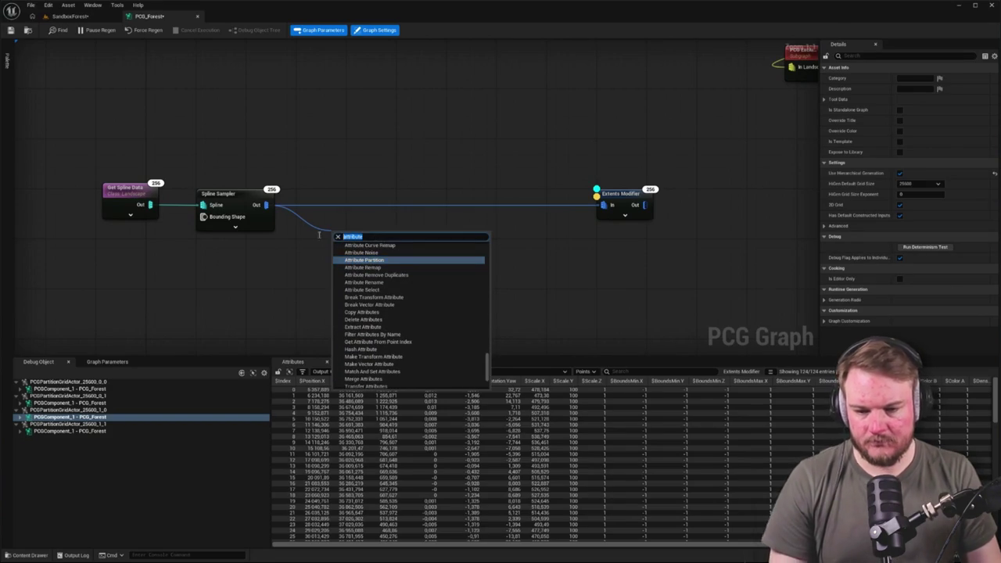
pyautogui.write('set')
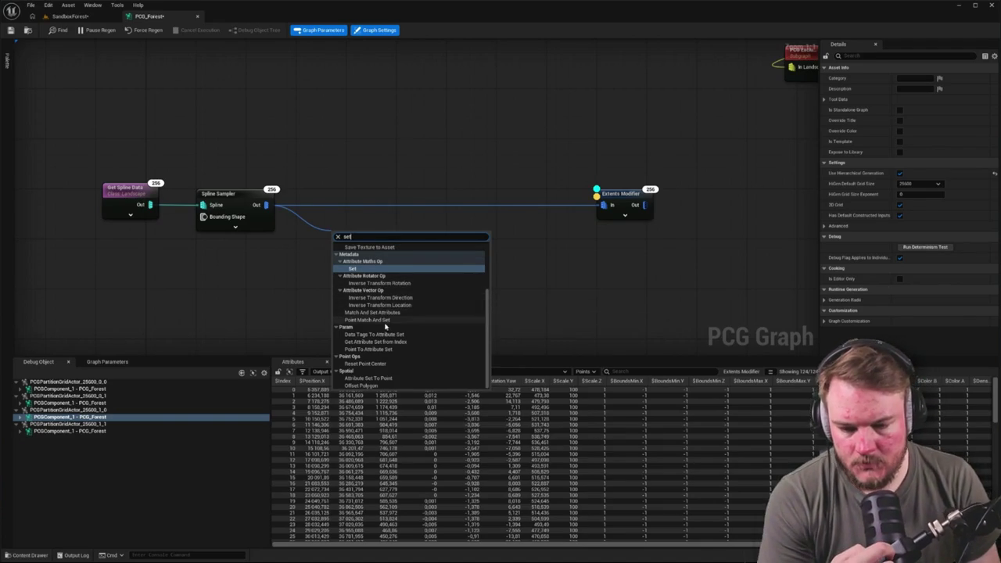
pyautogui.scroll(3, 385, 327)
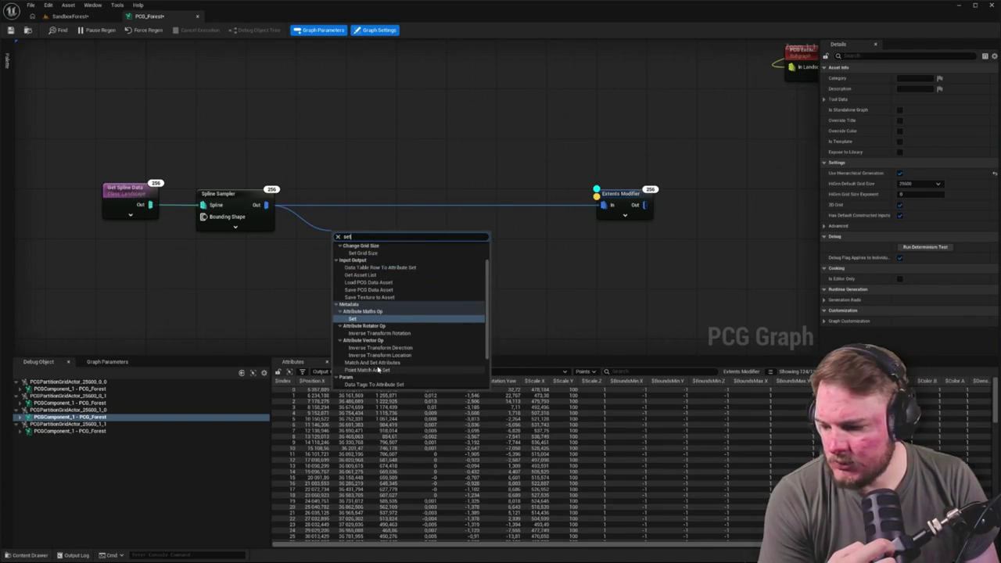
pyautogui.click(365, 319)
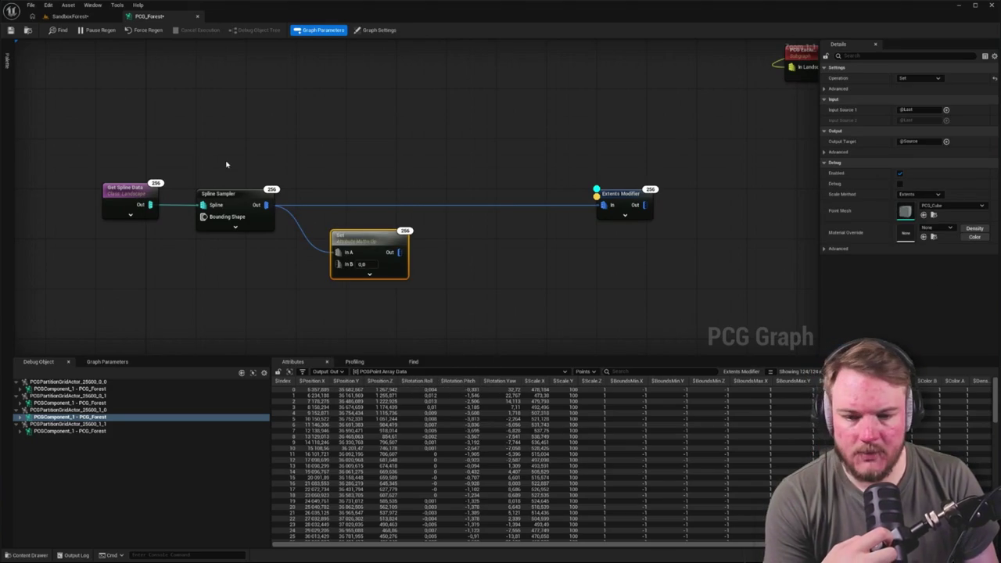
# Set the Set node's Input Source 1 to $Scale and In B to 1.0.
pyautogui.scroll(1, 445, 259)
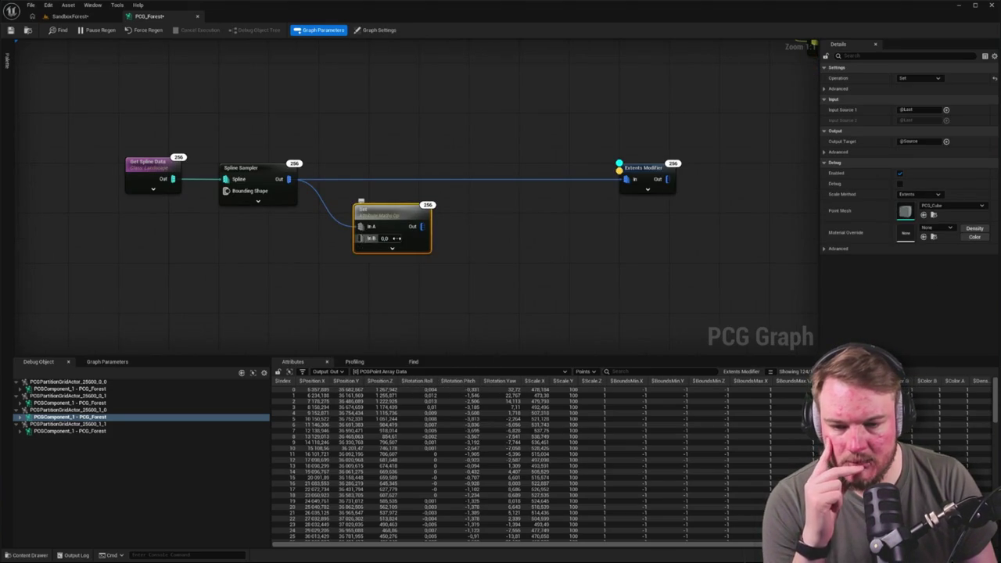
pyautogui.click(392, 248)
pyautogui.moveTo(391, 226); pyautogui.dragTo(316, 224)
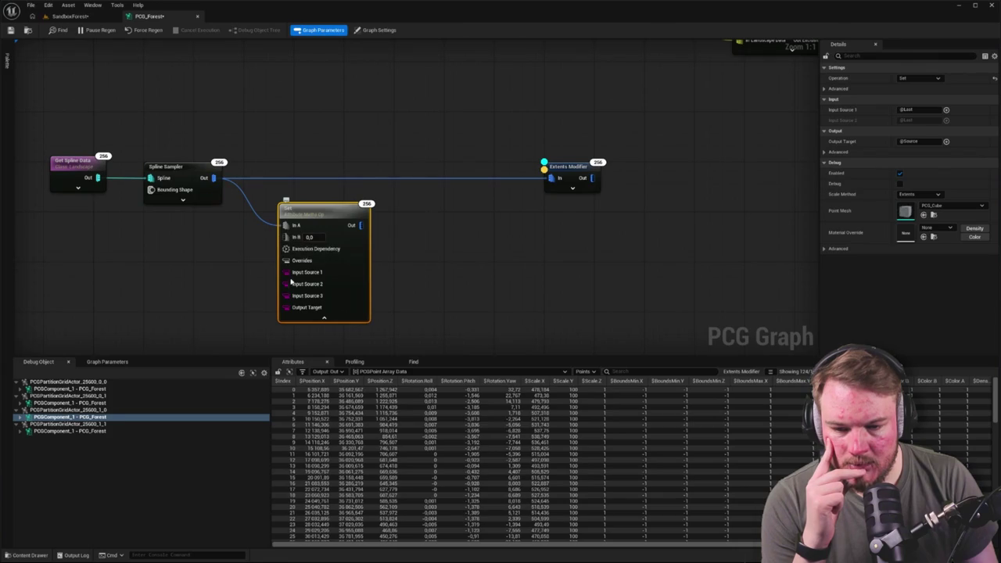
pyautogui.moveTo(313, 278)
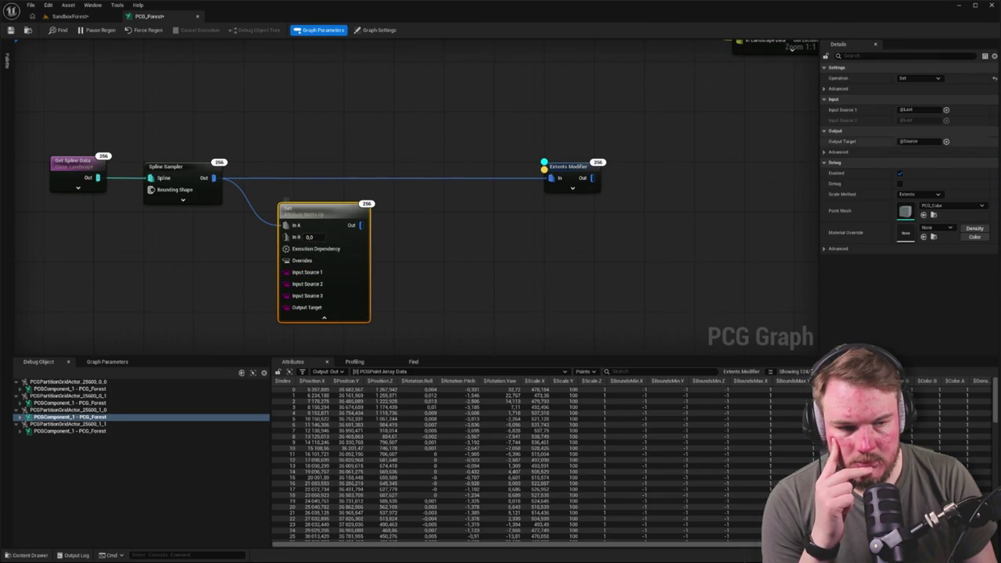
pyautogui.click(946, 110)
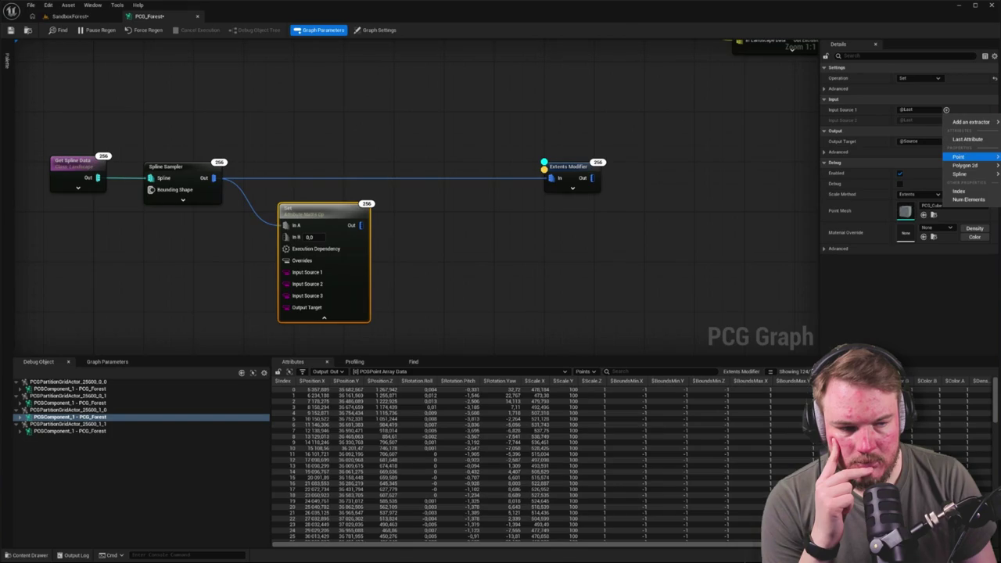
pyautogui.click(908, 200)
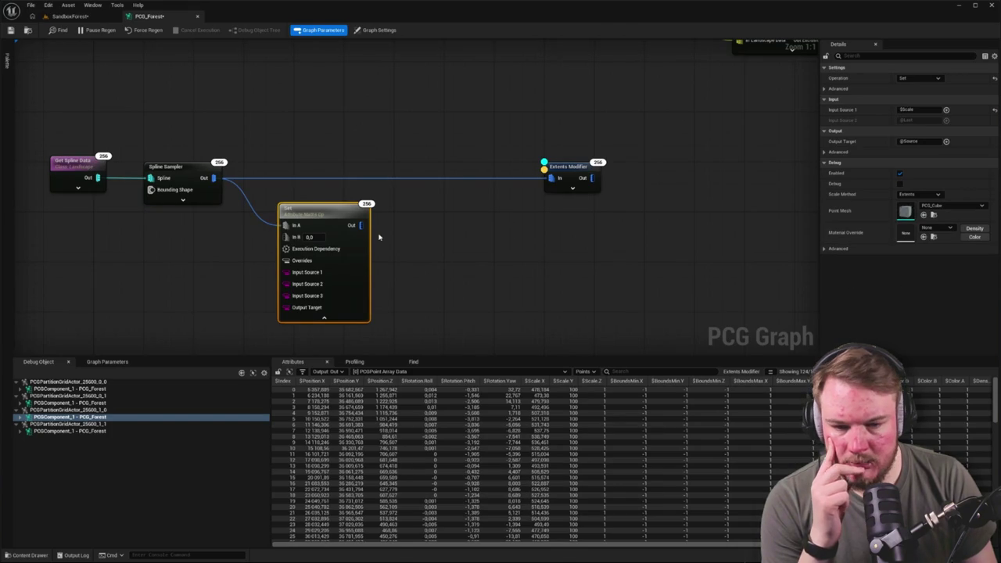
pyautogui.click(311, 237)
pyautogui.write('1')
pyautogui.press('Return')
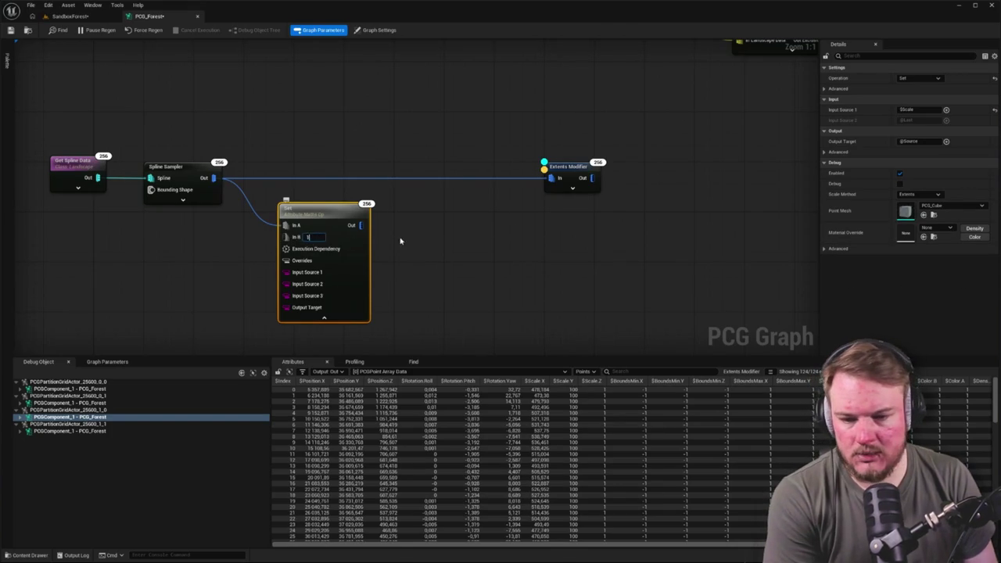
pyautogui.click(383, 235)
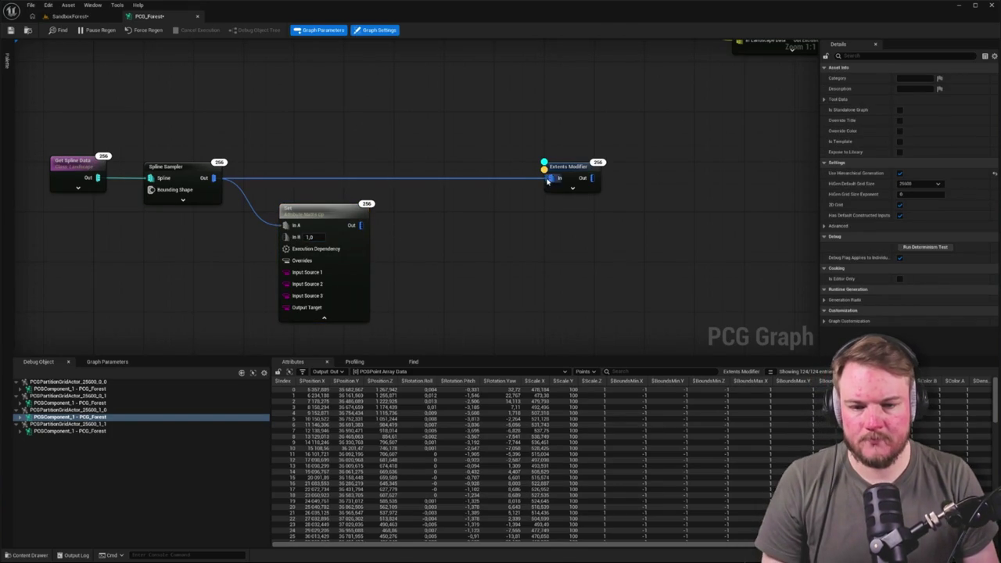
# Rewire the Set node's output into Extents Modifier and align the nodes in line.
pyautogui.moveTo(551, 178); pyautogui.dragTo(501, 191)
pyautogui.click(437, 235)
pyautogui.moveTo(360, 226); pyautogui.dragTo(552, 179)
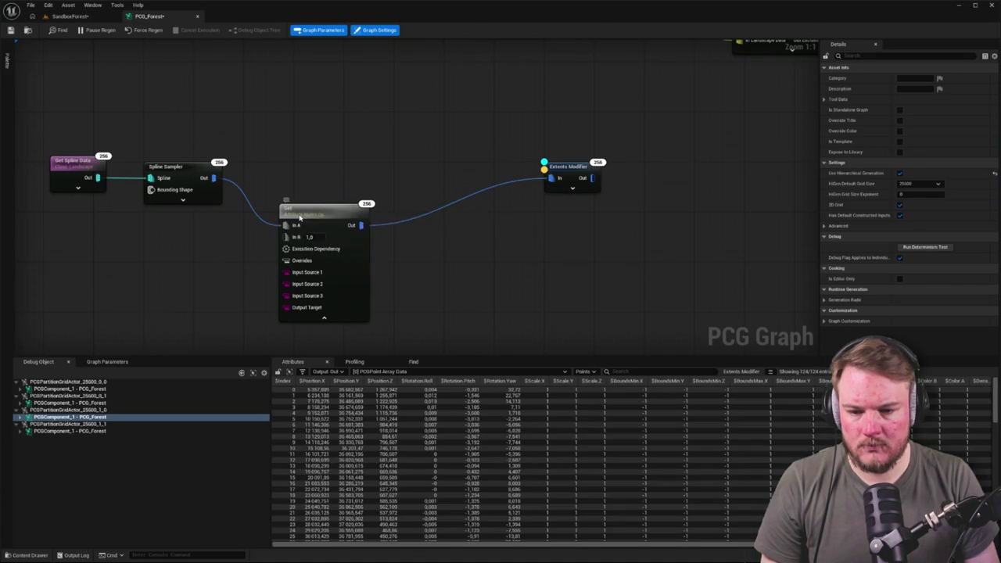
pyautogui.click(342, 216)
pyautogui.click(324, 317)
pyautogui.moveTo(320, 213); pyautogui.dragTo(309, 160)
pyautogui.moveTo(554, 168); pyautogui.dragTo(403, 168)
pyautogui.click(339, 105)
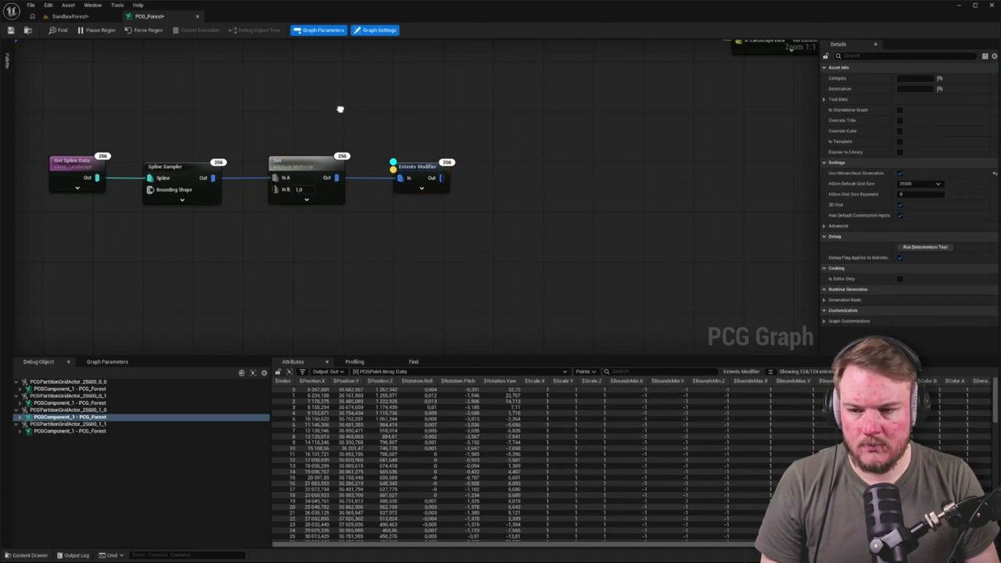
pyautogui.press('Home')
pyautogui.click(52, 17)
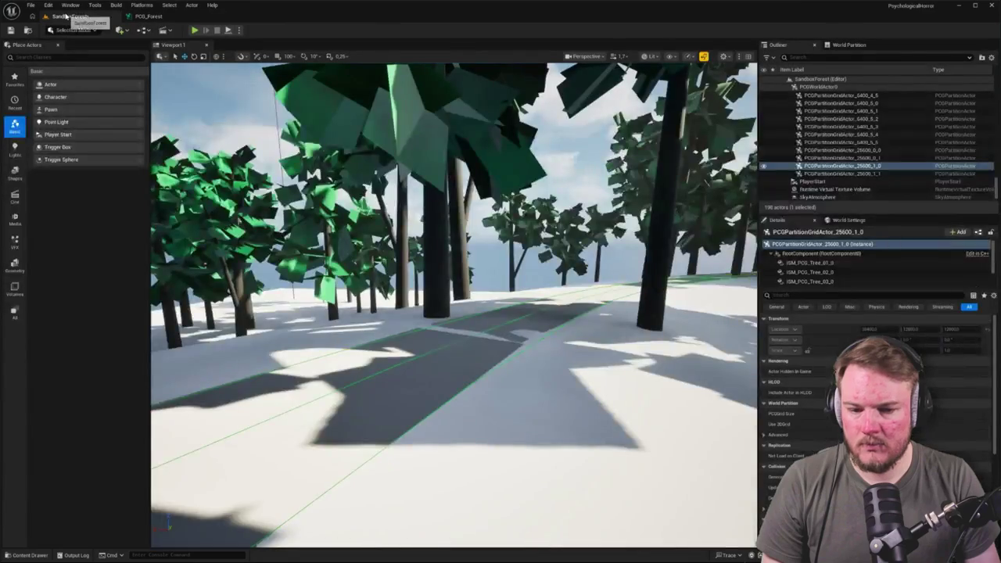
# Undock the PCG_Forest graph into a floating window beside the SandboxForest viewport.
pyautogui.press('s')
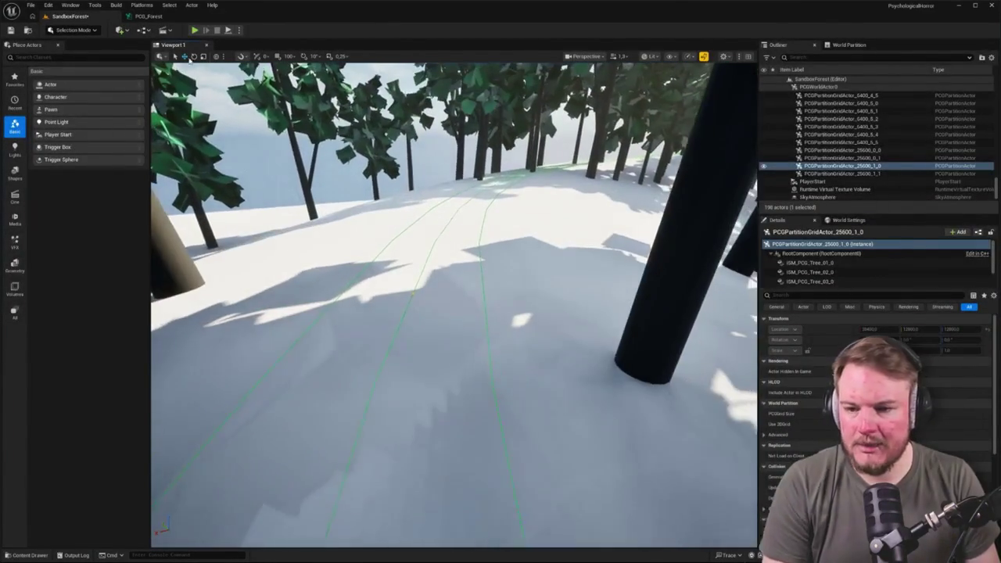
pyautogui.click(147, 16)
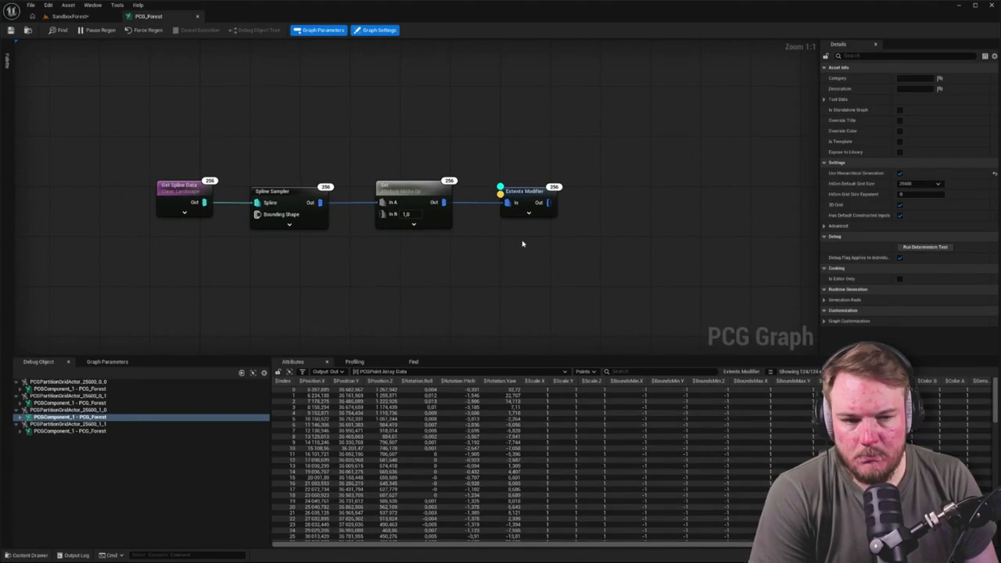
pyautogui.click(530, 201)
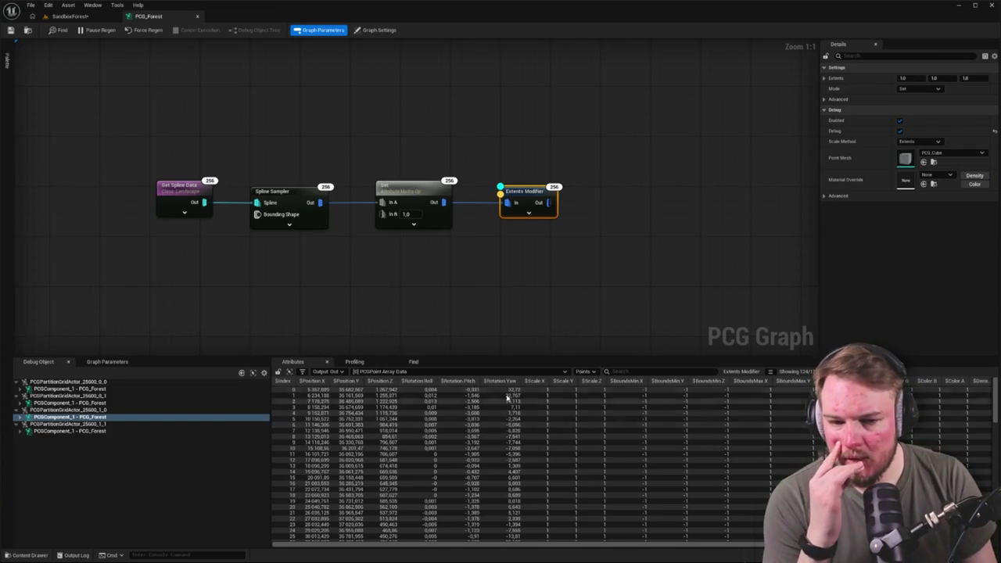
pyautogui.click(391, 187)
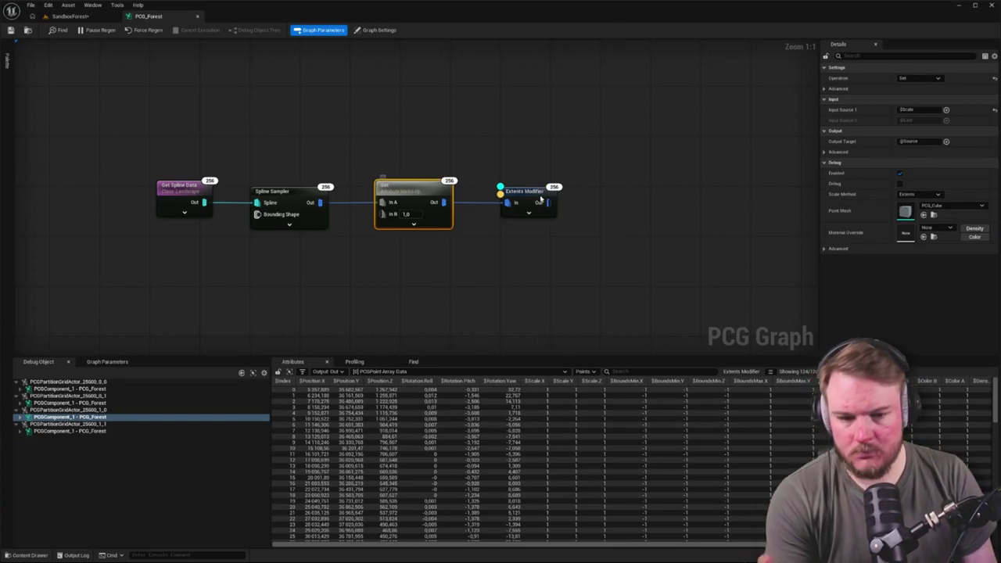
pyautogui.click(516, 191)
pyautogui.moveTo(151, 15)
pyautogui.mouseDown()
pyautogui.moveTo(532, 64)
pyautogui.moveTo(522, 75)
pyautogui.mouseUp()
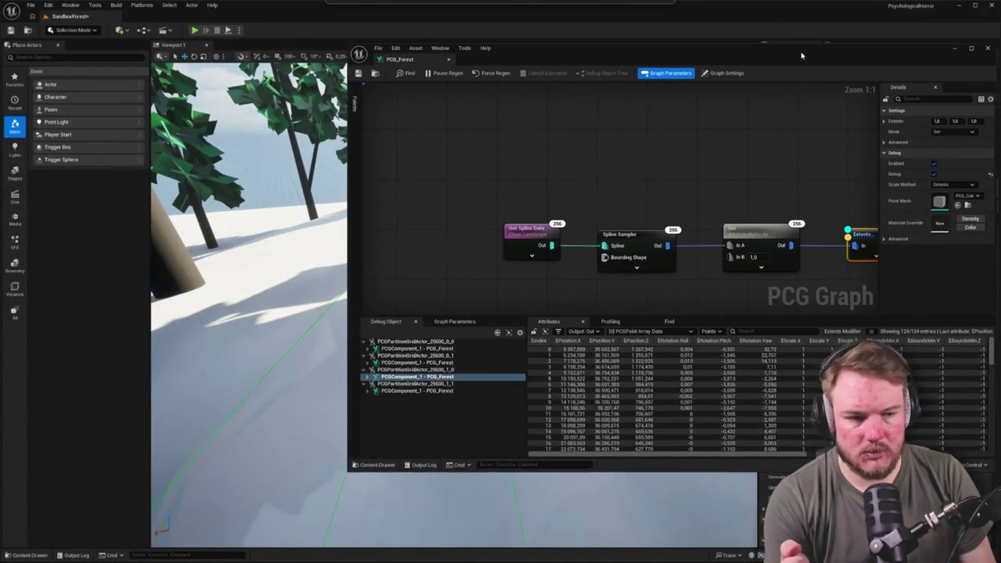
# Enlarge the Extents Modifier's third and first extents values, including 100.0, then re-dock the graph.
pyautogui.moveTo(259, 280); pyautogui.dragTo(259, 280)
pyautogui.moveTo(767, 154)
pyautogui.mouseDown()
pyautogui.moveTo(704, 144)
pyautogui.moveTo(672, 122)
pyautogui.mouseUp()
pyautogui.click(939, 121)
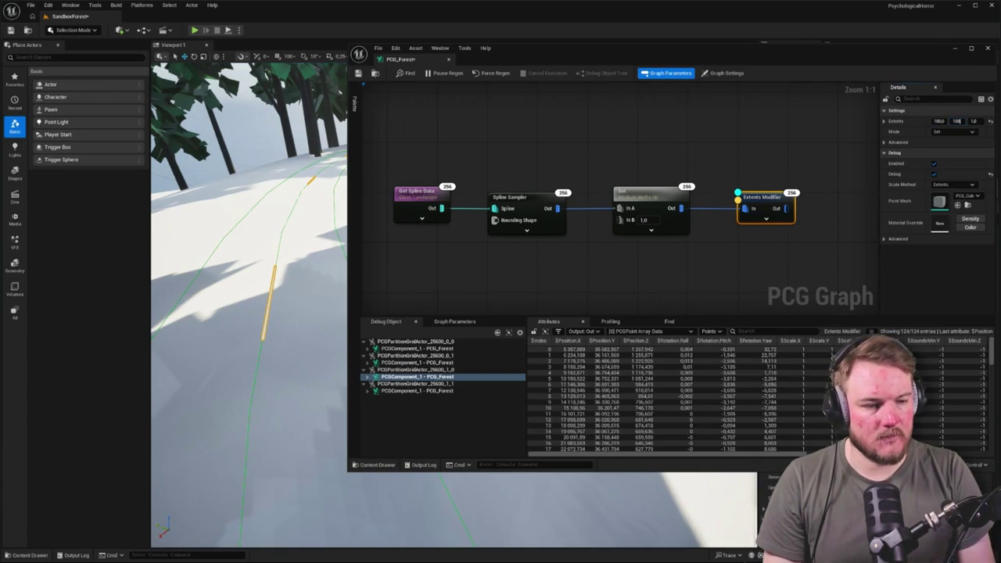
pyautogui.press('Return')
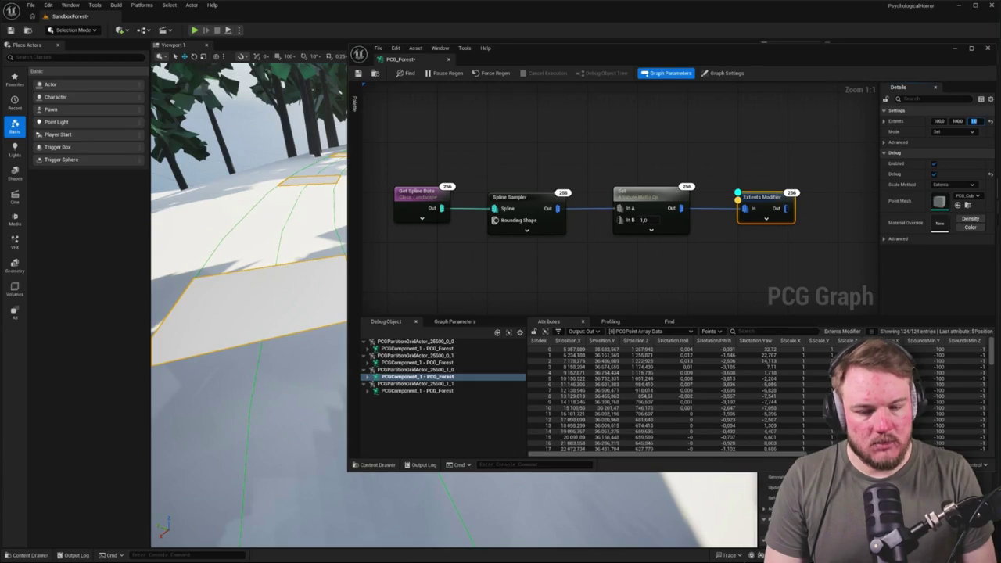
pyautogui.write('100')
pyautogui.press('Return')
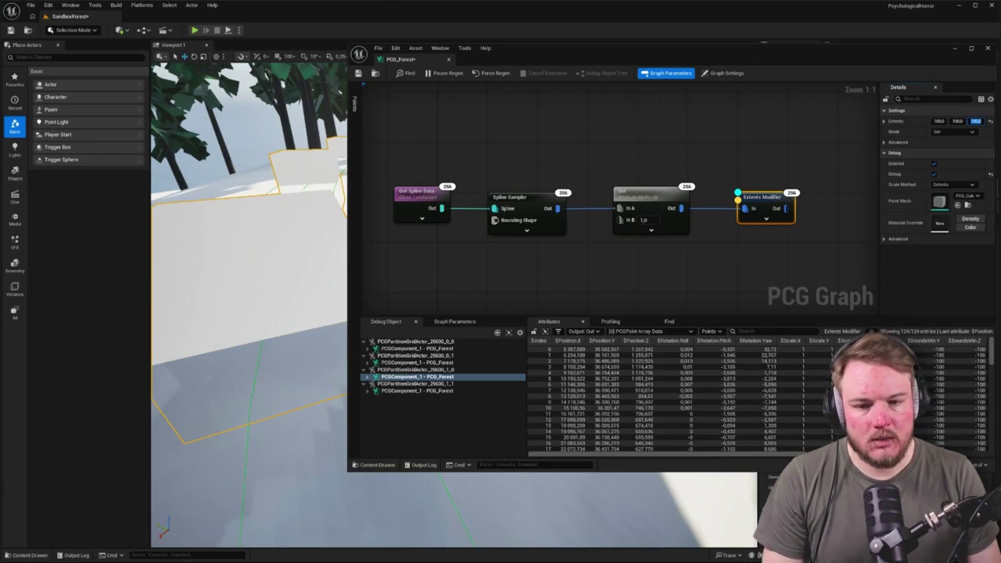
pyautogui.click(939, 121)
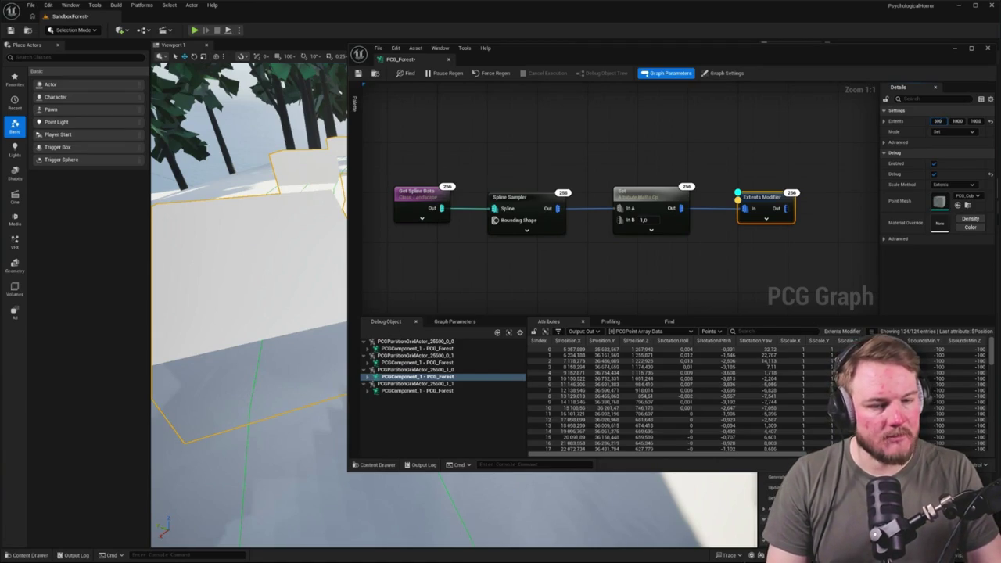
pyautogui.press('Return')
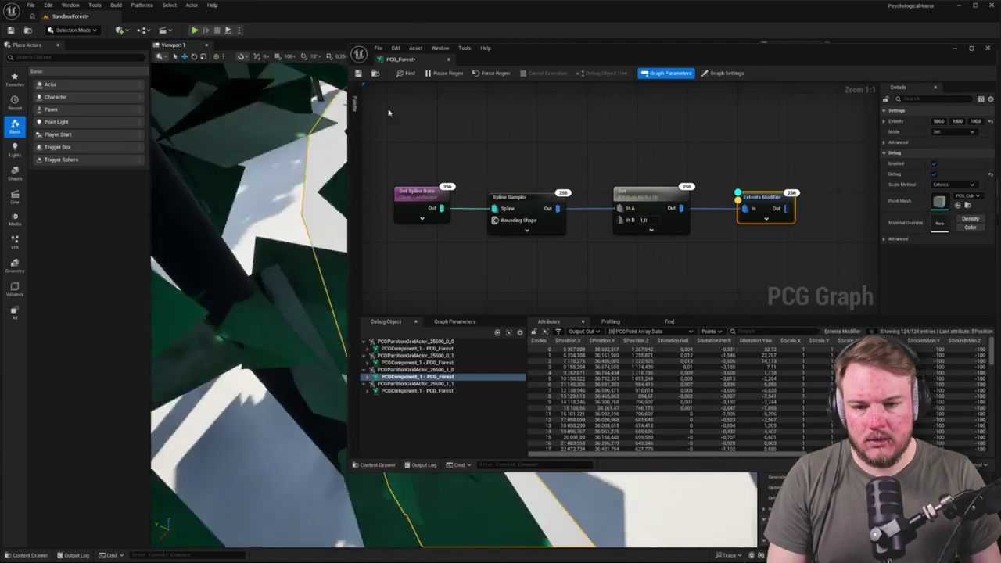
pyautogui.moveTo(400, 59); pyautogui.dragTo(189, 21)
# Zoom around the level to inspect the forest along the spline path.
pyautogui.click(69, 16)
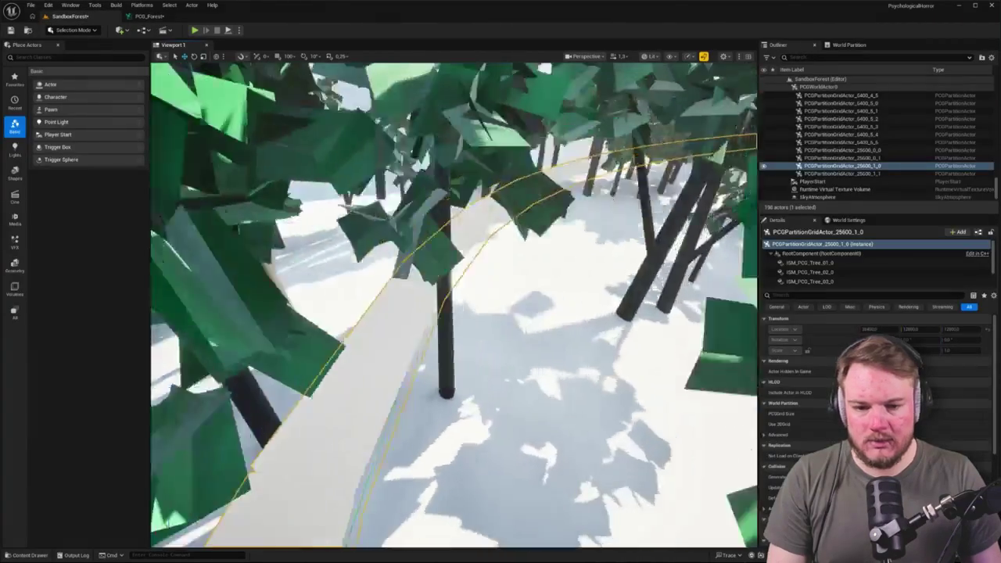
pyautogui.scroll(-10, 454, 305)
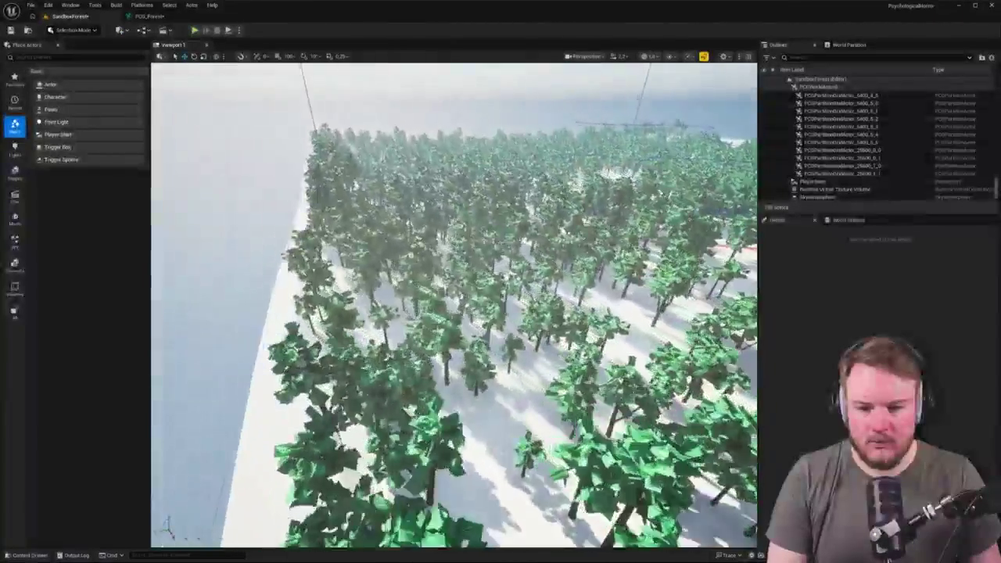
pyautogui.scroll(10, 454, 305)
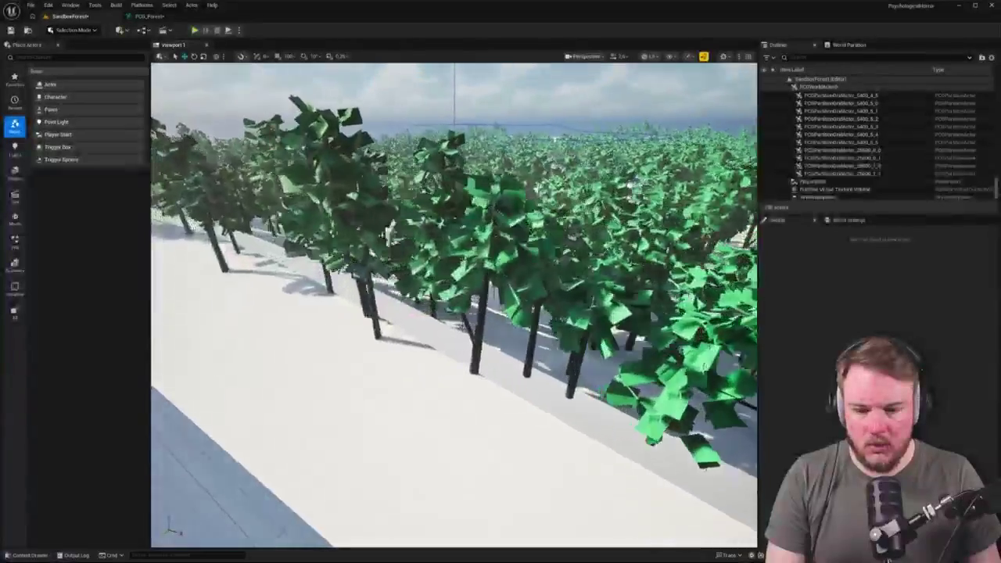
pyautogui.scroll(2, 454, 305)
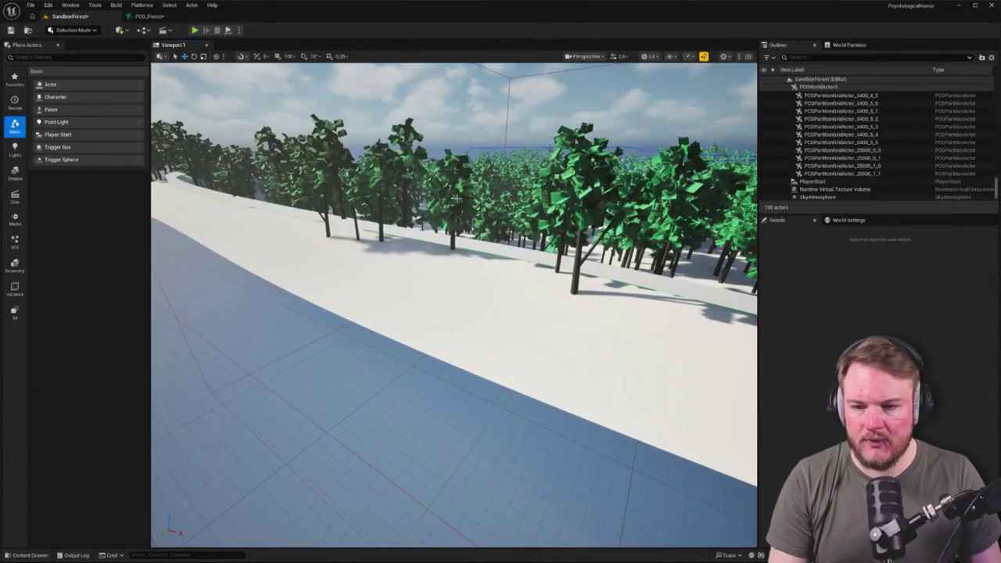
# Back in the graph, box-select the lone PCG Exclusion Zone node.
pyautogui.click(148, 16)
pyautogui.scroll(-5, 459, 290)
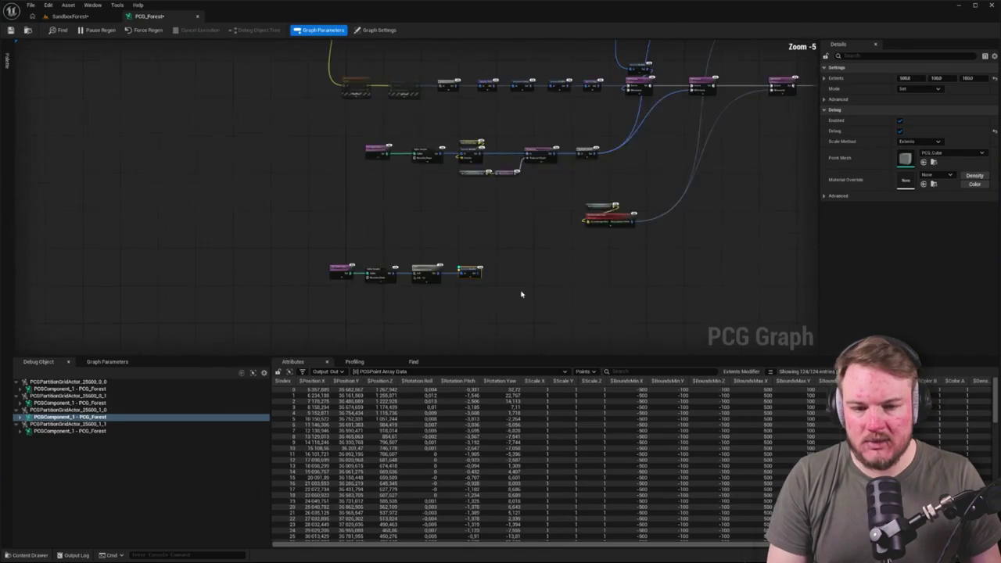
pyautogui.click(148, 228)
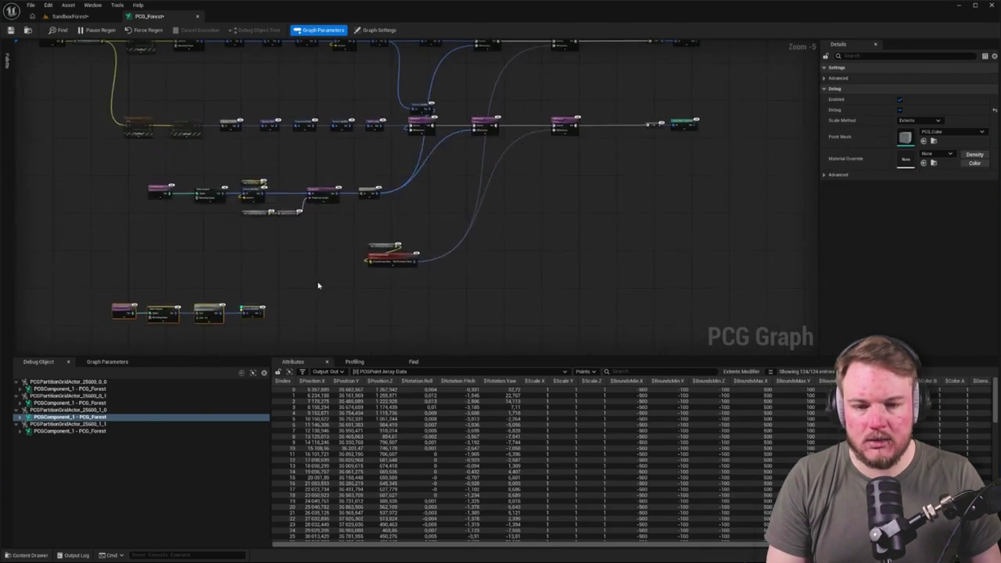
pyautogui.scroll(3, 329, 251)
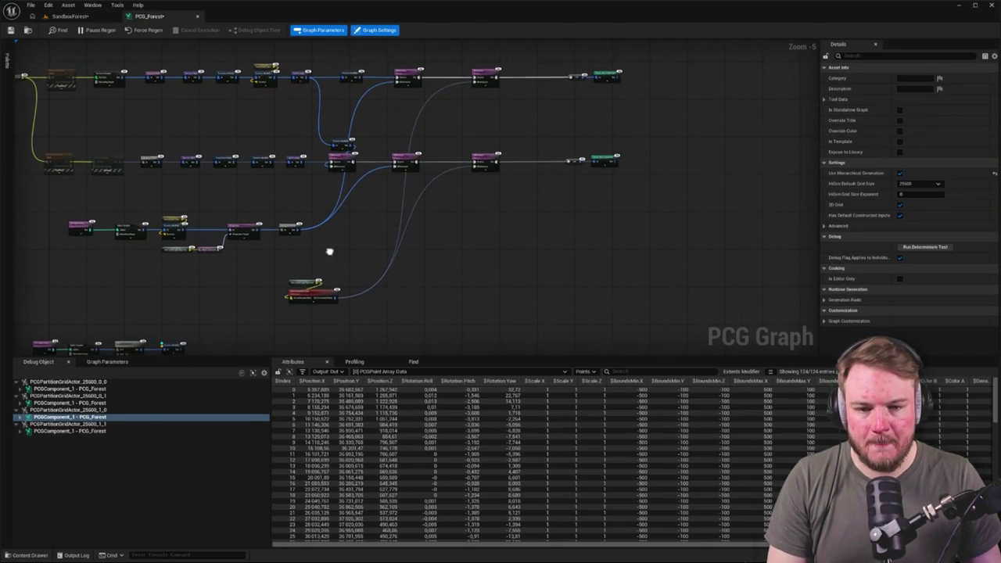
pyautogui.scroll(-4, 380, 210)
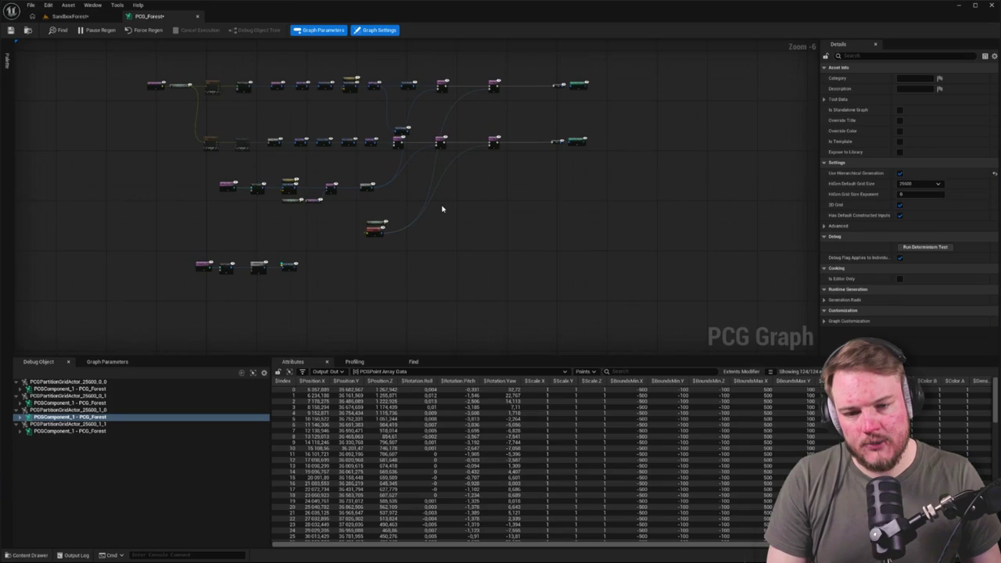
pyautogui.moveTo(326, 213); pyautogui.dragTo(425, 253)
pyautogui.scroll(6, 424, 253)
# Add a named reroute declaration off Out Exclusion Points and rename it 'Exclusion Points'.
pyautogui.moveTo(319, 178); pyautogui.dragTo(394, 212)
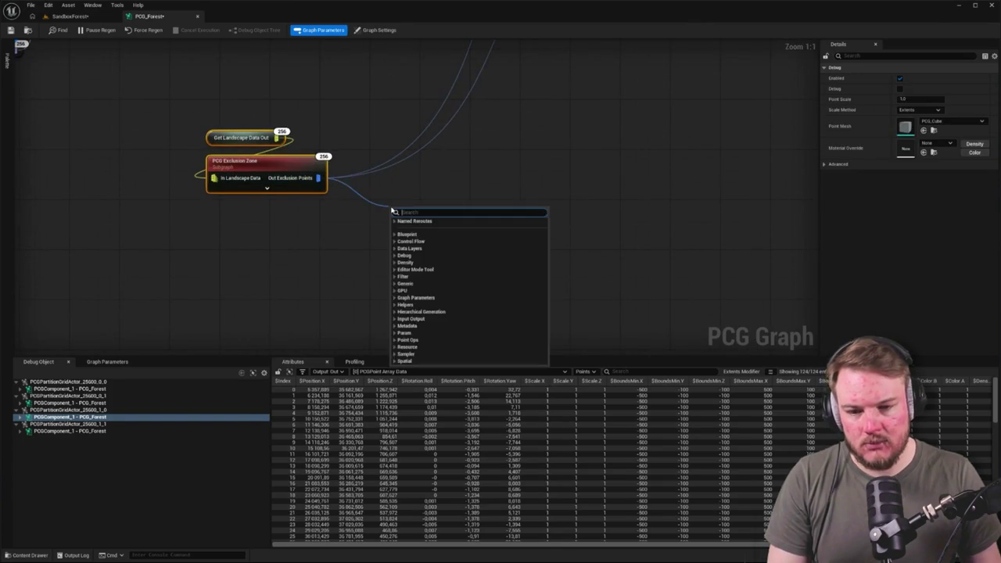
pyautogui.write('rerou')
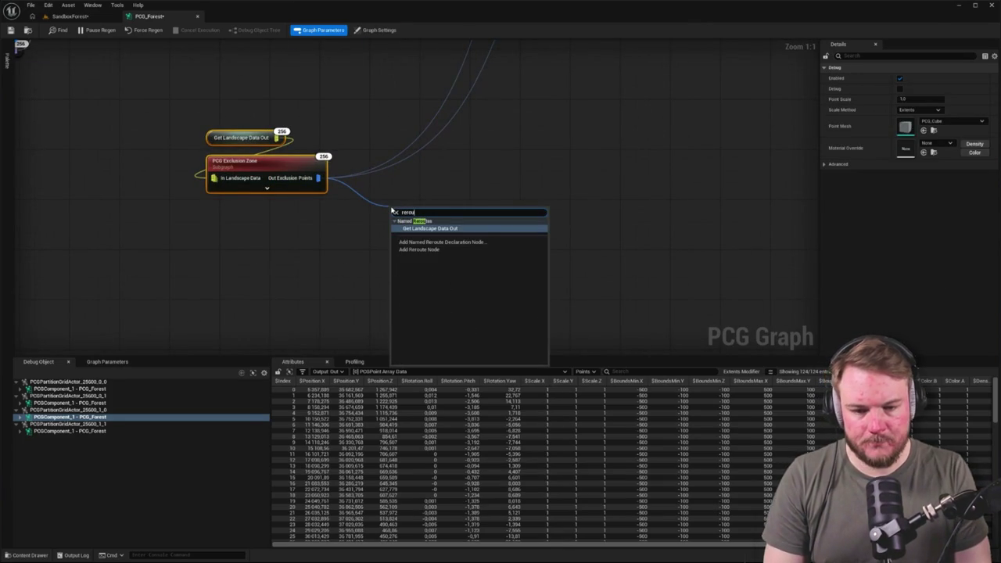
pyautogui.press('Down')
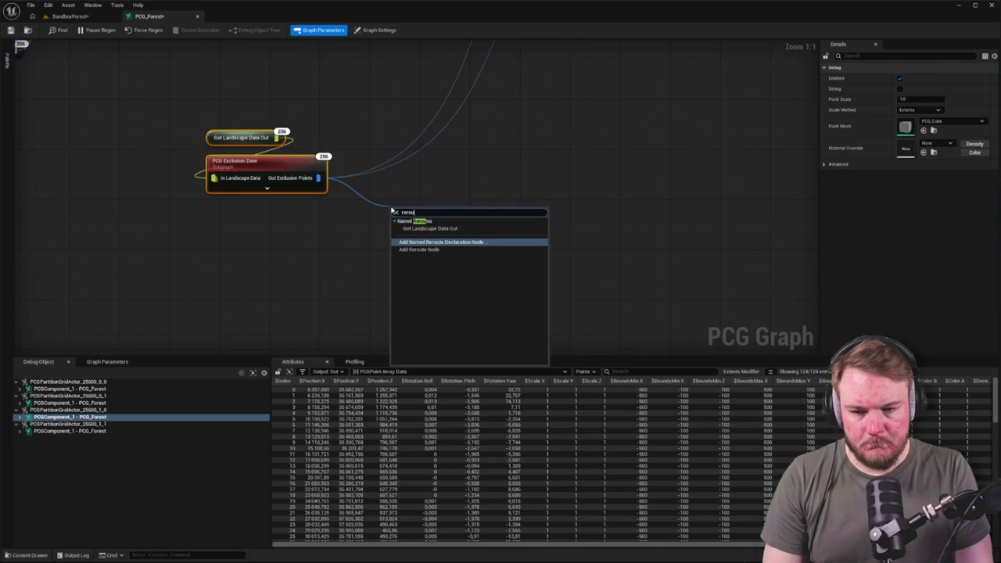
pyautogui.press('Return')
pyautogui.click(485, 213)
pyautogui.click(653, 226)
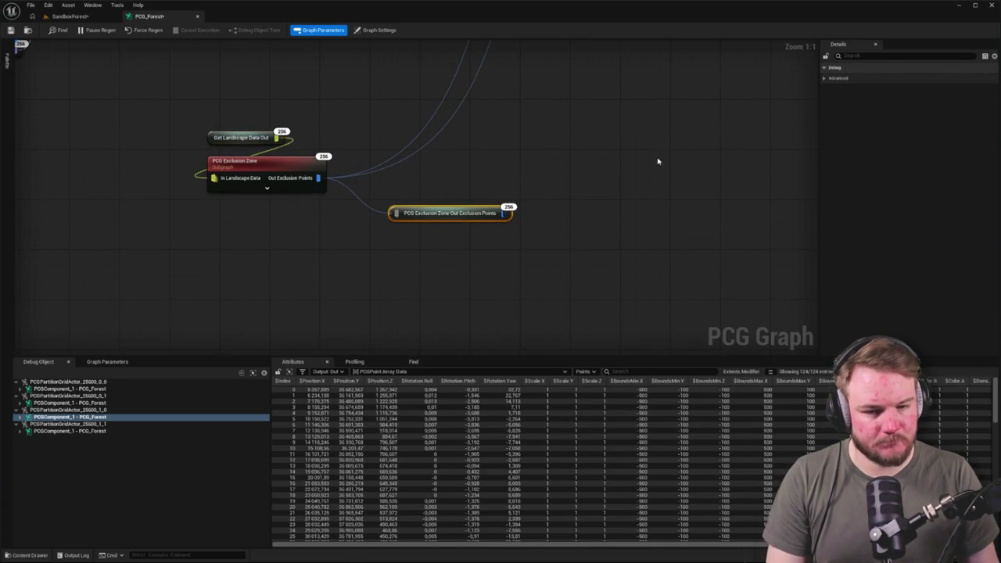
pyautogui.press('F2')
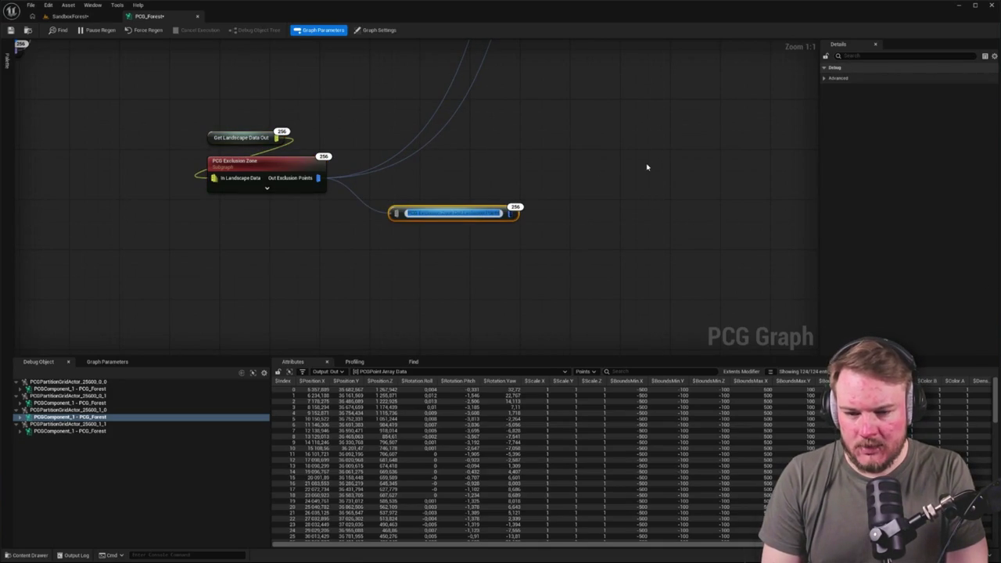
pyautogui.write('Exclusion')
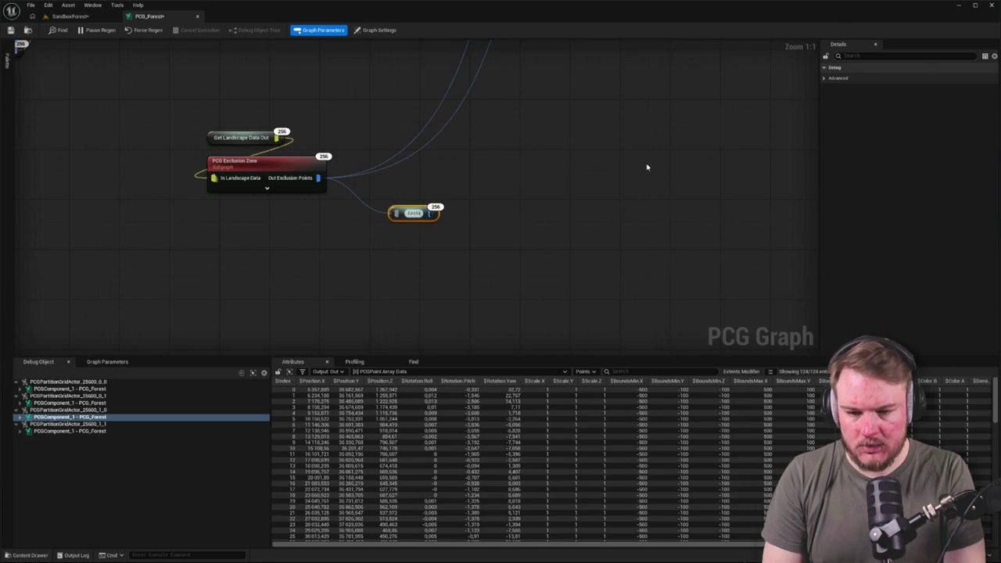
pyautogui.write(' Points')
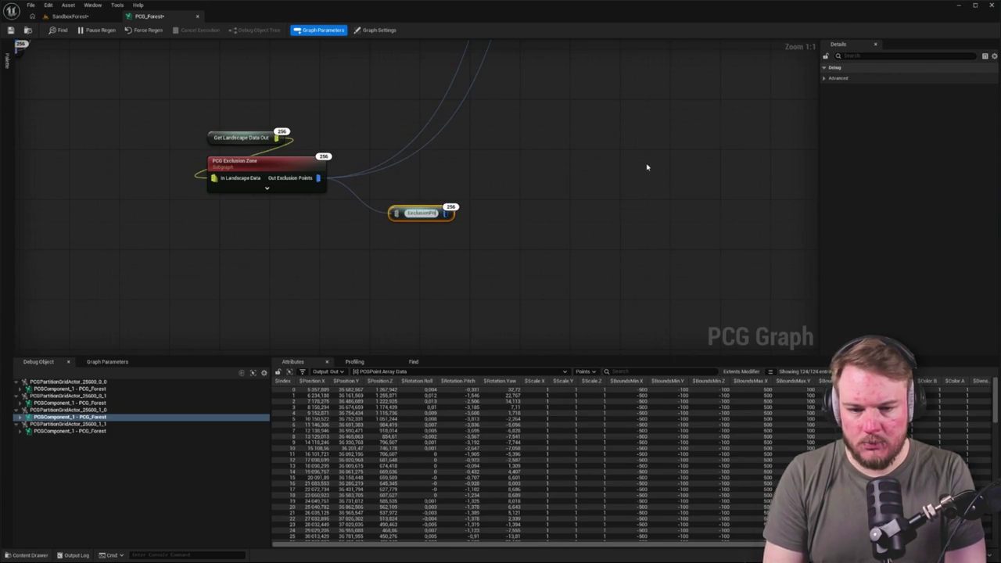
pyautogui.press('Return')
pyautogui.click(643, 163)
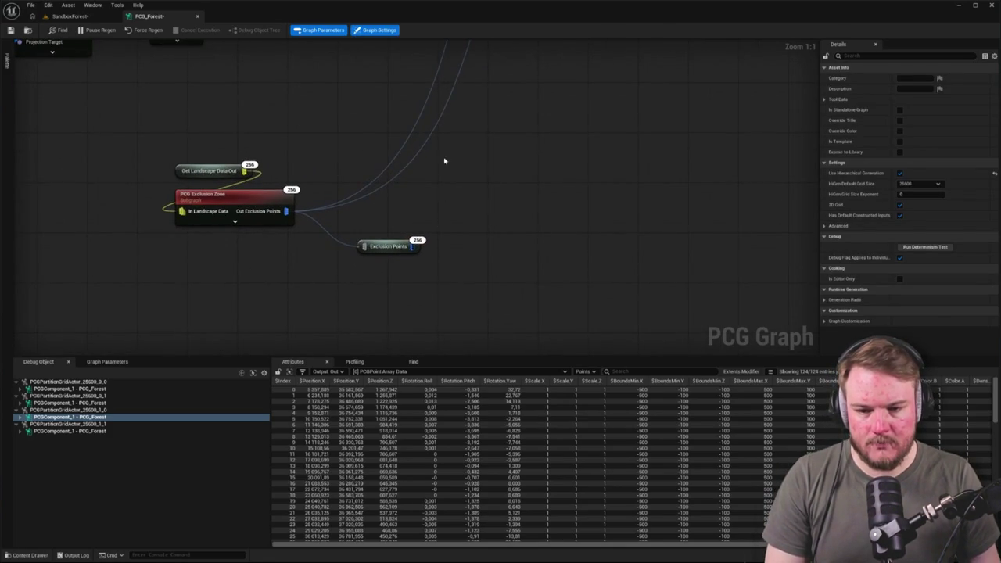
# Reconnect the exclusion wires to Exclusion Points and place it beside the exclusion subgraph.
pyautogui.scroll(-4, 454, 188)
pyautogui.scroll(4, 422, 219)
pyautogui.moveTo(415, 235)
pyautogui.mouseDown()
pyautogui.moveTo(469, 270)
pyautogui.moveTo(514, 273)
pyautogui.moveTo(458, 272)
pyautogui.moveTo(385, 238)
pyautogui.mouseUp()
pyautogui.click(486, 205)
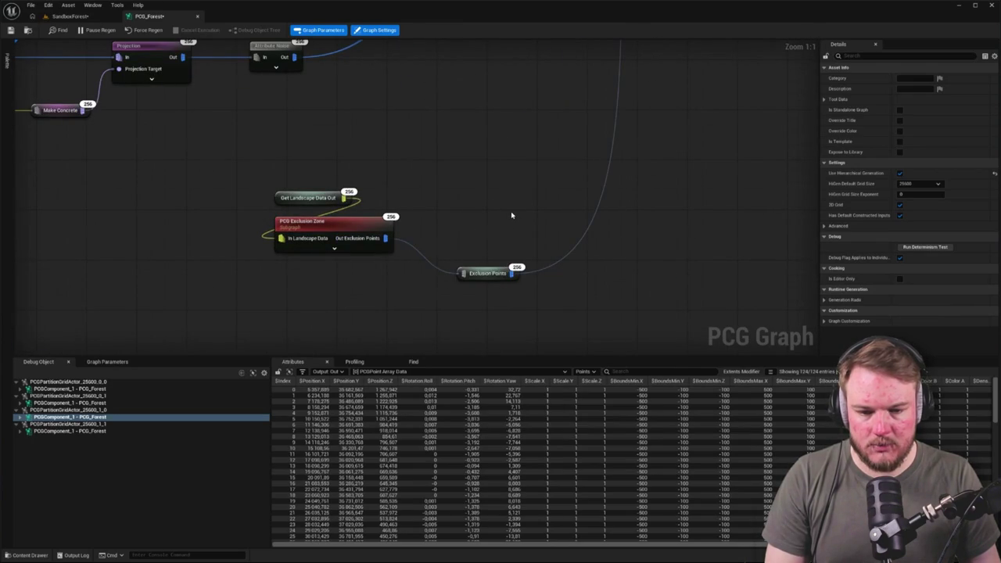
pyautogui.moveTo(496, 267); pyautogui.dragTo(467, 233)
pyautogui.scroll(-4, 485, 235)
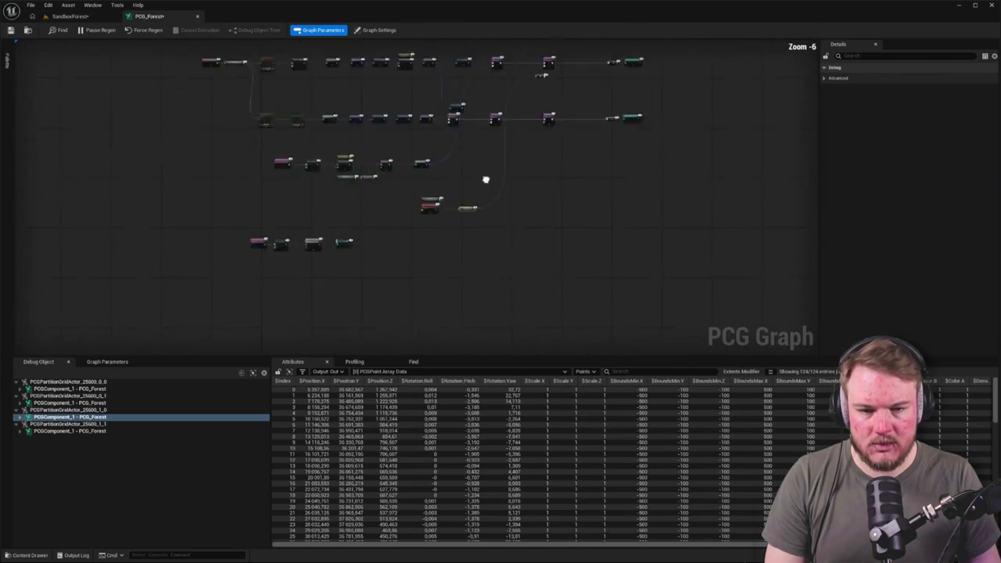
pyautogui.click(505, 270)
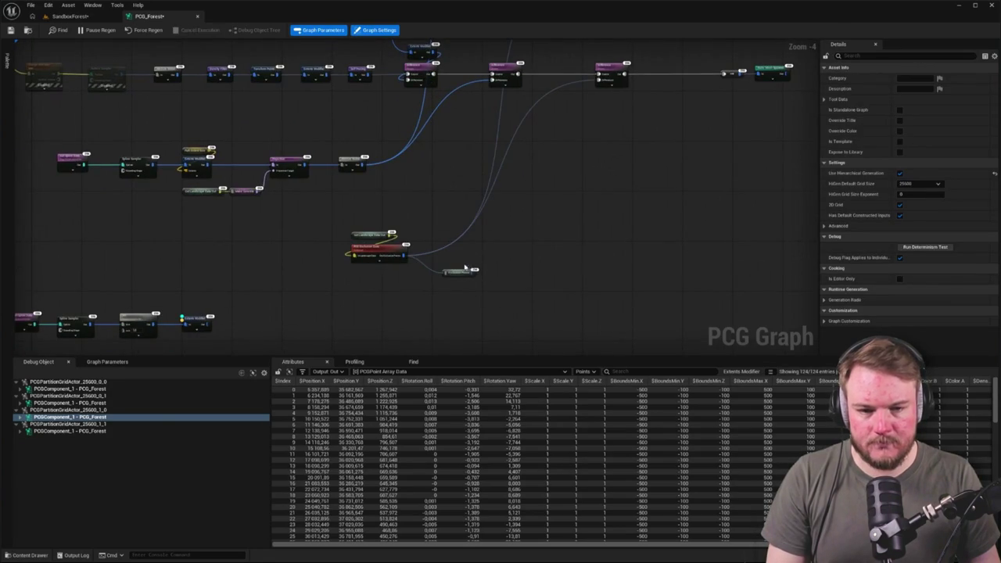
# Pull the connections from the Exclusion Points reroute's output toward the Difference nodes.
pyautogui.scroll(-3, 443, 286)
pyautogui.scroll(4, 443, 287)
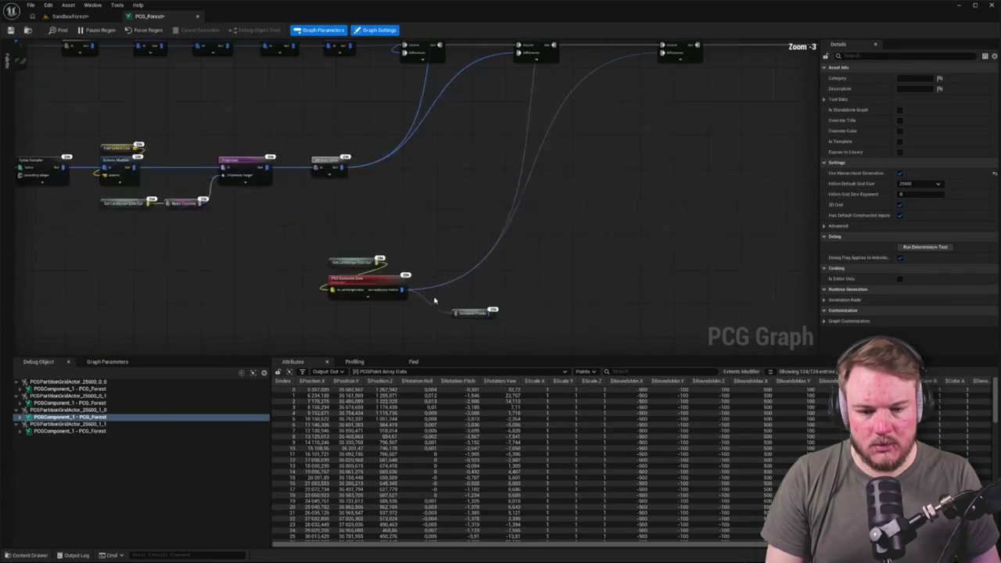
pyautogui.click(471, 313)
pyautogui.moveTo(493, 311); pyautogui.dragTo(497, 315)
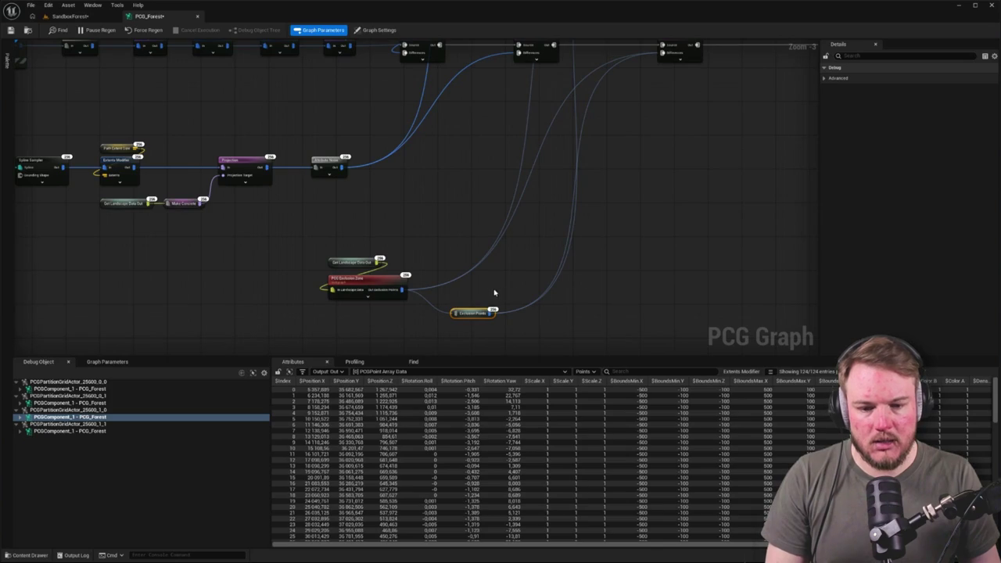
pyautogui.scroll(-2, 508, 251)
pyautogui.scroll(-1, 509, 262)
pyautogui.scroll(2, 465, 286)
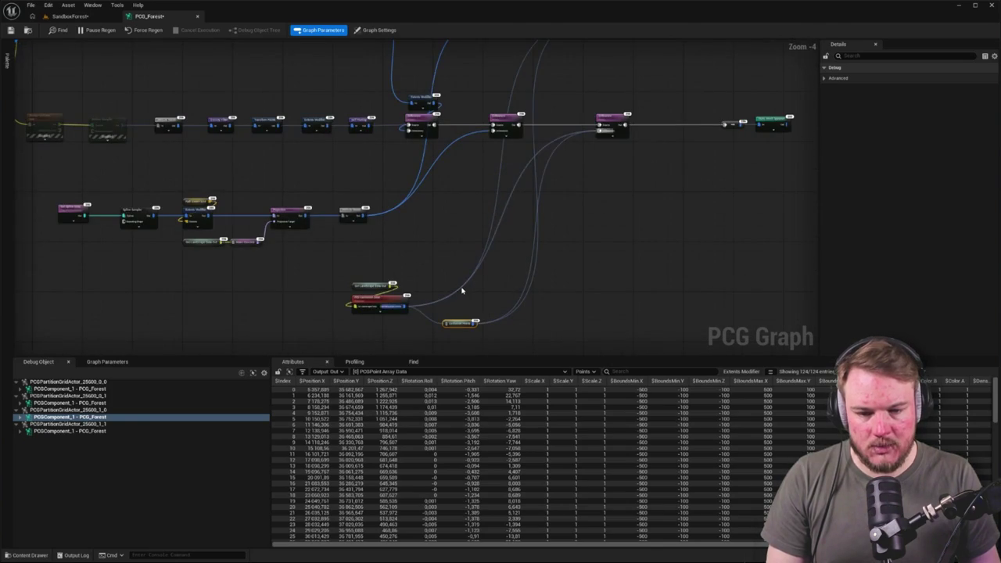
# Delete a stray reroute point and move Exclusion Points between the Difference nodes.
pyautogui.doubleClick(462, 288)
pyautogui.keyDown('alt'); pyautogui.click(470, 289); pyautogui.keyUp('alt')
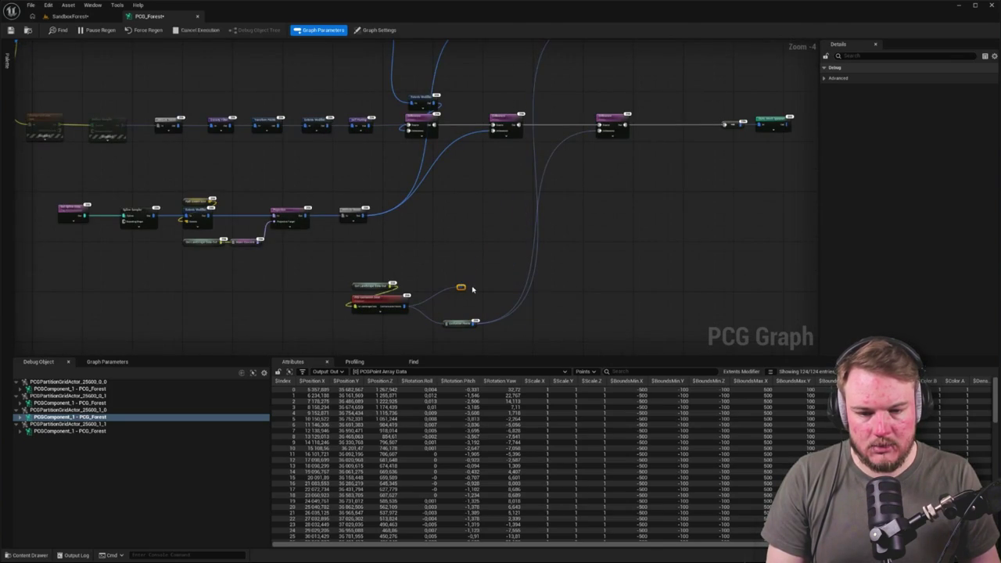
pyautogui.press('Delete')
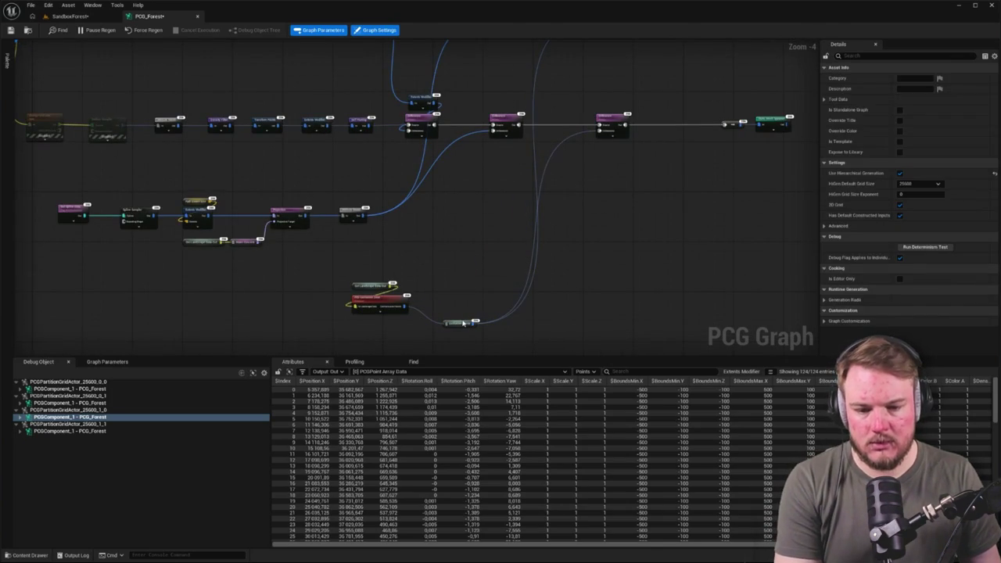
pyautogui.moveTo(459, 323); pyautogui.dragTo(516, 72)
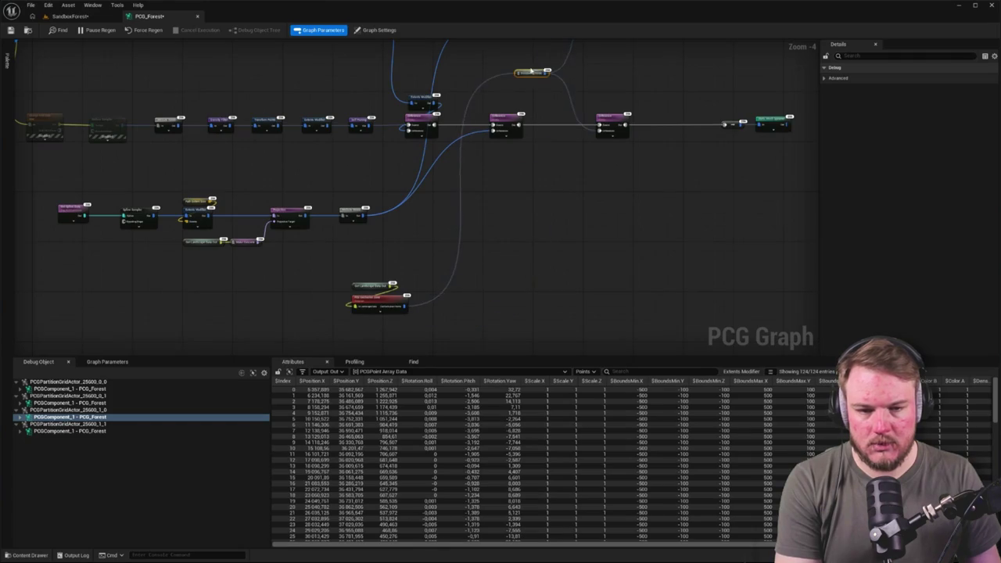
pyautogui.scroll(3, 517, 72)
pyautogui.moveTo(488, 152)
pyautogui.mouseDown()
pyautogui.moveTo(520, 119)
pyautogui.moveTo(520, 344)
pyautogui.moveTo(525, 226)
pyautogui.moveTo(373, 327)
pyautogui.moveTo(367, 312)
pyautogui.mouseUp()
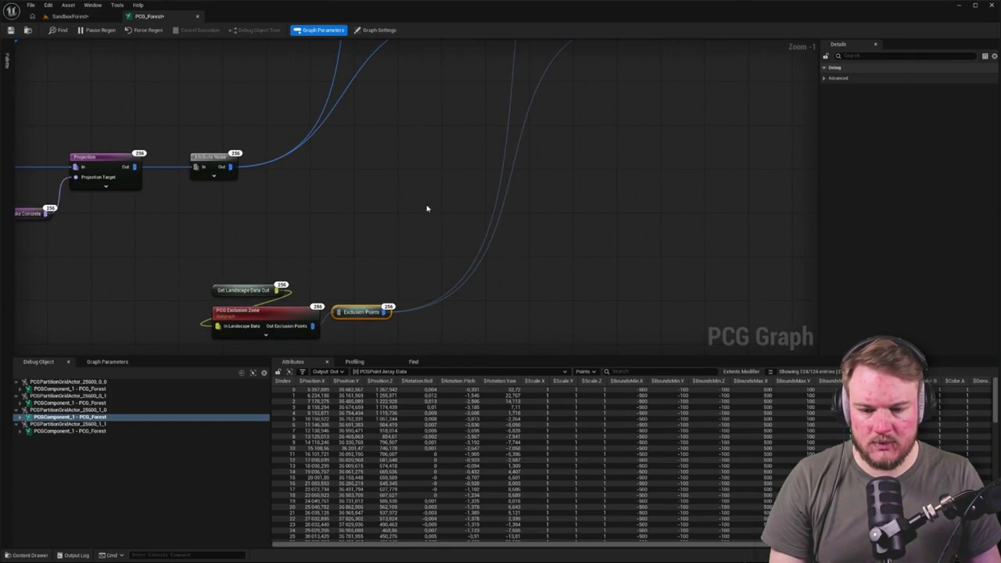
# Place an Exclusion Points named reroute usage from the graph's named reroutes menu.
pyautogui.scroll(-5, 427, 209)
pyautogui.scroll(3, 438, 227)
pyautogui.rightClick(441, 227)
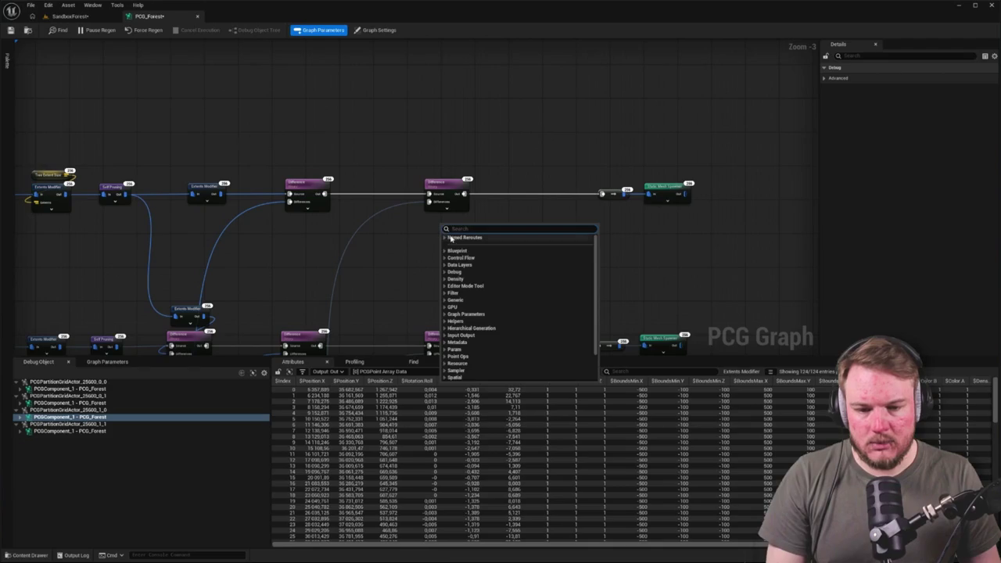
pyautogui.click(451, 238)
pyautogui.click(470, 246)
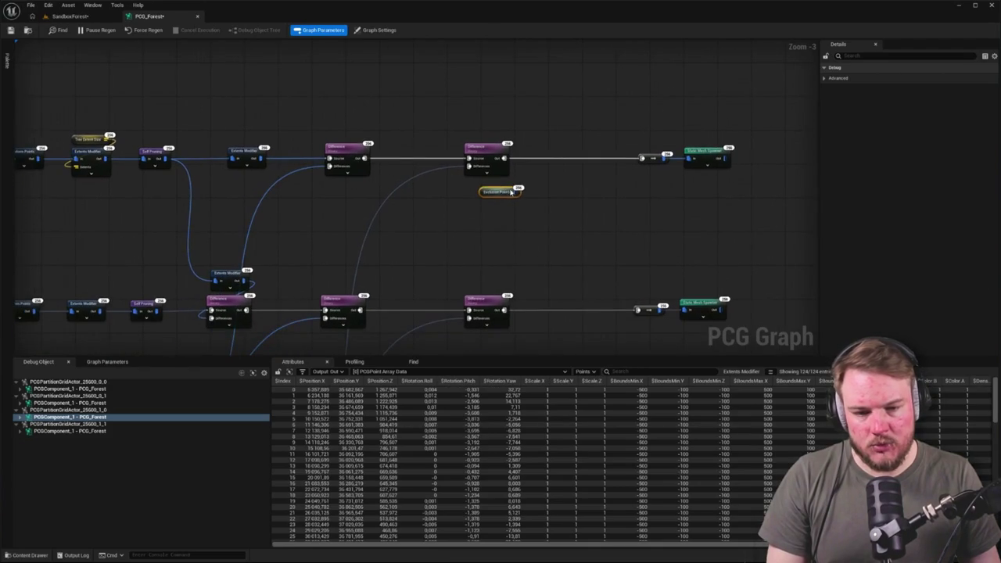
pyautogui.moveTo(482, 198)
pyautogui.mouseDown()
pyautogui.moveTo(463, 198)
pyautogui.moveTo(468, 186)
pyautogui.moveTo(398, 231)
pyautogui.moveTo(485, 321)
pyautogui.moveTo(468, 317)
pyautogui.mouseUp()
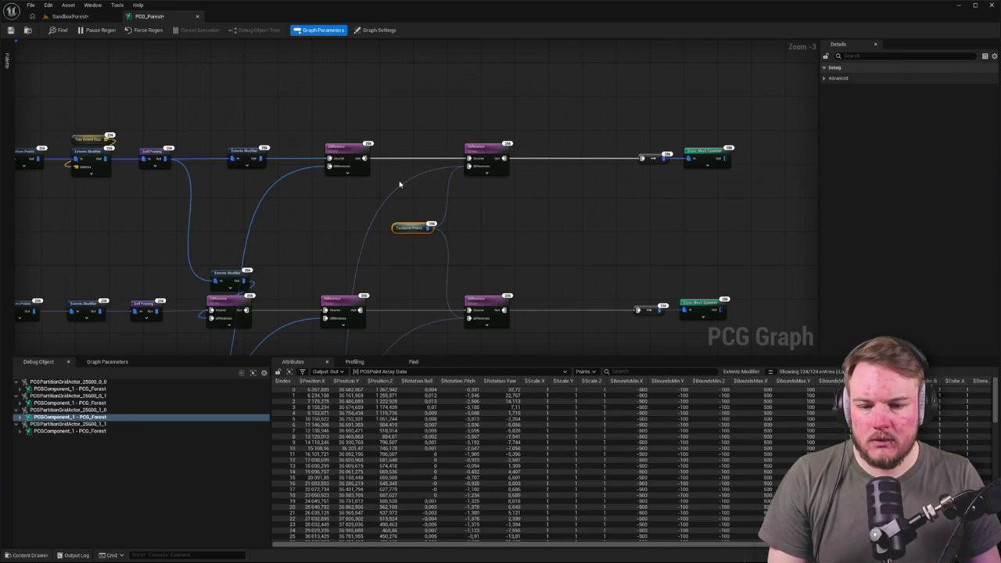
pyautogui.click(423, 219)
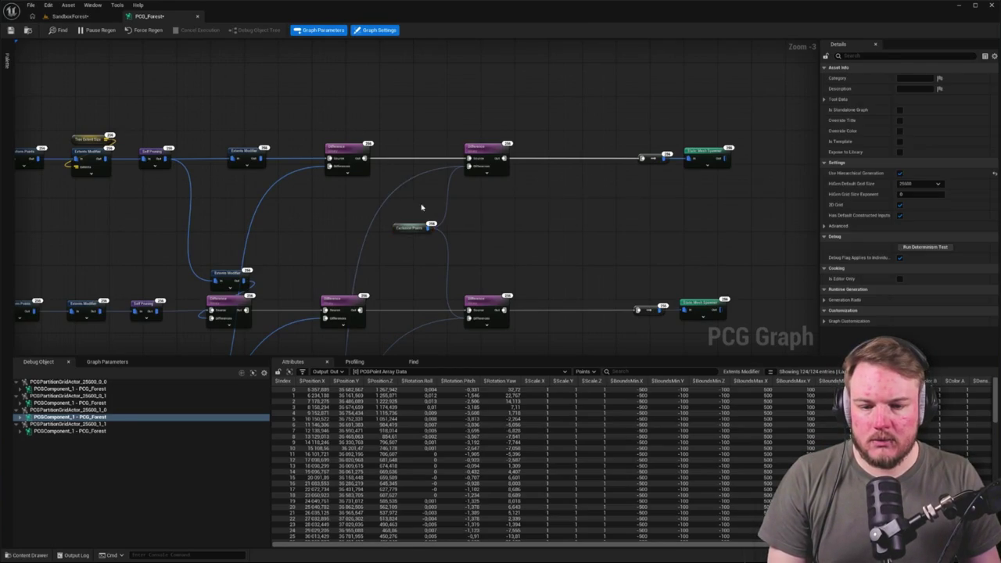
# Remove the long wires into the lower and upper Difference nodes.
pyautogui.keyDown('alt'); pyautogui.click(414, 255); pyautogui.keyUp('alt')
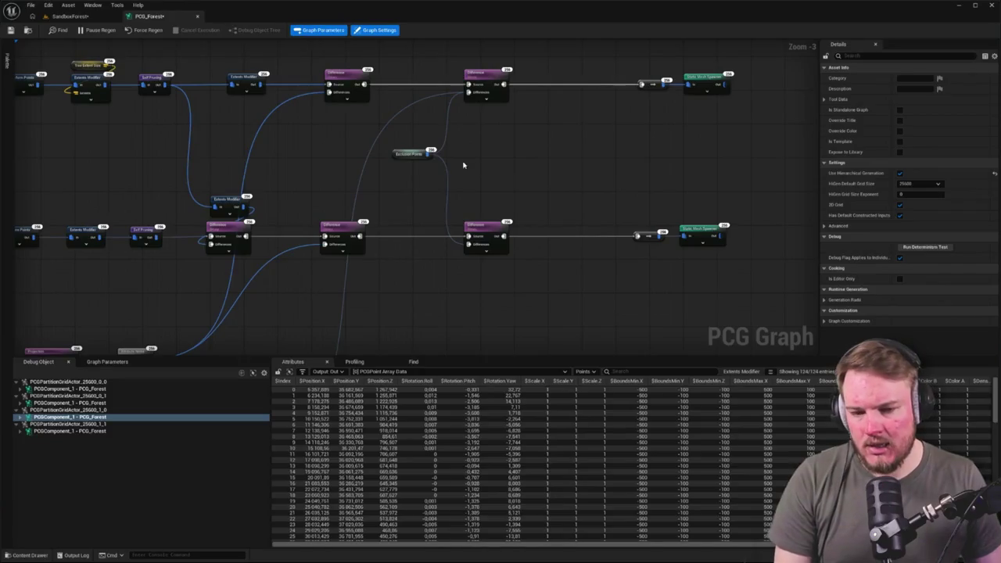
pyautogui.keyDown('alt'); pyautogui.click(423, 105); pyautogui.keyUp('alt')
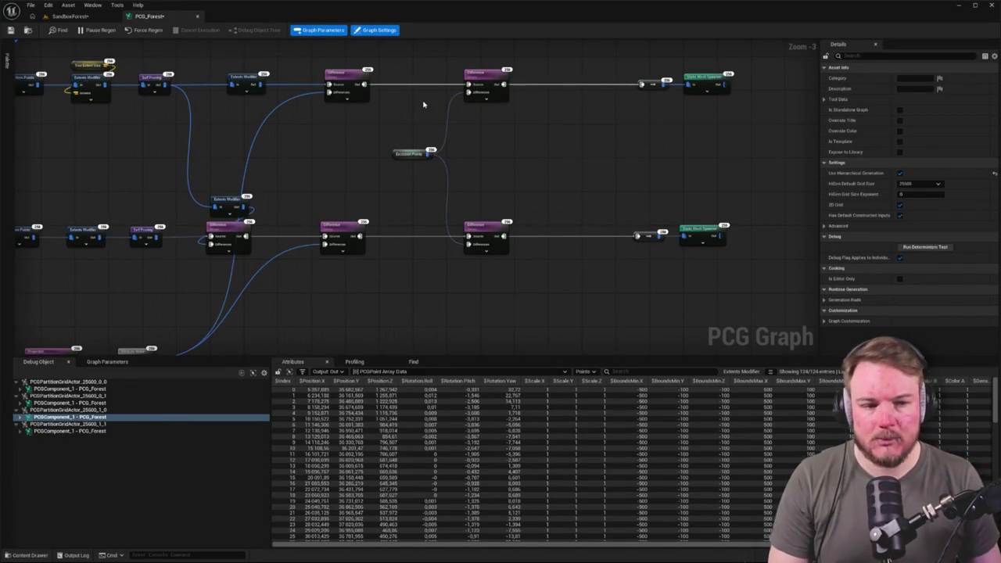
pyautogui.moveTo(431, 125)
pyautogui.mouseDown()
pyautogui.moveTo(362, 236)
pyautogui.moveTo(473, 156)
pyautogui.mouseUp()
pyautogui.scroll(3, 362, 236)
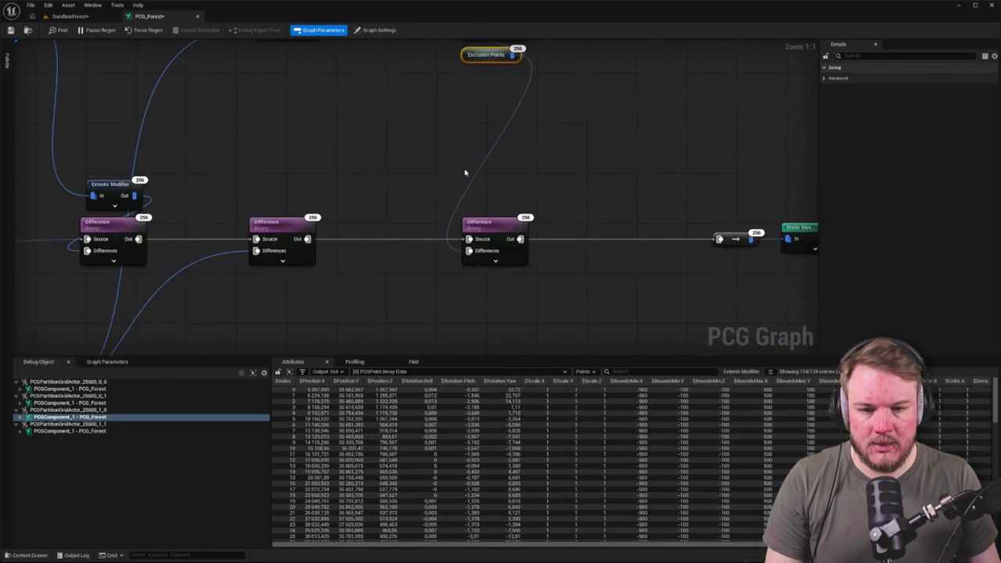
# Duplicate Exclusion Points under the lower Difference node and wire it into Differences.
pyautogui.hotkey('ctrl', 'd')
pyautogui.moveTo(418, 179); pyautogui.dragTo(463, 285)
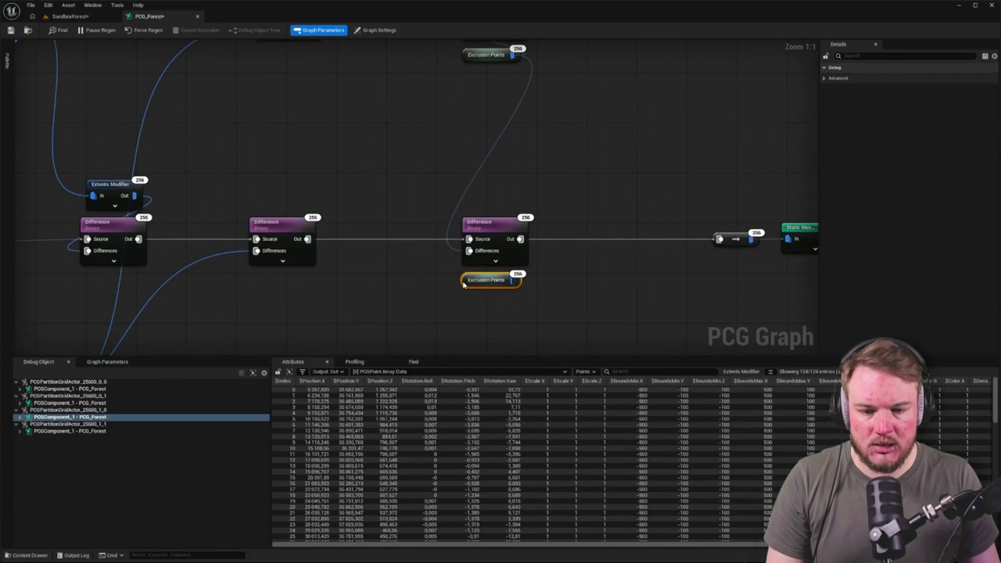
pyautogui.click(543, 292)
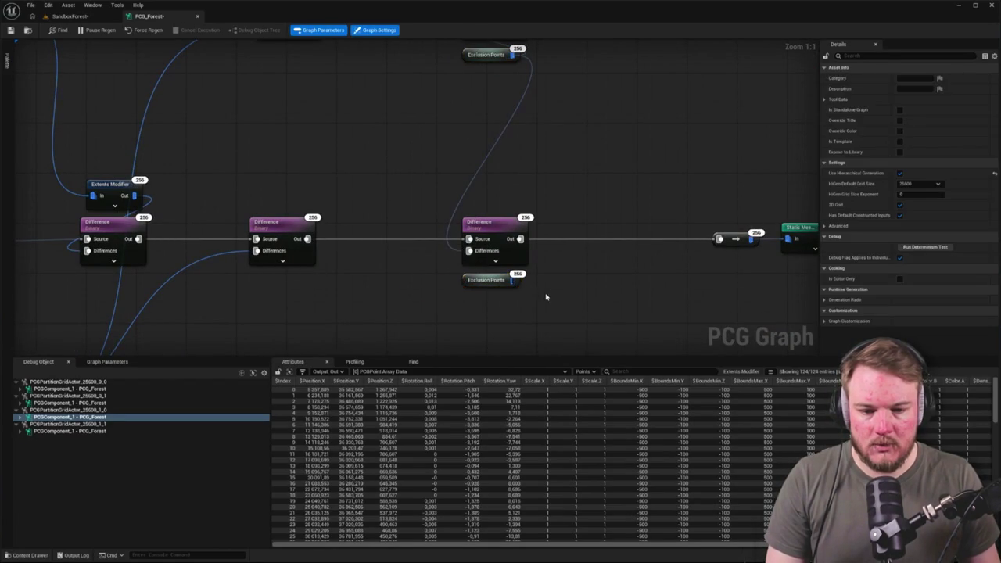
pyautogui.moveTo(468, 250); pyautogui.dragTo(513, 280)
pyautogui.scroll(-3, 424, 271)
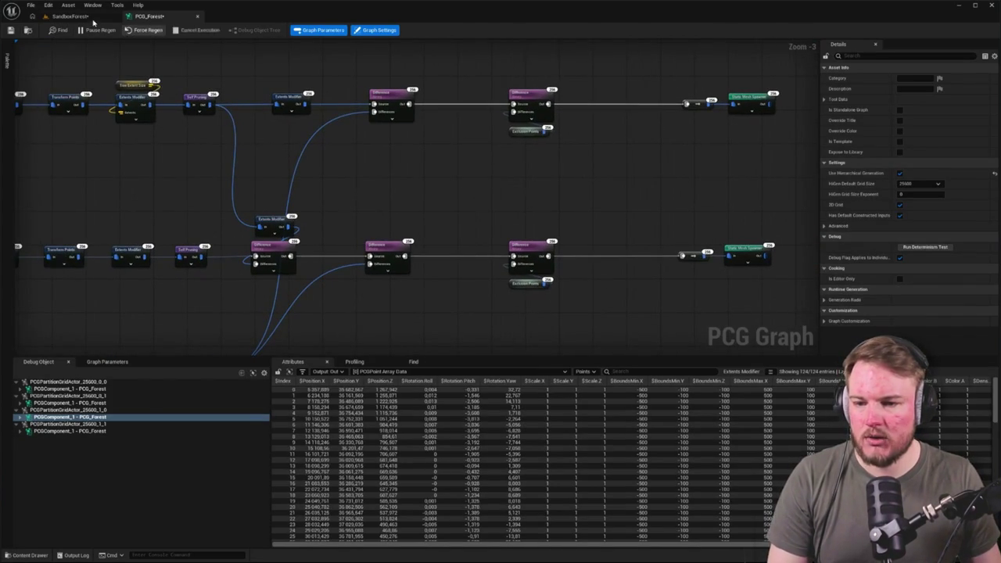
# Check the trees in the SandboxForest level, then return to the PCG_Forest graph.
pyautogui.click(69, 15)
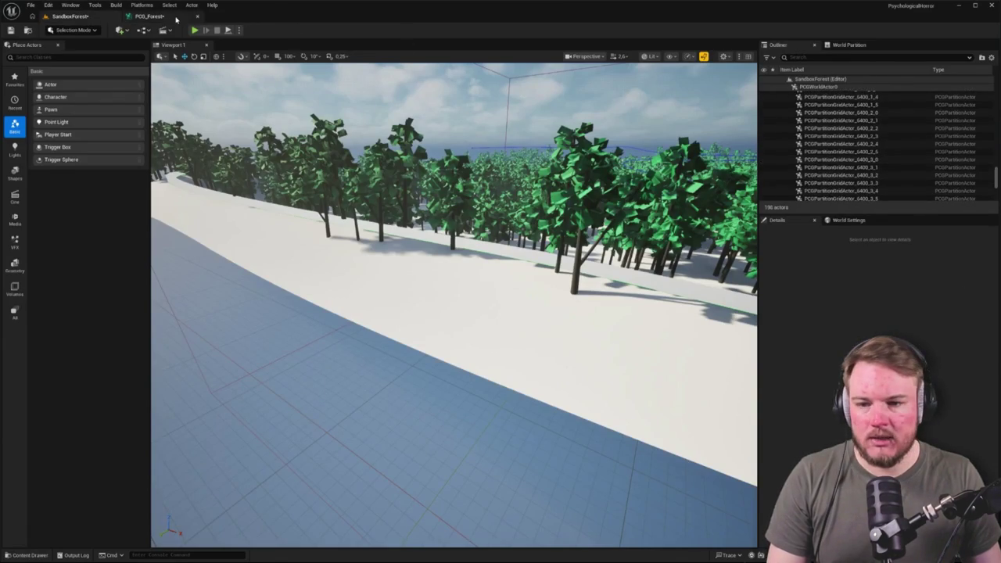
pyautogui.click(149, 15)
pyautogui.click(69, 16)
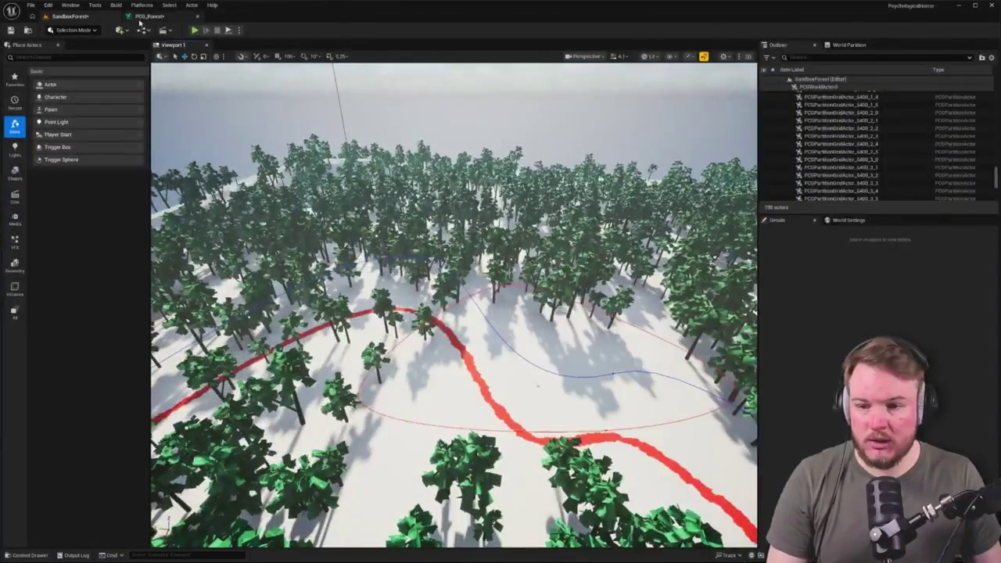
pyautogui.click(149, 15)
# Rename the Get Landscape Data Out reroute to 'Landscape Data'.
pyautogui.scroll(9, 465, 202)
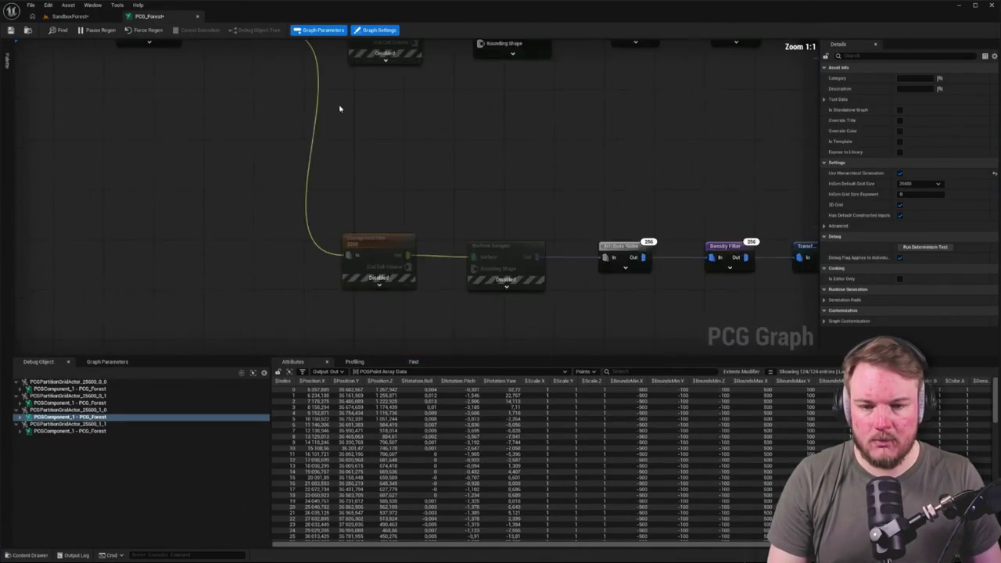
pyautogui.click(341, 169)
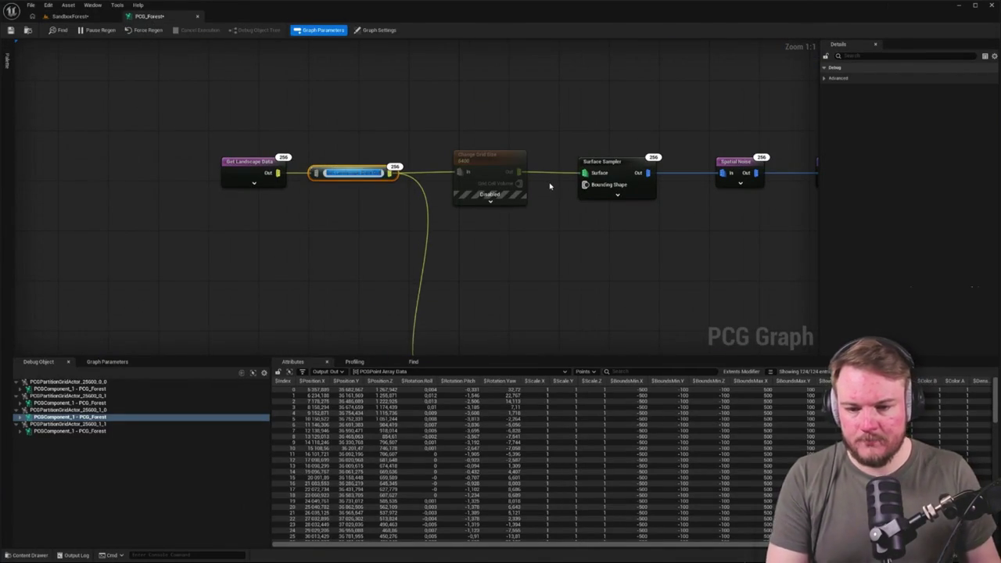
pyautogui.press('Delete')
pyautogui.press('Delete')
pyautogui.press('Delete')
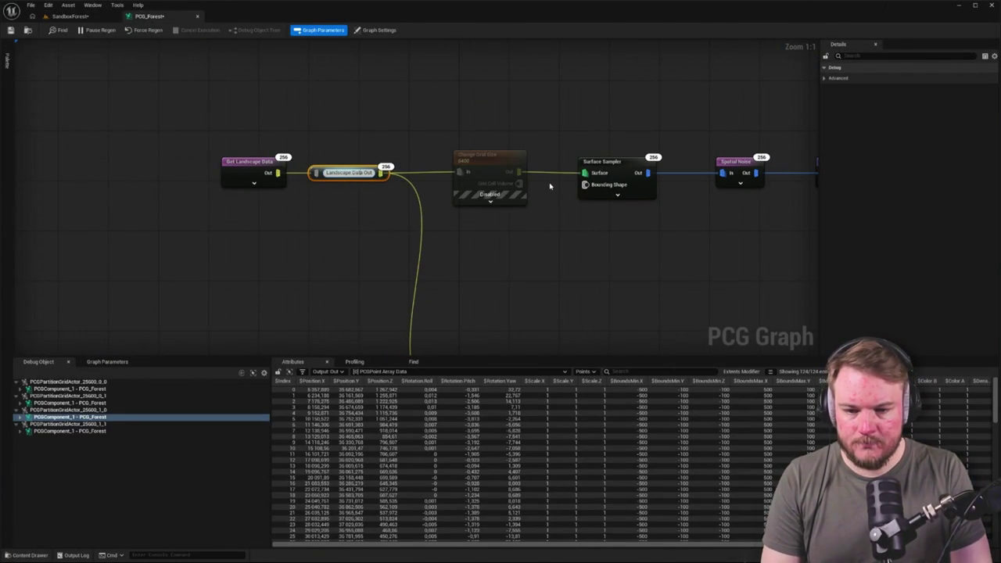
pyautogui.press('BackSpace')
pyautogui.press('BackSpace')
pyautogui.press('BackSpace')
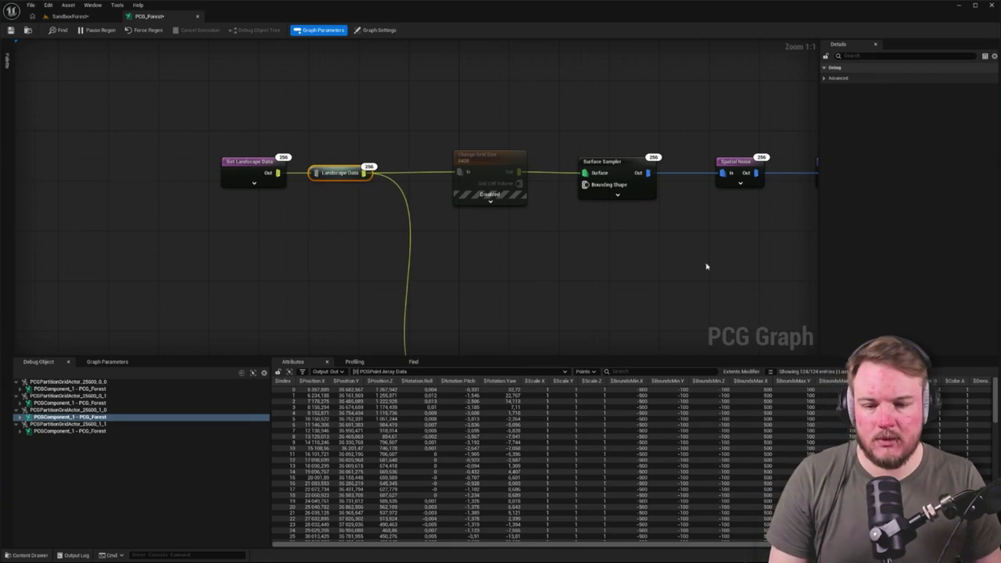
# Move the Exclusion Points declaration below the PCG Exclusion Zone node.
pyautogui.scroll(-3, 706, 266)
pyautogui.moveTo(463, 306); pyautogui.dragTo(435, 144)
pyautogui.scroll(2, 449, 120)
pyautogui.scroll(-3, 291, 180)
pyautogui.scroll(5, 587, 183)
pyautogui.moveTo(421, 118); pyautogui.dragTo(589, 149)
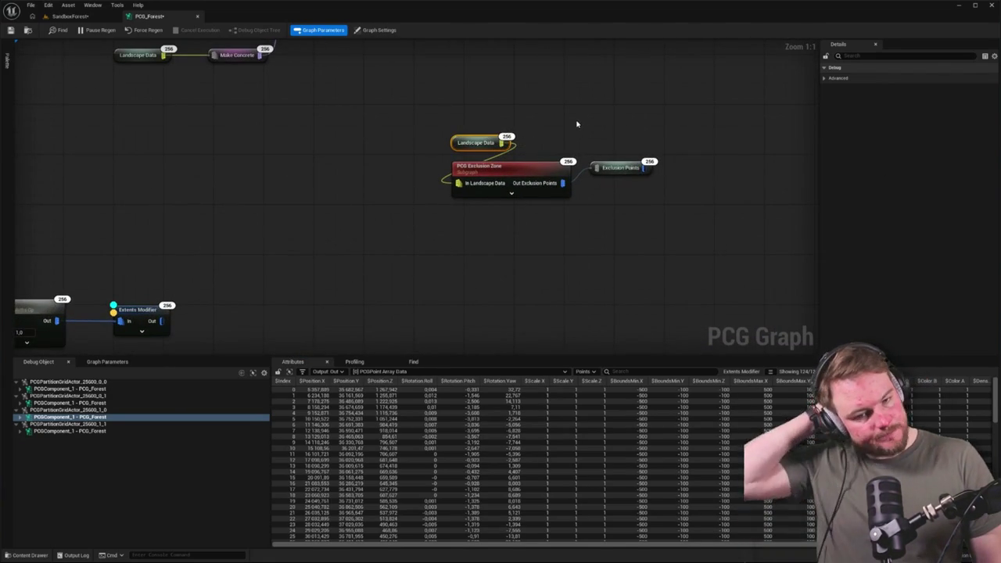
pyautogui.press('f')
pyautogui.moveTo(589, 197)
pyautogui.mouseDown()
pyautogui.moveTo(509, 250)
pyautogui.moveTo(509, 241)
pyautogui.mouseUp()
pyautogui.moveTo(349, 148); pyautogui.dragTo(532, 231)
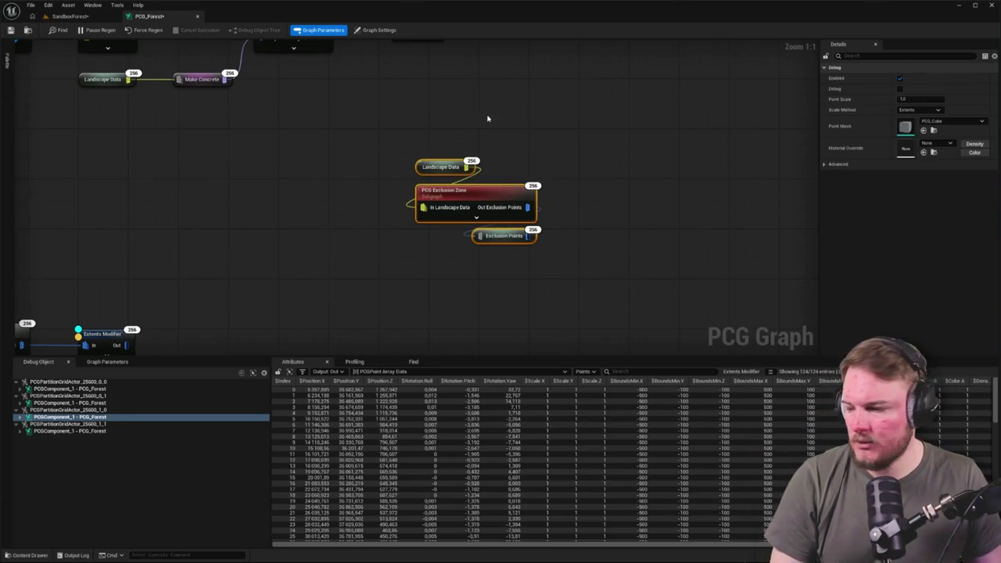
pyautogui.press('f')
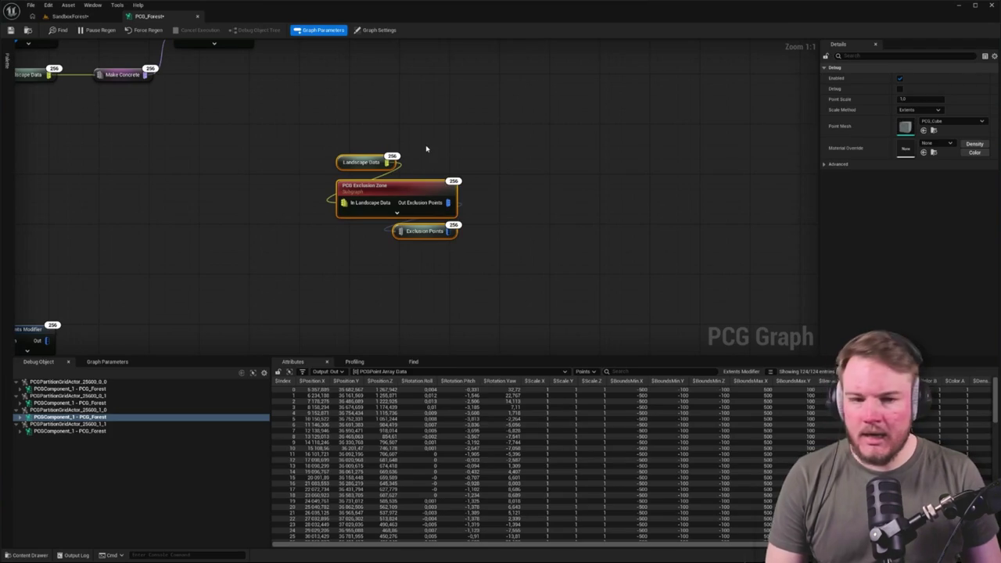
pyautogui.moveTo(522, 152)
pyautogui.mouseDown()
pyautogui.moveTo(433, 287)
pyautogui.moveTo(391, 242)
pyautogui.moveTo(335, 219)
pyautogui.mouseUp()
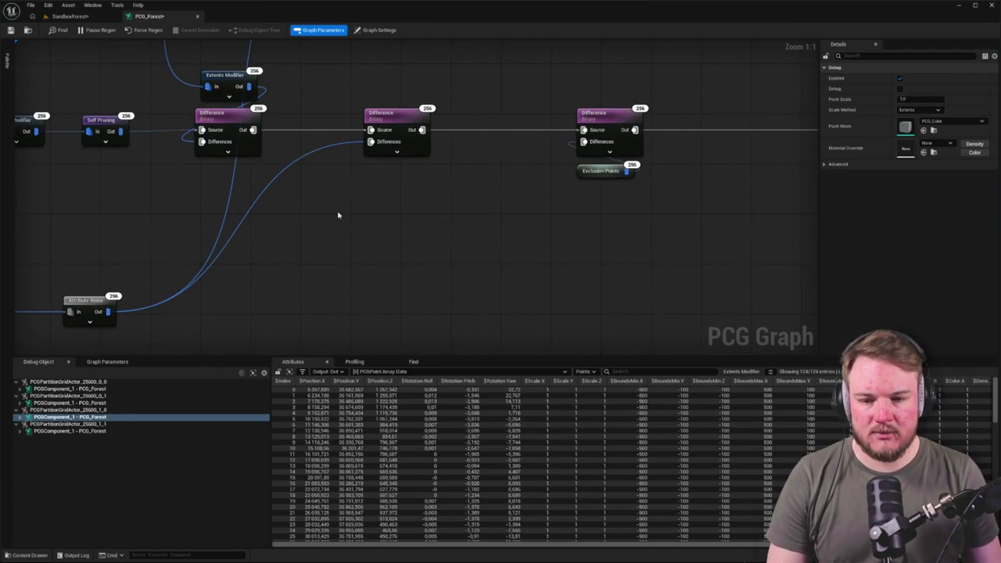
# Review the path chain's Spline Sampler, Extents Modifier, Get Spline Data and Attribute Noise nodes.
pyautogui.scroll(-5, 492, 224)
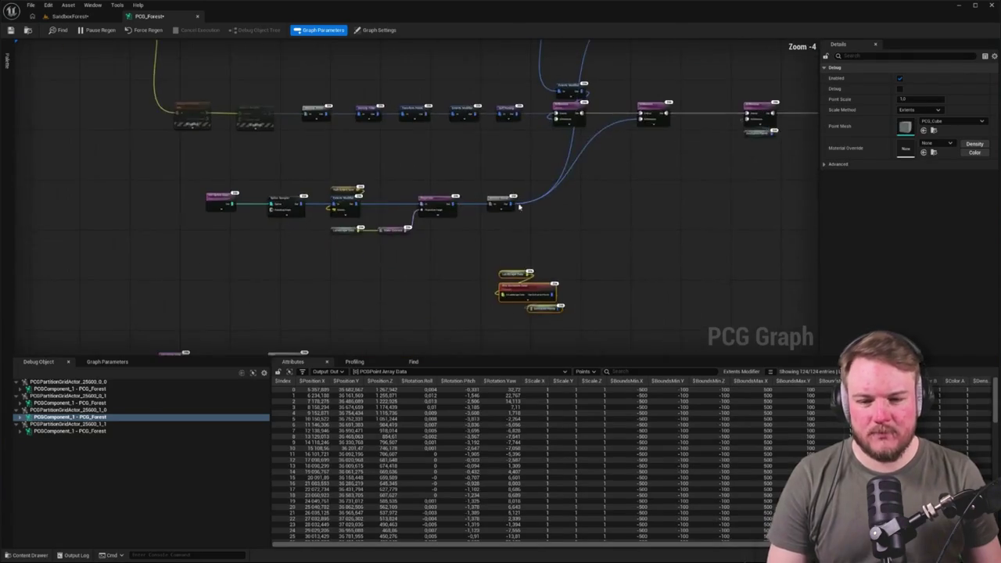
pyautogui.scroll(3, 291, 245)
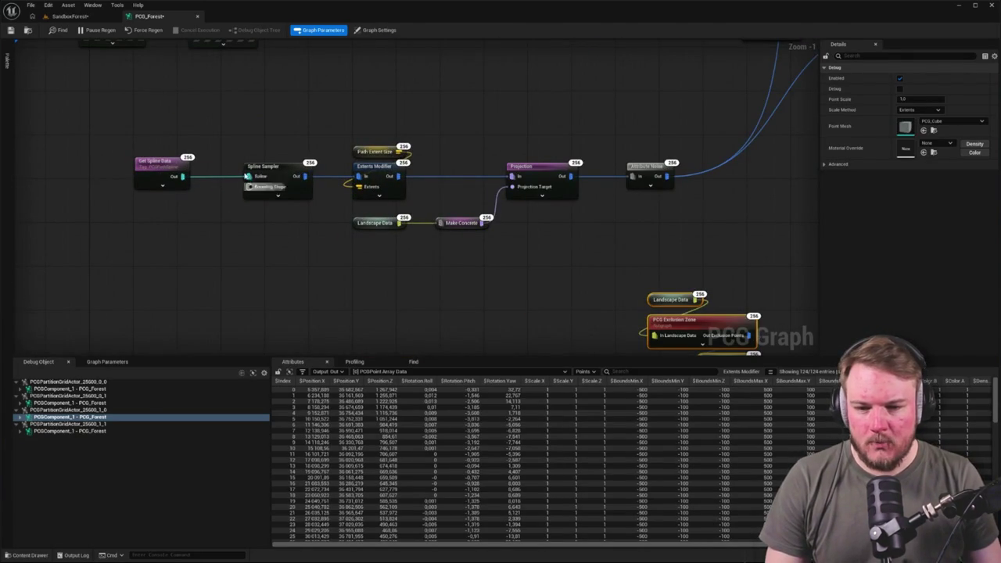
pyautogui.moveTo(255, 118); pyautogui.dragTo(438, 196)
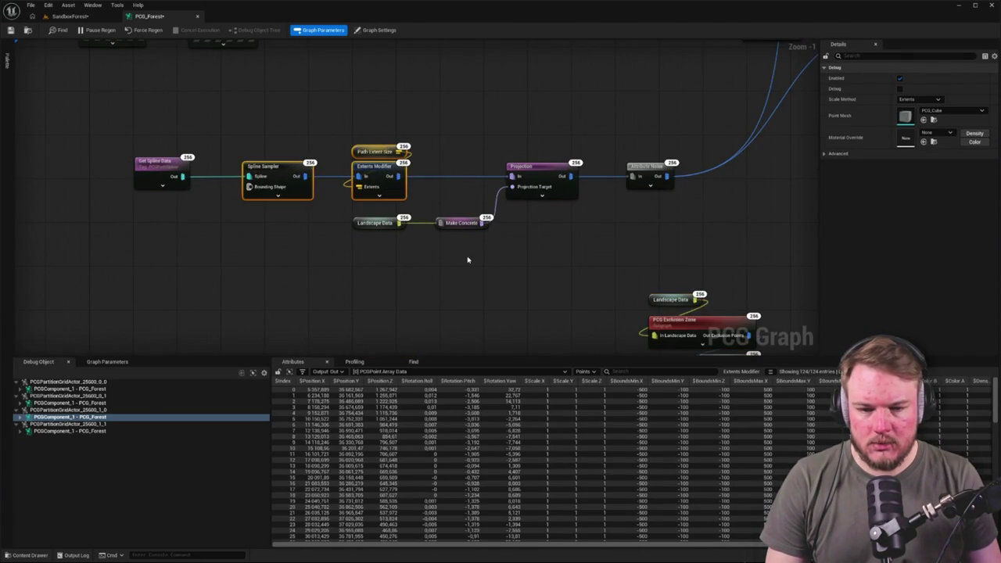
pyautogui.click(645, 174)
pyautogui.scroll(-2, 520, 242)
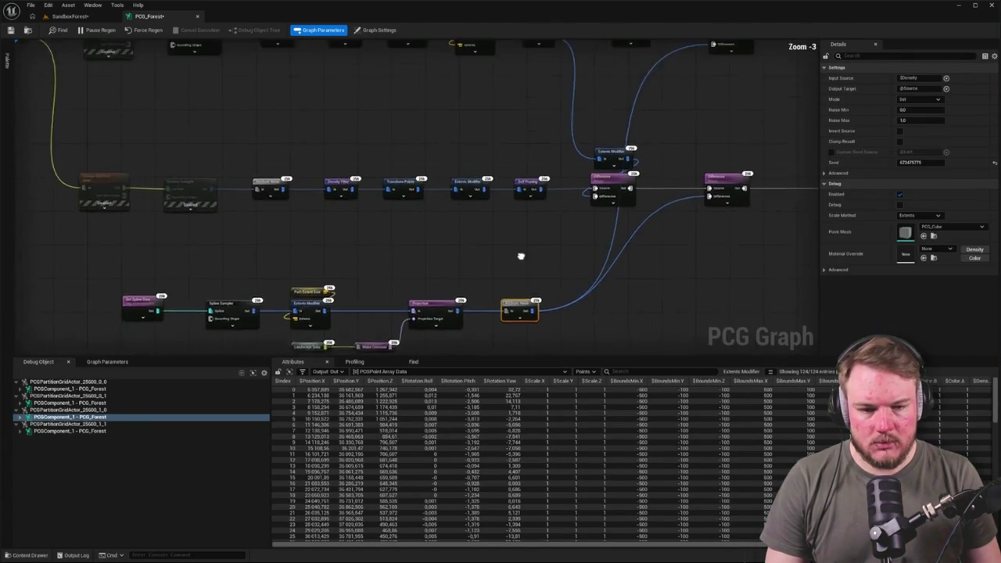
pyautogui.scroll(3, 527, 302)
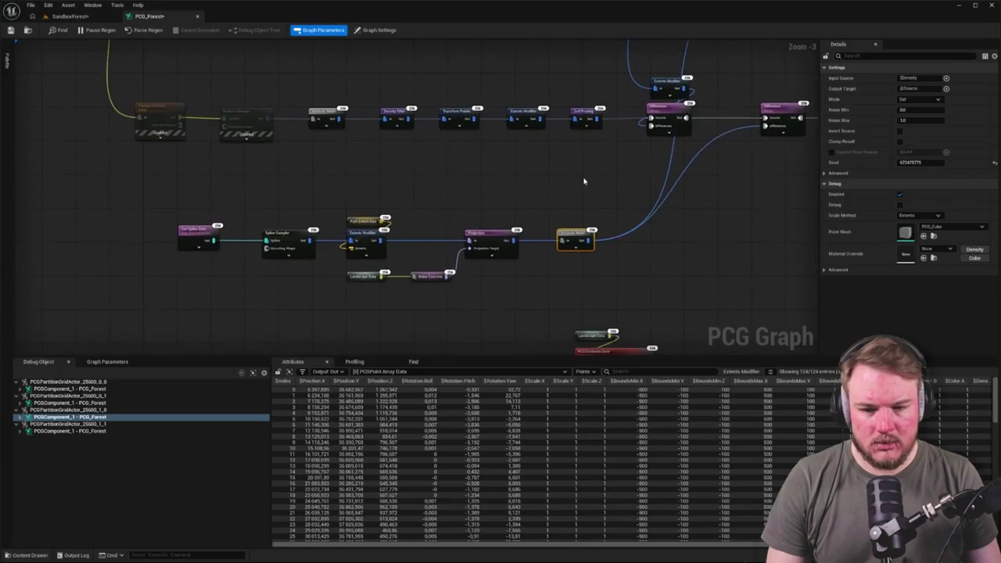
pyautogui.click(221, 224)
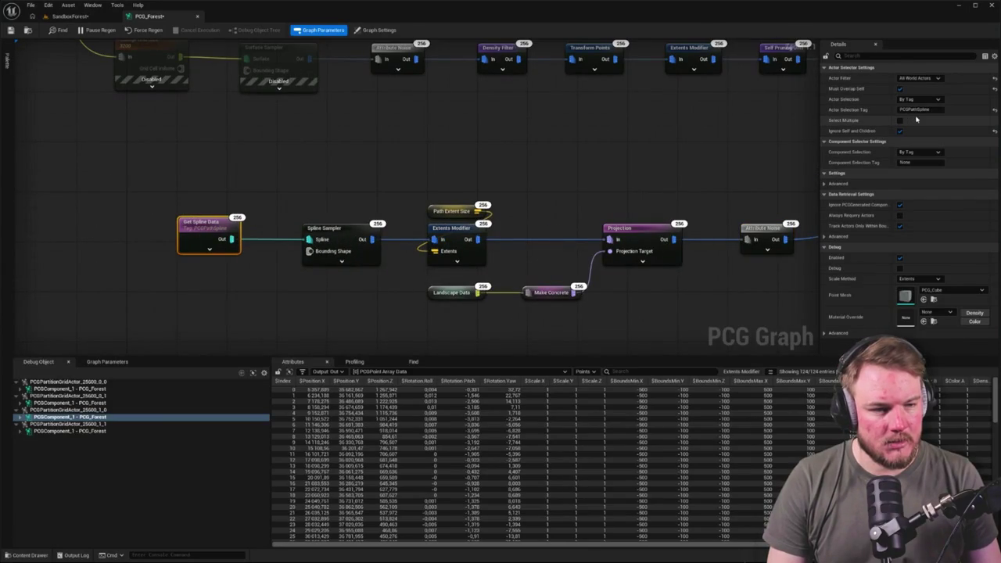
pyautogui.click(541, 147)
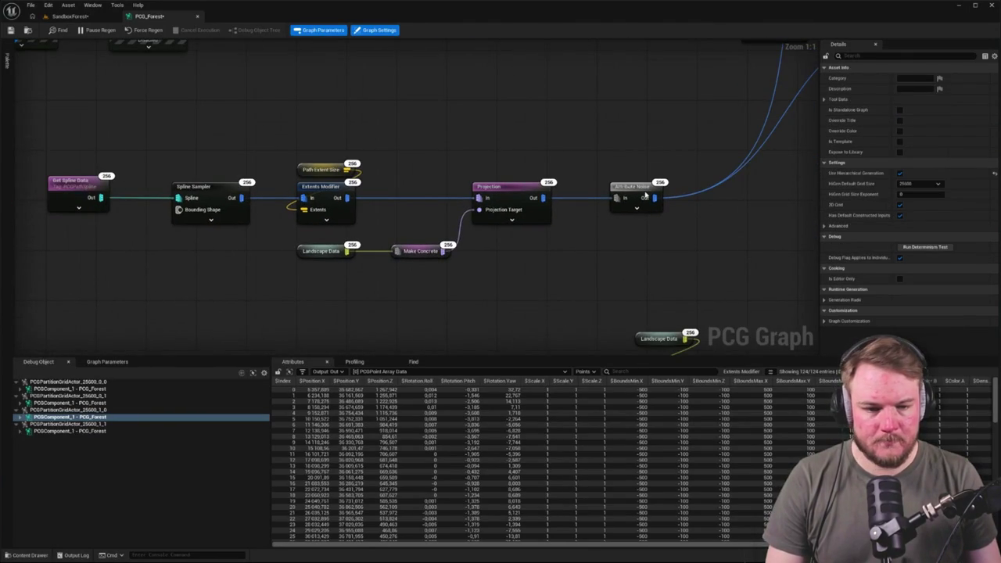
pyautogui.click(646, 195)
# Add an Attribute Noise Out named reroute and route the top Differences feed through it.
pyautogui.rightClick(499, 208)
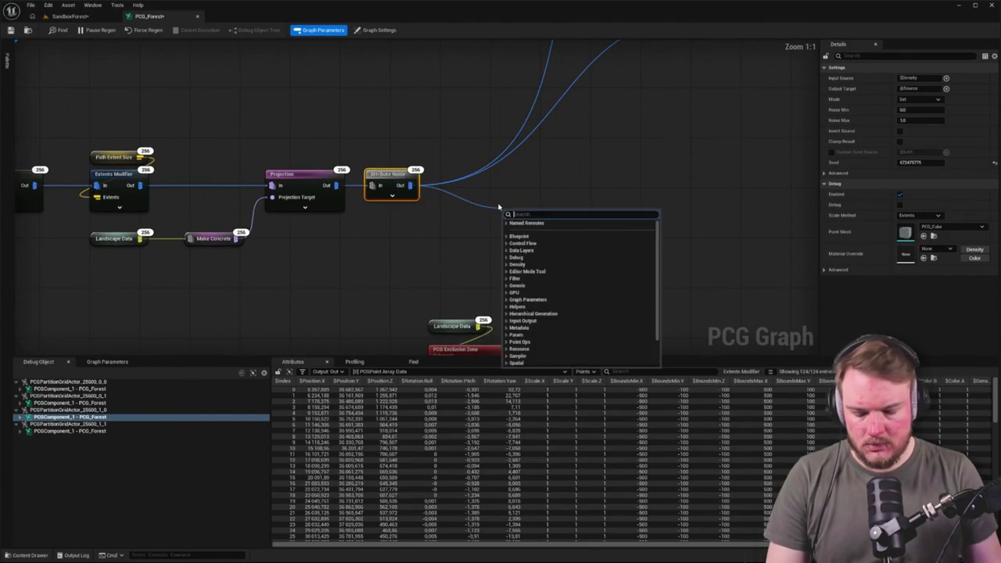
pyautogui.write('rerou')
pyautogui.press('Down')
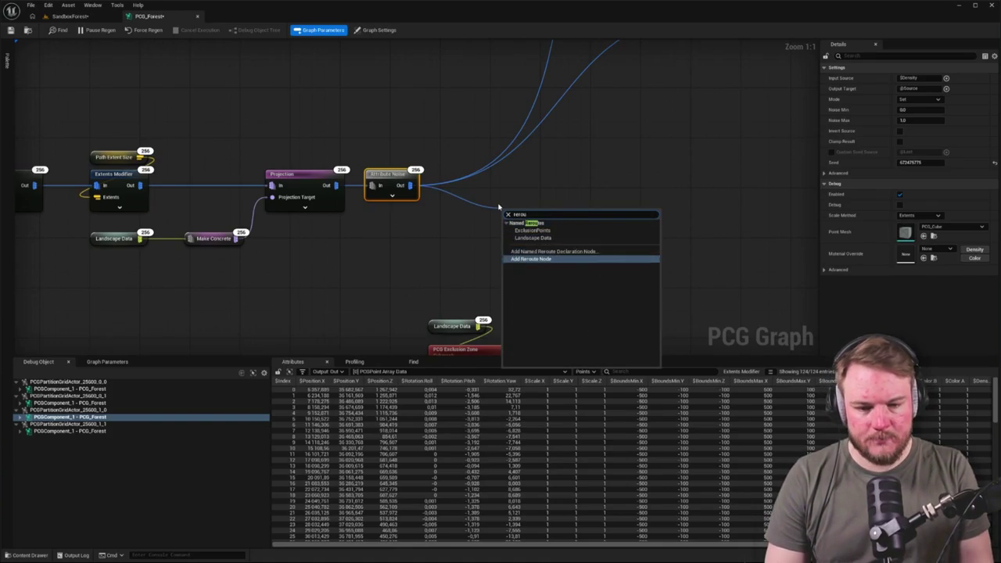
pyautogui.press('Return')
pyautogui.click(415, 182)
pyautogui.moveTo(566, 214)
pyautogui.mouseDown()
pyautogui.moveTo(648, 41)
pyautogui.moveTo(663, 66)
pyautogui.mouseUp()
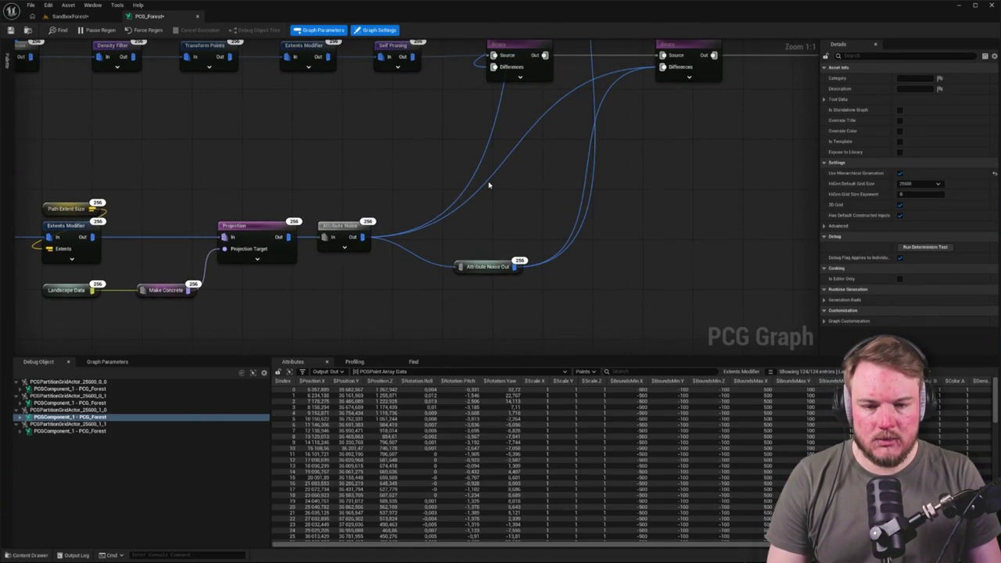
pyautogui.moveTo(492, 183)
pyautogui.mouseDown()
pyautogui.moveTo(476, 174)
pyautogui.moveTo(489, 266)
pyautogui.moveTo(427, 233)
pyautogui.mouseUp()
pyautogui.click(425, 195)
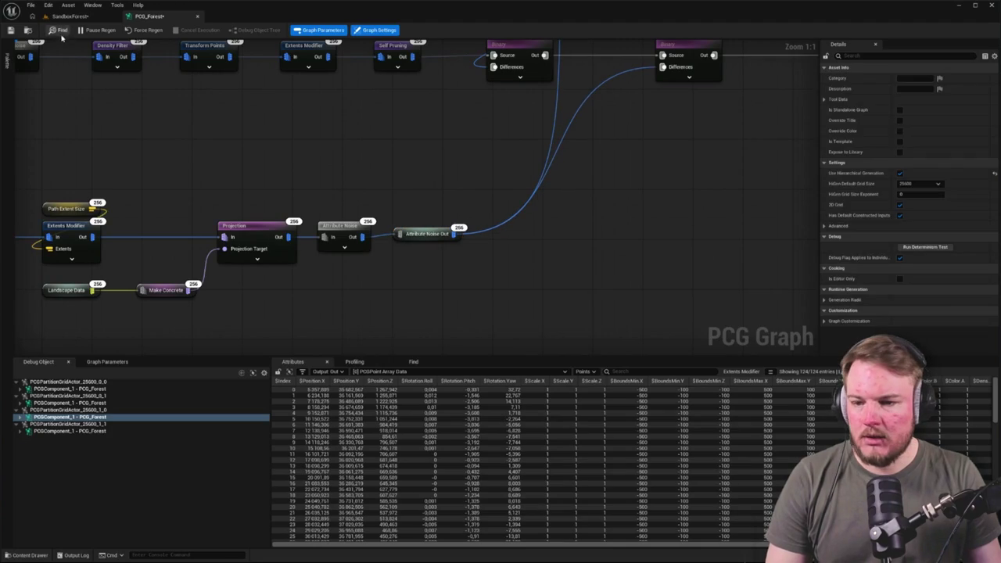
# Fly through the SandboxForest level to view the red path among the trees.
pyautogui.click(80, 17)
pyautogui.moveTo(454, 305); pyautogui.dragTo(454, 164)
pyautogui.moveTo(424, 244)
pyautogui.mouseDown()
pyautogui.moveTo(423, 219)
pyautogui.moveTo(423, 243)
pyautogui.moveTo(384, 243)
pyautogui.mouseUp()
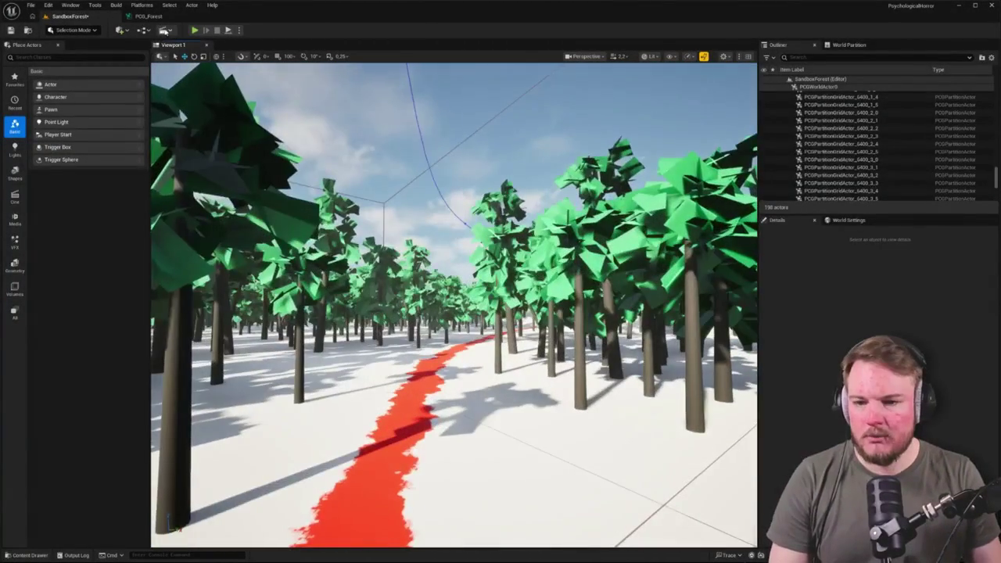
pyautogui.click(157, 16)
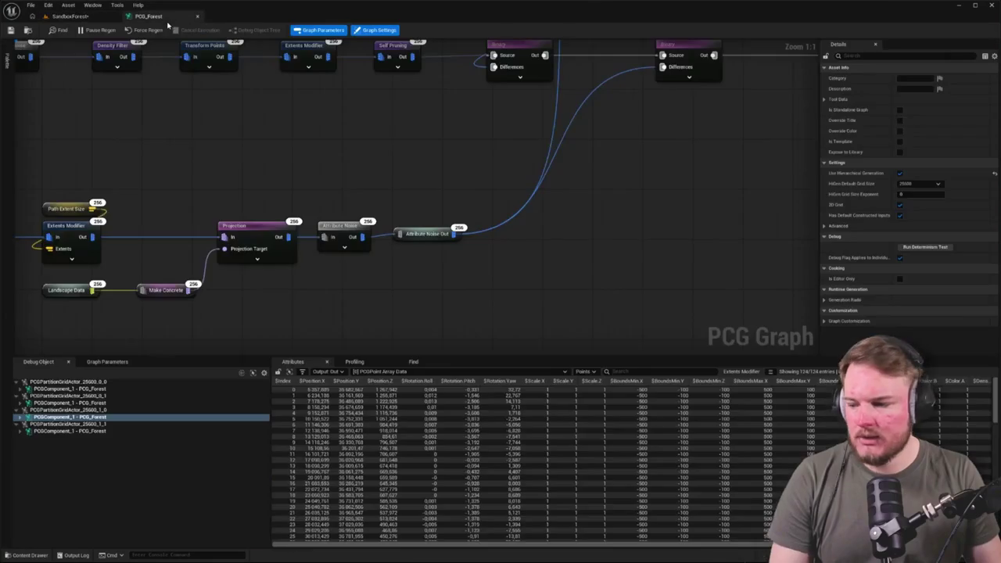
# Rename the Attribute Noise Out reroute to 'Path Points'.
pyautogui.click(432, 234)
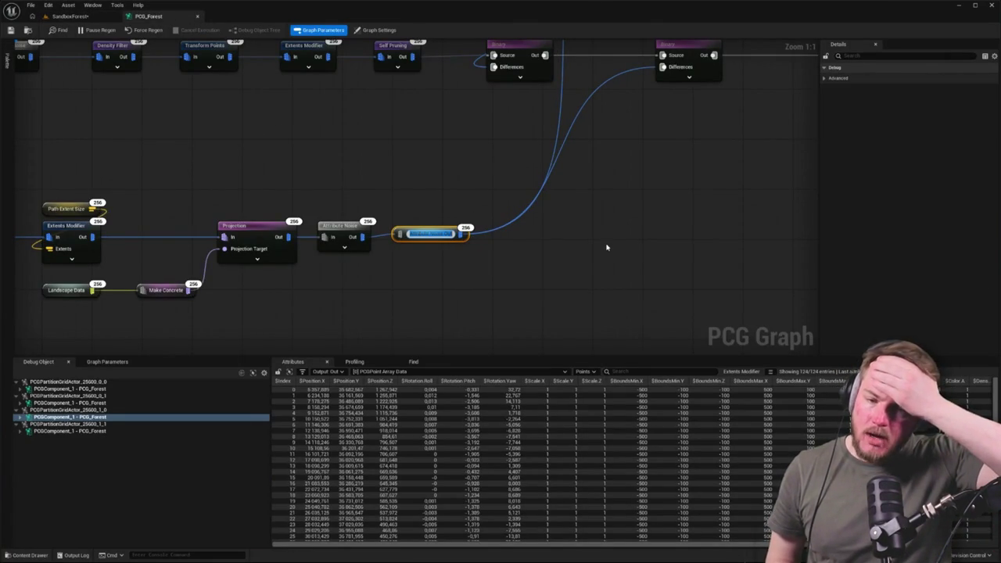
pyautogui.write('Path')
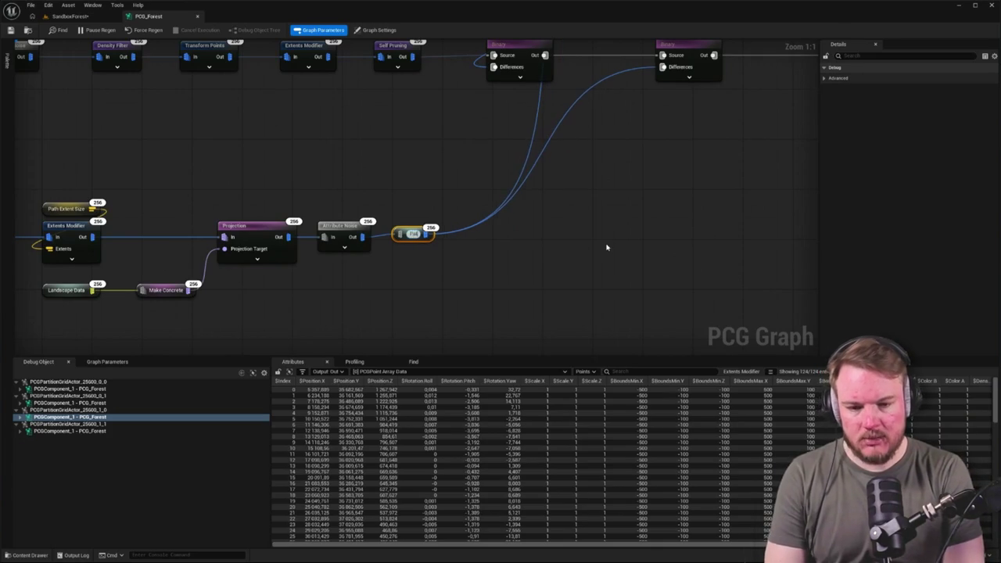
pyautogui.write('h')
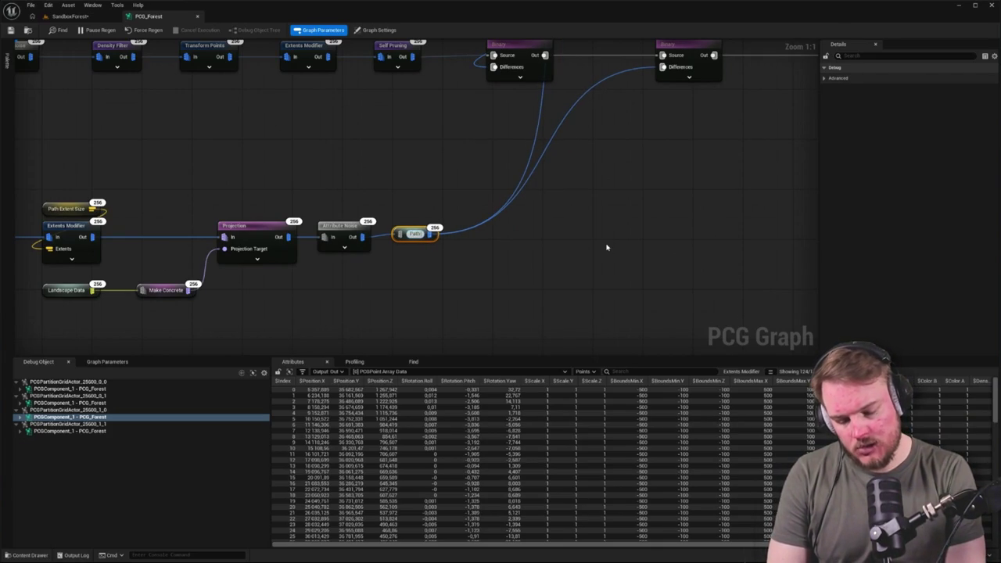
pyautogui.write(' Point')
pyautogui.press('Return')
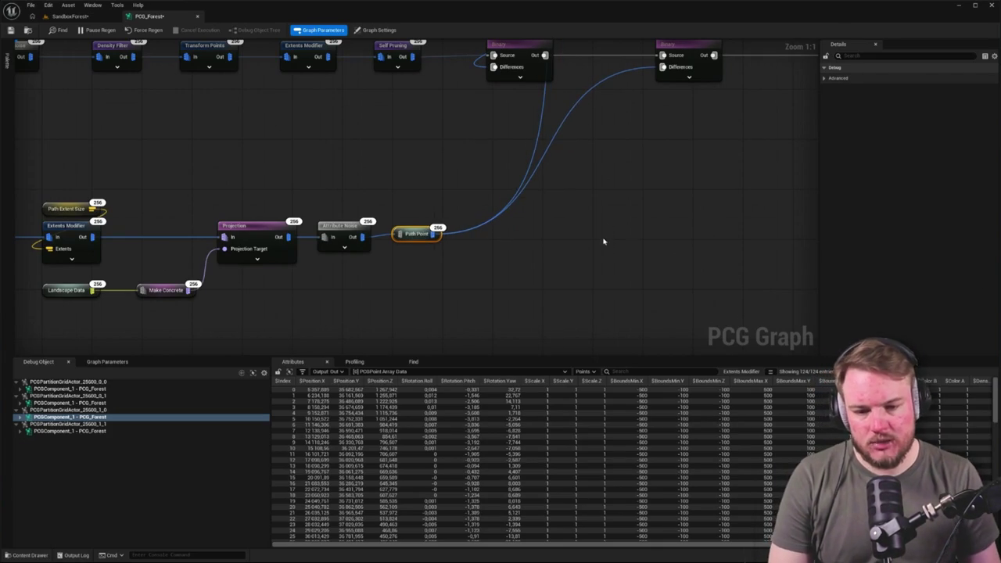
pyautogui.moveTo(606, 247); pyautogui.dragTo(613, 65)
pyautogui.moveTo(452, 117); pyautogui.dragTo(480, 187)
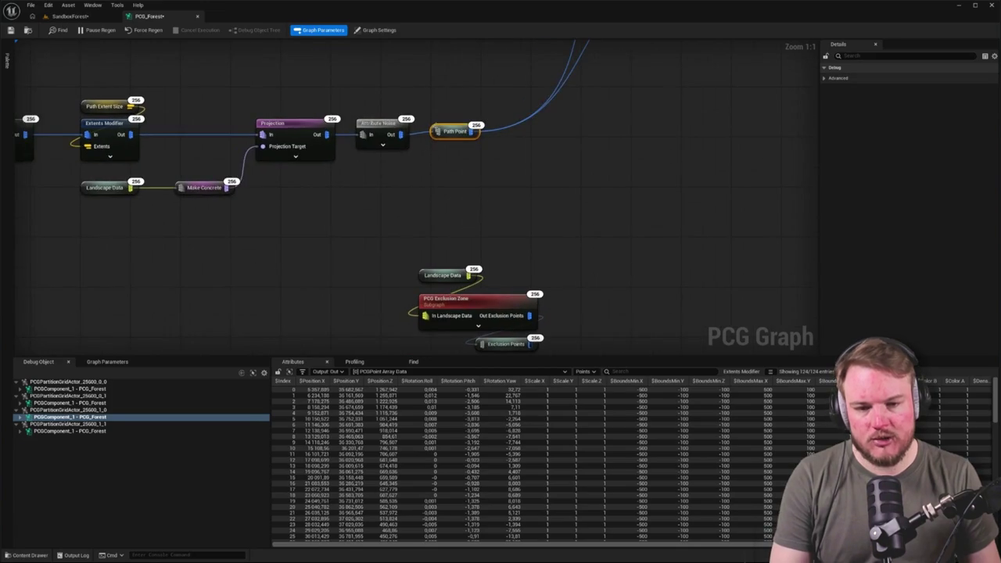
pyautogui.doubleClick(439, 129)
pyautogui.press('End')
pyautogui.write('s')
pyautogui.press('Return')
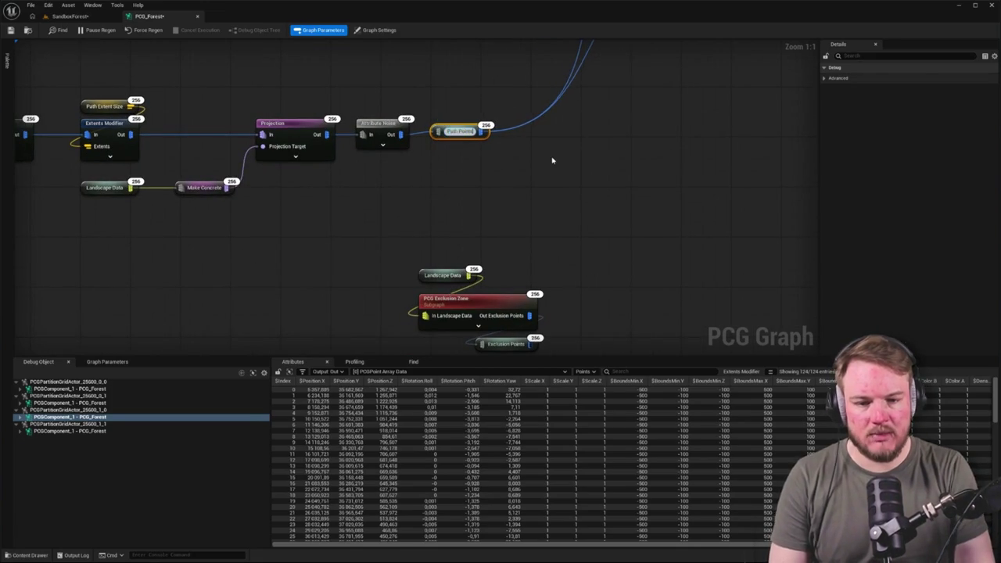
pyautogui.moveTo(494, 345)
pyautogui.mouseDown()
pyautogui.moveTo(532, 212)
pyautogui.moveTo(508, 282)
pyautogui.mouseUp()
pyautogui.scroll(-3, 507, 281)
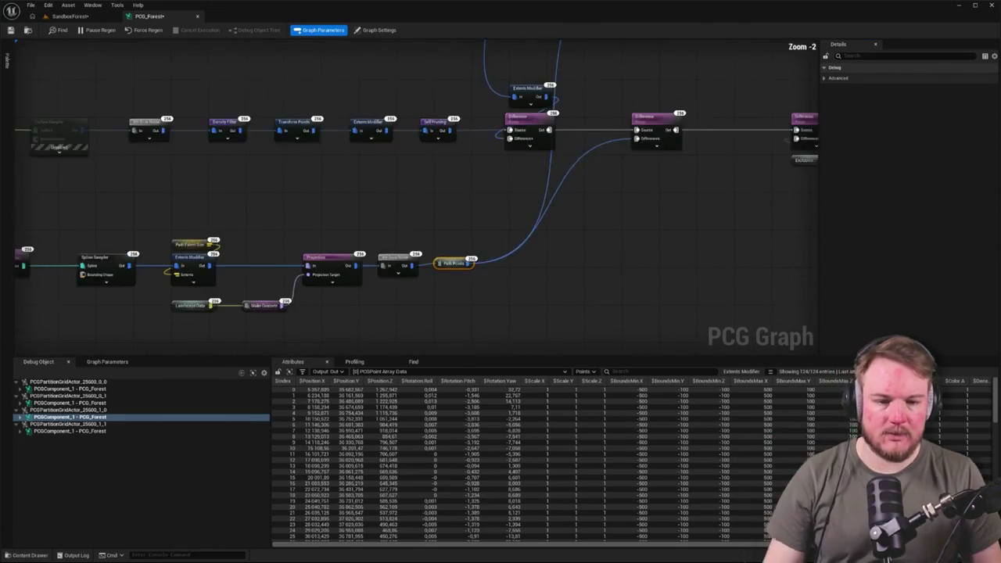
# Add Path Points reroute usages wired into the Differences pins of both chains' Difference nodes.
pyautogui.rightClick(538, 159)
pyautogui.write('path')
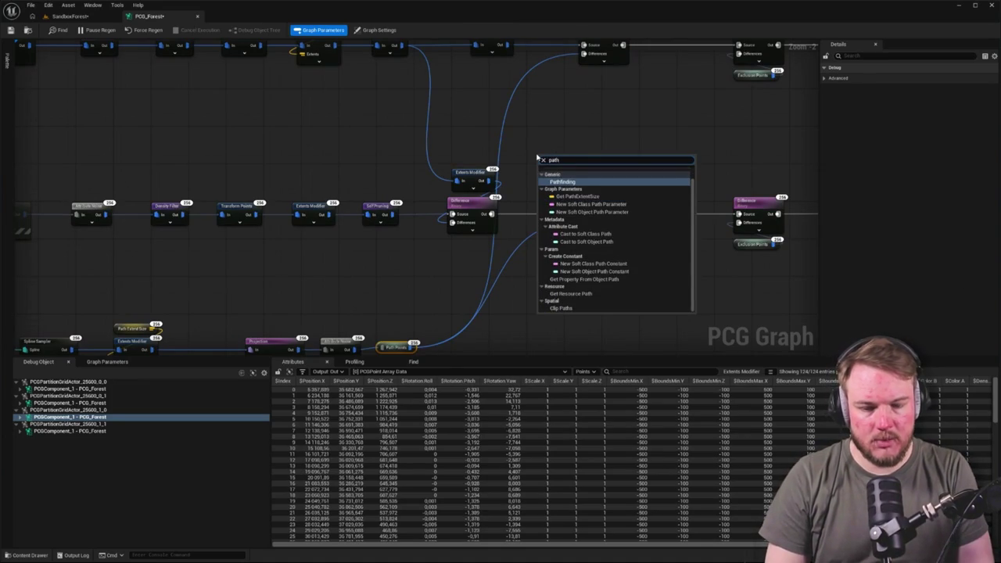
pyautogui.press('Return')
pyautogui.scroll(2, 583, 139)
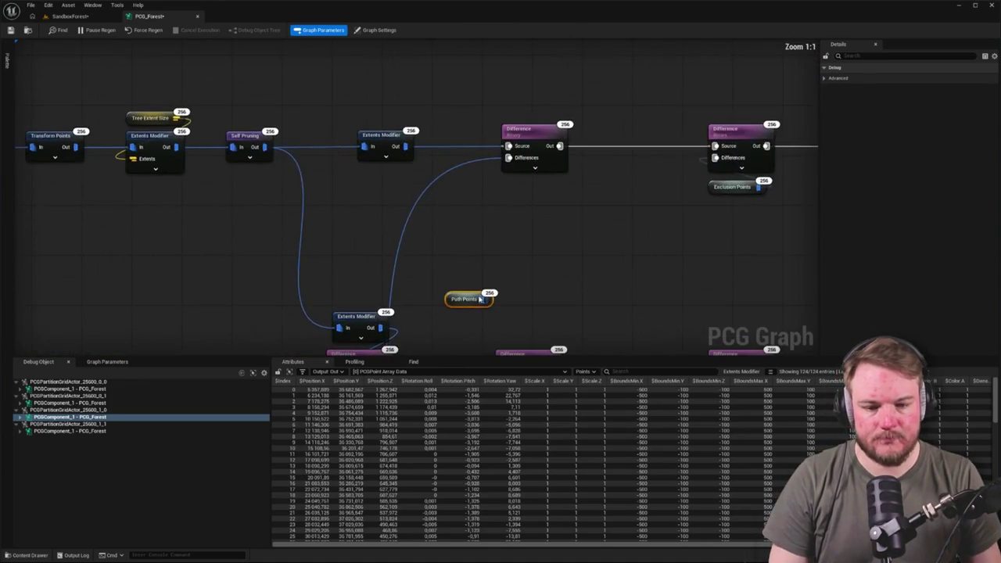
pyautogui.moveTo(484, 299); pyautogui.dragTo(489, 161)
pyautogui.moveTo(448, 299); pyautogui.dragTo(507, 188)
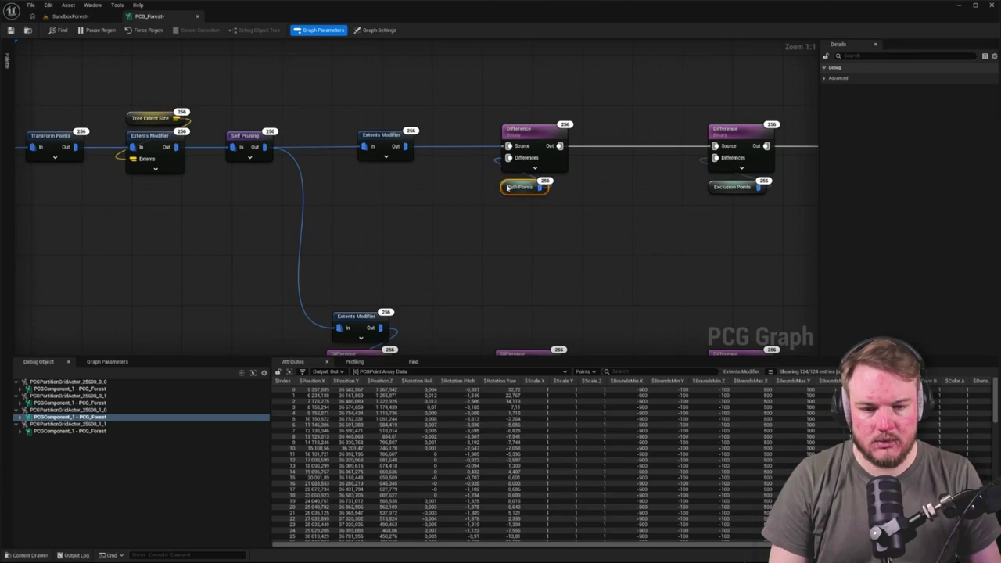
pyautogui.scroll(-5, 508, 180)
pyautogui.moveTo(510, 50)
pyautogui.mouseDown()
pyautogui.moveTo(501, 252)
pyautogui.moveTo(493, 202)
pyautogui.mouseUp()
pyautogui.keyDown('alt'); pyautogui.click(493, 199); pyautogui.keyUp('alt')
pyautogui.click(456, 224)
# Rearrange the graph: move the PCG Exclusion Zone node left and the bottom row down-right.
pyautogui.scroll(-6, 477, 279)
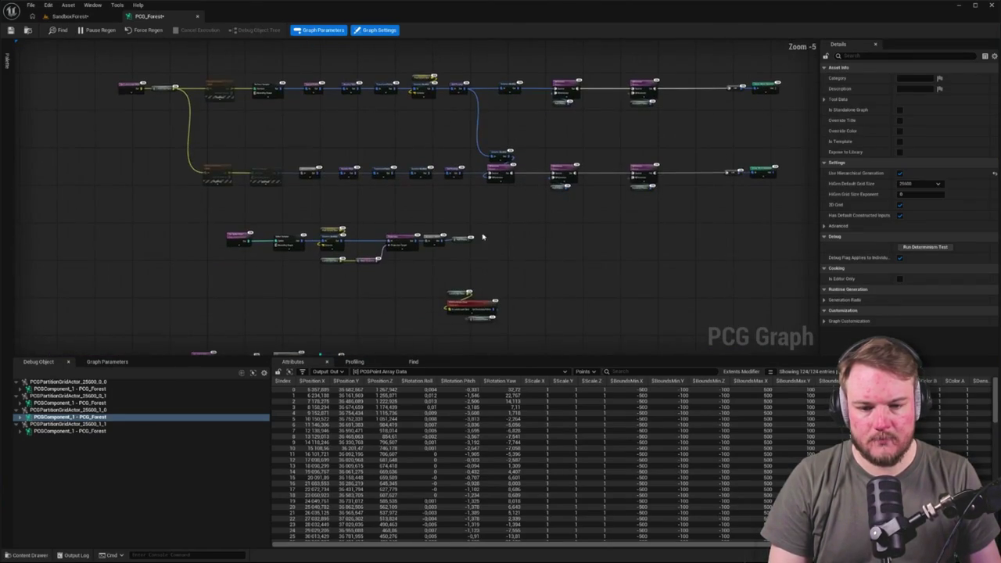
pyautogui.click(472, 266)
pyautogui.moveTo(521, 232)
pyautogui.mouseDown()
pyautogui.moveTo(298, 227)
pyautogui.moveTo(310, 233)
pyautogui.mouseUp()
pyautogui.moveTo(217, 279)
pyautogui.mouseDown()
pyautogui.moveTo(401, 296)
pyautogui.moveTo(341, 316)
pyautogui.moveTo(362, 331)
pyautogui.moveTo(377, 322)
pyautogui.mouseUp()
pyautogui.click(381, 293)
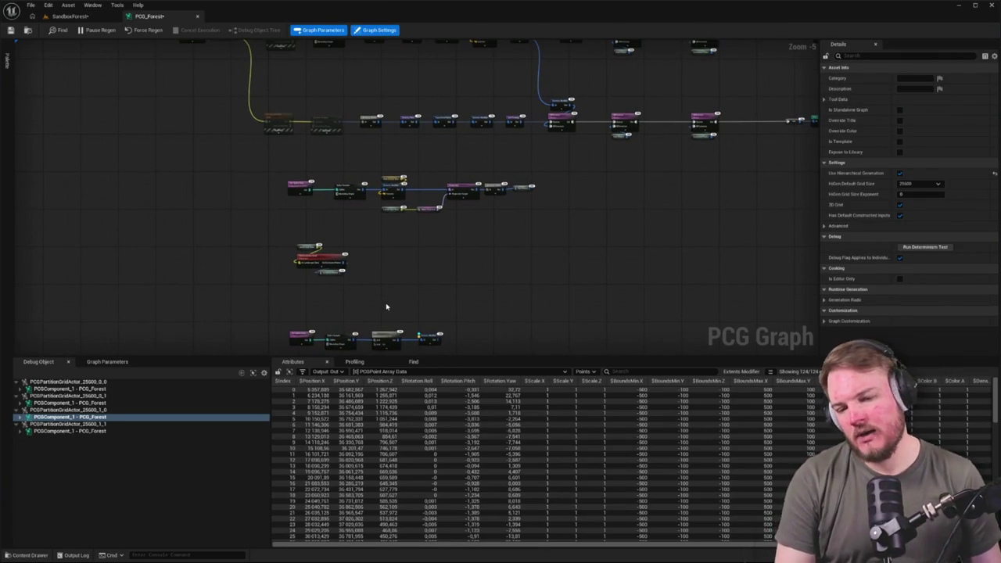
pyautogui.scroll(5, 371, 270)
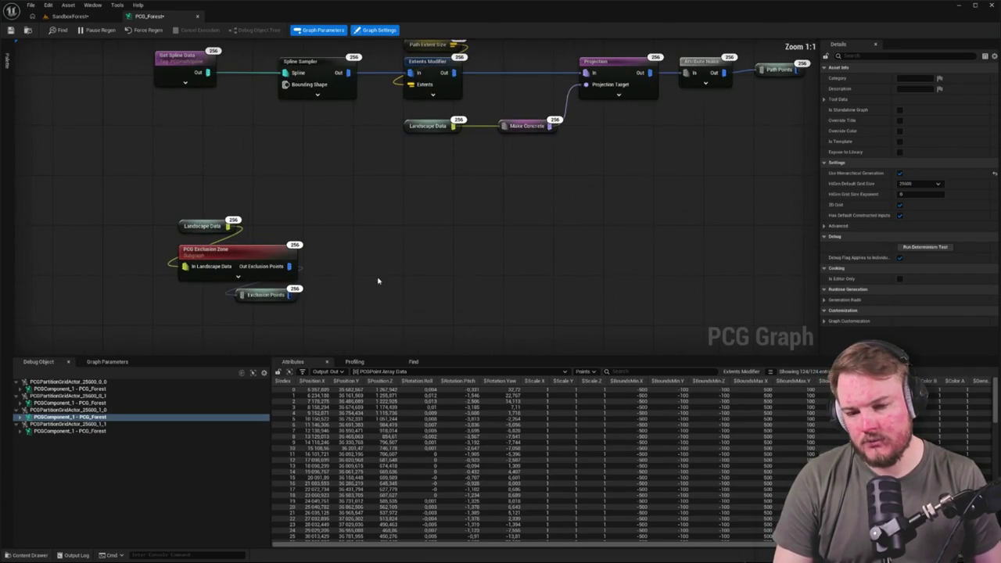
pyautogui.scroll(-4, 378, 280)
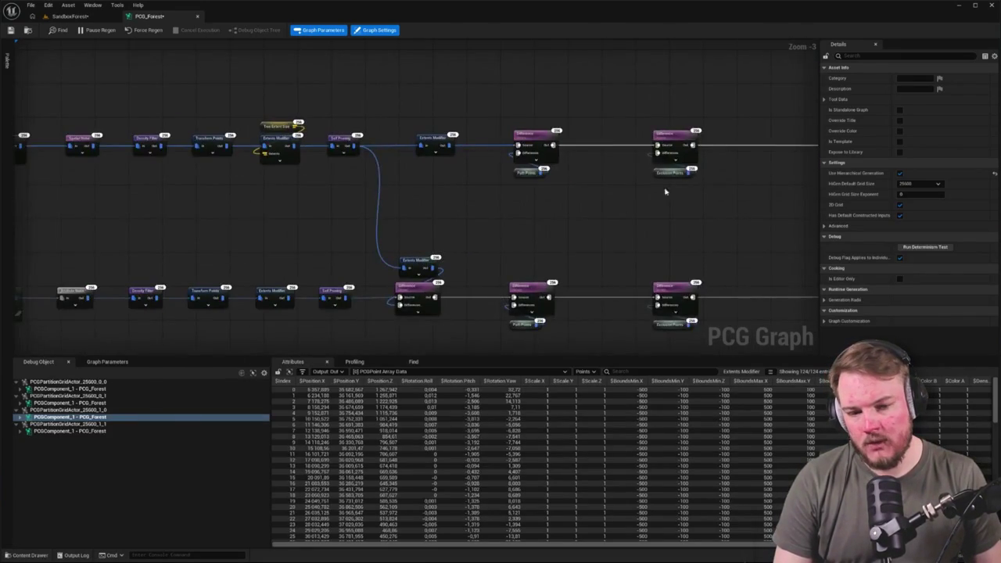
pyautogui.moveTo(666, 191); pyautogui.dragTo(537, 134)
pyautogui.moveTo(472, 146); pyautogui.dragTo(562, 190)
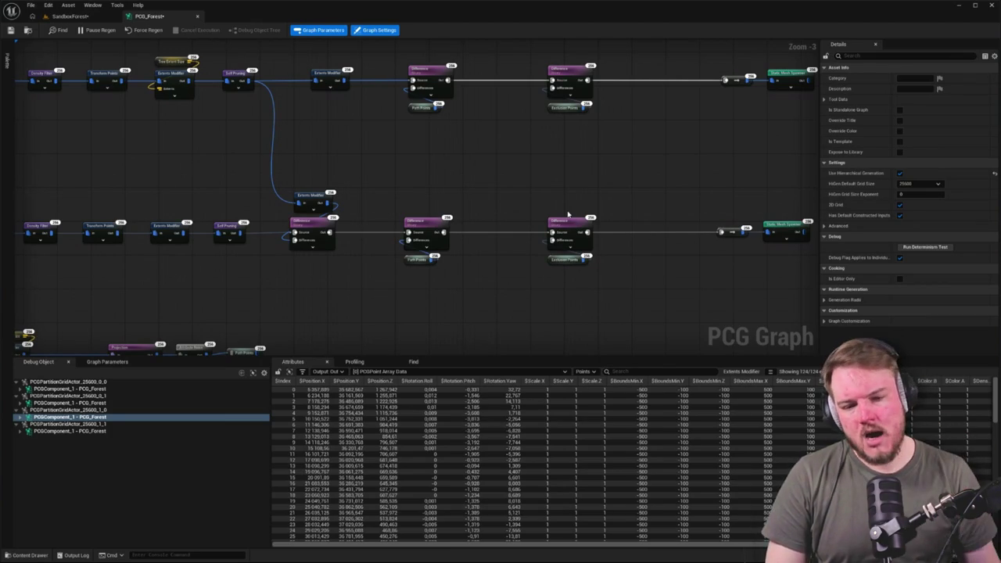
pyautogui.moveTo(613, 224); pyautogui.dragTo(320, 206)
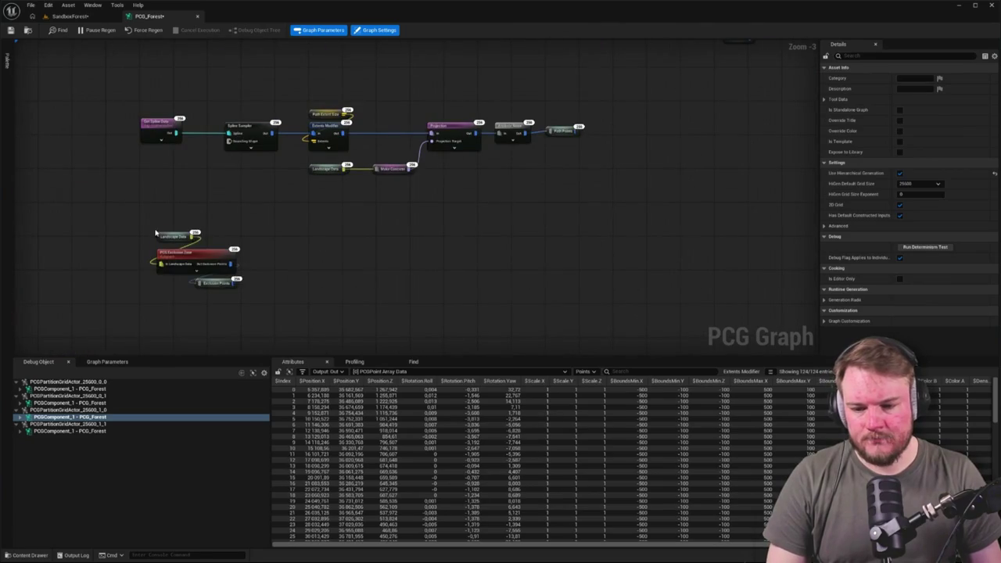
# Wire the PCG Exclusion Zone output straight to the Difference nodes and delete the Exclusion Points reroute.
pyautogui.click(223, 259)
pyautogui.scroll(-3, 225, 263)
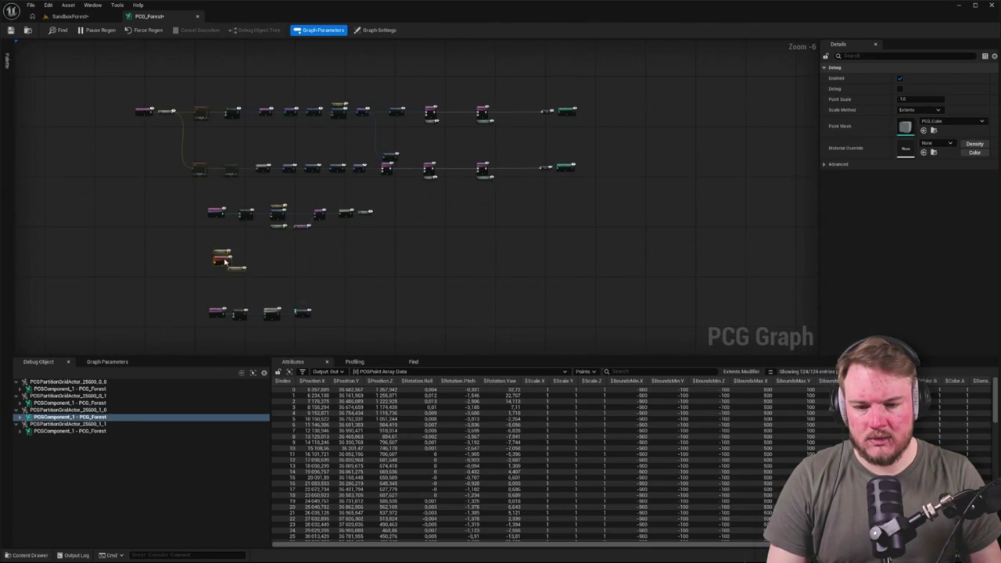
pyautogui.press('Home')
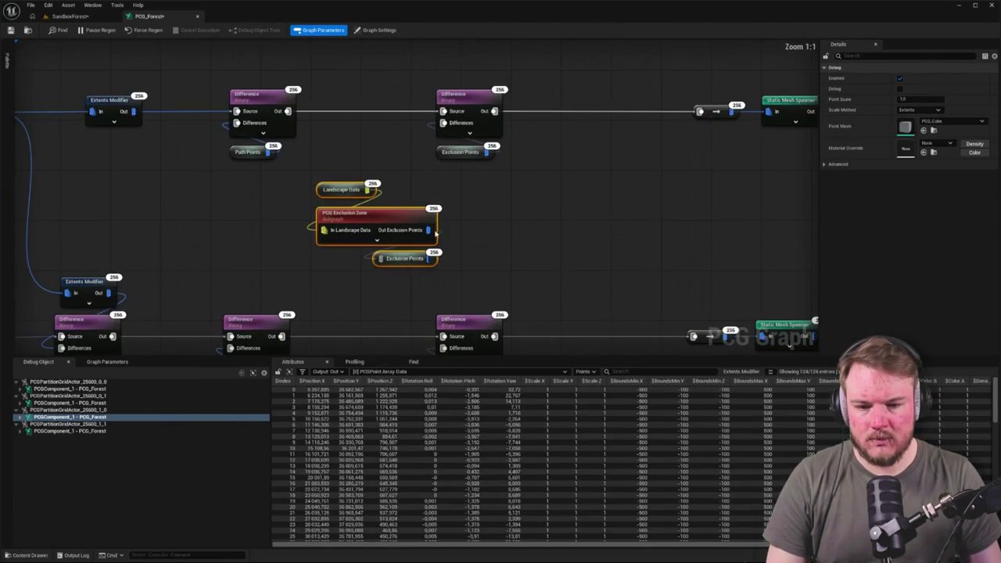
pyautogui.click(461, 151)
pyautogui.moveTo(462, 179); pyautogui.dragTo(462, 114)
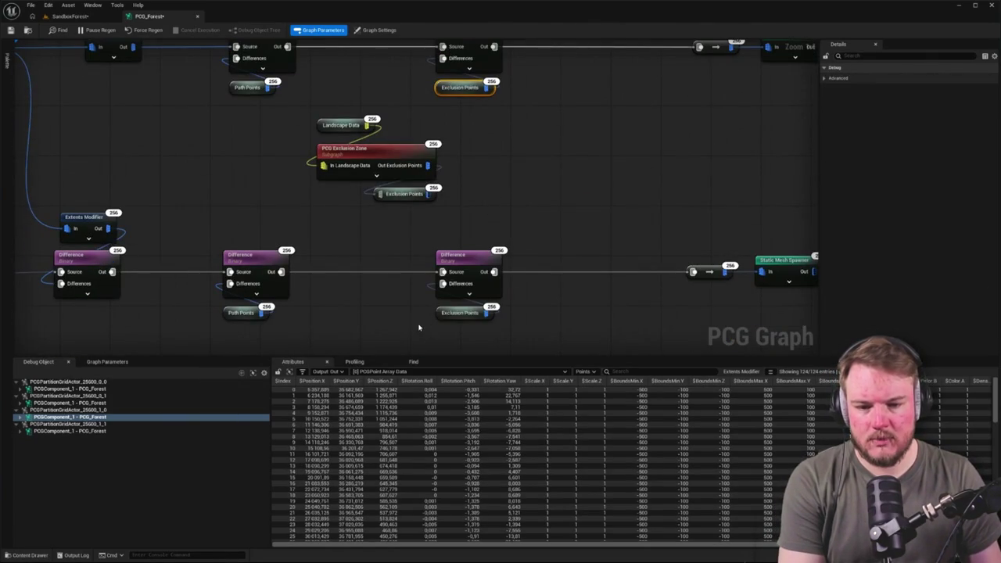
pyautogui.click(419, 327)
pyautogui.moveTo(421, 204)
pyautogui.mouseDown()
pyautogui.moveTo(428, 105)
pyautogui.moveTo(467, 151)
pyautogui.moveTo(428, 141)
pyautogui.moveTo(436, 251)
pyautogui.moveTo(395, 184)
pyautogui.moveTo(348, 190)
pyautogui.moveTo(376, 201)
pyautogui.moveTo(380, 185)
pyautogui.mouseUp()
pyautogui.click(332, 165)
pyautogui.press('Delete')
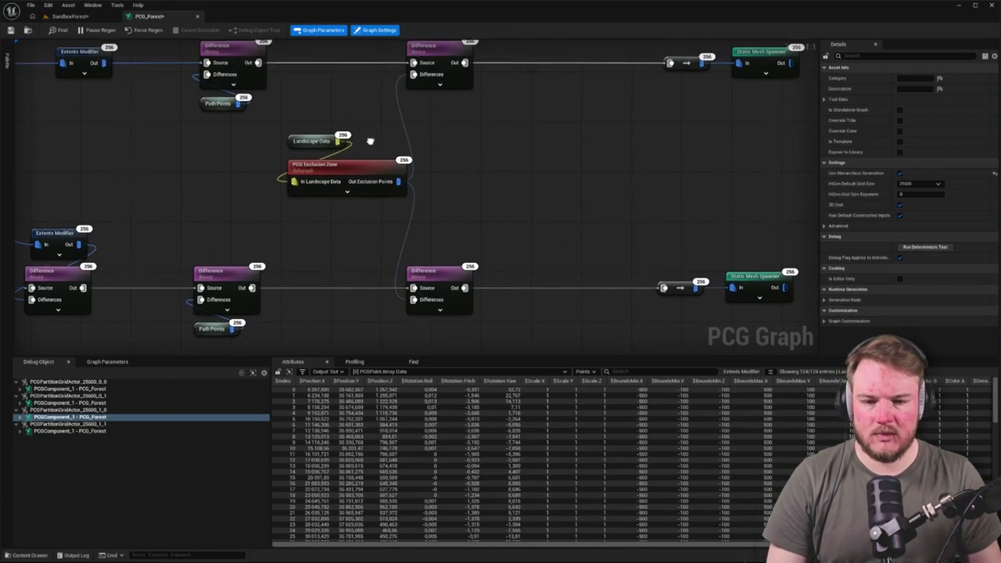
# Shift both Difference nodes and the right-hand node group further right.
pyautogui.scroll(-2, 156, 172)
pyautogui.click(372, 79)
pyautogui.keyDown('ctrl'); pyautogui.click(382, 227); pyautogui.keyUp('ctrl')
pyautogui.moveTo(382, 227); pyautogui.dragTo(428, 225)
pyautogui.moveTo(288, 62); pyautogui.dragTo(659, 270)
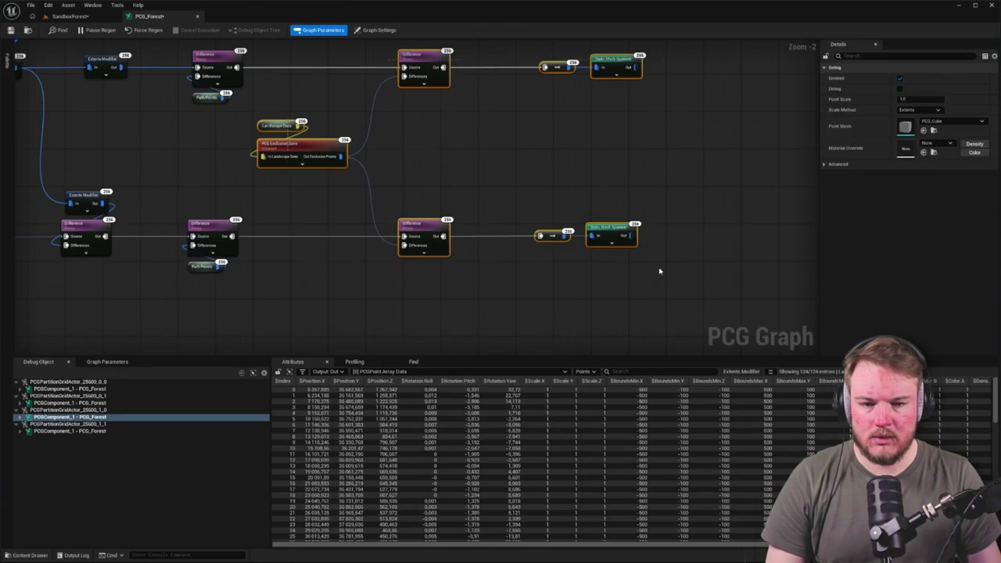
pyautogui.moveTo(441, 52); pyautogui.dragTo(516, 54)
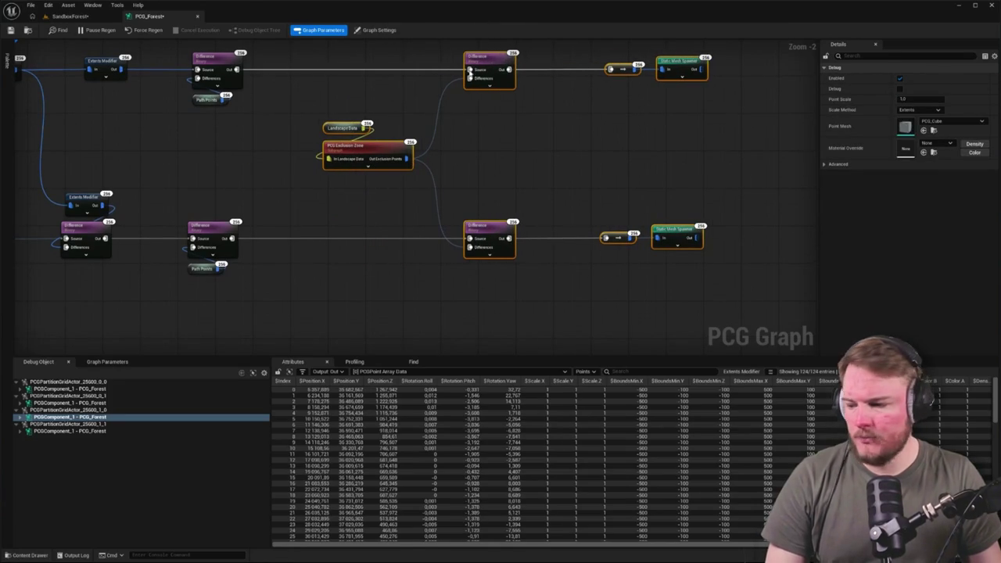
pyautogui.click(164, 206)
pyautogui.moveTo(222, 182)
pyautogui.mouseDown()
pyautogui.moveTo(264, 212)
pyautogui.moveTo(325, 228)
pyautogui.mouseUp()
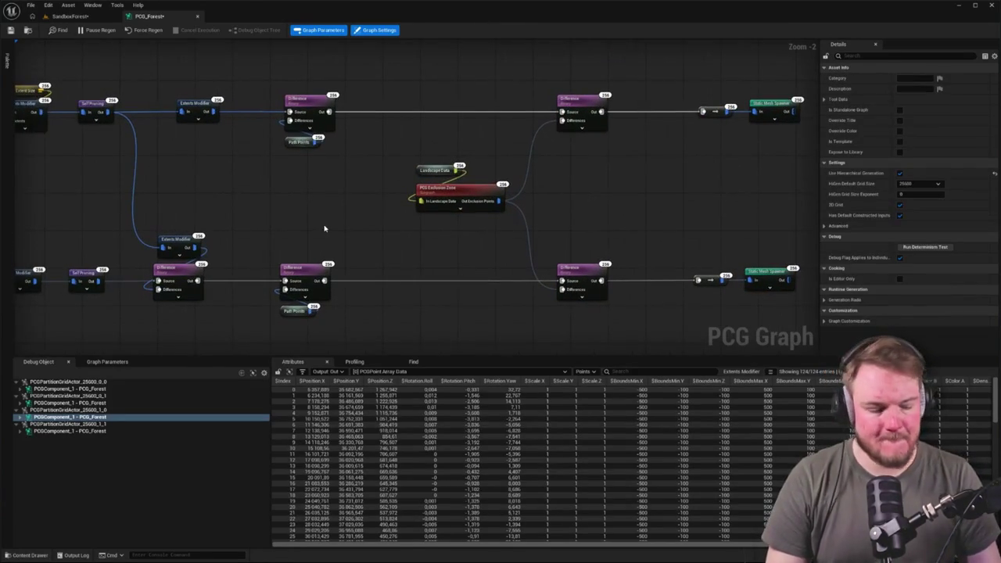
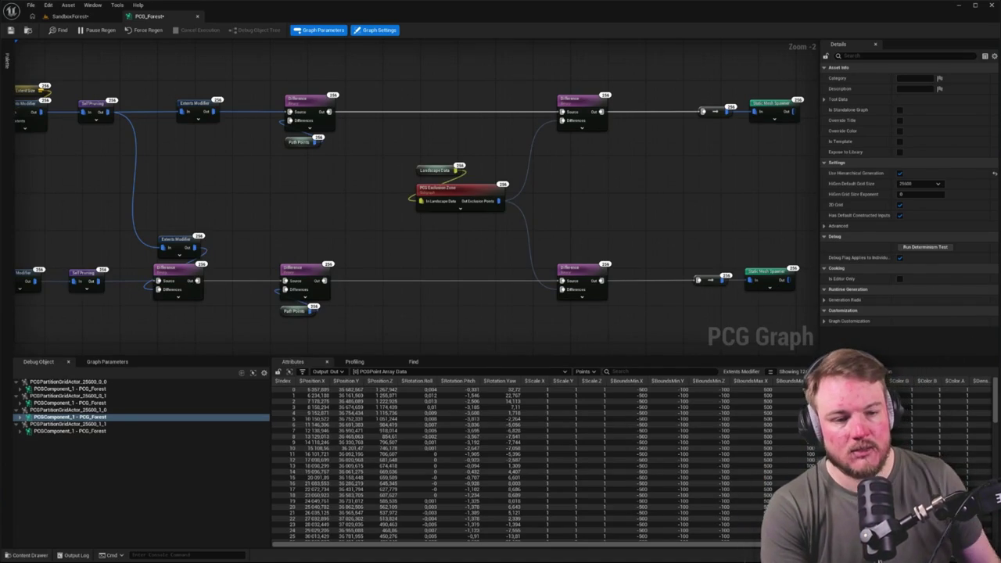
# Inspect the upper Static Mesh Spawner's first mesh entry and its mesh descriptor settings.
pyautogui.click(770, 106)
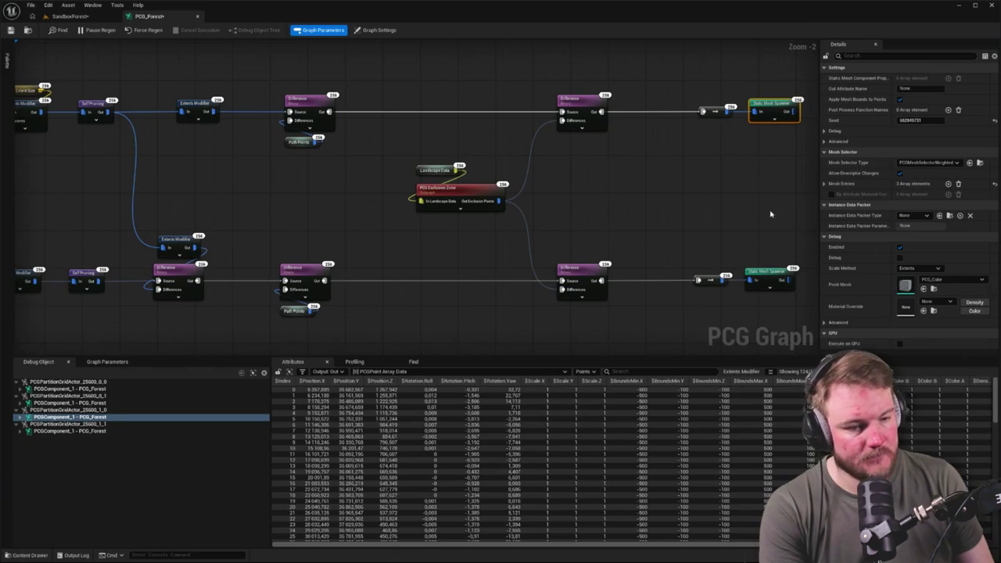
pyautogui.click(827, 185)
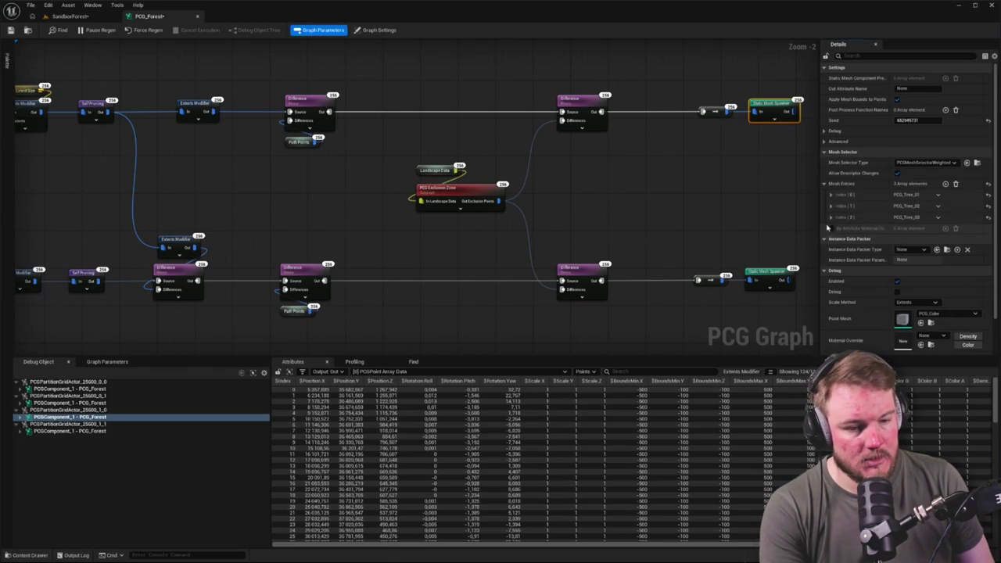
pyautogui.click(833, 195)
pyautogui.scroll(-1, 834, 197)
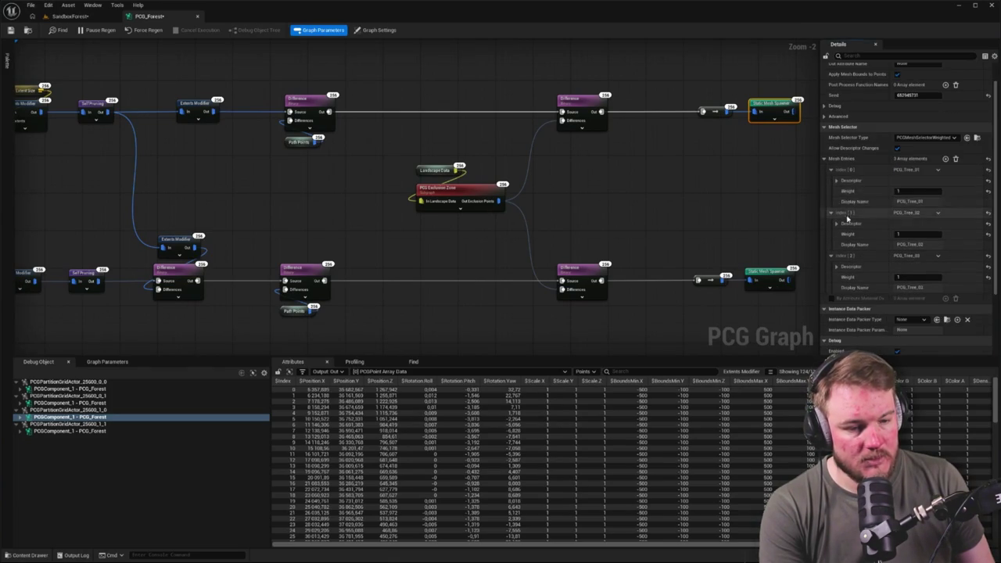
pyautogui.click(836, 180)
pyautogui.scroll(-2, 964, 181)
pyautogui.scroll(-2, 964, 180)
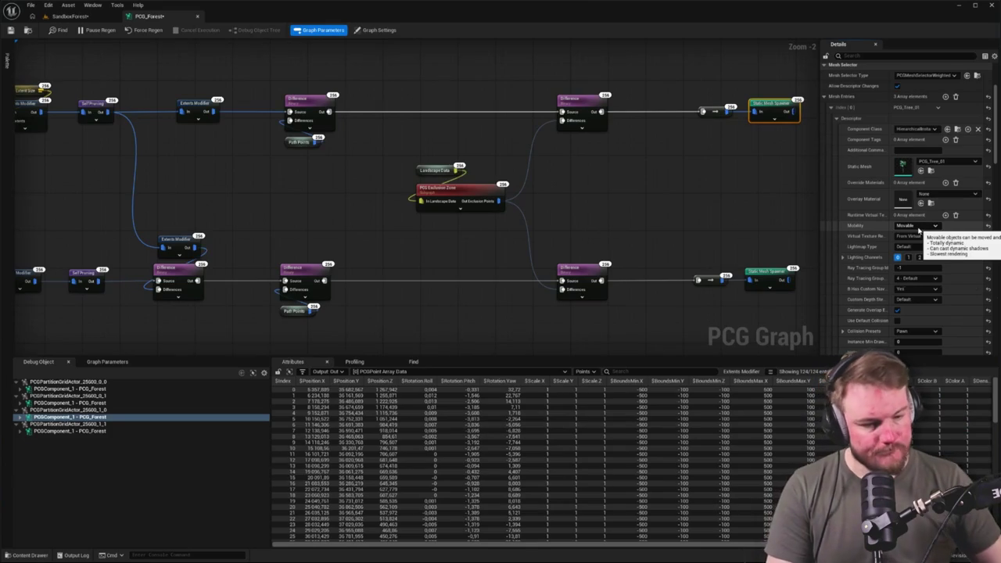
pyautogui.scroll(-3, 912, 232)
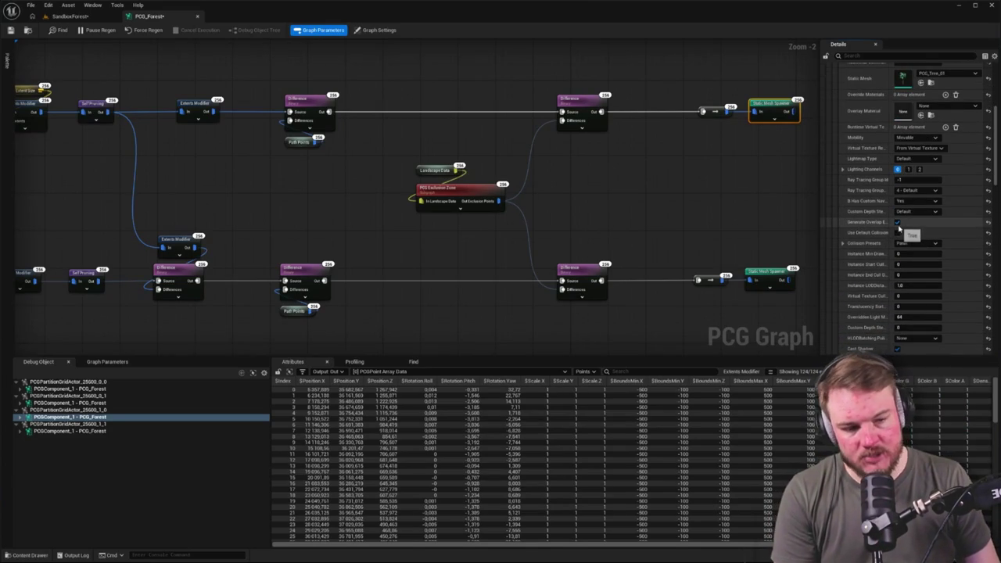
pyautogui.scroll(-1, 924, 226)
pyautogui.scroll(-3, 924, 226)
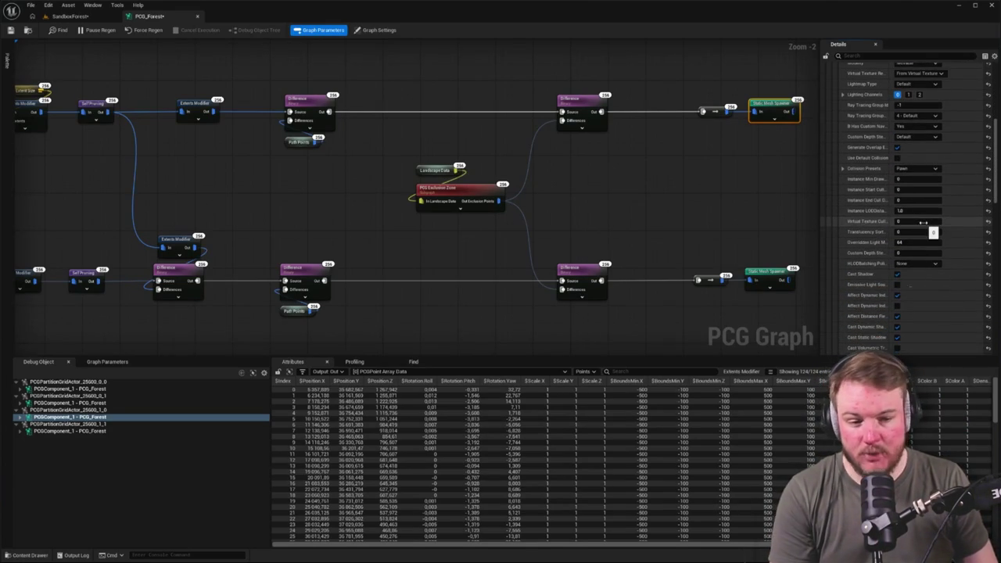
pyautogui.scroll(-1, 920, 246)
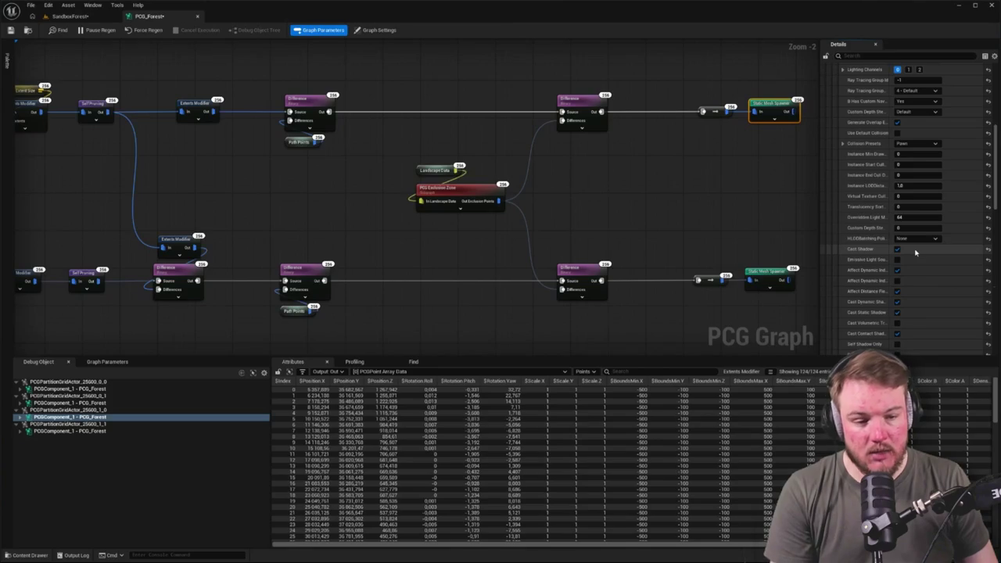
pyautogui.scroll(-1, 915, 252)
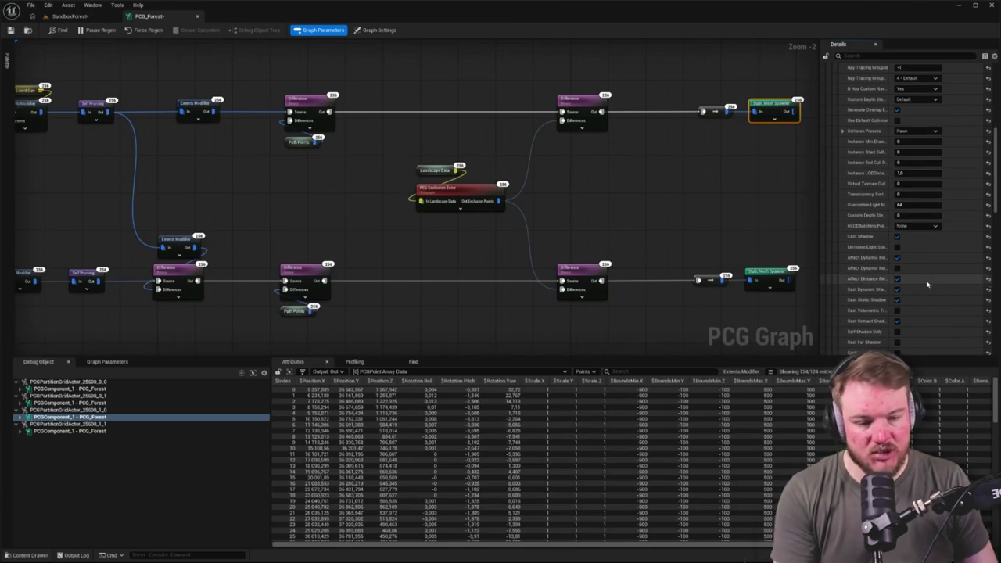
pyautogui.scroll(-10, 928, 286)
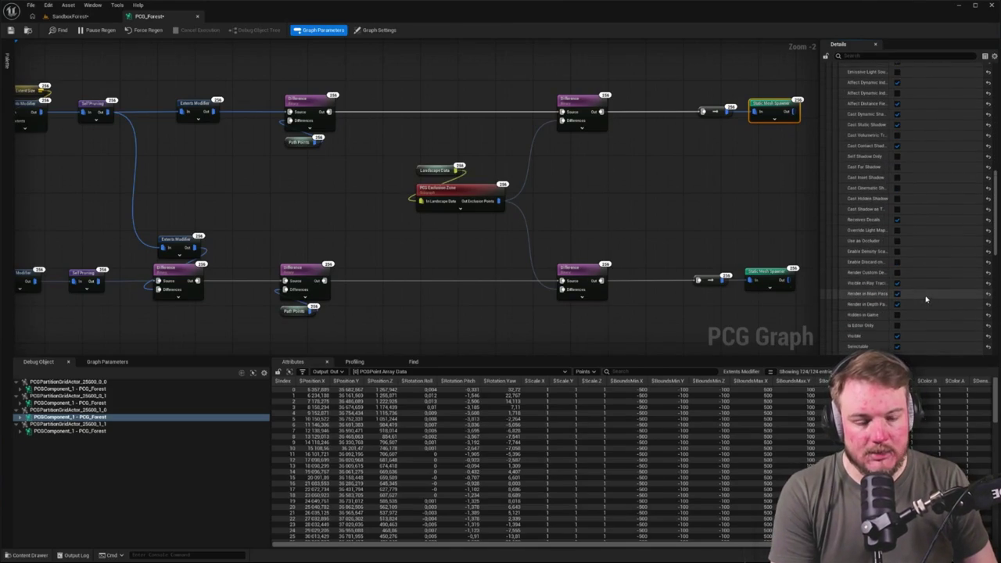
pyautogui.scroll(-2, 926, 297)
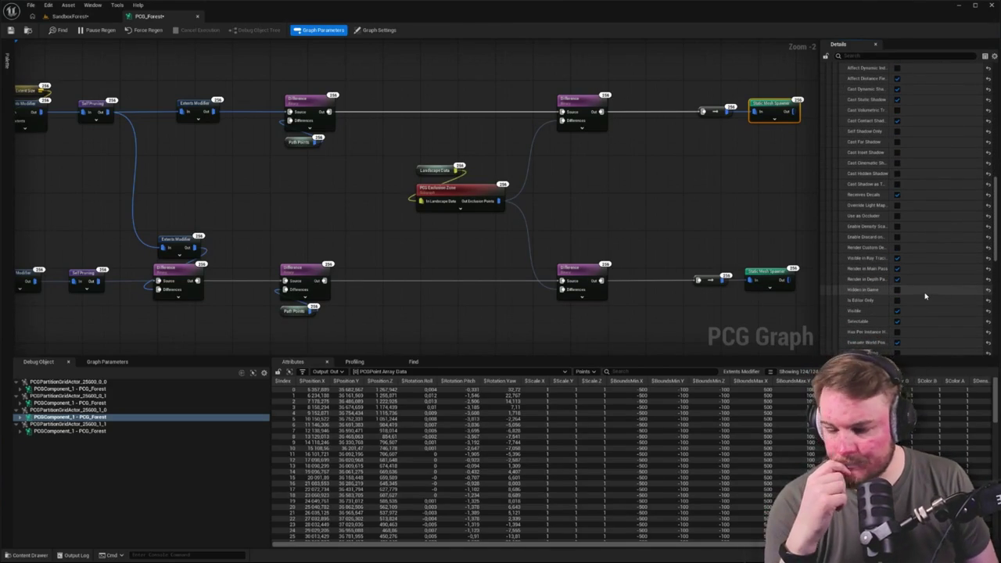
pyautogui.click(632, 195)
pyautogui.scroll(-4, 607, 201)
pyautogui.scroll(2, 323, 115)
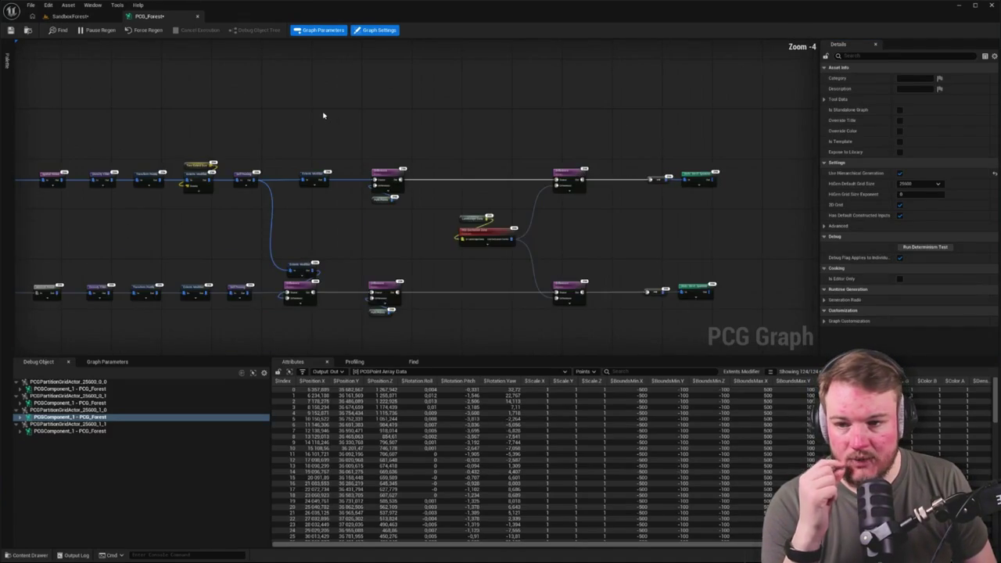
# In SandboxForest, fly the camera over the forest and down along the cleared snowy path.
pyautogui.click(69, 16)
pyautogui.press('e')
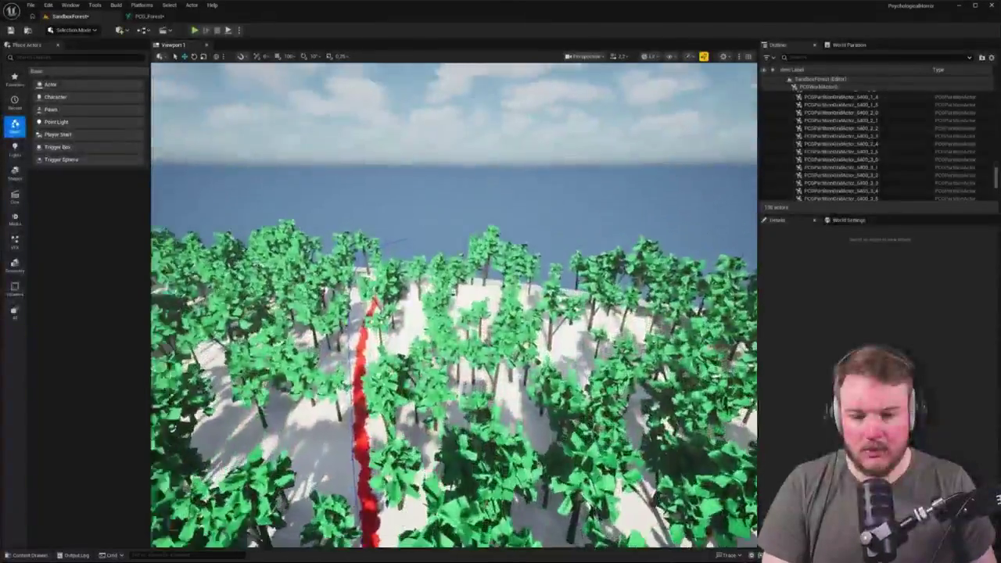
pyautogui.press('q')
pyautogui.press('s')
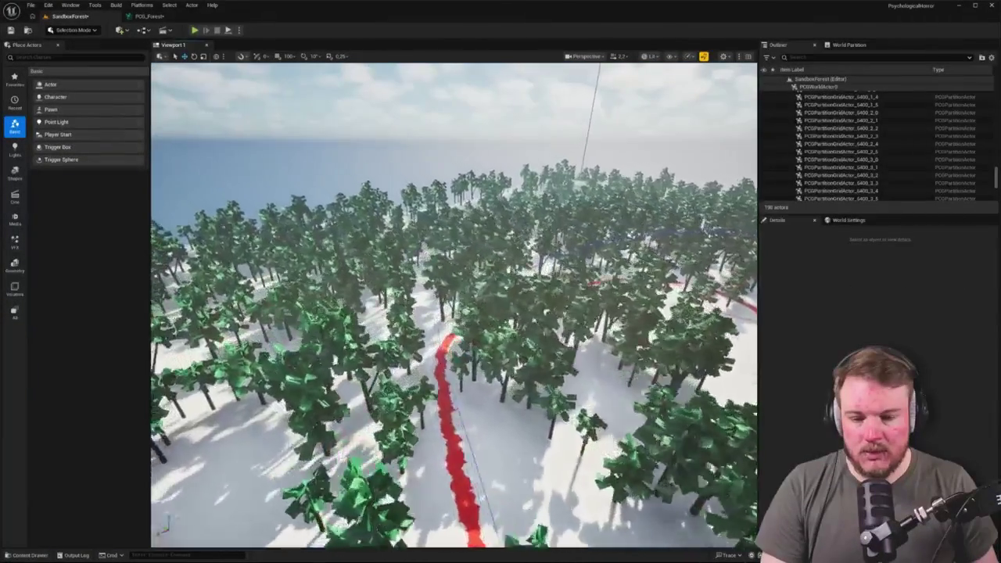
pyautogui.press('w')
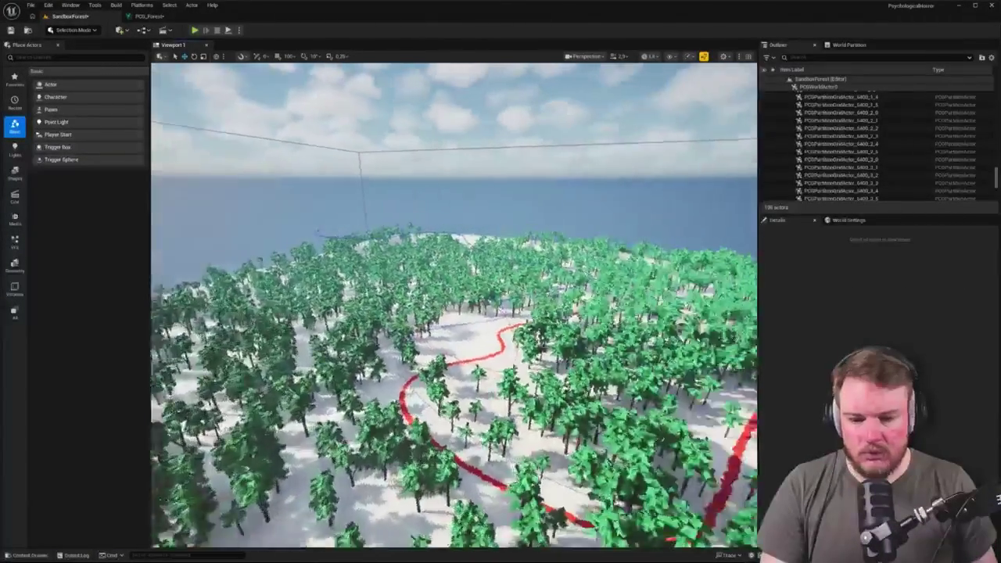
pyautogui.press('w')
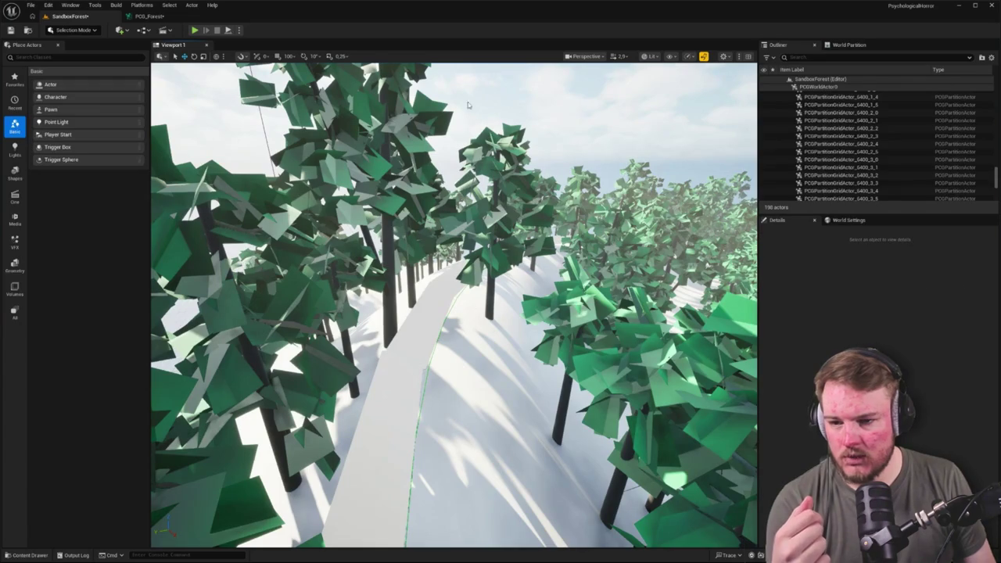
# Back in PCG_Forest, review the Output node's settings.
pyautogui.click(148, 16)
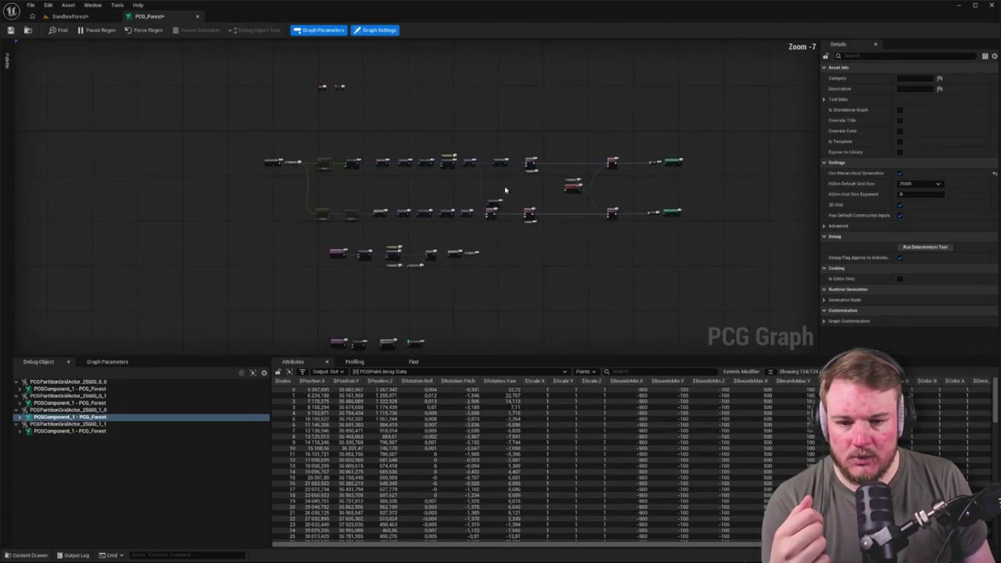
pyautogui.moveTo(480, 224); pyautogui.dragTo(488, 356)
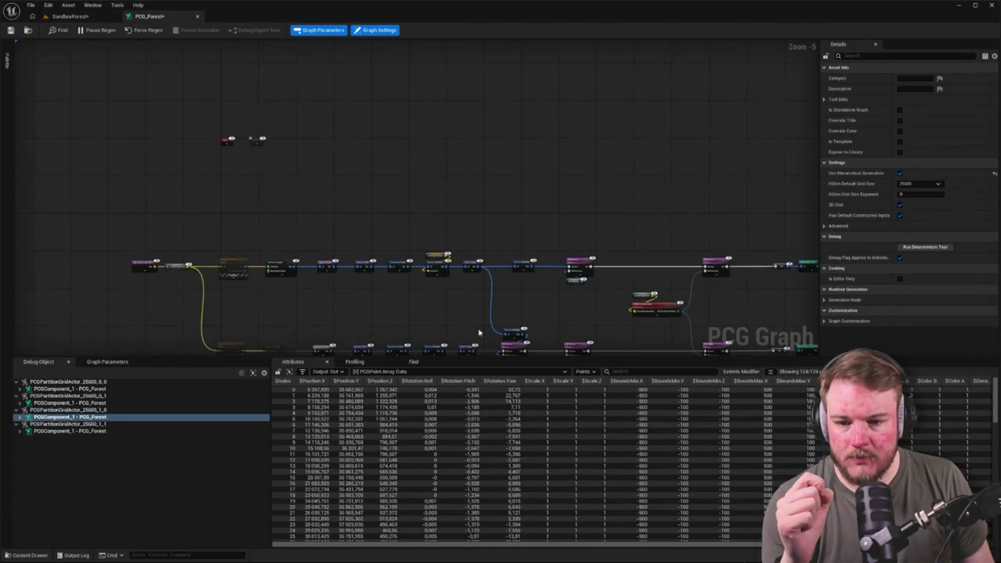
pyautogui.scroll(5, 258, 157)
pyautogui.click(227, 108)
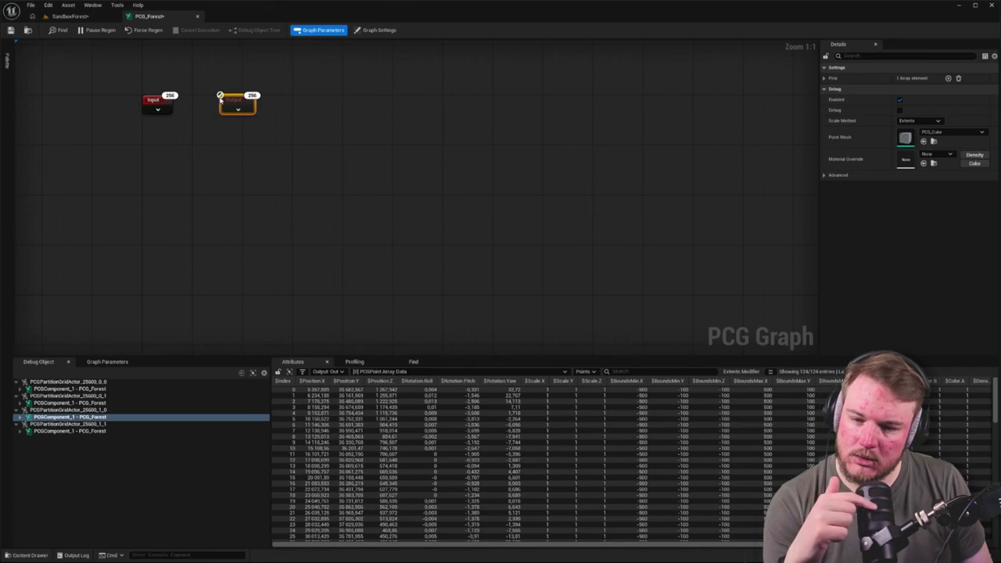
pyautogui.scroll(-8, 220, 97)
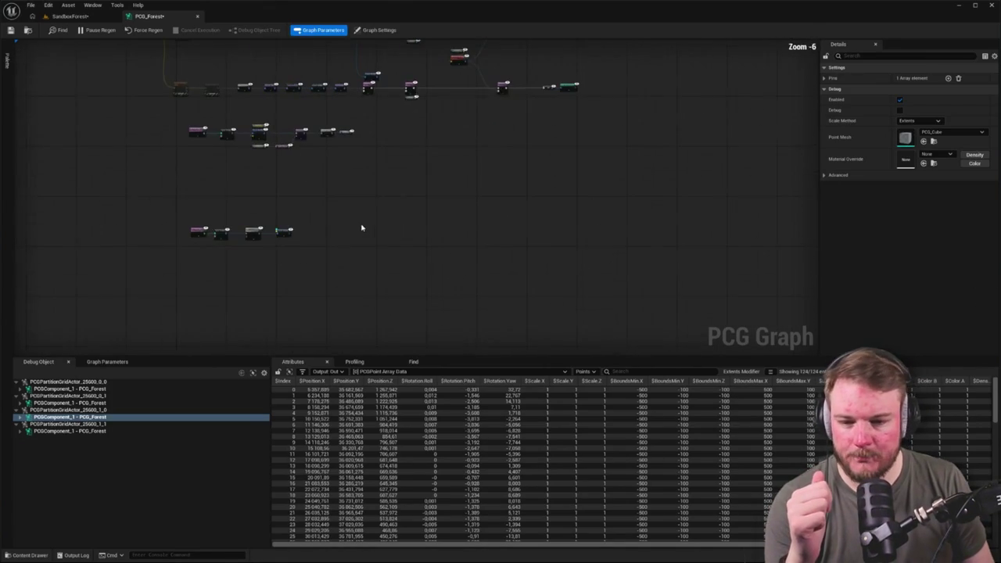
pyautogui.scroll(3, 242, 188)
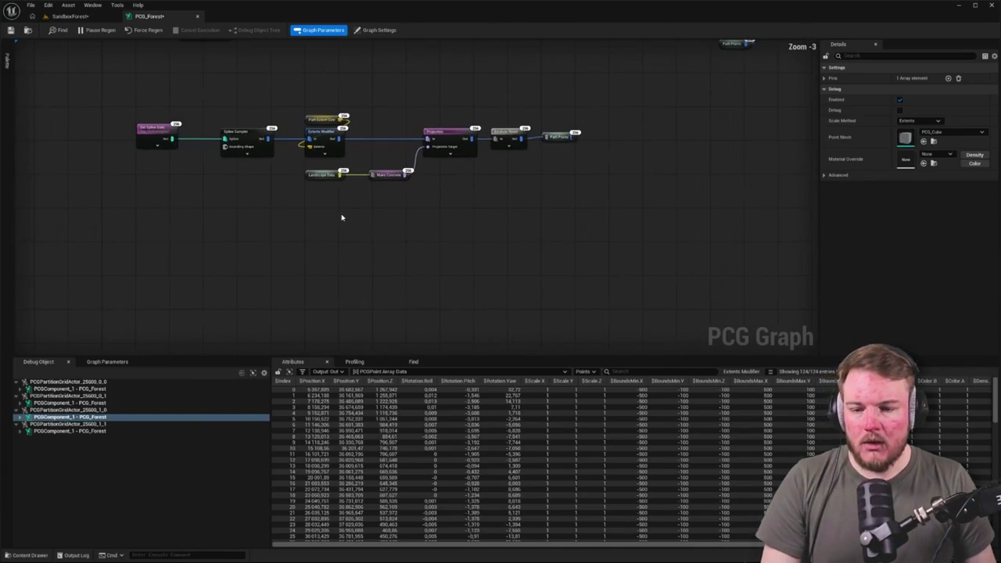
# Frame the path spline chain, move Landscape Data down-left, and select the chain with Make Concrete.
pyautogui.moveTo(108, 104)
pyautogui.mouseDown()
pyautogui.moveTo(293, 172)
pyautogui.moveTo(573, 216)
pyautogui.mouseUp()
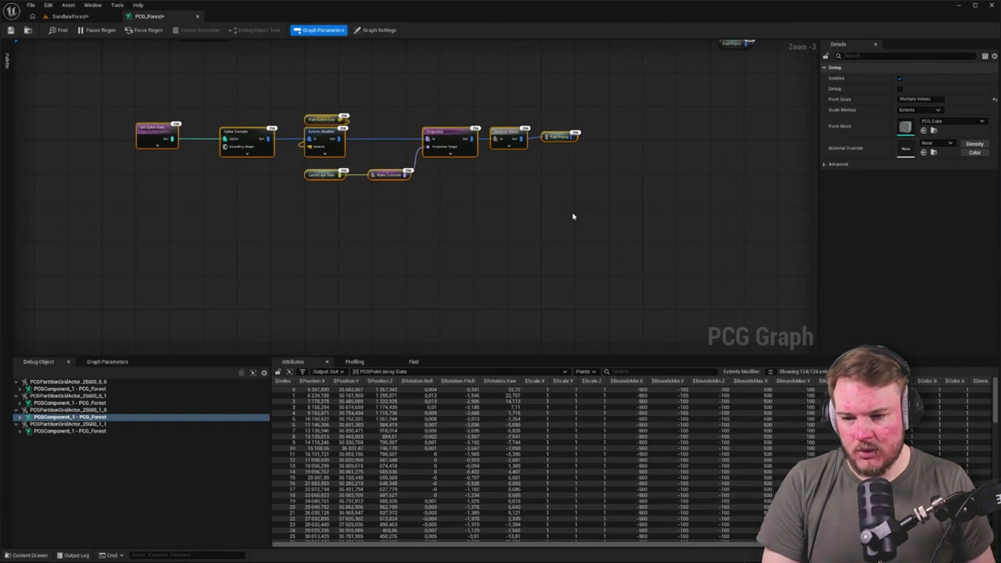
pyautogui.press('f')
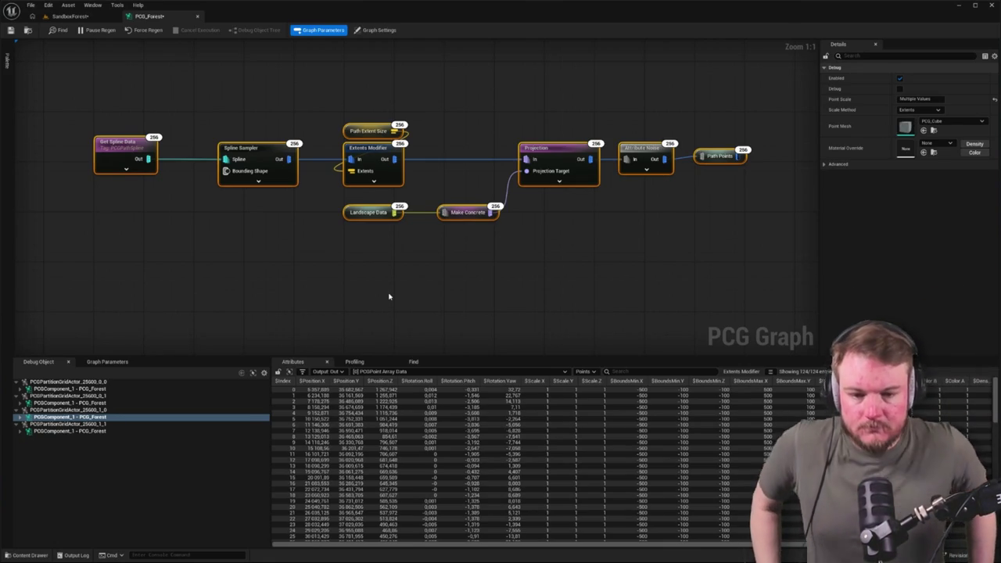
pyautogui.scroll(-3, 389, 295)
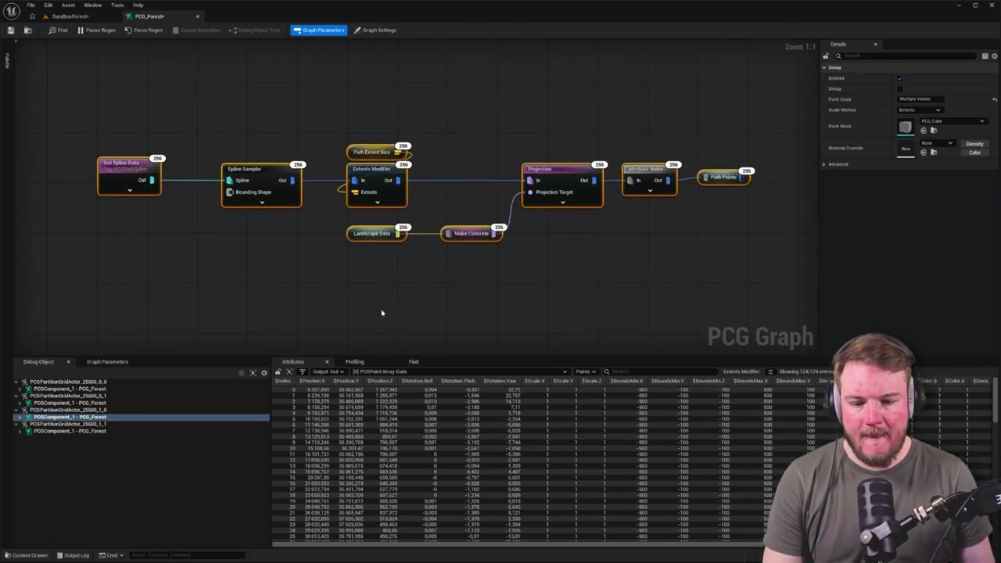
pyautogui.moveTo(366, 176)
pyautogui.mouseDown()
pyautogui.moveTo(555, 282)
pyautogui.moveTo(418, 140)
pyautogui.mouseUp()
pyautogui.moveTo(412, 227)
pyautogui.mouseDown()
pyautogui.moveTo(394, 214)
pyautogui.moveTo(472, 206)
pyautogui.moveTo(349, 261)
pyautogui.moveTo(263, 273)
pyautogui.moveTo(185, 317)
pyautogui.mouseUp()
pyautogui.moveTo(179, 145)
pyautogui.mouseDown()
pyautogui.moveTo(671, 232)
pyautogui.moveTo(709, 248)
pyautogui.mouseUp()
pyautogui.hotkey('ctrl', 'space')
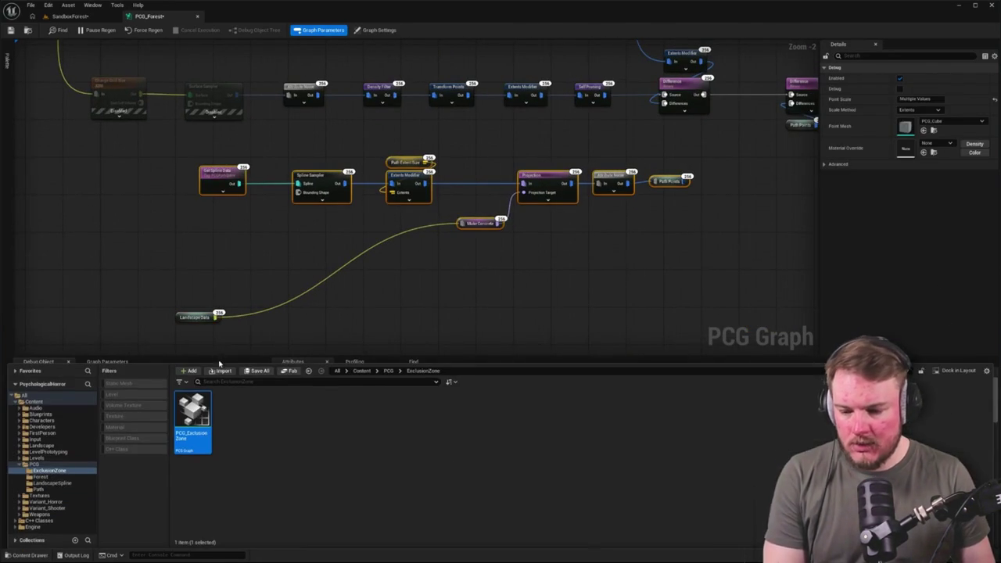
# Open PCG_Path from the Path folder and paste the copied path spline chain into it.
pyautogui.click(35, 489)
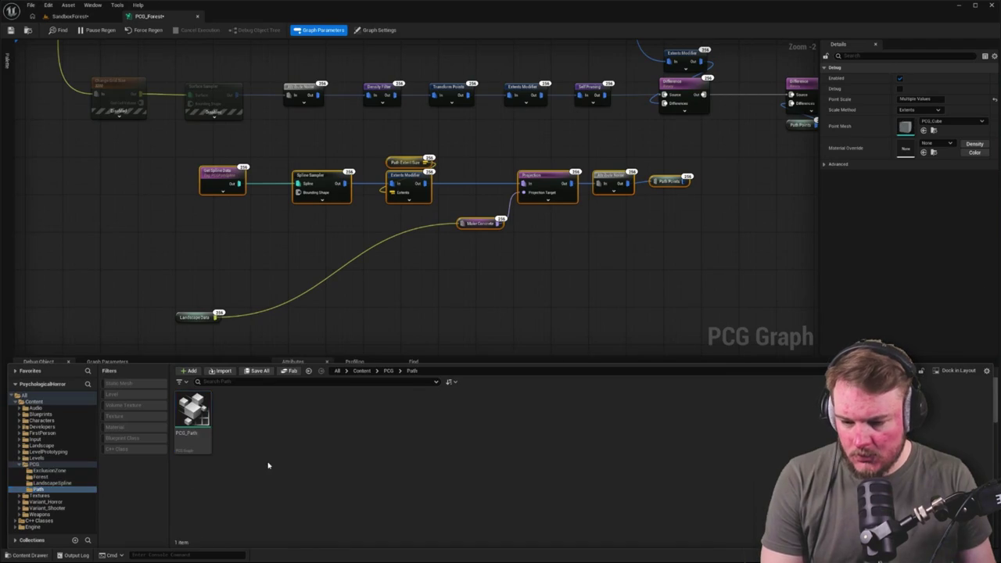
pyautogui.doubleClick(194, 422)
pyautogui.moveTo(469, 344); pyautogui.dragTo(433, 202)
pyautogui.hotkey('ctrl', 'v')
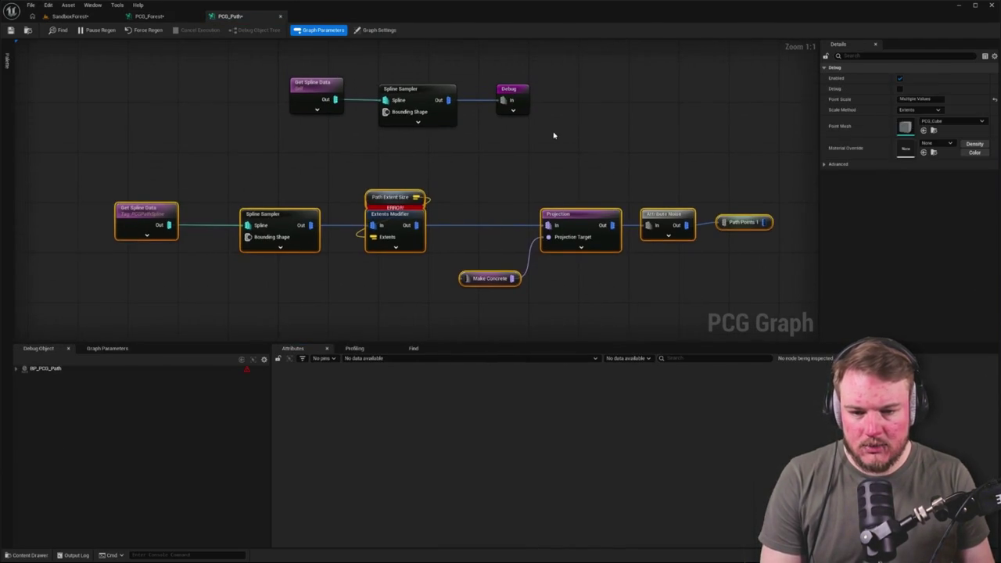
pyautogui.click(549, 139)
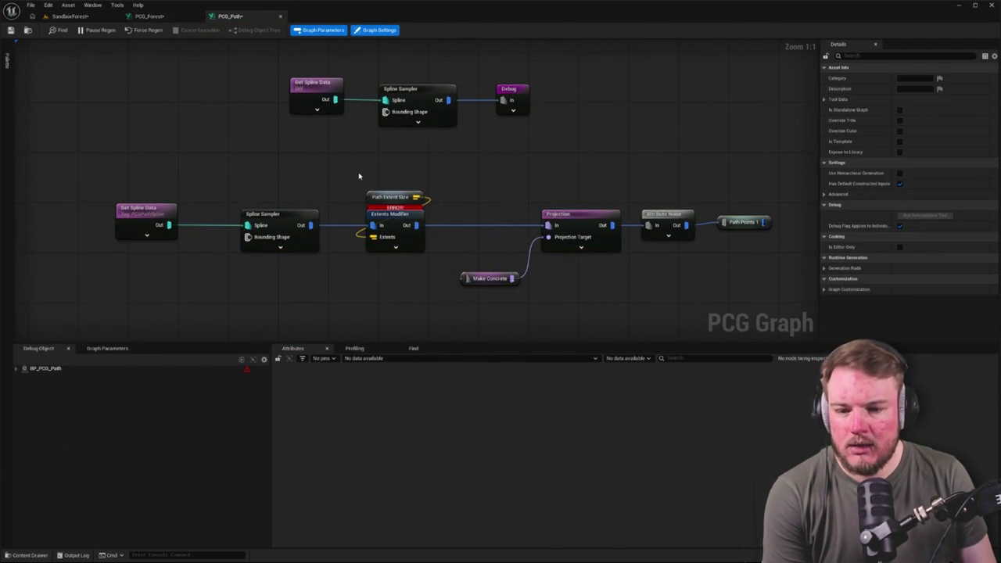
pyautogui.click(381, 200)
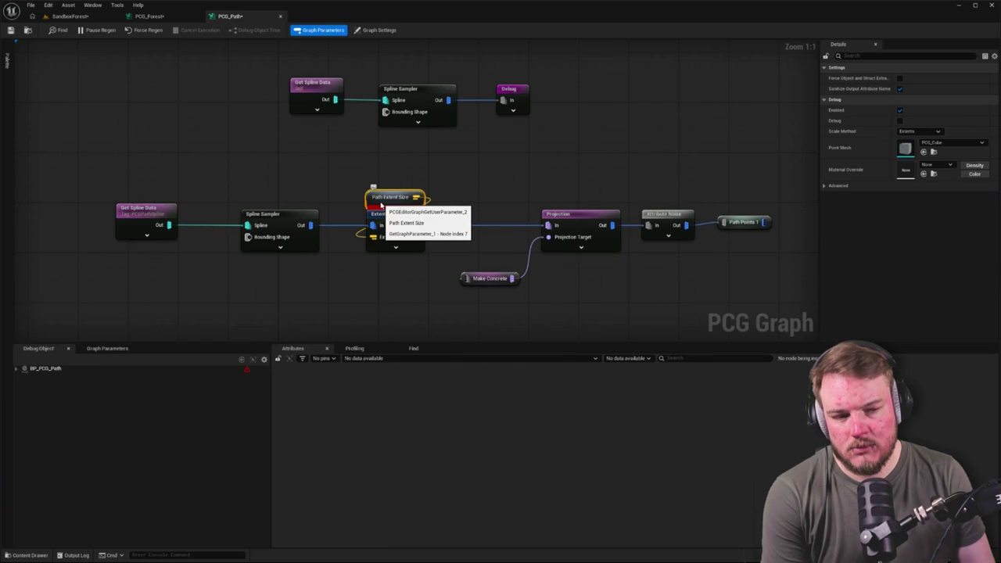
# In PCG_Forest, move the Path Extent Size node down beside Landscape Data.
pyautogui.click(176, 17)
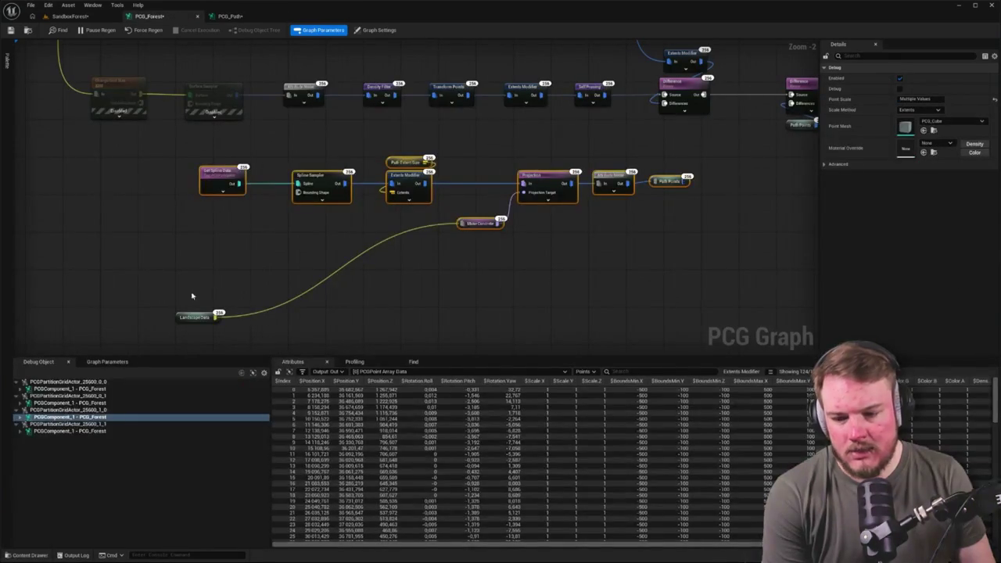
pyautogui.click(105, 363)
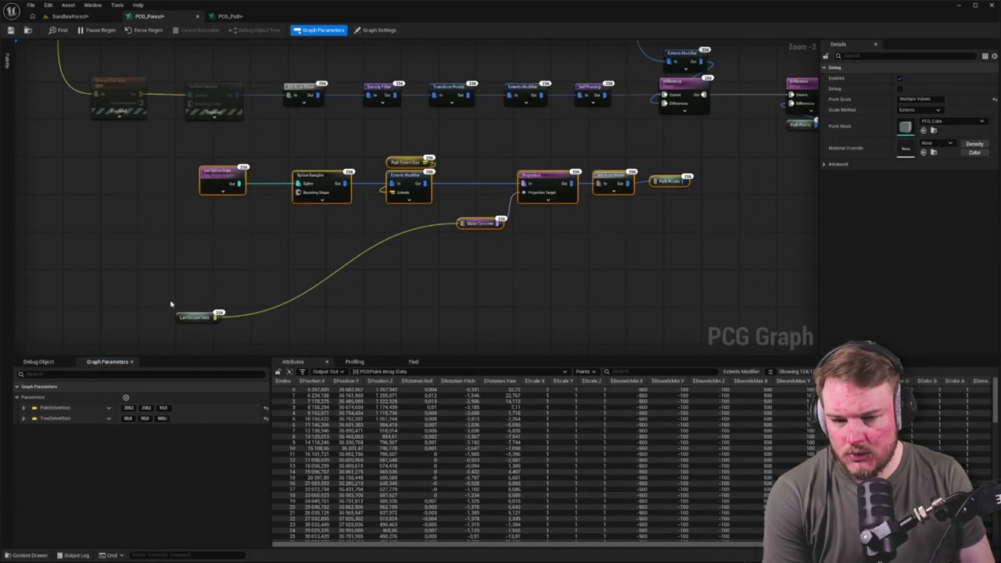
pyautogui.click(235, 266)
pyautogui.moveTo(408, 220)
pyautogui.mouseDown()
pyautogui.moveTo(315, 181)
pyautogui.moveTo(384, 212)
pyautogui.moveTo(338, 186)
pyautogui.mouseUp()
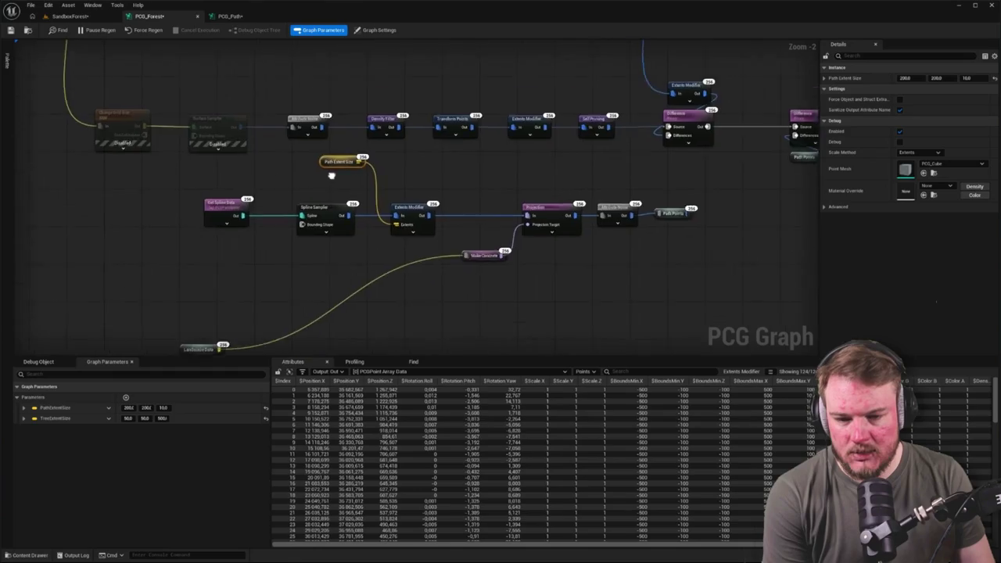
pyautogui.moveTo(323, 128)
pyautogui.mouseDown()
pyautogui.moveTo(207, 241)
pyautogui.moveTo(185, 284)
pyautogui.mouseUp()
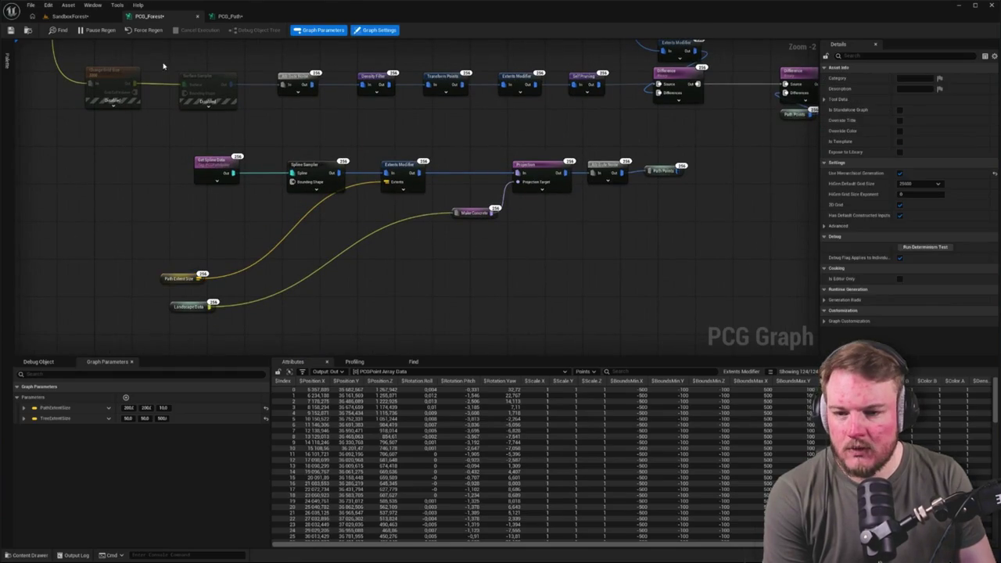
# In PCG_Path, move the Input node down near the spline chain.
pyautogui.click(230, 17)
pyautogui.moveTo(290, 130)
pyautogui.mouseDown()
pyautogui.moveTo(364, 184)
pyautogui.moveTo(334, 237)
pyautogui.moveTo(347, 152)
pyautogui.moveTo(343, 227)
pyautogui.moveTo(437, 194)
pyautogui.moveTo(439, 221)
pyautogui.mouseUp()
pyautogui.moveTo(438, 71)
pyautogui.mouseDown()
pyautogui.moveTo(265, 205)
pyautogui.moveTo(273, 227)
pyautogui.moveTo(291, 130)
pyautogui.mouseUp()
# Select PCG_Path's Input node, expand its first pin's settings, and move it further left.
pyautogui.click(828, 78)
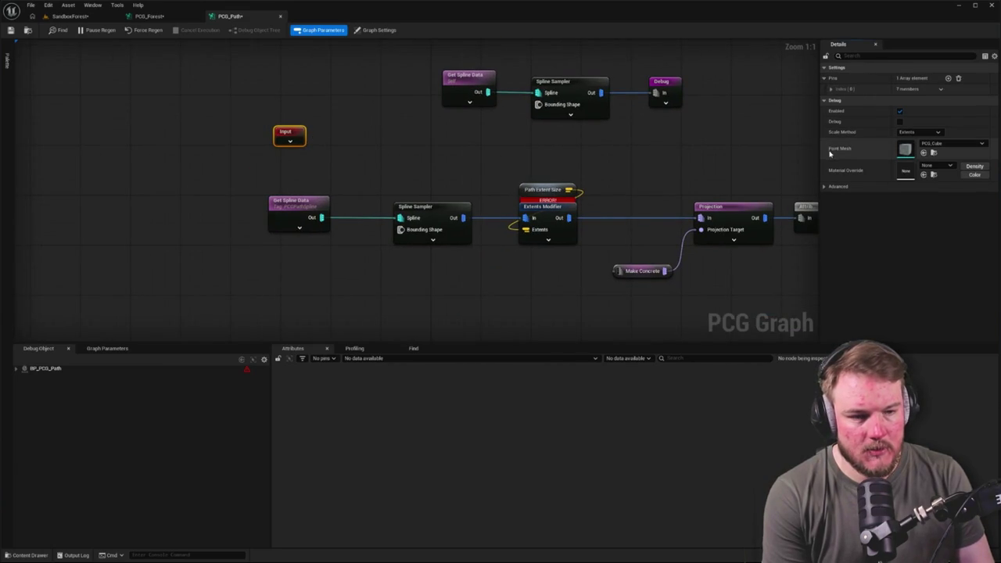
pyautogui.moveTo(181, 182)
pyautogui.mouseDown()
pyautogui.moveTo(361, 310)
pyautogui.moveTo(359, 298)
pyautogui.mouseUp()
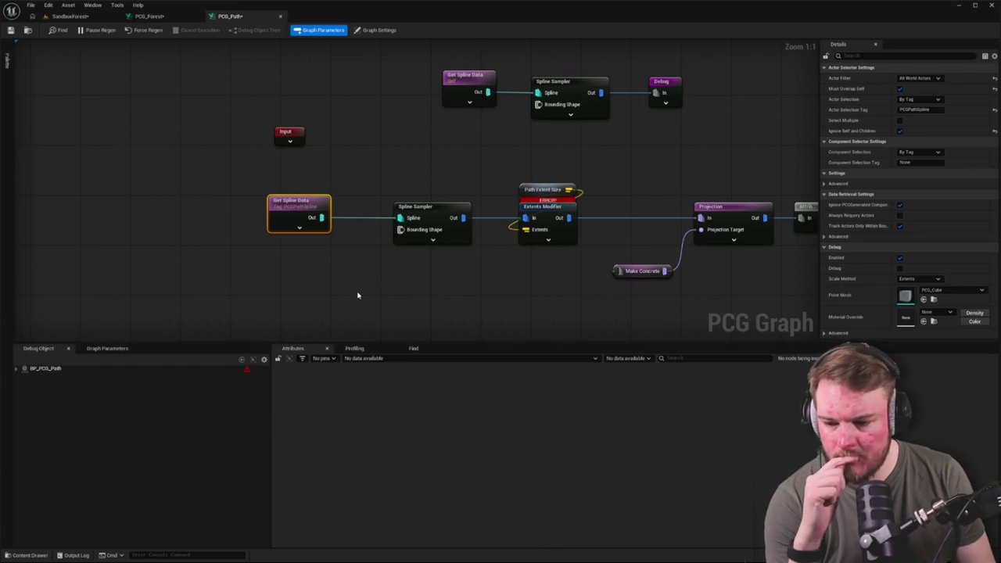
pyautogui.click(385, 275)
pyautogui.moveTo(386, 275); pyautogui.dragTo(346, 283)
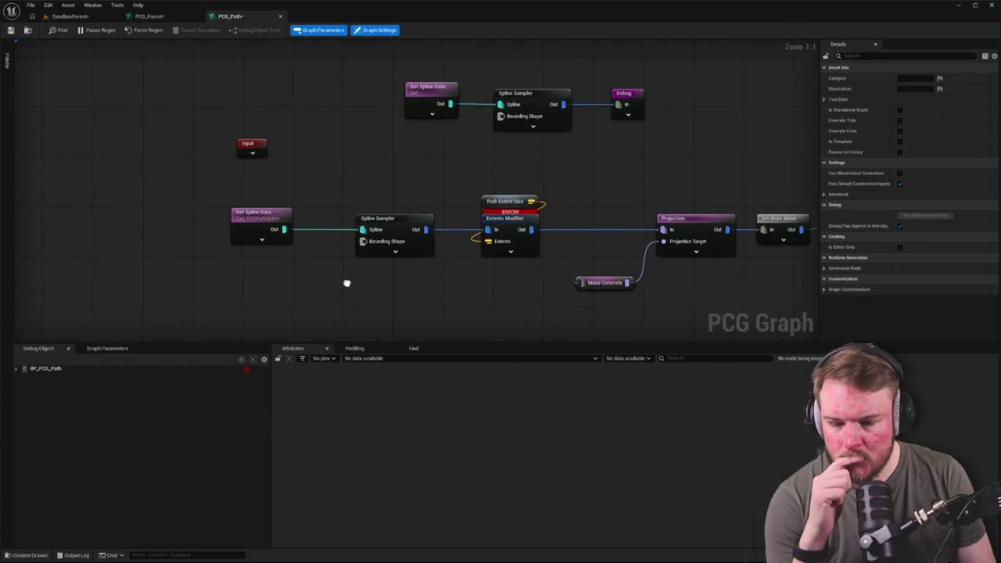
pyautogui.click(248, 144)
pyautogui.click(824, 78)
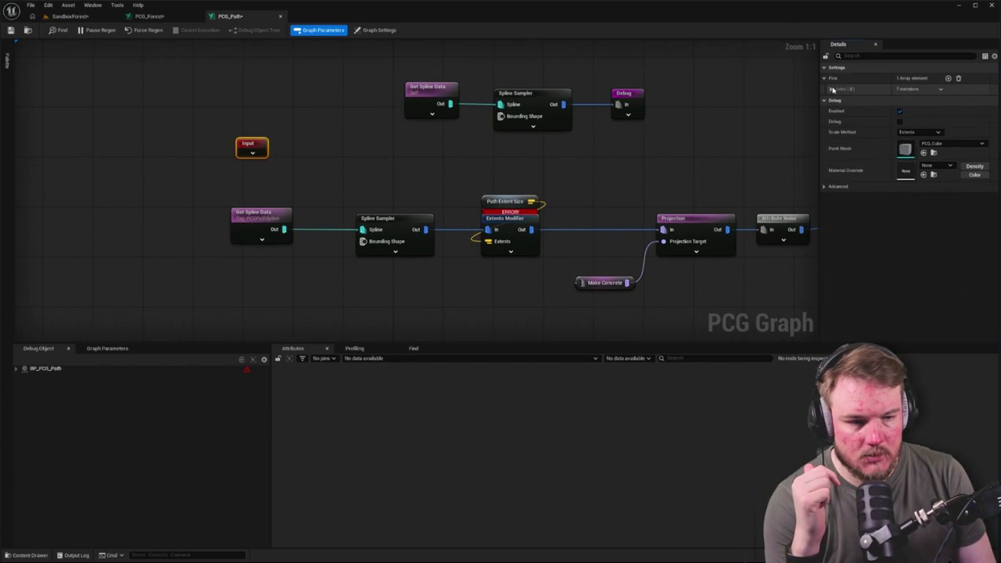
pyautogui.click(831, 89)
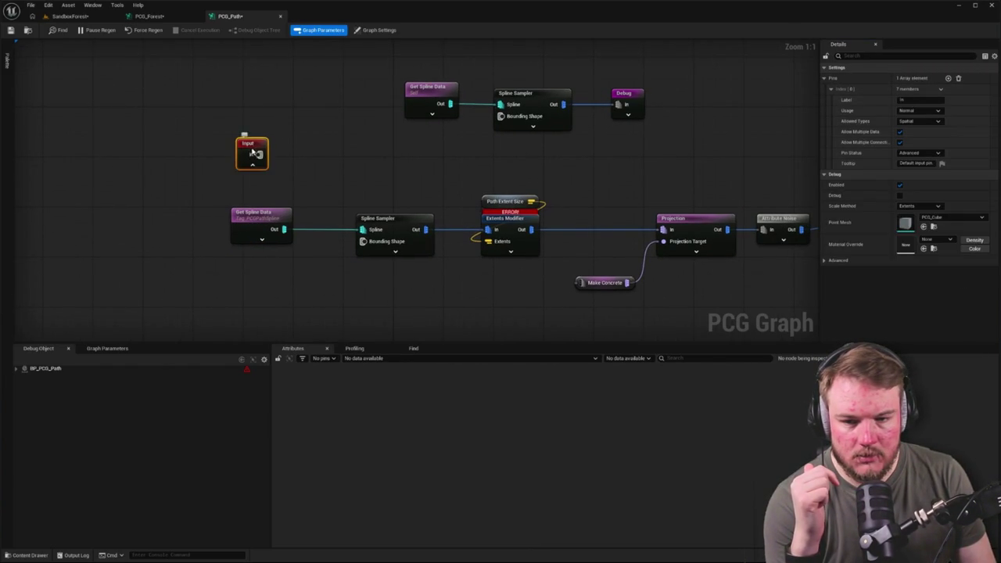
pyautogui.moveTo(252, 149); pyautogui.dragTo(158, 143)
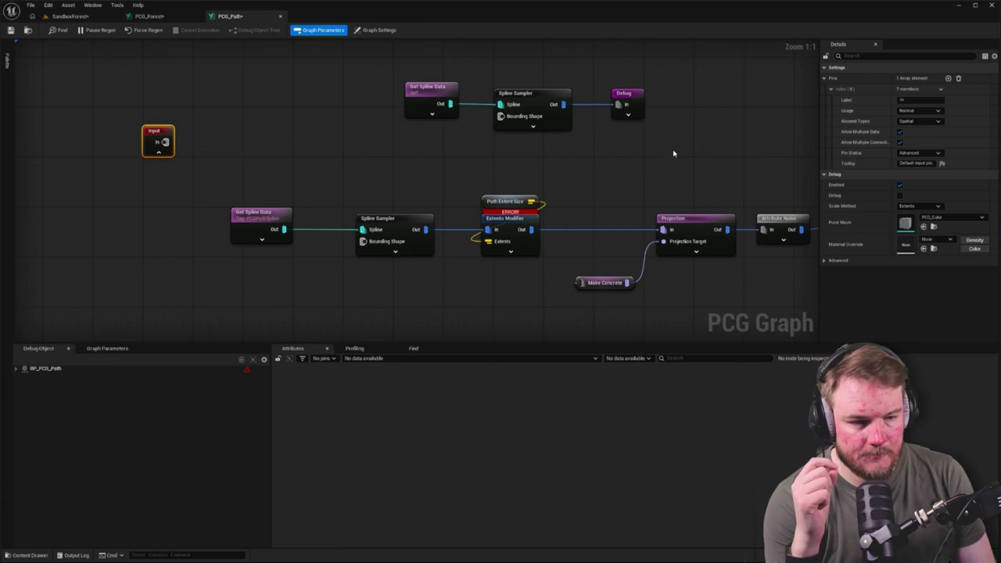
# Set the Input node's first pin Allowed Types to Concrete.
pyautogui.click(939, 111)
pyautogui.click(939, 122)
pyautogui.click(940, 122)
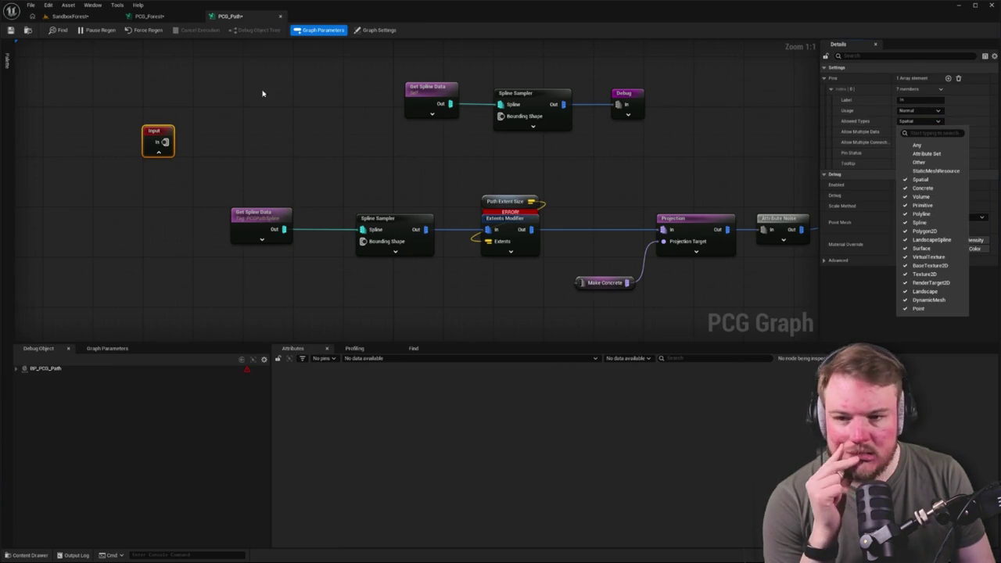
pyautogui.click(165, 17)
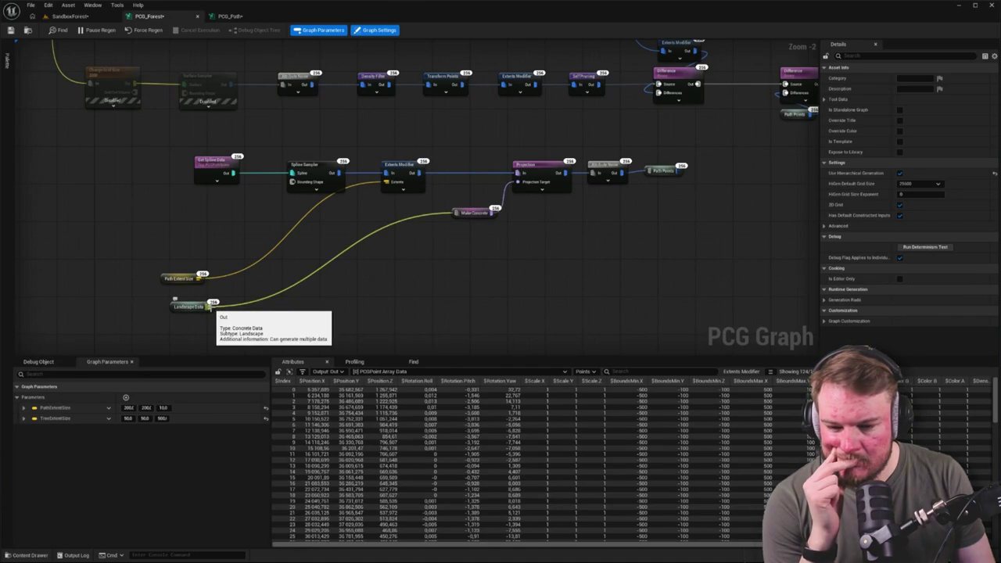
pyautogui.click(226, 17)
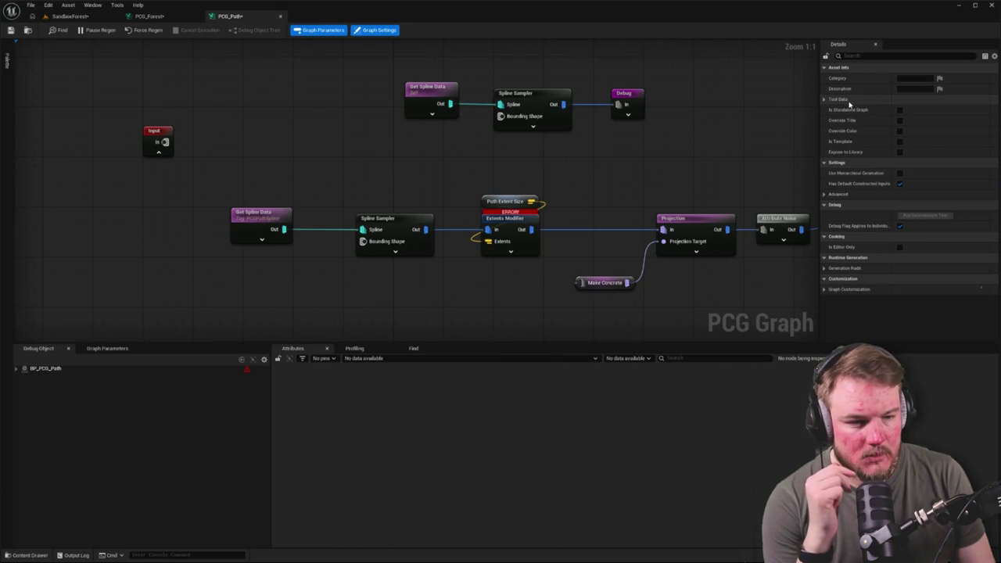
pyautogui.click(156, 139)
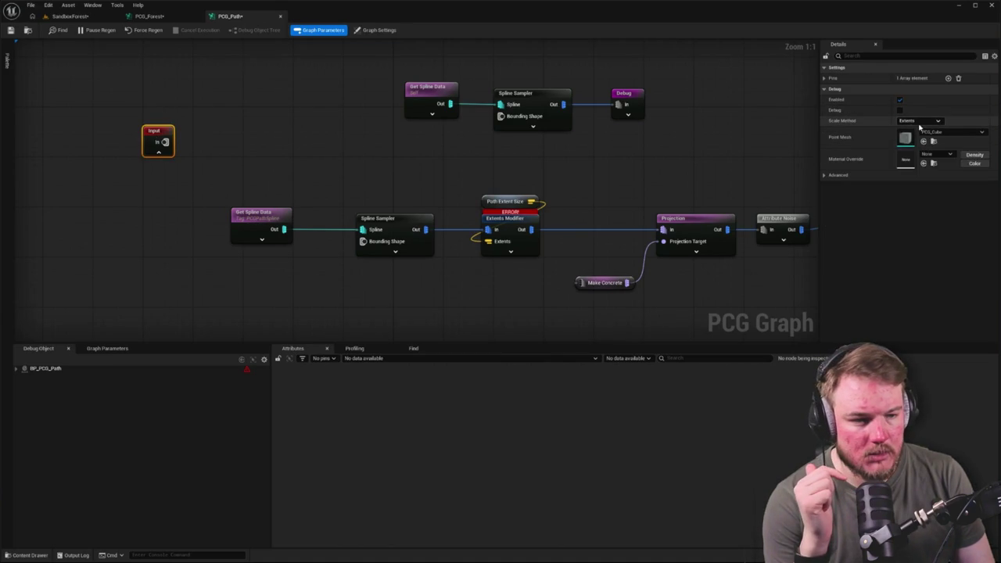
pyautogui.click(824, 78)
pyautogui.click(831, 89)
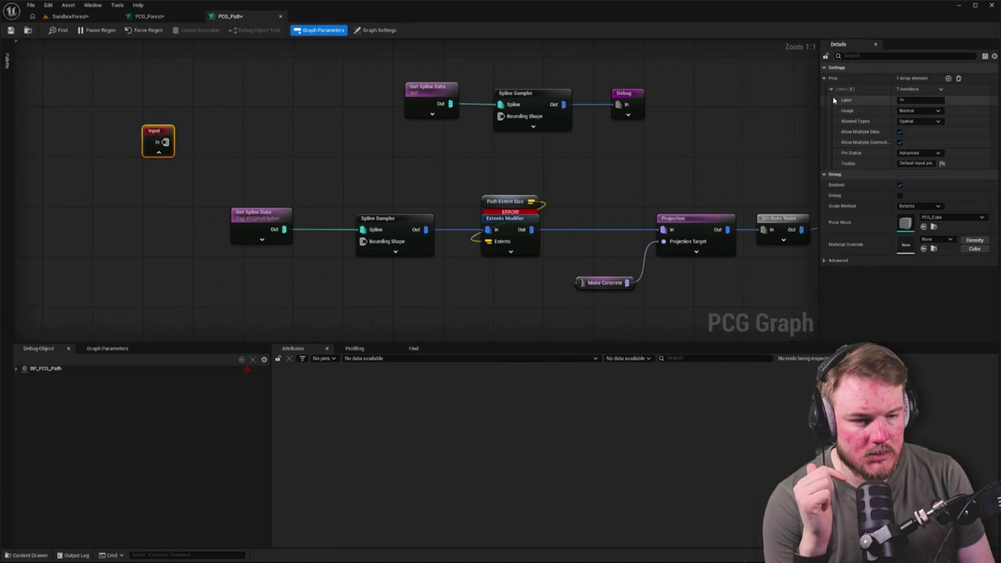
pyautogui.click(939, 122)
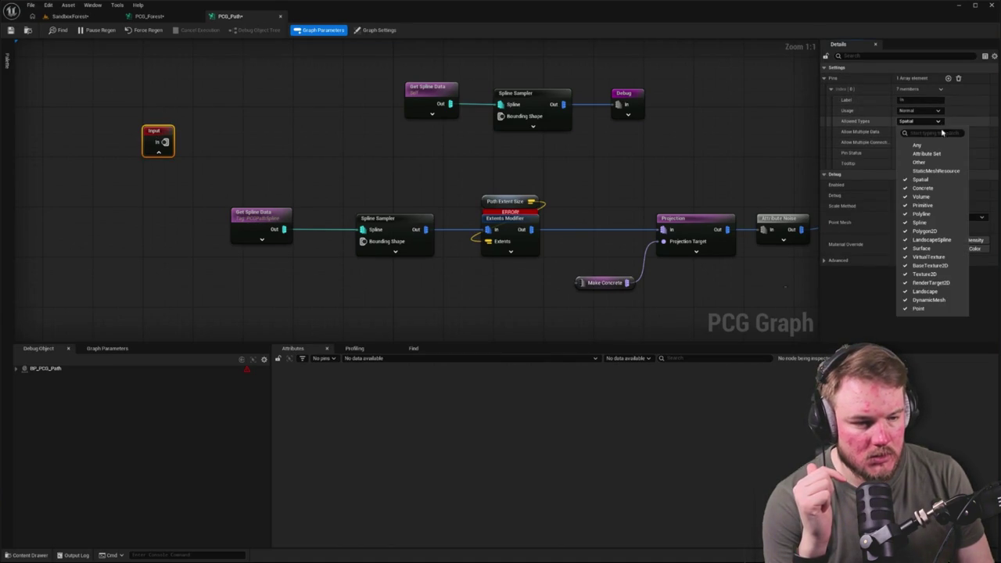
pyautogui.click(937, 190)
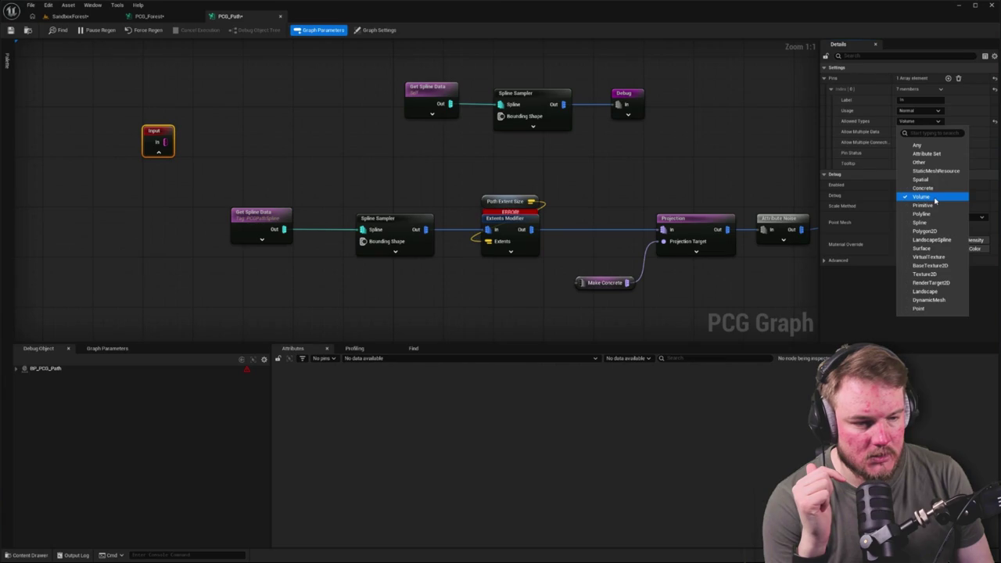
pyautogui.click(931, 189)
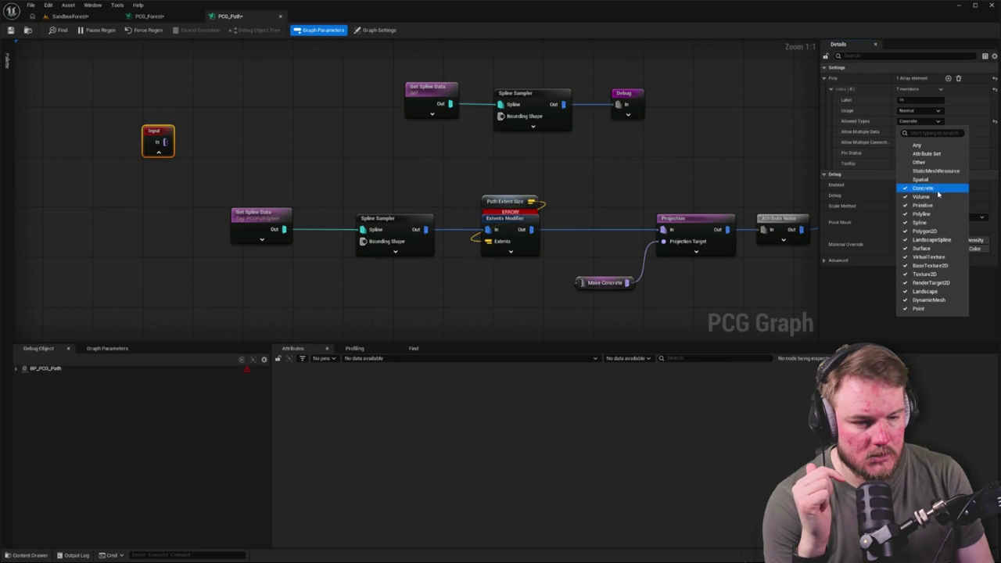
pyautogui.click(769, 144)
# Untick Allow Multiple Data on the first pin, make it Required, and add a second pin.
pyautogui.click(156, 138)
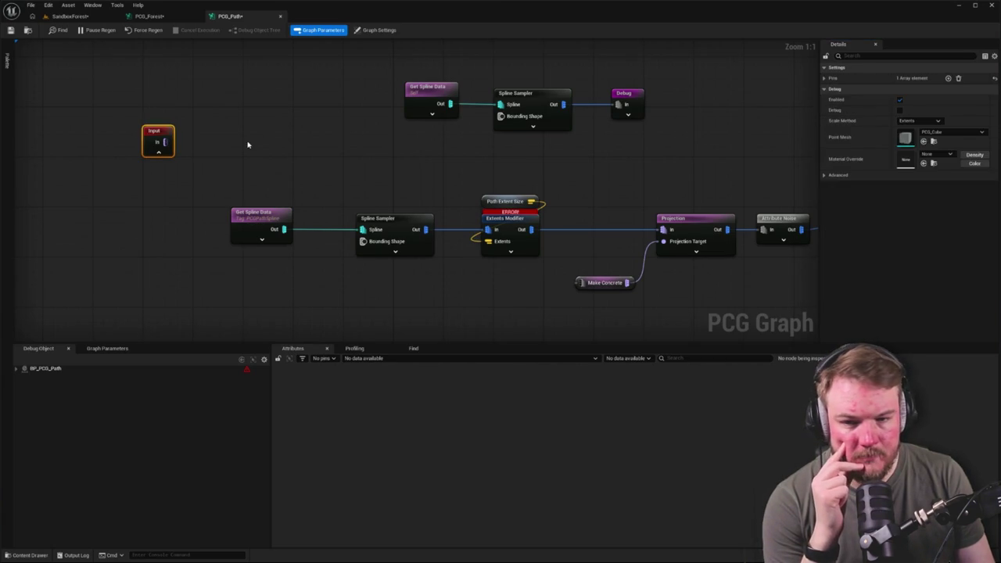
pyautogui.click(825, 78)
pyautogui.click(832, 89)
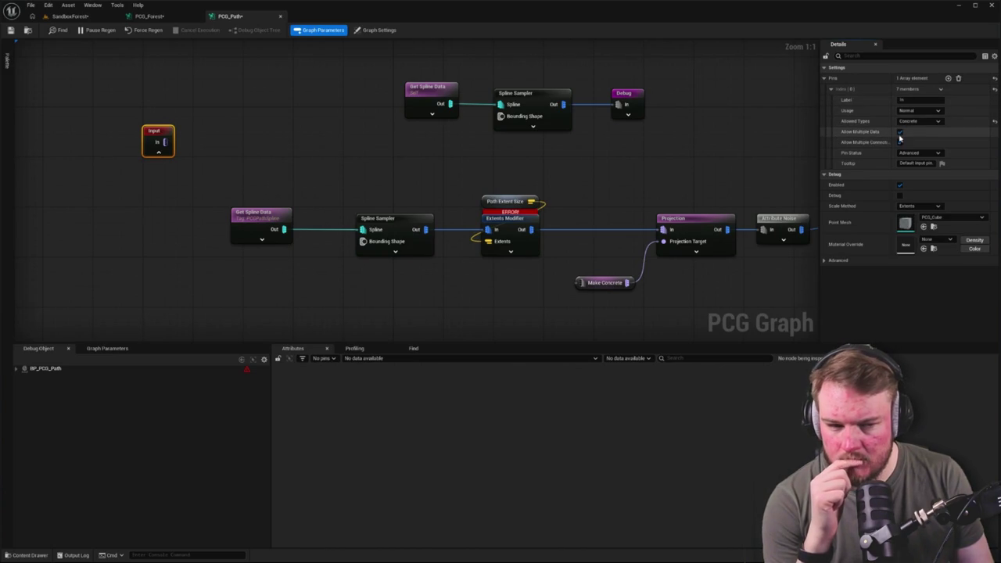
pyautogui.click(899, 133)
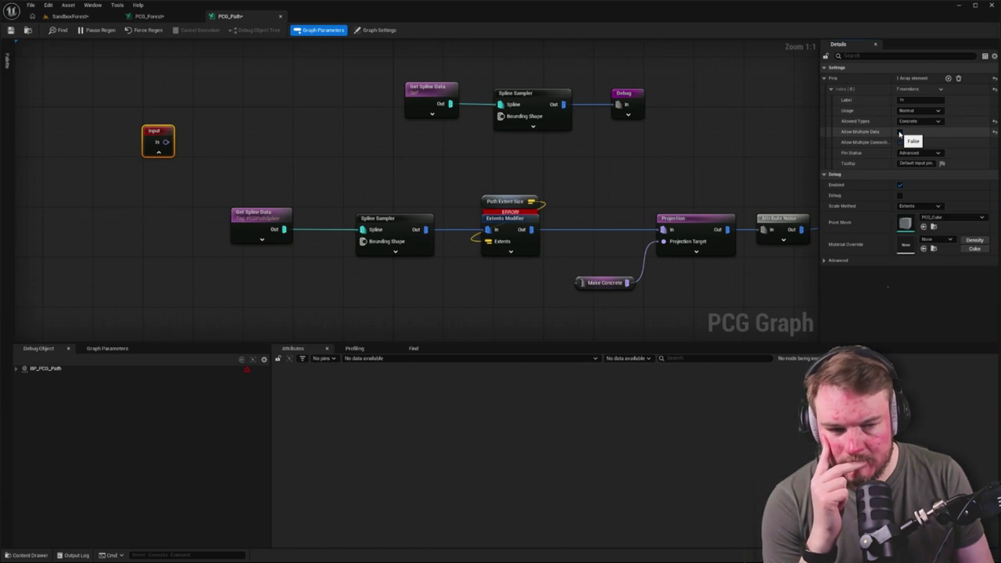
pyautogui.click(919, 153)
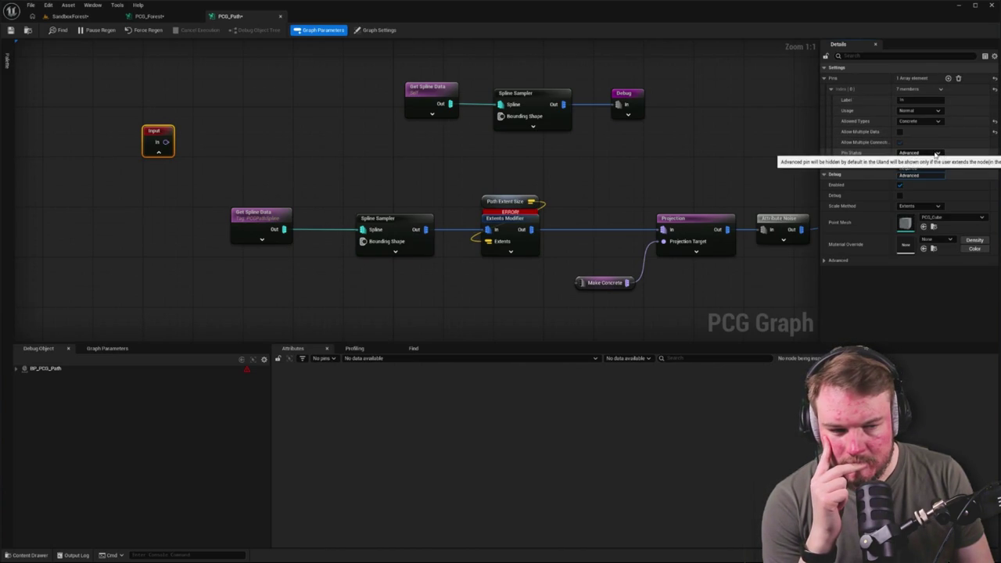
pyautogui.click(943, 174)
pyautogui.click(938, 154)
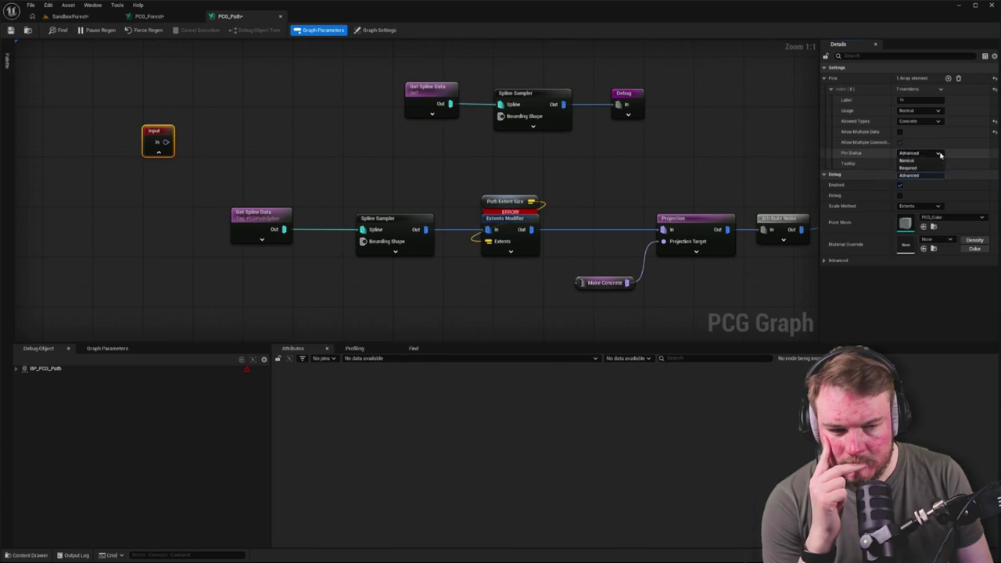
pyautogui.click(939, 167)
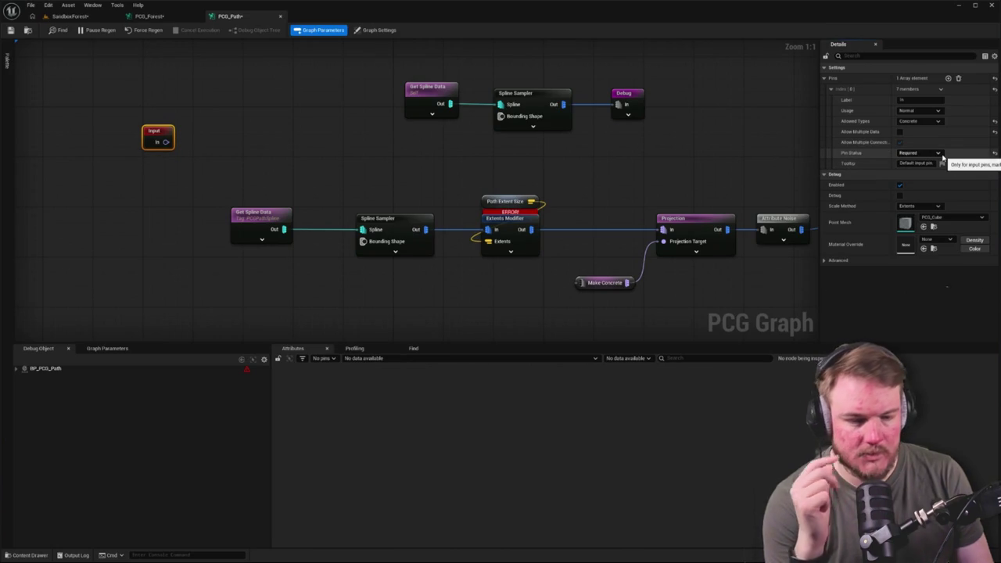
pyautogui.click(948, 78)
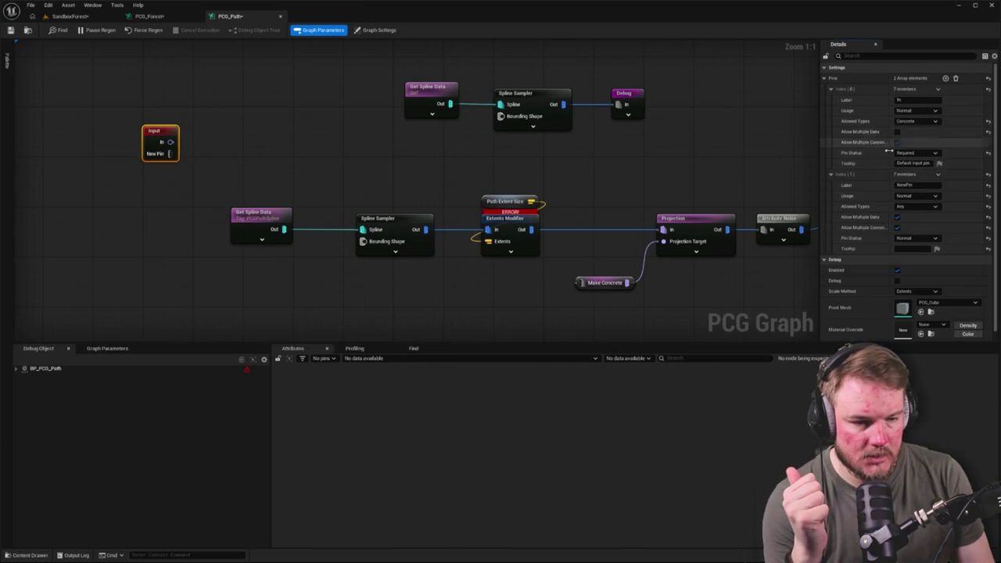
# Rename the Input node's pins to Landscape Data and Extent Size.
pyautogui.click(928, 100)
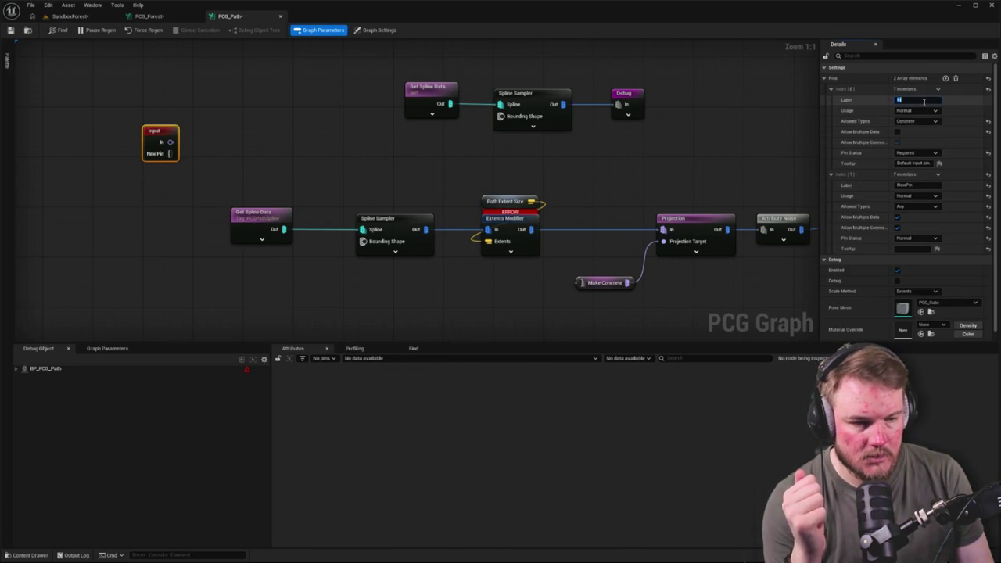
pyautogui.write('Lands')
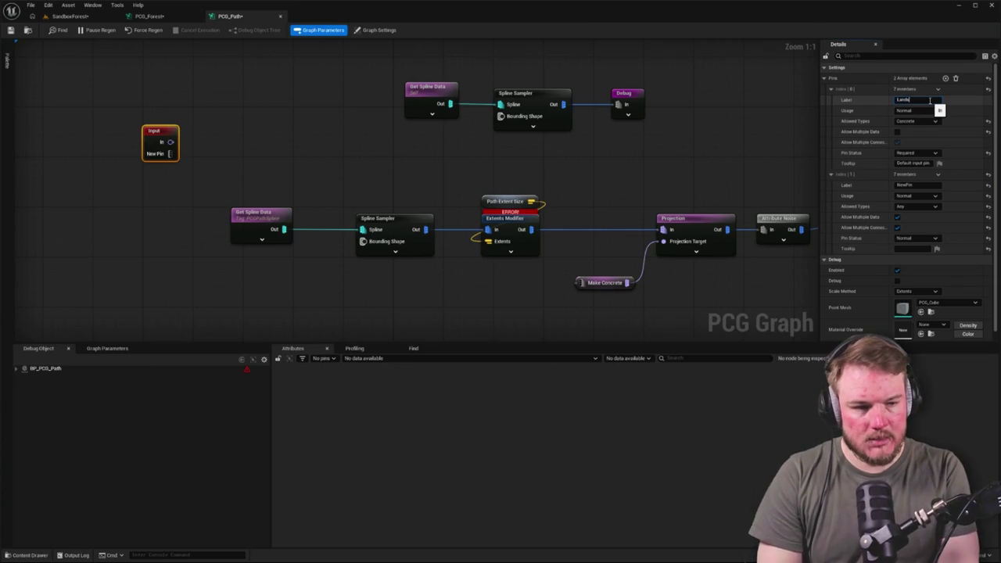
pyautogui.write('cape Da')
pyautogui.press('Return')
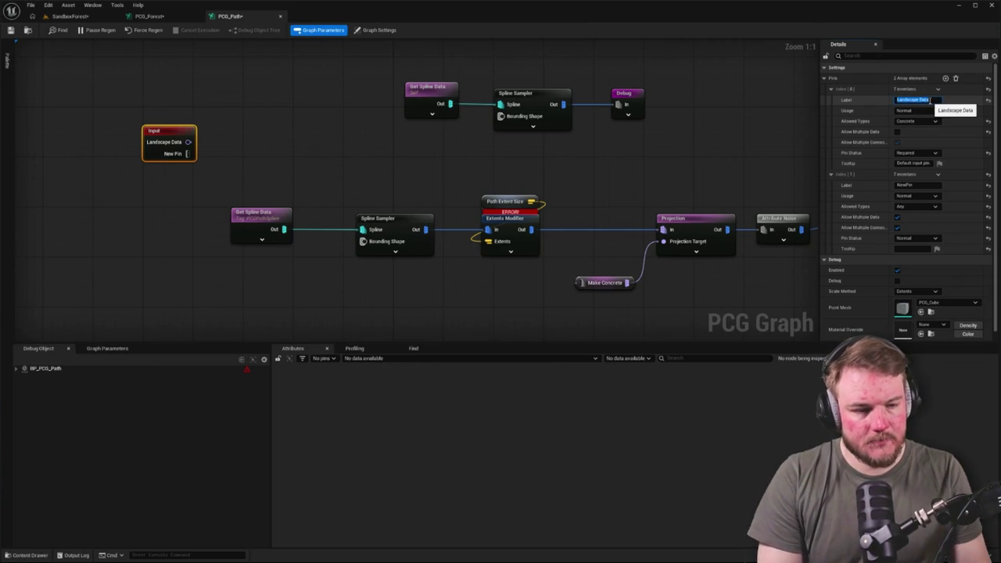
pyautogui.click(917, 185)
pyautogui.write('Extent Siz')
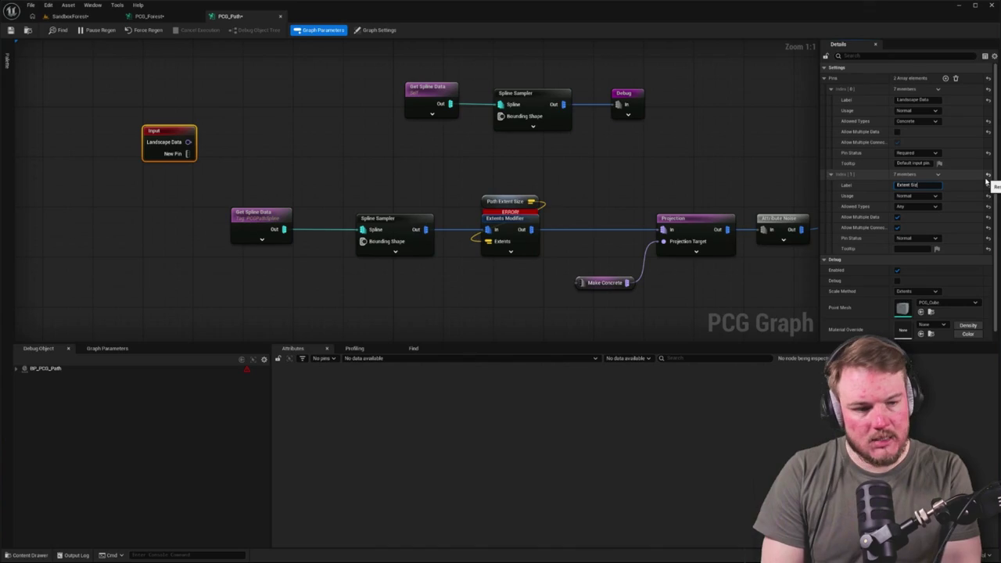
pyautogui.write('e')
pyautogui.press('Return')
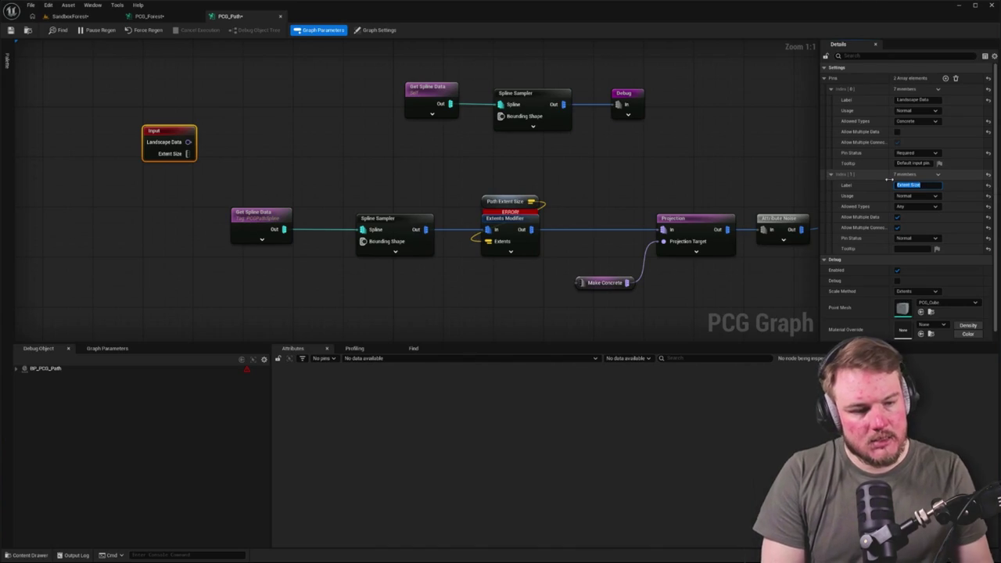
# Check the Extent Size pin's data type options and the Path Extent Size node's settings.
pyautogui.click(935, 196)
pyautogui.click(935, 197)
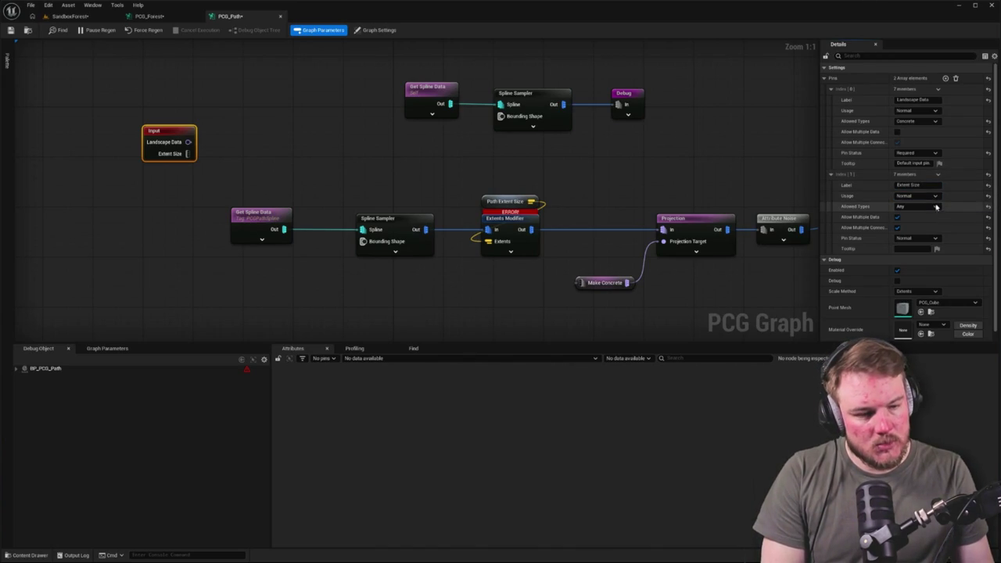
pyautogui.click(936, 208)
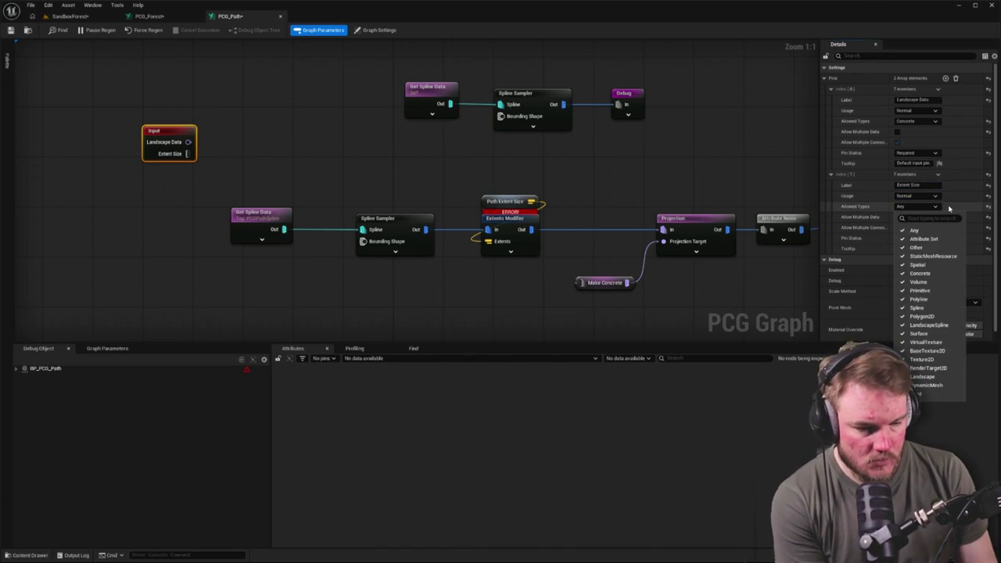
pyautogui.click(535, 201)
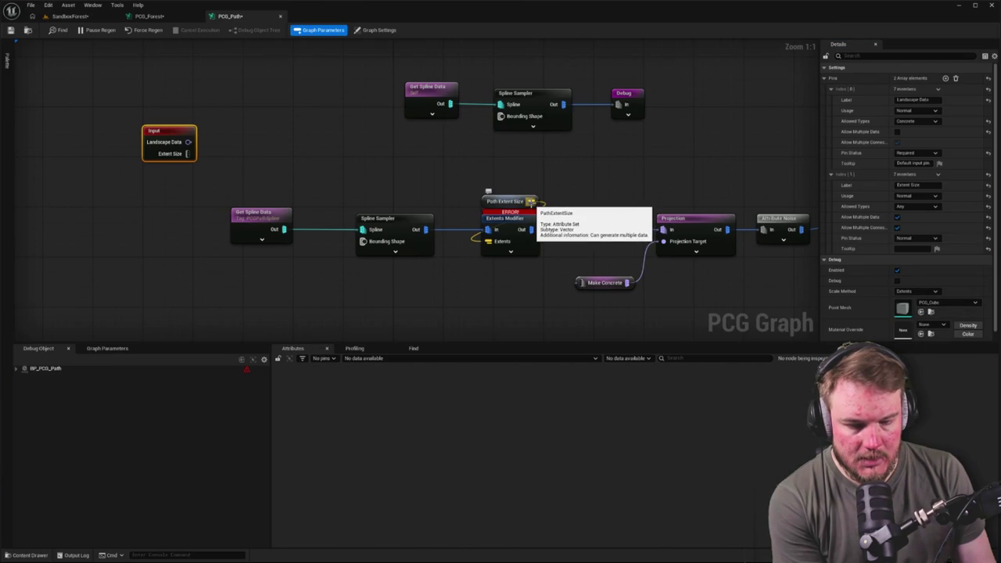
pyautogui.click(509, 201)
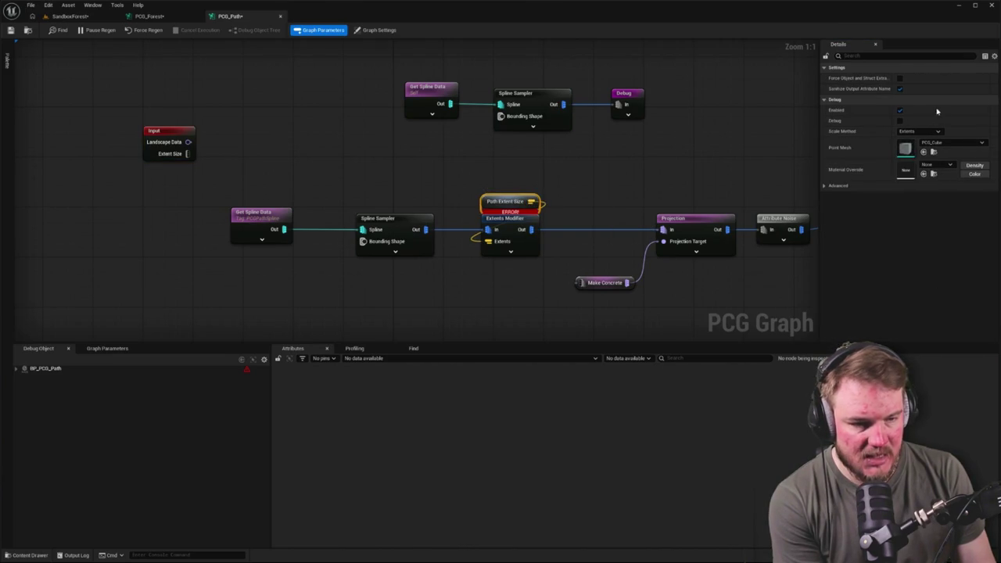
# Restrict the Extent Size pin's Allowed Types to Attribute Set only.
pyautogui.click(155, 130)
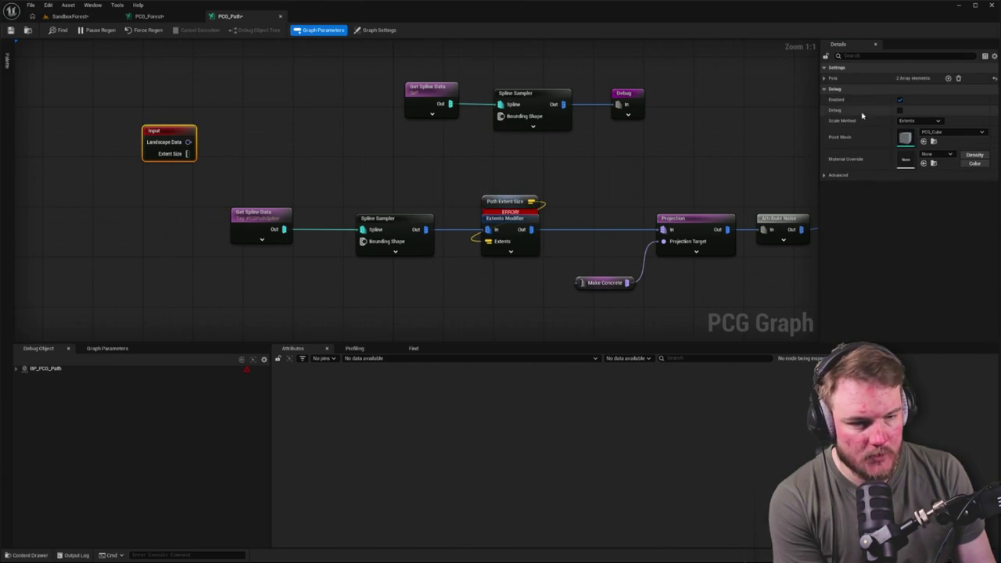
pyautogui.click(825, 78)
pyautogui.click(831, 101)
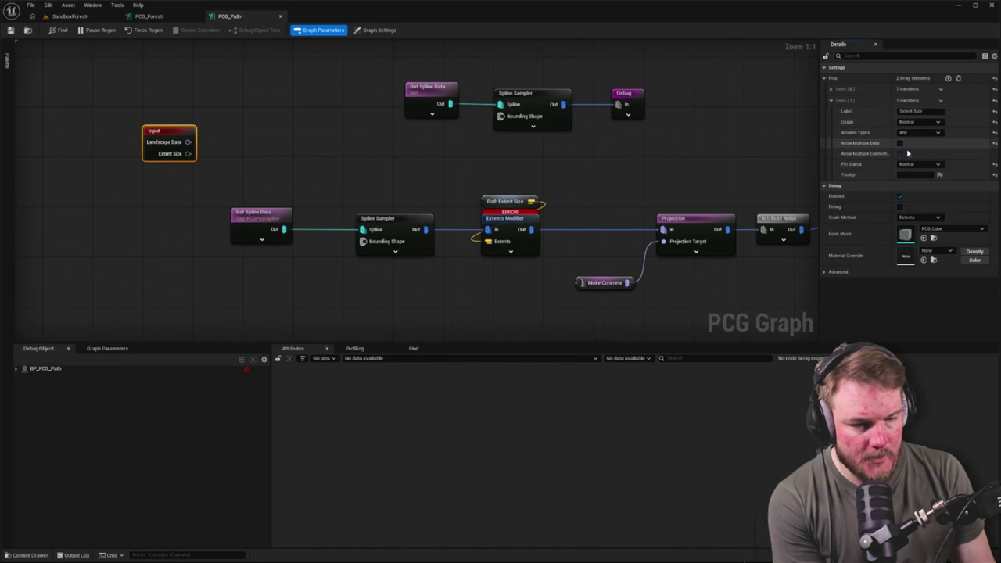
pyautogui.click(917, 165)
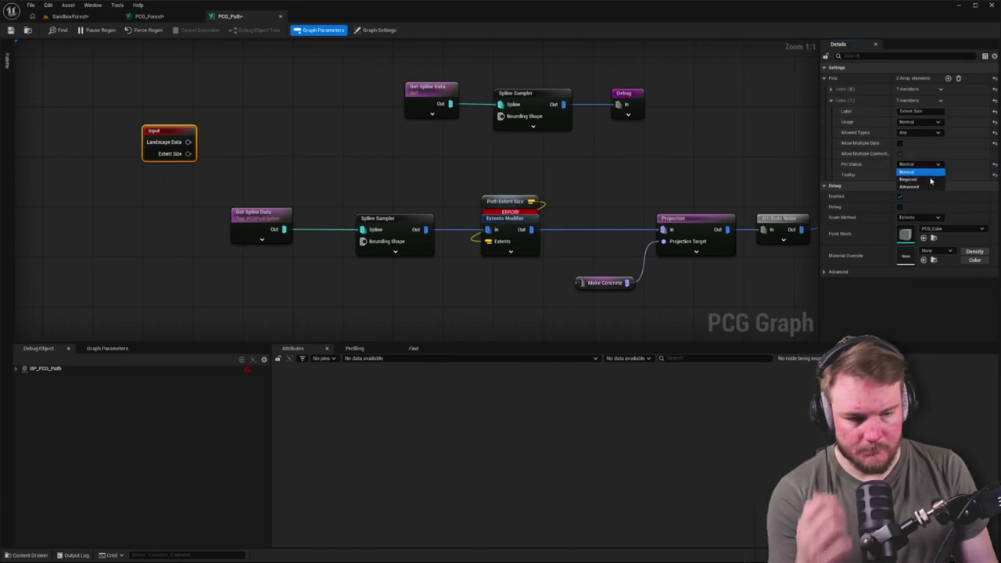
pyautogui.click(937, 133)
pyautogui.click(937, 134)
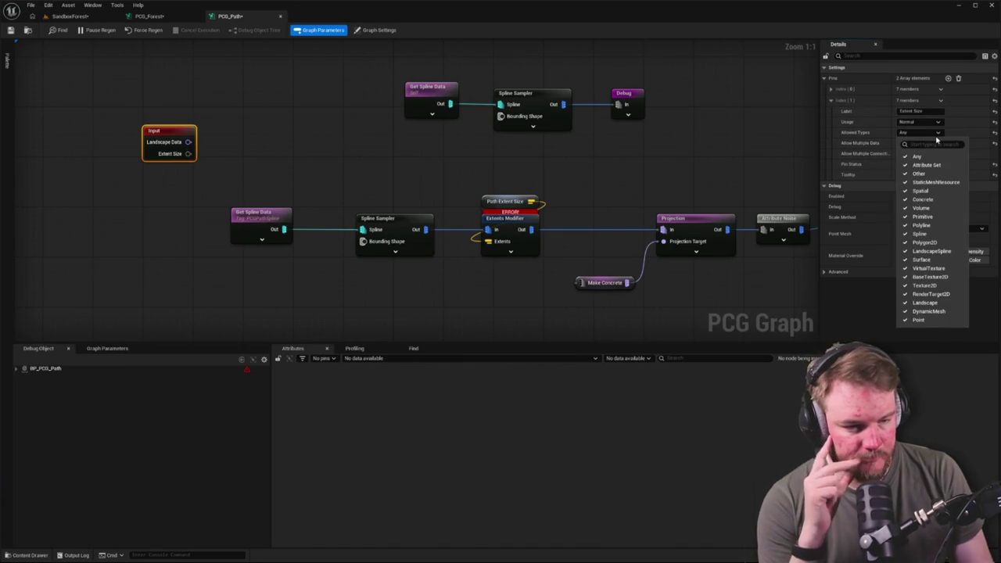
pyautogui.click(931, 165)
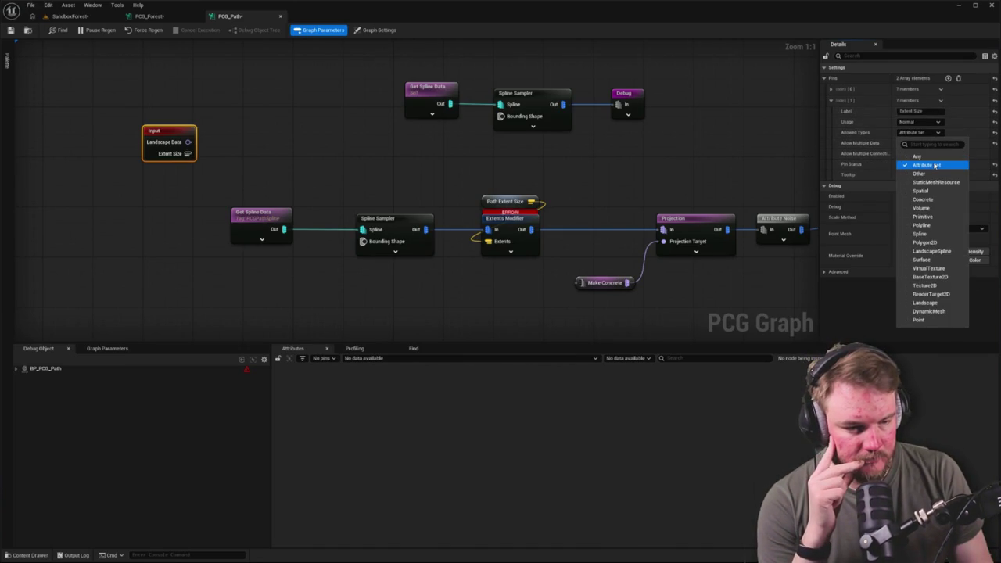
pyautogui.click(618, 161)
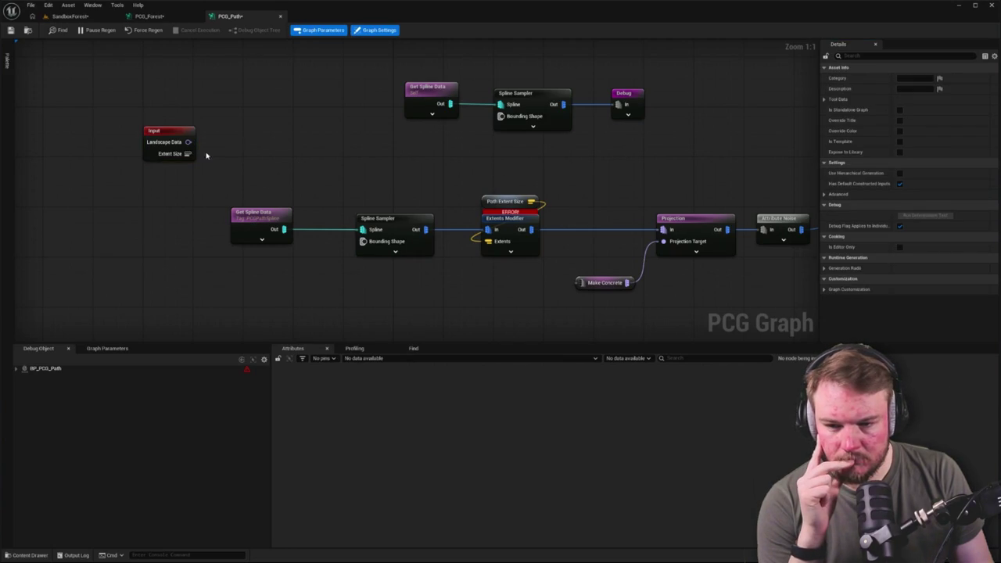
# In PCG_Forest, add a Subgraph node using the PCG_Path graph.
pyautogui.click(181, 18)
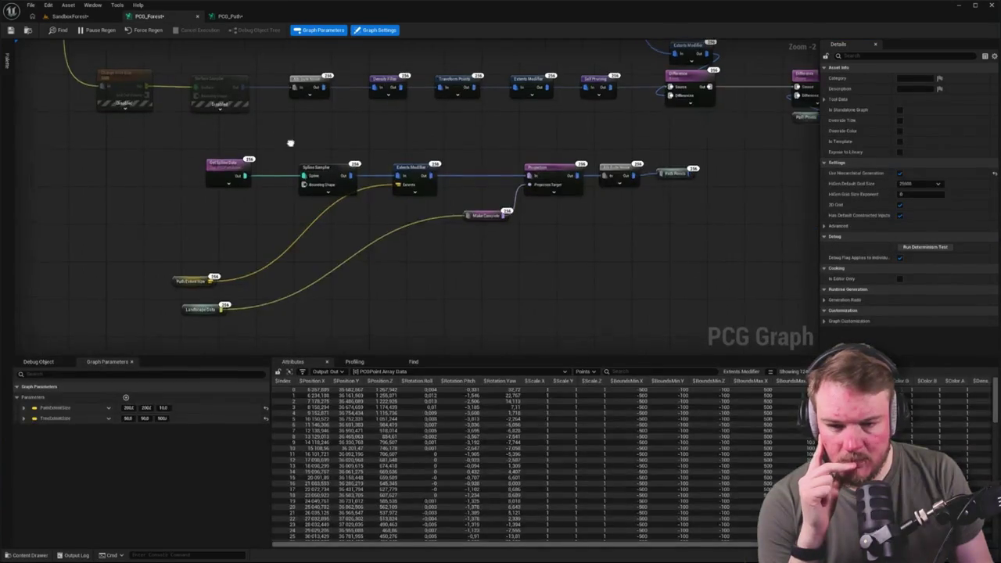
pyautogui.moveTo(291, 144); pyautogui.dragTo(362, 155)
pyautogui.hotkey('ctrl', 'space')
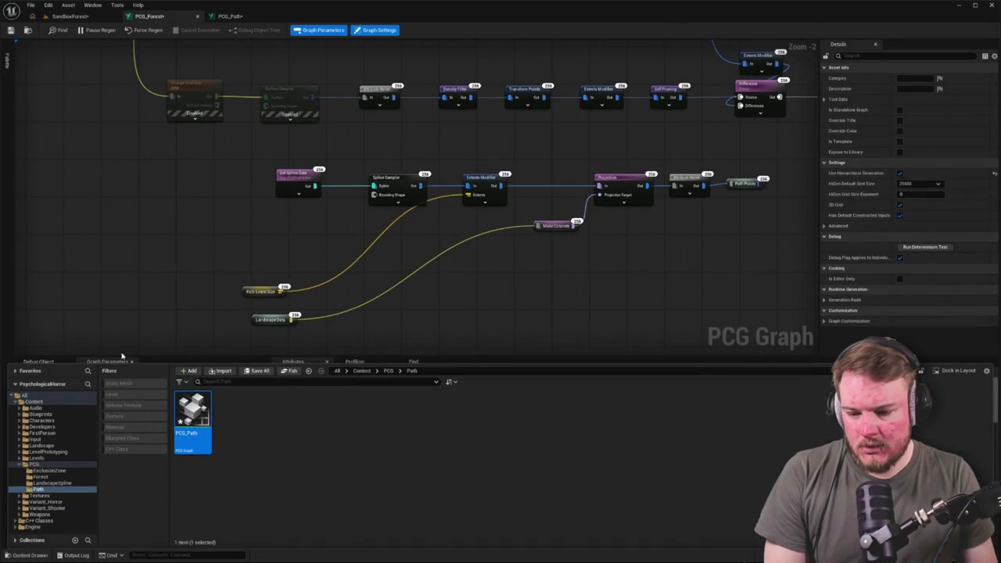
pyautogui.rightClick(242, 229)
pyautogui.write('subg')
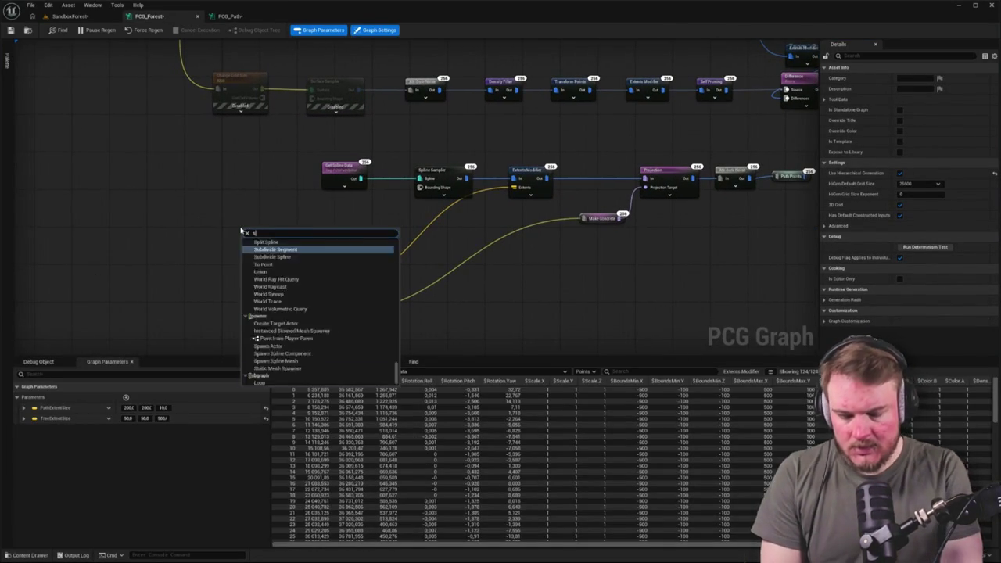
pyautogui.press('Return')
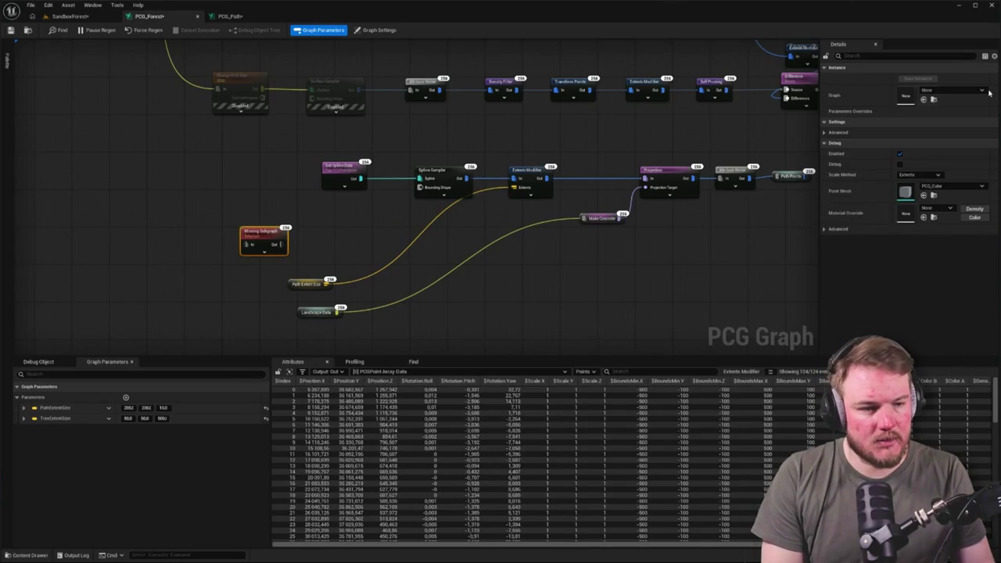
pyautogui.click(983, 90)
pyautogui.write('PCG_Pa')
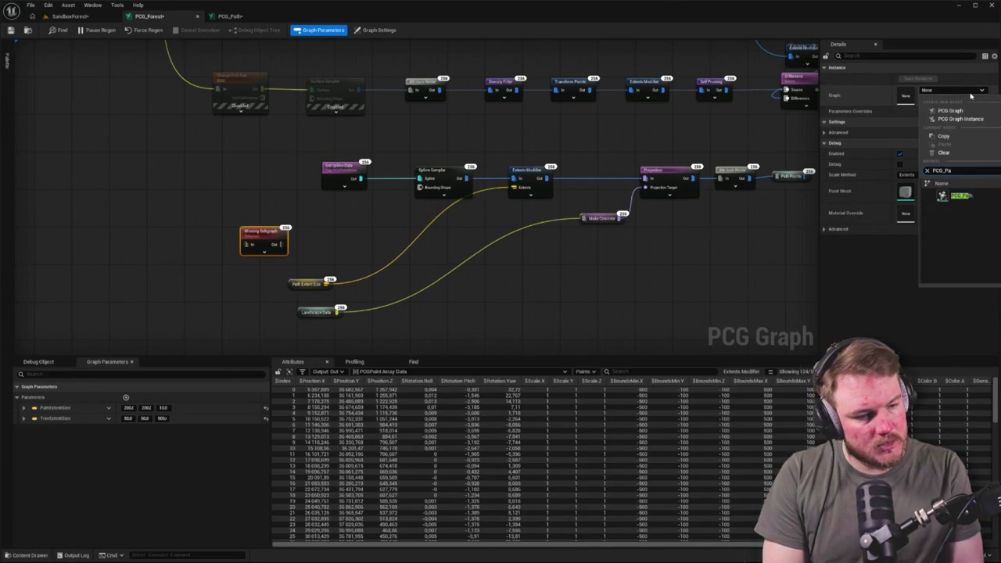
pyautogui.press('Escape')
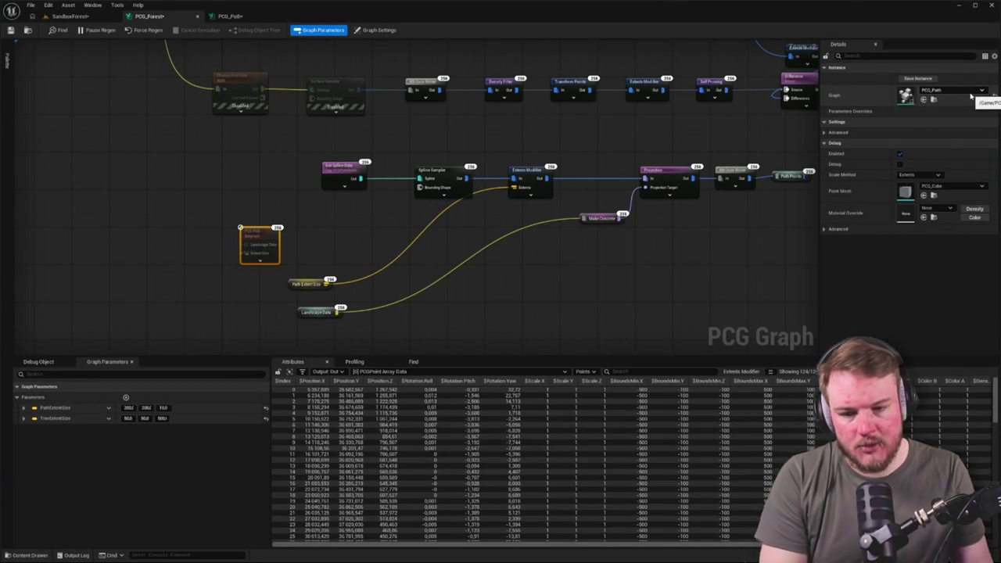
# Place Path Extent Size and Landscape Data beside the subgraph and wire them in, then return to PCG_Path.
pyautogui.click(357, 234)
pyautogui.moveTo(357, 235)
pyautogui.mouseDown()
pyautogui.moveTo(397, 232)
pyautogui.moveTo(351, 237)
pyautogui.moveTo(343, 224)
pyautogui.mouseUp()
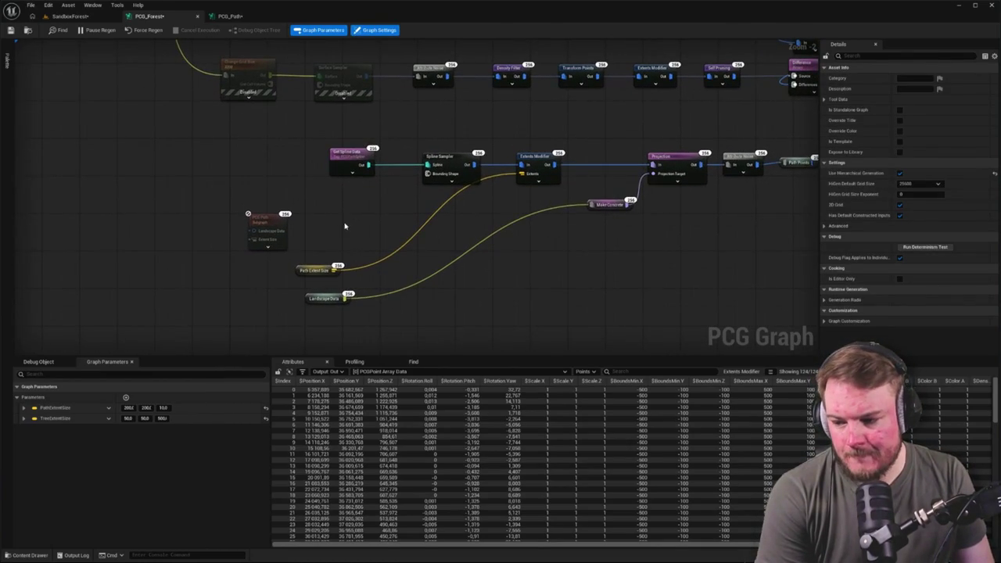
pyautogui.scroll(2, 351, 220)
pyautogui.moveTo(321, 270); pyautogui.dragTo(188, 226)
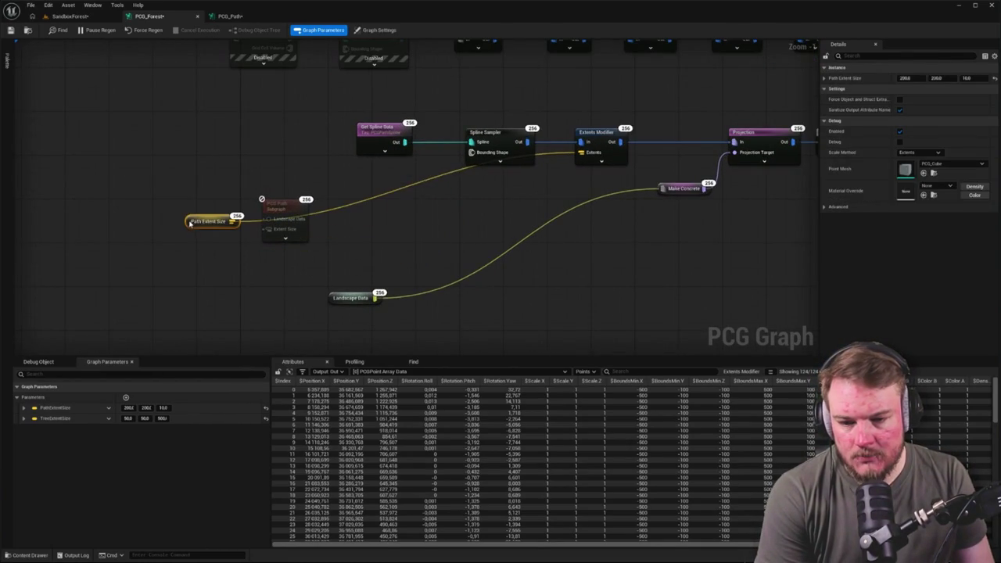
pyautogui.moveTo(332, 297)
pyautogui.mouseDown()
pyautogui.moveTo(184, 199)
pyautogui.moveTo(265, 220)
pyautogui.moveTo(356, 264)
pyautogui.mouseUp()
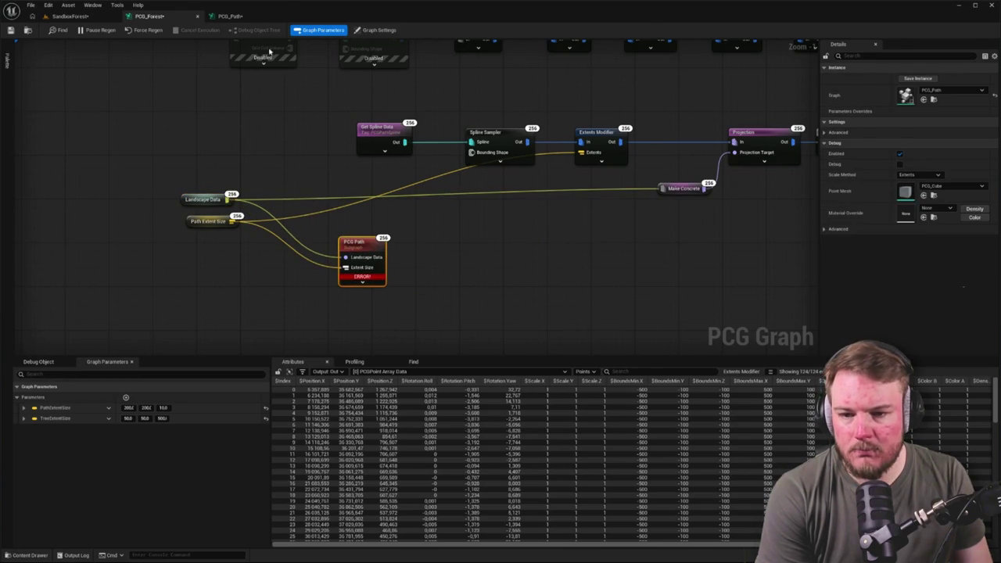
pyautogui.click(230, 15)
pyautogui.scroll(-4, 336, 172)
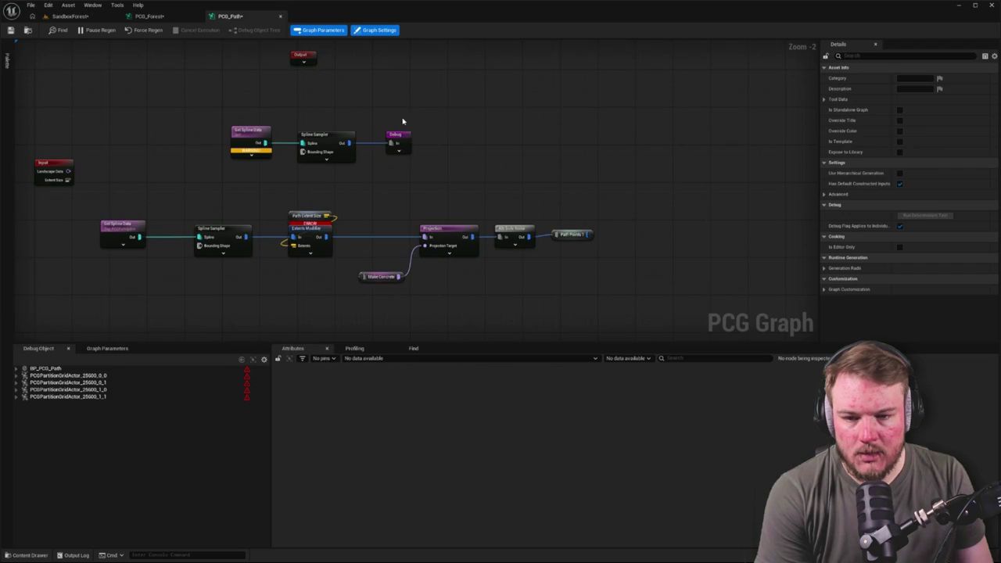
# Delete the unused top-row nodes in PCG_Path and wire Attribute Noise into Output.
pyautogui.moveTo(319, 91)
pyautogui.mouseDown()
pyautogui.moveTo(610, 169)
pyautogui.moveTo(687, 232)
pyautogui.mouseUp()
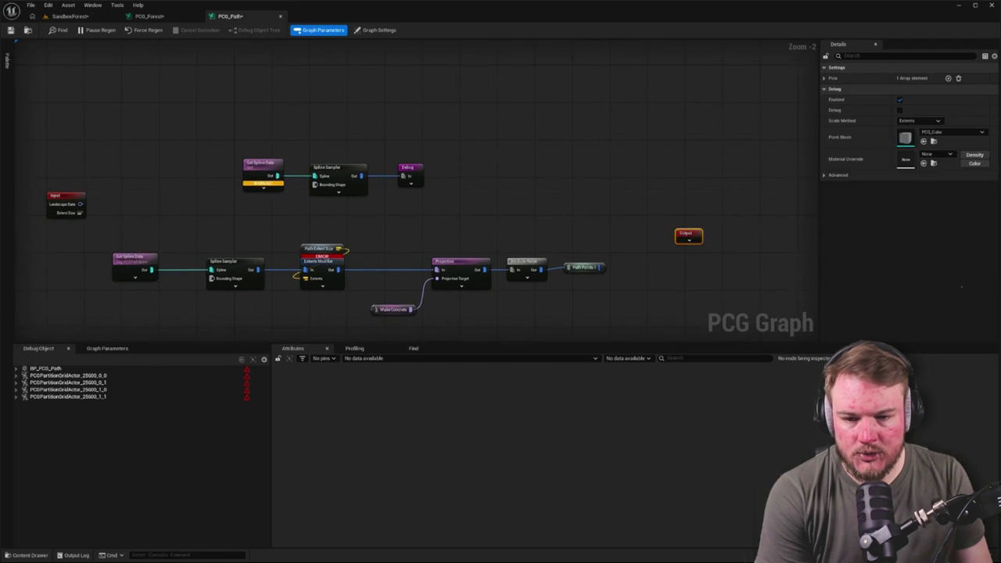
pyautogui.moveTo(195, 107); pyautogui.dragTo(512, 152)
pyautogui.press('Delete')
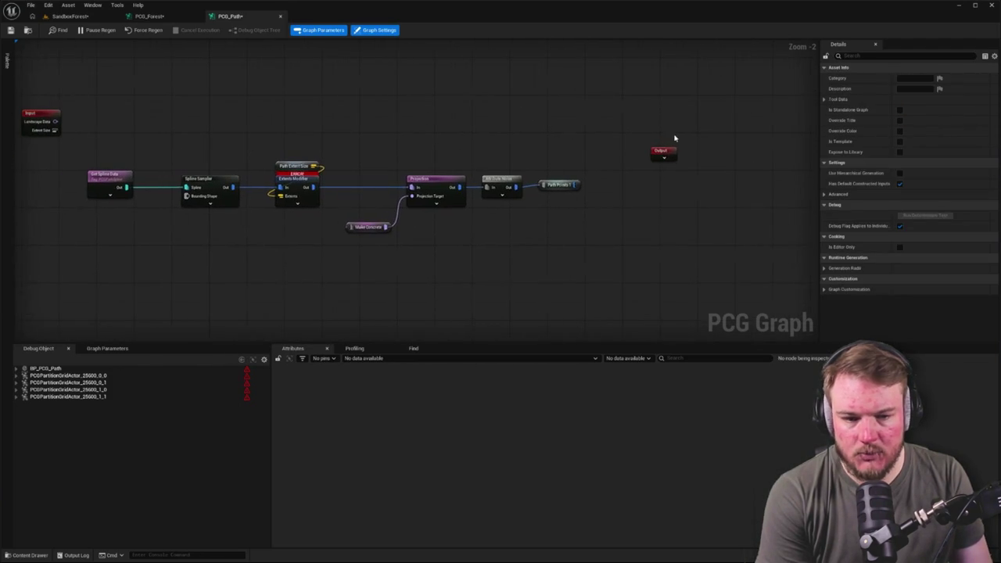
pyautogui.click(660, 168)
pyautogui.scroll(2, 496, 192)
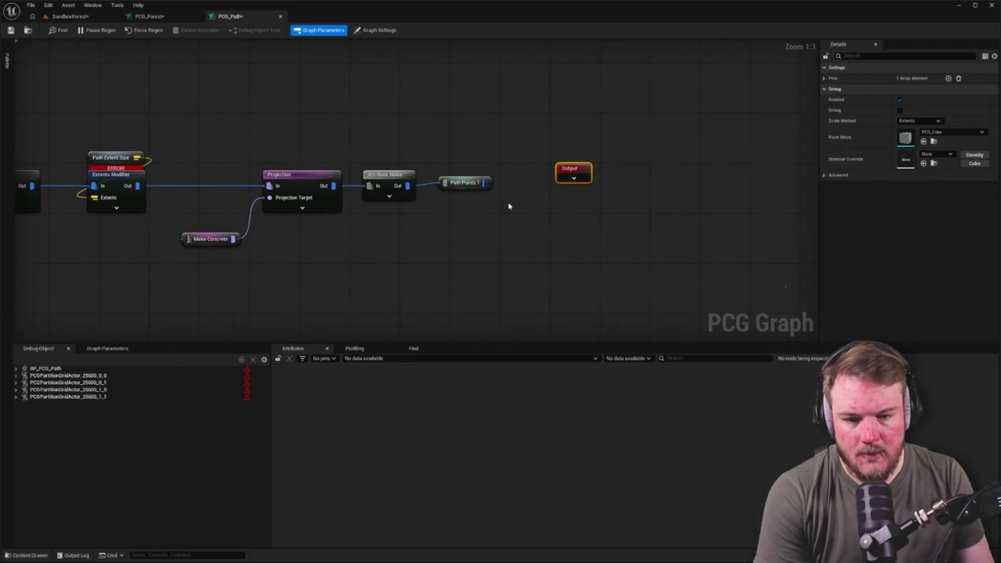
pyautogui.moveTo(399, 197)
pyautogui.mouseDown()
pyautogui.moveTo(315, 155)
pyautogui.moveTo(321, 167)
pyautogui.mouseUp()
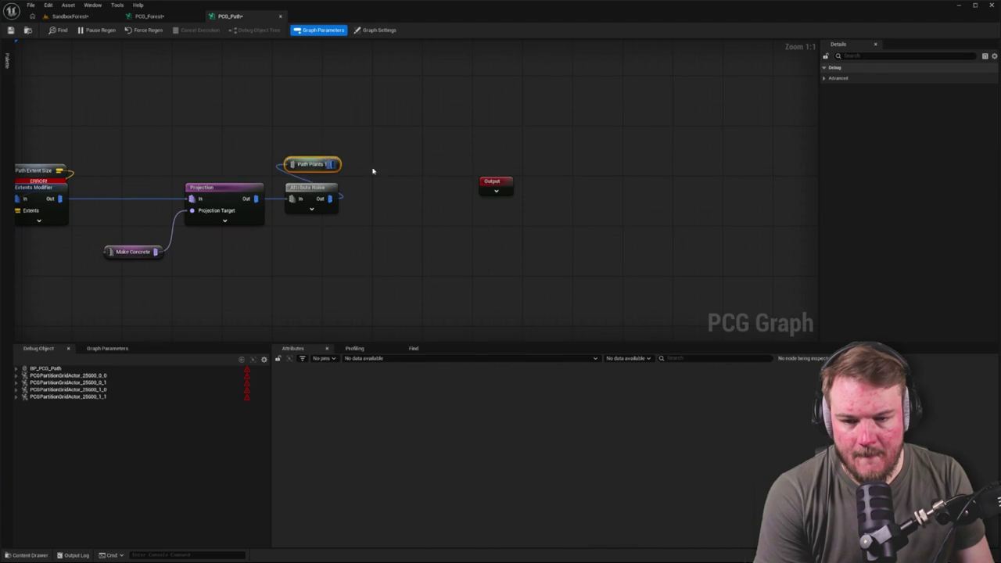
pyautogui.click(371, 170)
pyautogui.moveTo(503, 185); pyautogui.dragTo(465, 198)
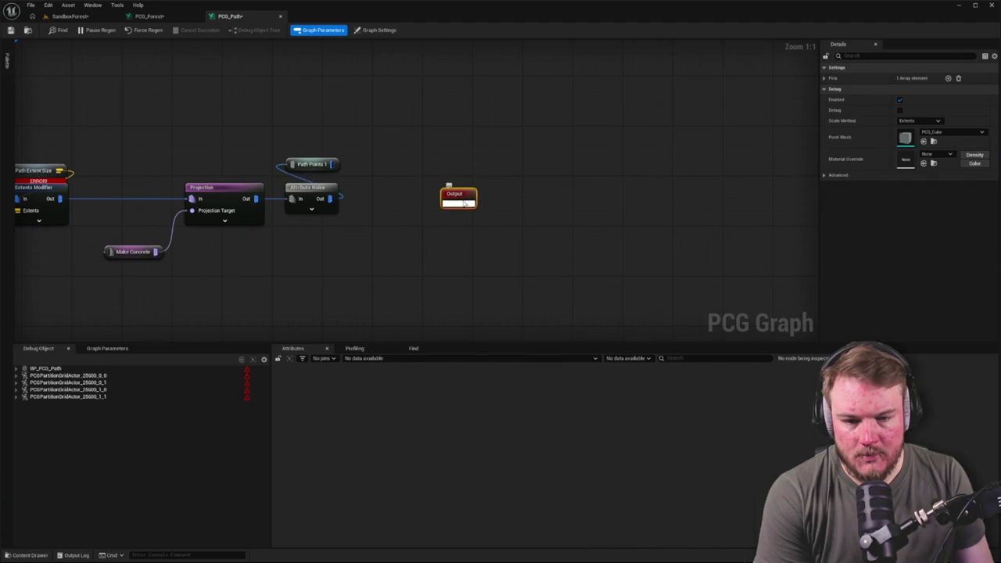
pyautogui.click(376, 207)
pyautogui.moveTo(330, 199)
pyautogui.mouseDown()
pyautogui.moveTo(448, 205)
pyautogui.moveTo(456, 195)
pyautogui.moveTo(430, 197)
pyautogui.moveTo(495, 166)
pyautogui.mouseUp()
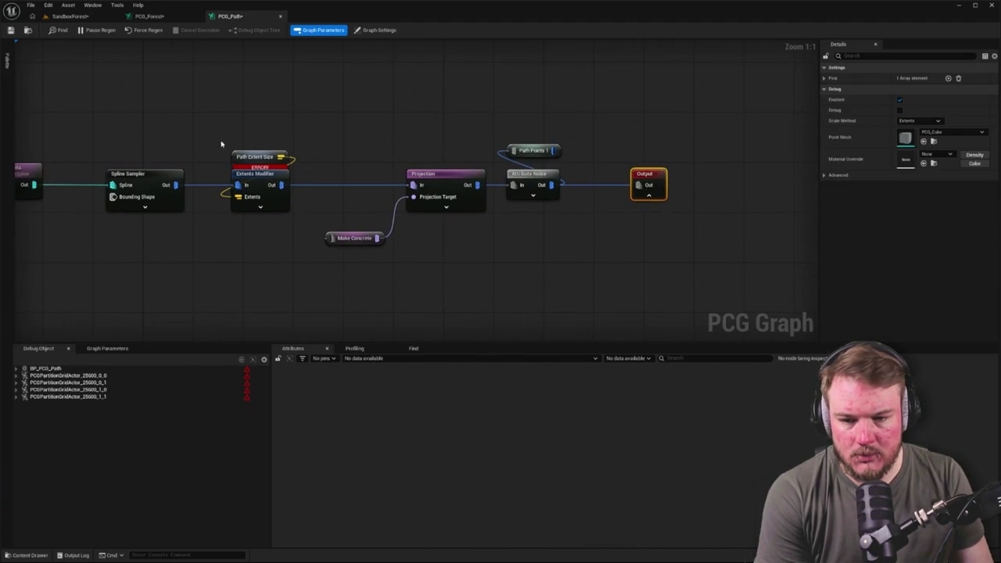
pyautogui.click(302, 152)
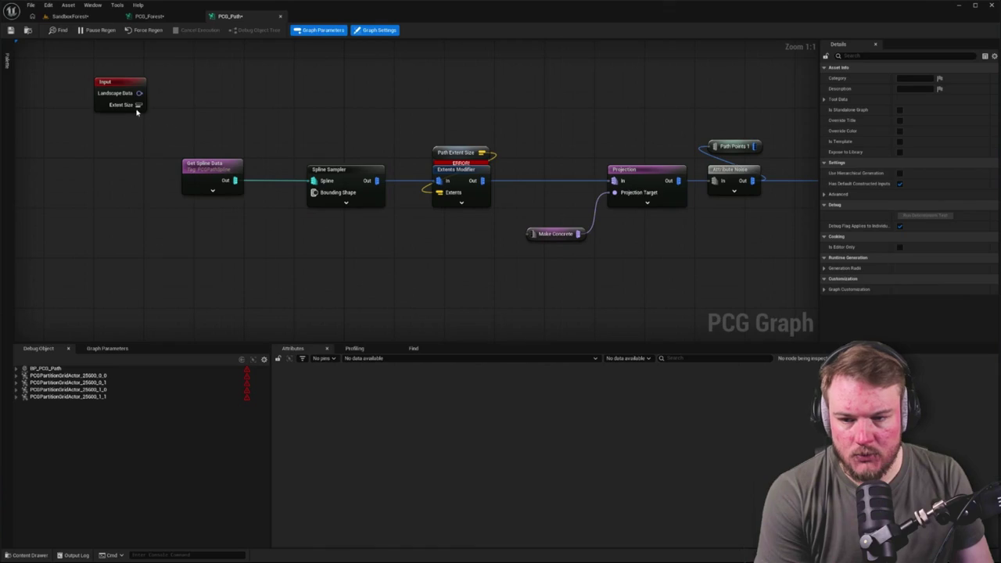
# Feed Input's Extent Size to the Extents Modifier and Landscape Data to Make Concrete, removing Path Extent Size.
pyautogui.moveTo(138, 104)
pyautogui.mouseDown()
pyautogui.moveTo(409, 195)
pyautogui.moveTo(439, 192)
pyautogui.mouseUp()
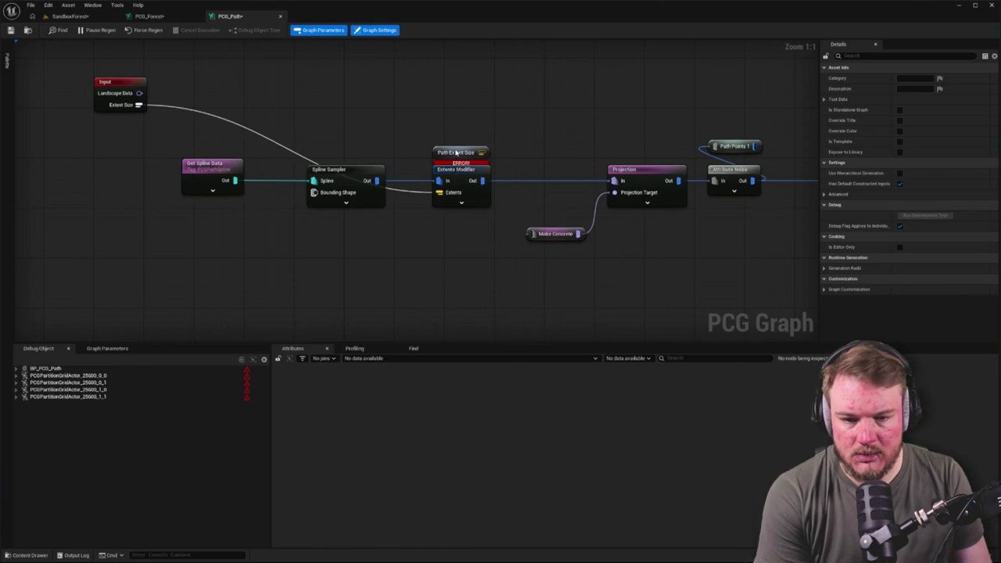
pyautogui.moveTo(457, 153); pyautogui.dragTo(450, 116)
pyautogui.press('Delete')
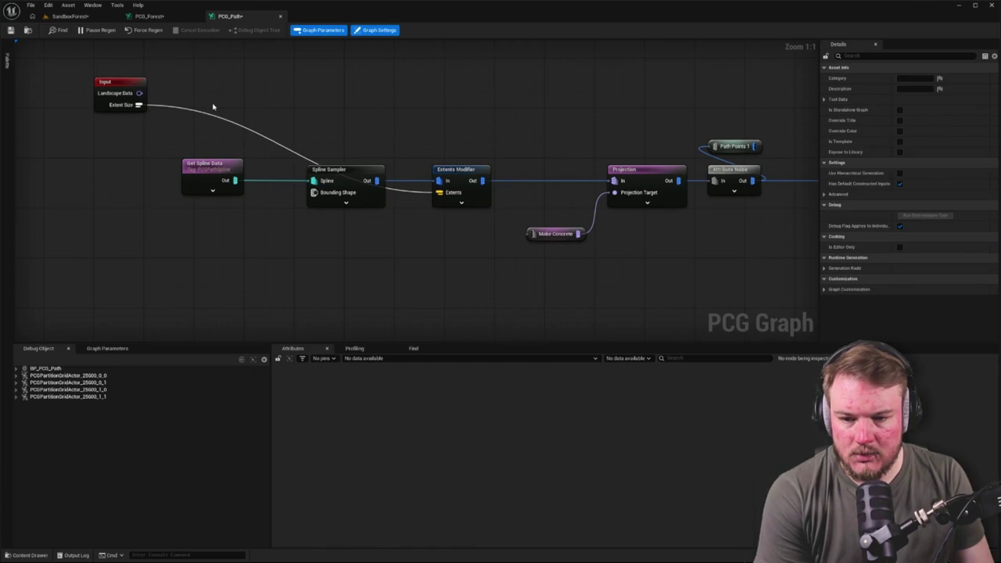
pyautogui.moveTo(306, 103); pyautogui.dragTo(266, 122)
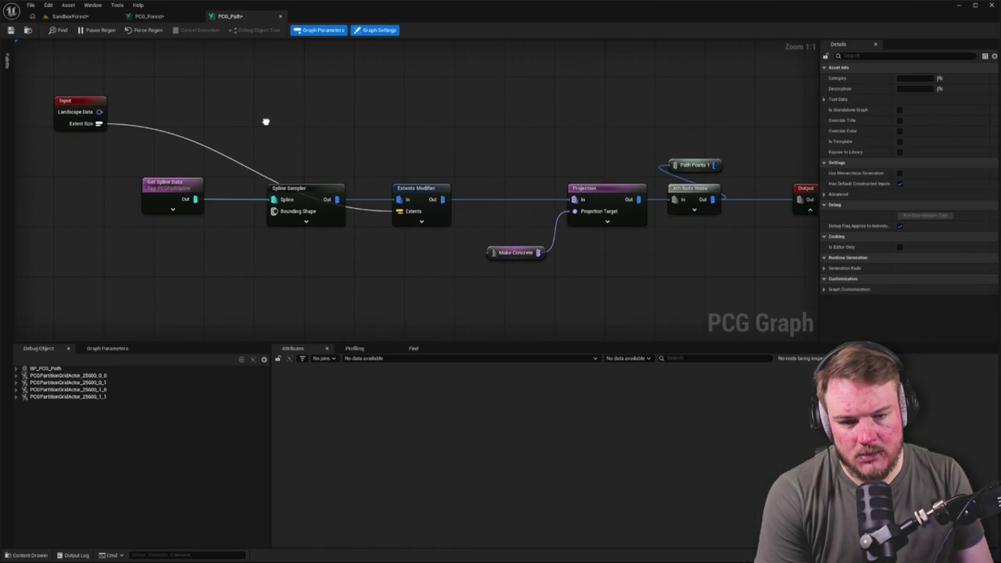
pyautogui.moveTo(94, 112)
pyautogui.mouseDown()
pyautogui.moveTo(470, 210)
pyautogui.moveTo(490, 251)
pyautogui.mouseUp()
pyautogui.moveTo(361, 135); pyautogui.dragTo(463, 132)
pyautogui.moveTo(192, 104)
pyautogui.mouseDown()
pyautogui.moveTo(227, 249)
pyautogui.moveTo(426, 256)
pyautogui.mouseUp()
# Shift the Get Spline Data and Spline Sampler nodes slightly right.
pyautogui.click(274, 182)
pyautogui.moveTo(274, 182); pyautogui.dragTo(324, 187)
pyautogui.keyDown('ctrl'); pyautogui.click(397, 188); pyautogui.keyUp('ctrl')
pyautogui.moveTo(397, 188); pyautogui.dragTo(414, 189)
pyautogui.click(389, 156)
pyautogui.press('Home')
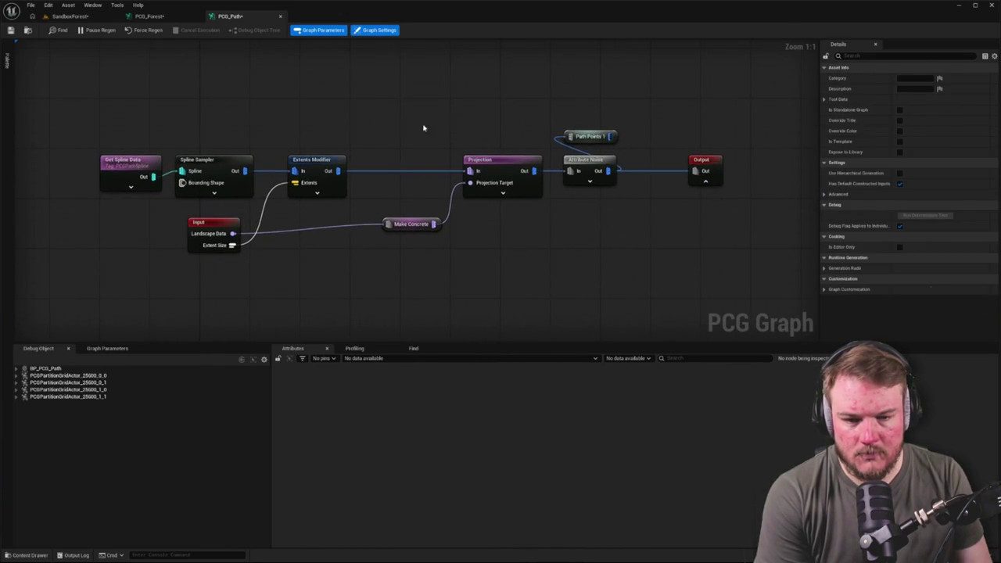
# Tighten the layout by moving Projection through Output left and adjusting Make Concrete and Input.
pyautogui.moveTo(424, 128); pyautogui.dragTo(731, 232)
pyautogui.moveTo(503, 161); pyautogui.dragTo(428, 161)
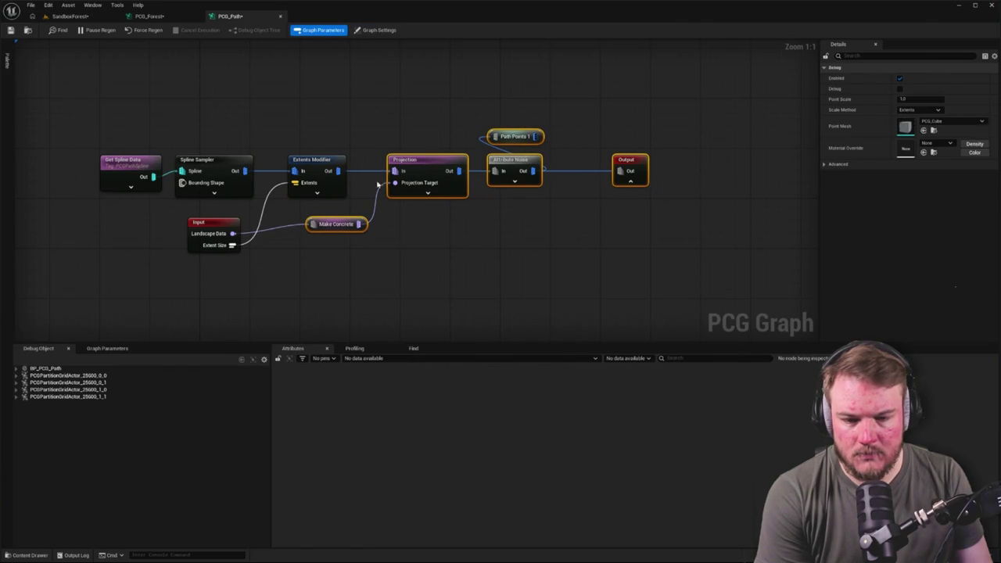
pyautogui.moveTo(344, 224); pyautogui.dragTo(325, 231)
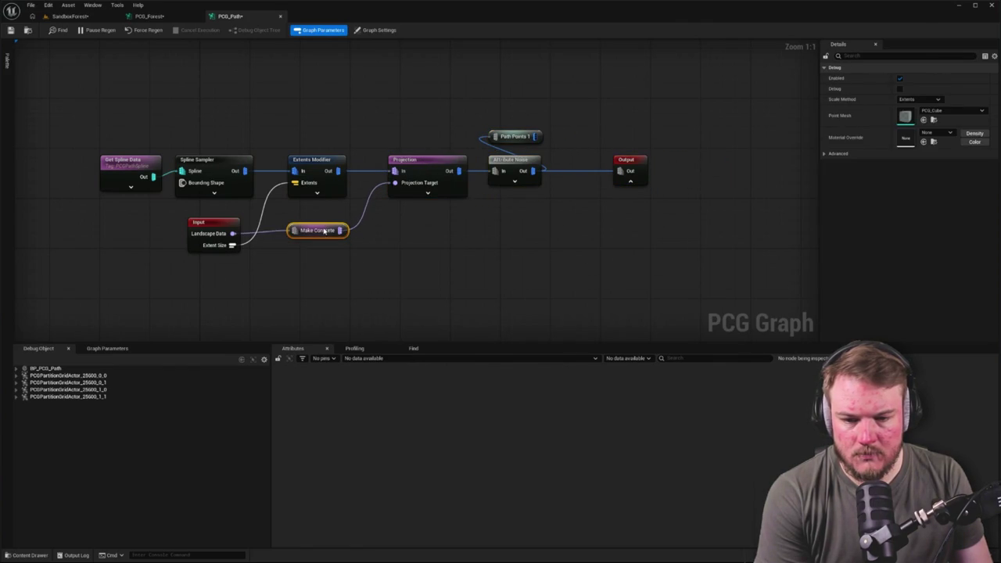
pyautogui.click(311, 160)
pyautogui.click(208, 222)
pyautogui.moveTo(207, 222); pyautogui.dragTo(208, 219)
pyautogui.click(414, 254)
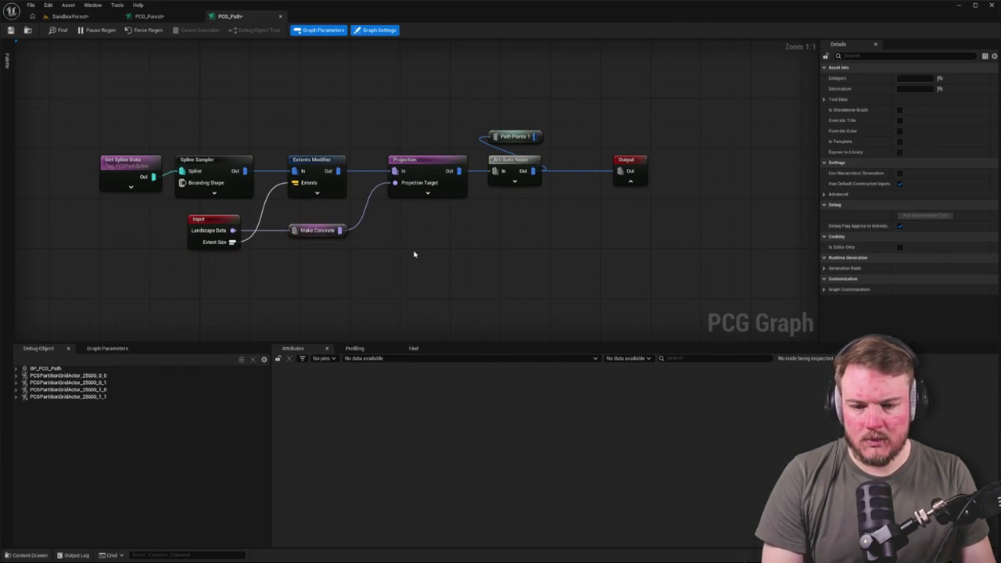
# Delete the Path Points 1 node and pull Output in toward Attribute Noise.
pyautogui.click(543, 141)
pyautogui.press('Delete')
pyautogui.moveTo(636, 169); pyautogui.dragTo(602, 169)
# Review the spline chain nodes' settings, then return to the PCG_Forest graph.
pyautogui.moveTo(135, 154)
pyautogui.mouseDown()
pyautogui.moveTo(190, 218)
pyautogui.moveTo(185, 205)
pyautogui.mouseUp()
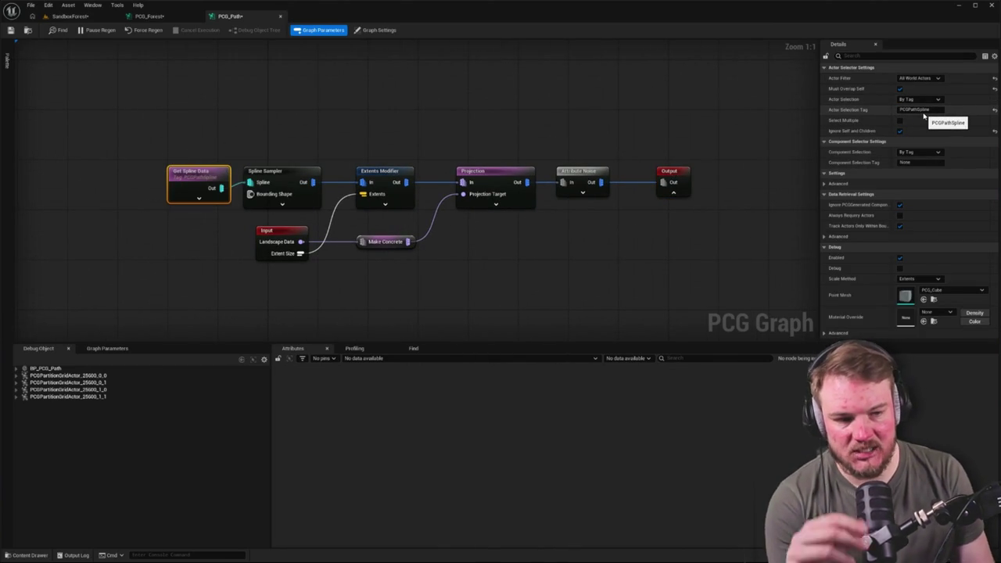
pyautogui.click(271, 171)
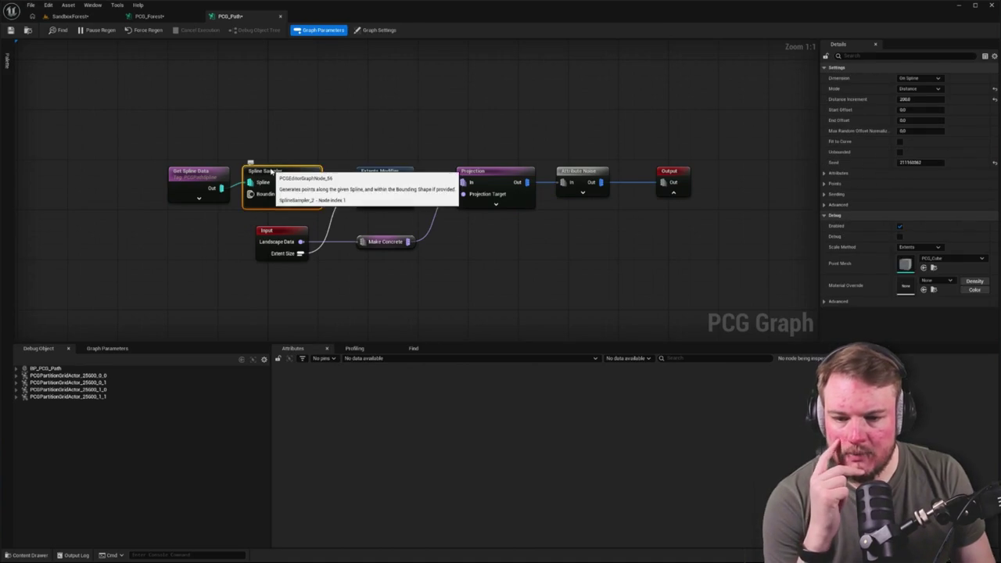
pyautogui.click(404, 169)
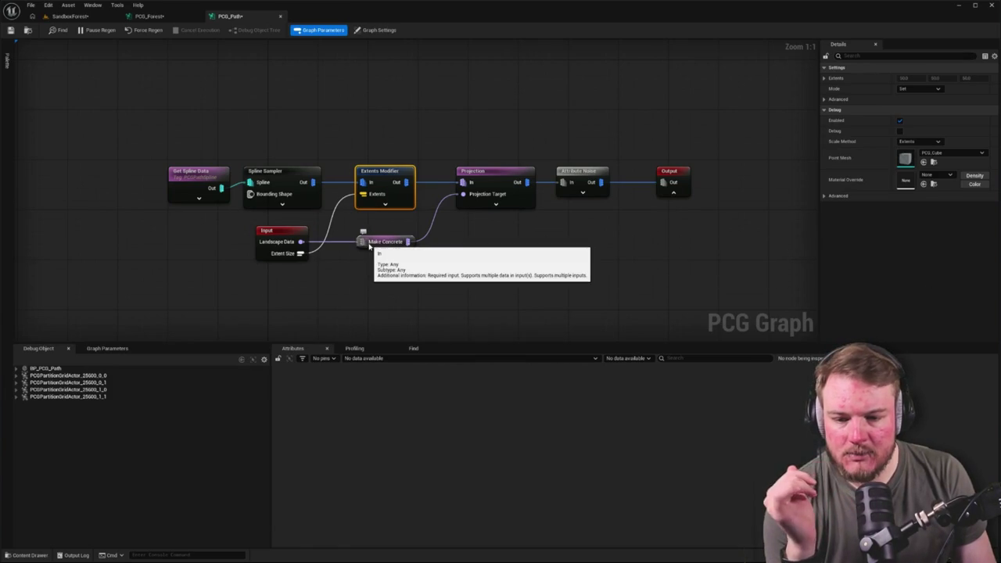
pyautogui.moveTo(453, 125); pyautogui.dragTo(505, 255)
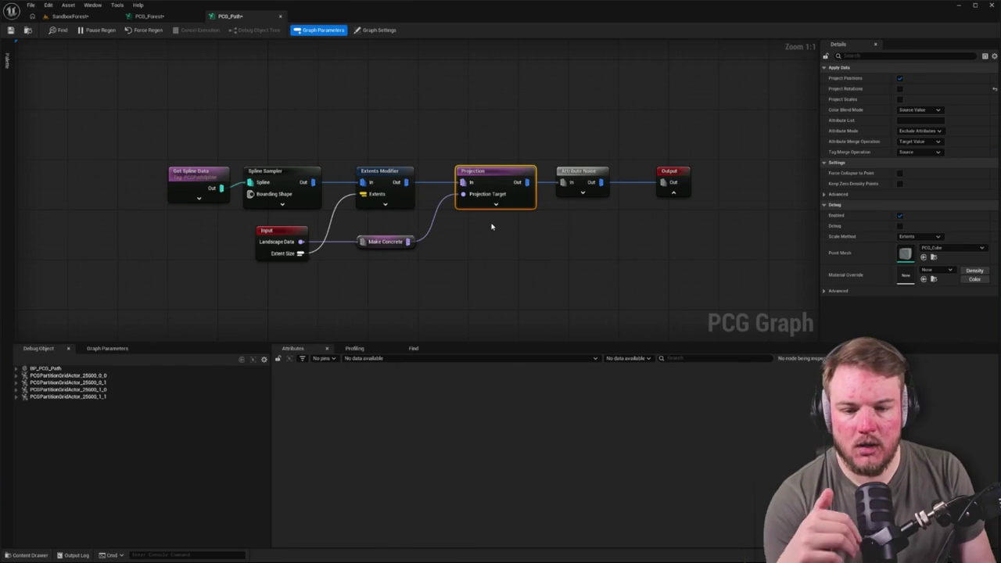
pyautogui.click(581, 170)
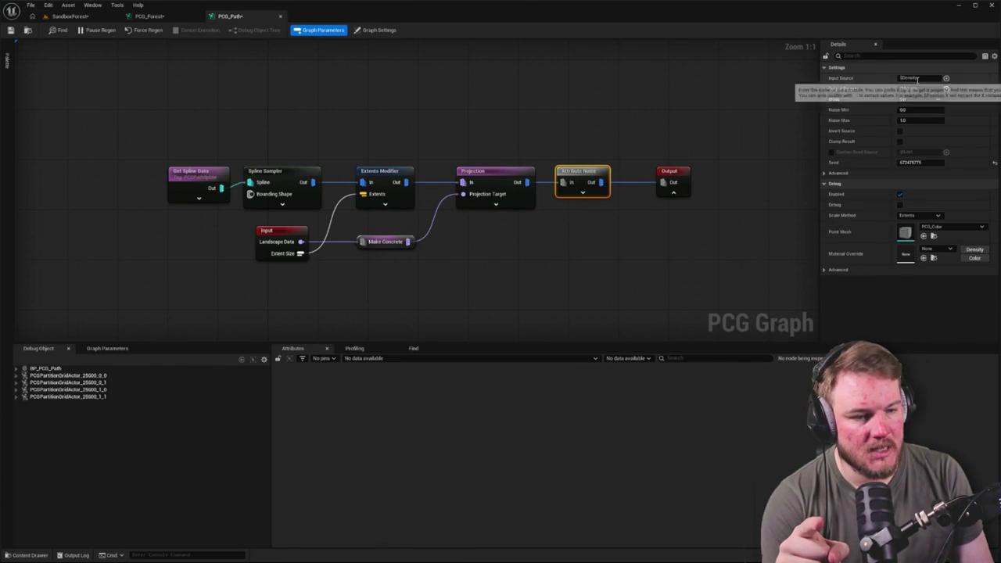
pyautogui.click(644, 165)
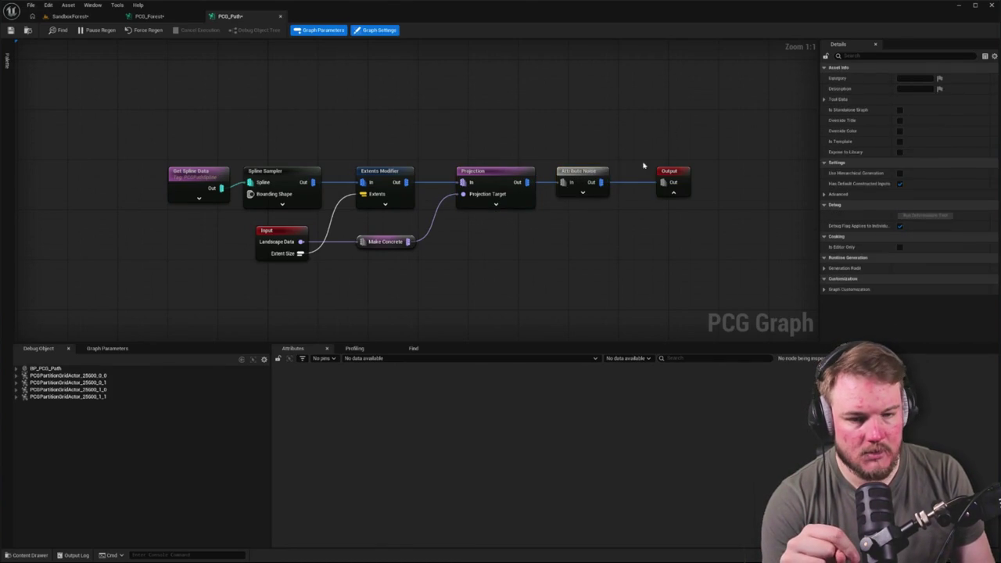
pyautogui.moveTo(583, 174); pyautogui.dragTo(601, 174)
pyautogui.click(667, 171)
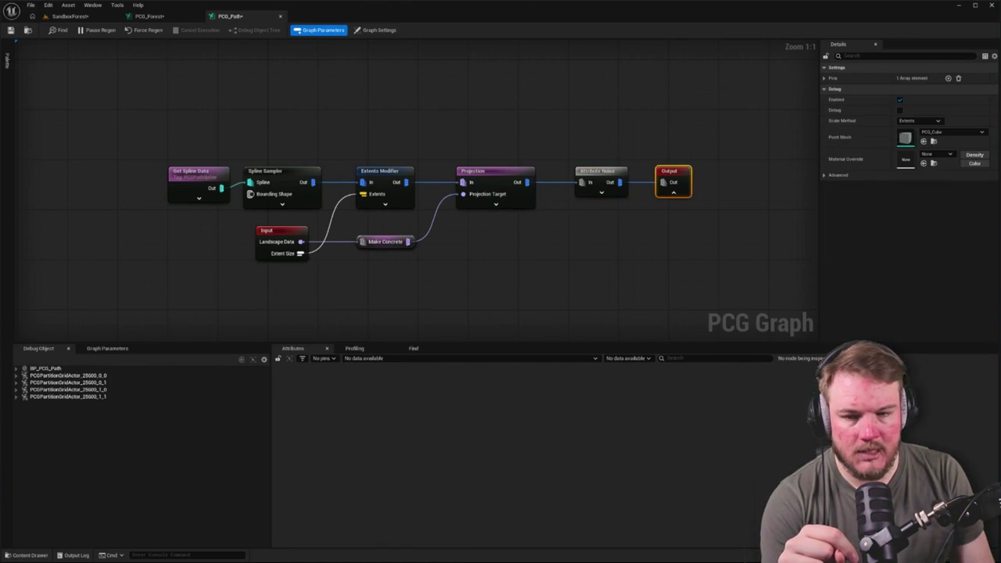
pyautogui.click(149, 16)
pyautogui.moveTo(442, 258)
pyautogui.mouseDown()
pyautogui.moveTo(282, 263)
pyautogui.moveTo(626, 256)
pyautogui.mouseUp()
# Wire the PCG Path output into the Difference node's Differences input, auto-inserting a filter node.
pyautogui.scroll(-2, 621, 209)
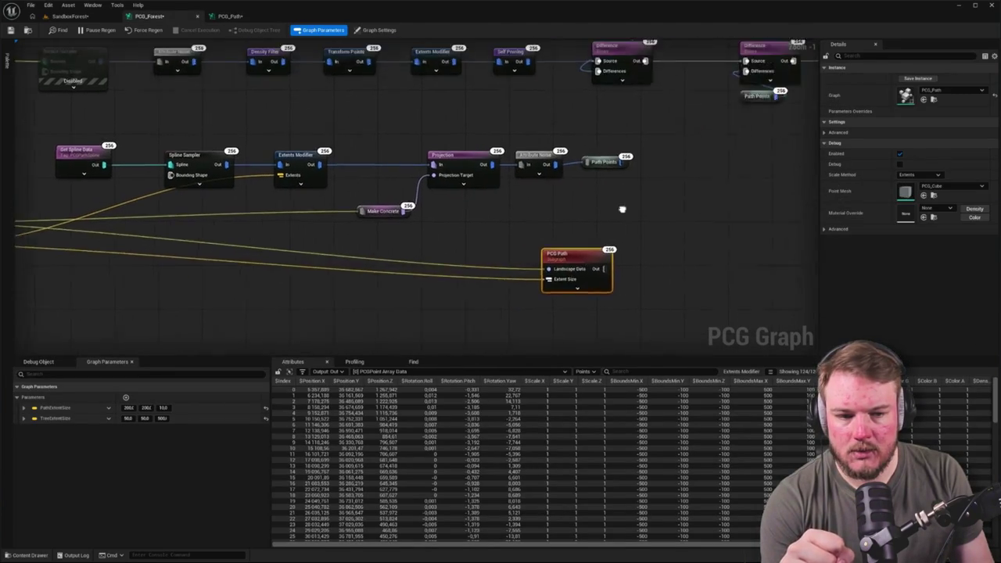
pyautogui.moveTo(420, 318)
pyautogui.mouseDown()
pyautogui.moveTo(570, 78)
pyautogui.moveTo(515, 80)
pyautogui.mouseUp()
pyautogui.scroll(2, 519, 158)
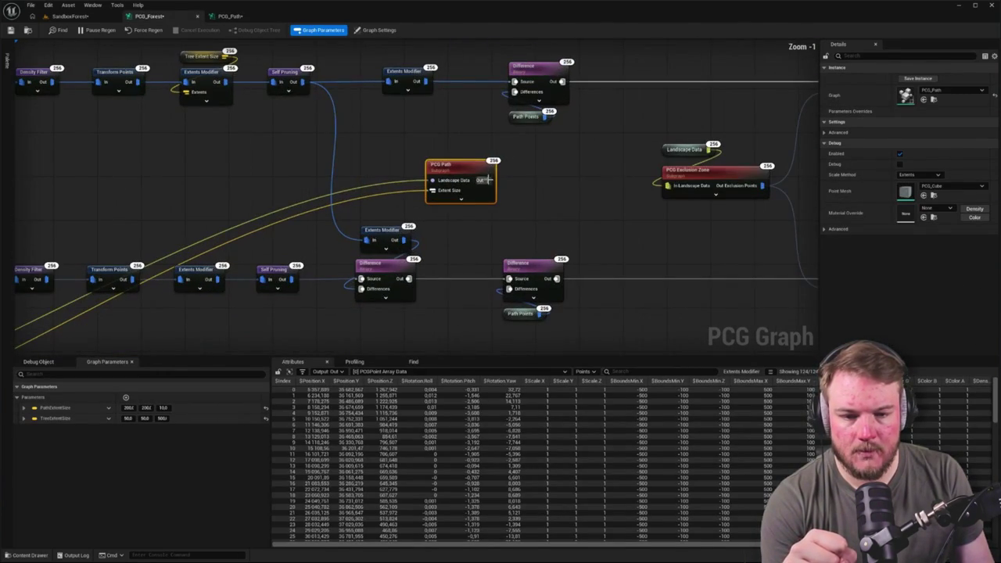
pyautogui.moveTo(505, 223); pyautogui.dragTo(483, 166)
pyautogui.moveTo(465, 123)
pyautogui.mouseDown()
pyautogui.moveTo(470, 223)
pyautogui.moveTo(483, 236)
pyautogui.mouseUp()
pyautogui.moveTo(528, 117)
pyautogui.mouseDown()
pyautogui.moveTo(510, 158)
pyautogui.moveTo(514, 112)
pyautogui.moveTo(485, 161)
pyautogui.mouseUp()
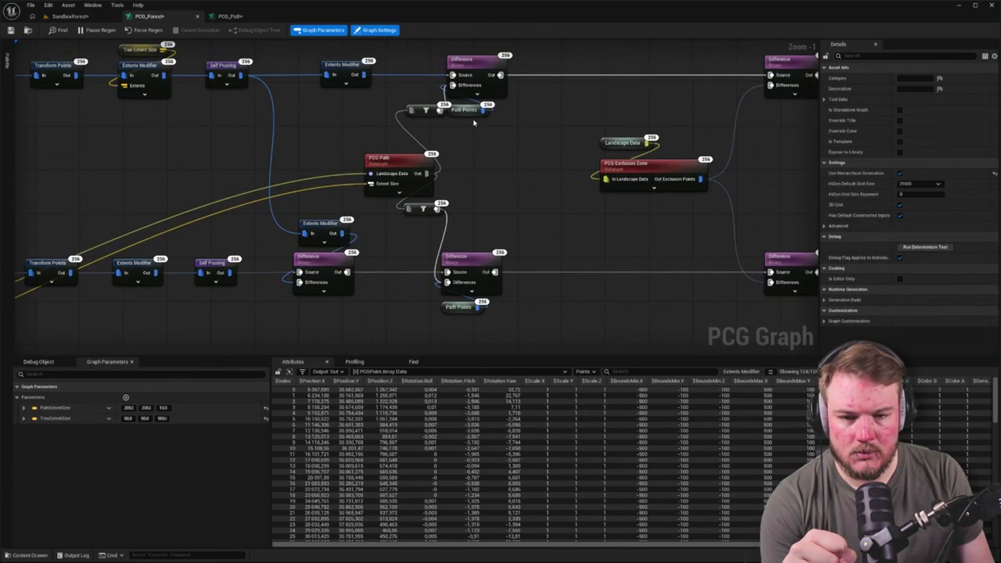
# Rearrange the Path Points and PCG Path nodes for a cleaner layout.
pyautogui.moveTo(472, 111); pyautogui.dragTo(517, 147)
pyautogui.moveTo(408, 169); pyautogui.dragTo(343, 156)
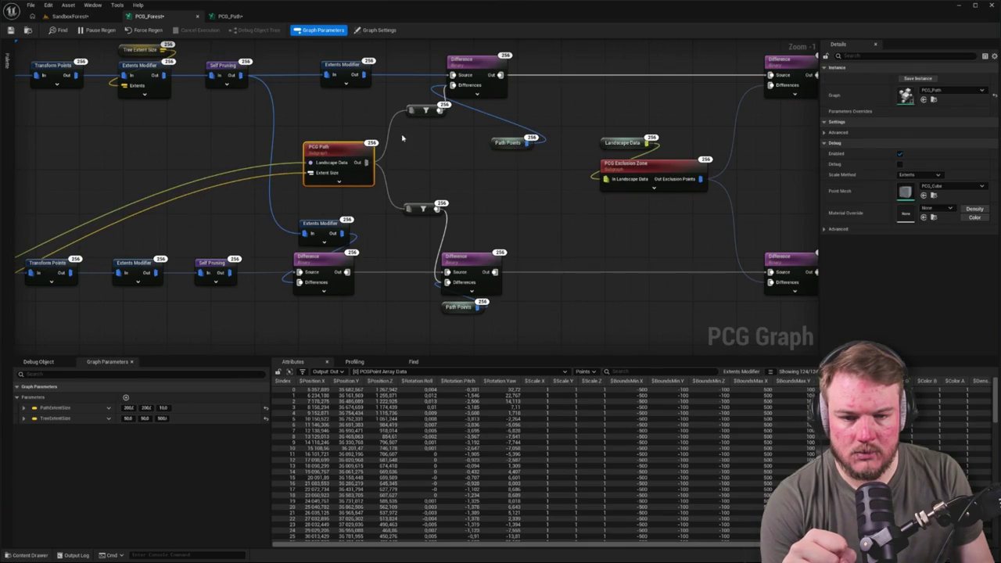
pyautogui.click(402, 139)
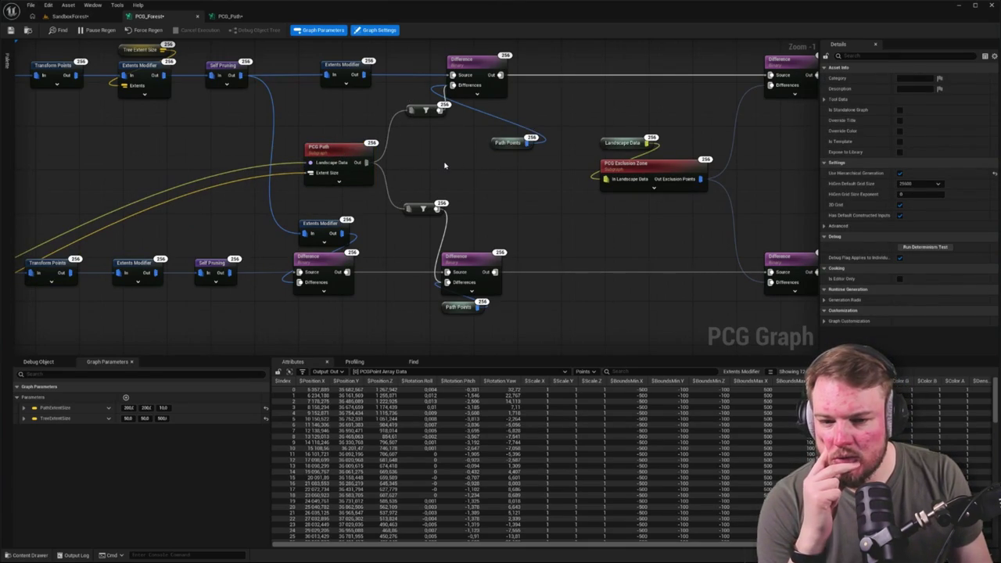
pyautogui.moveTo(337, 158); pyautogui.dragTo(335, 146)
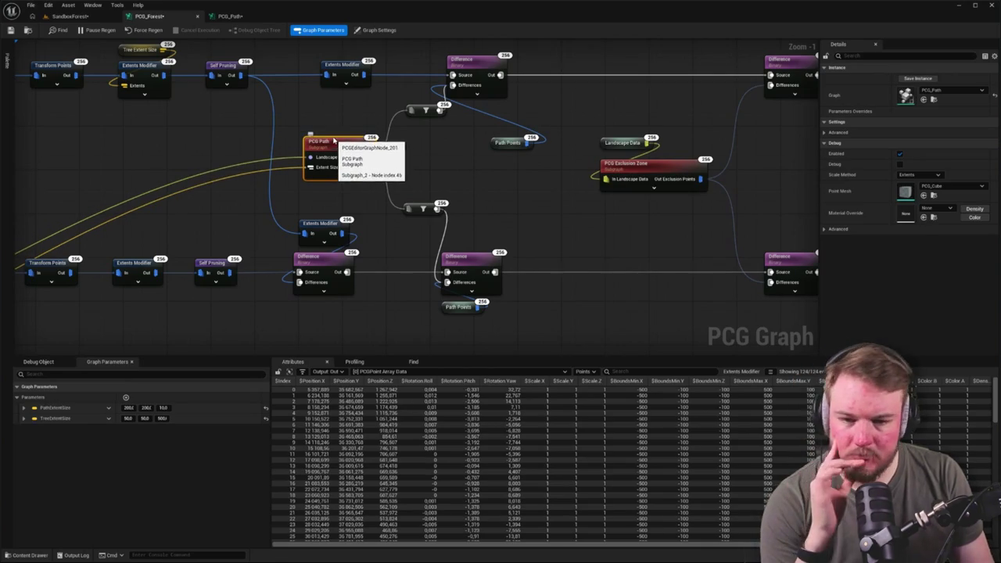
pyautogui.moveTo(427, 142)
pyautogui.mouseDown()
pyautogui.moveTo(390, 124)
pyautogui.moveTo(598, 16)
pyautogui.moveTo(569, 37)
pyautogui.mouseUp()
pyautogui.moveTo(526, 173); pyautogui.dragTo(427, 232)
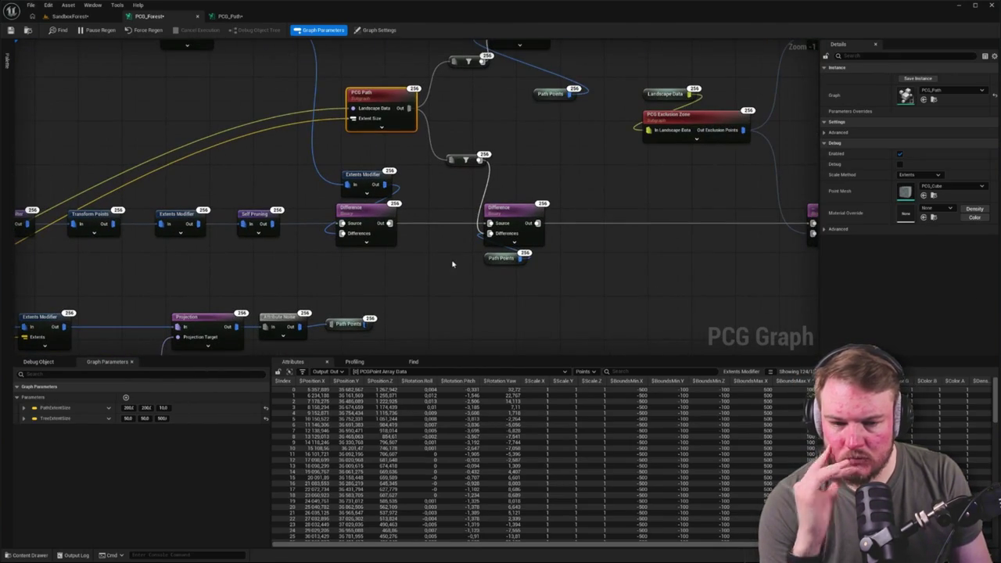
# Wire Path Points' output into the lower Difference node's Differences input.
pyautogui.click(504, 258)
pyautogui.click(395, 316)
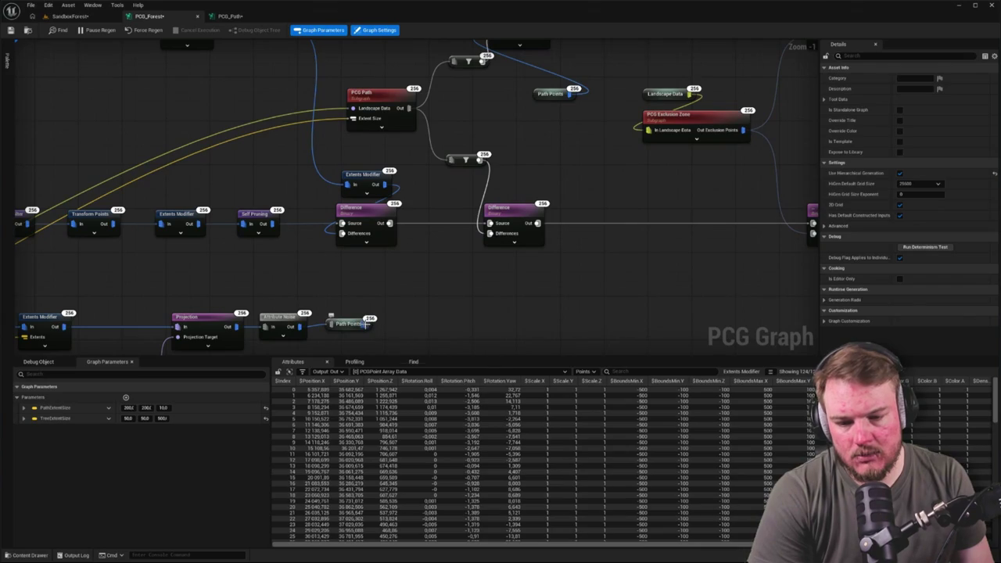
pyautogui.moveTo(366, 324)
pyautogui.mouseDown()
pyautogui.moveTo(469, 264)
pyautogui.moveTo(489, 233)
pyautogui.mouseUp()
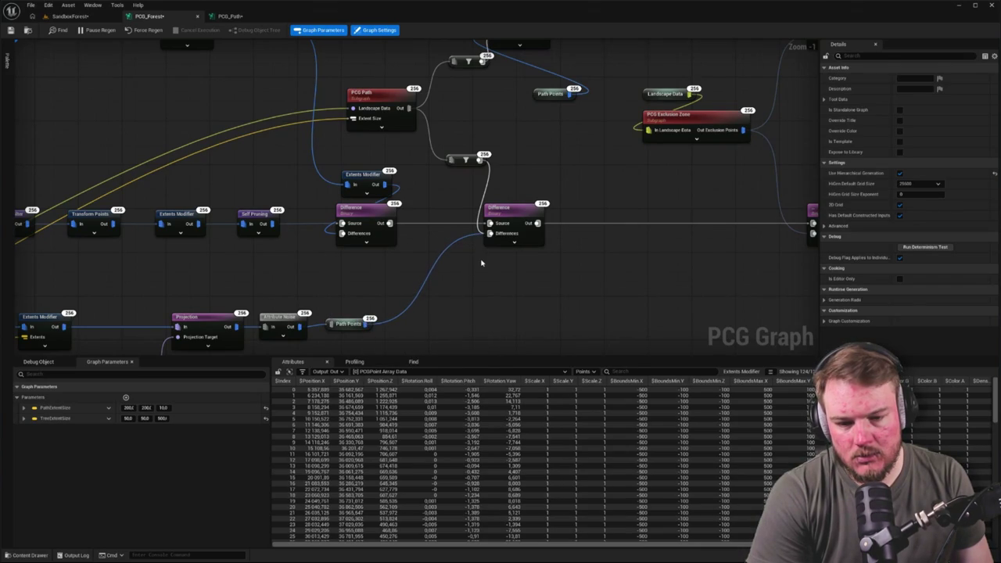
pyautogui.moveTo(427, 291); pyautogui.dragTo(424, 236)
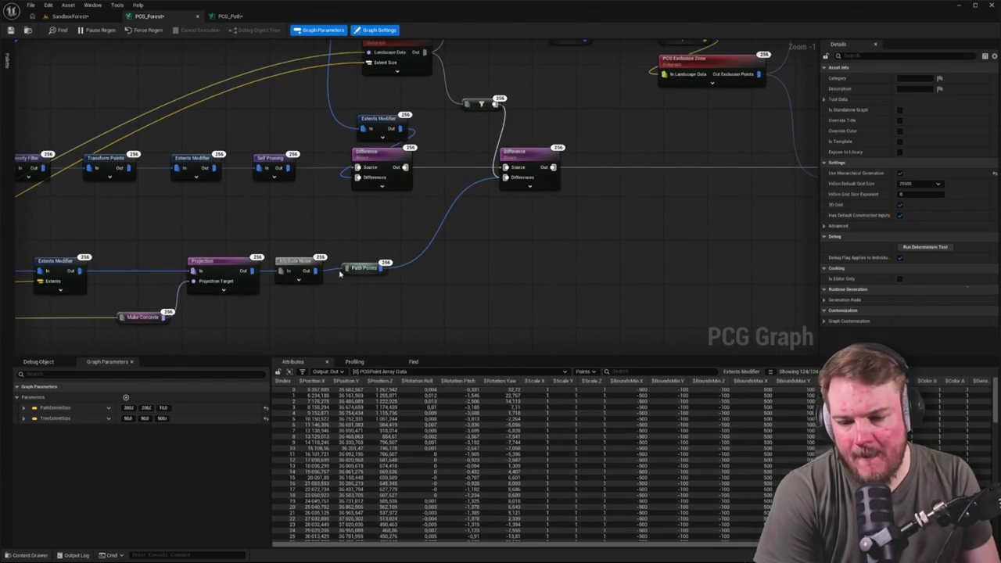
# Check the Path Points node's Advanced and Determinism settings, then return to PCG_Path.
pyautogui.moveTo(346, 270)
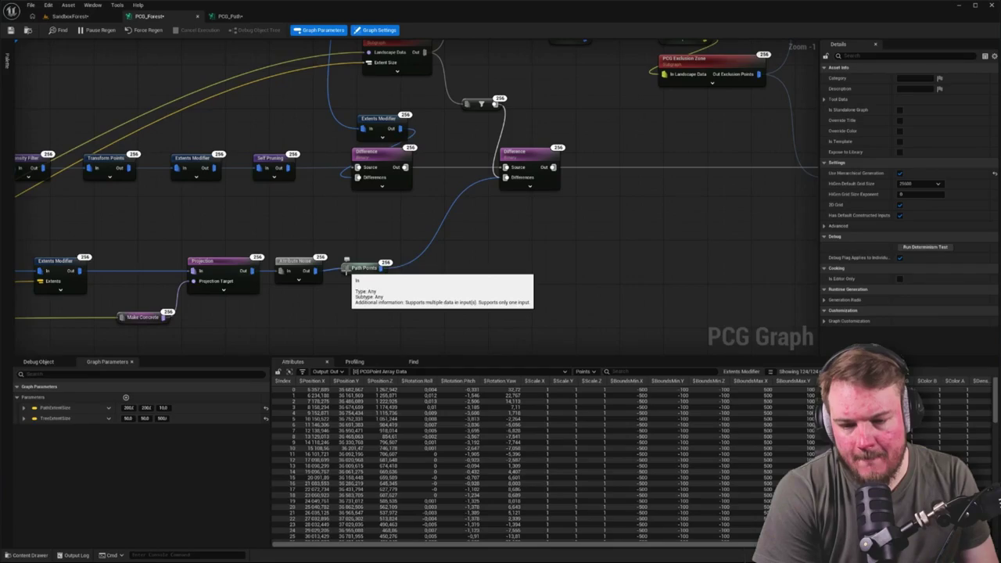
pyautogui.moveTo(381, 268)
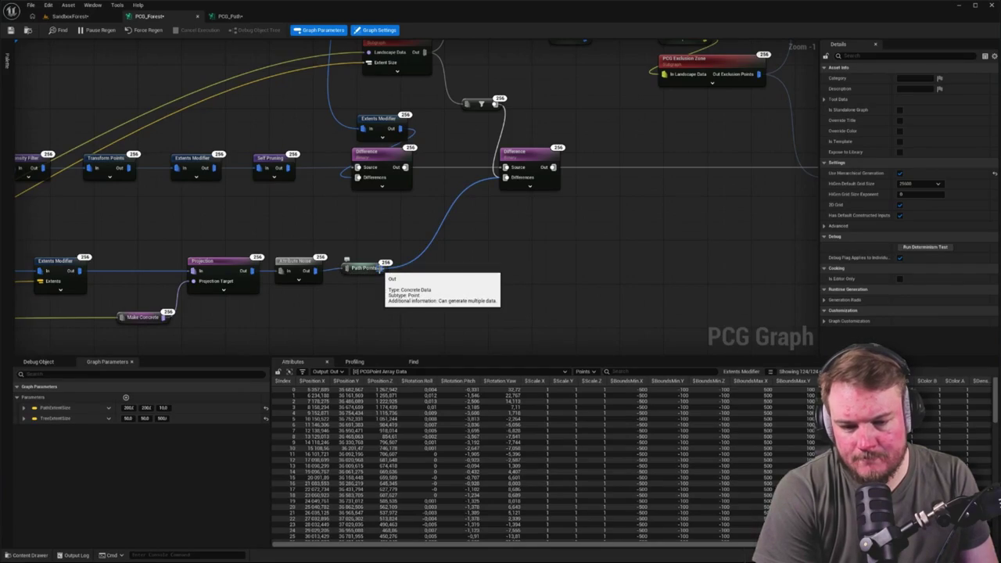
pyautogui.click(362, 268)
pyautogui.click(824, 78)
pyautogui.click(826, 90)
pyautogui.click(825, 89)
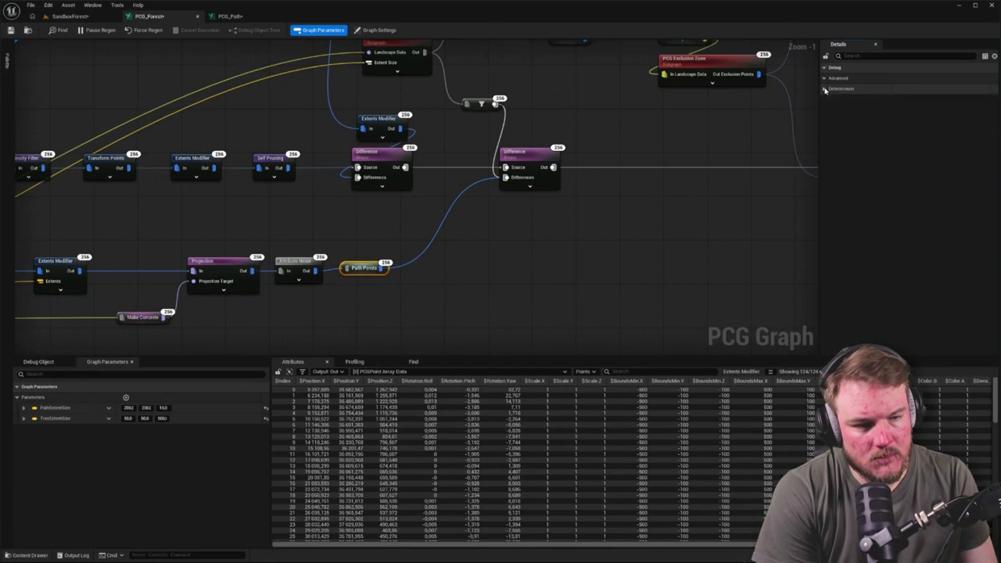
pyautogui.click(823, 79)
pyautogui.click(371, 260)
pyautogui.moveTo(371, 260); pyautogui.dragTo(364, 323)
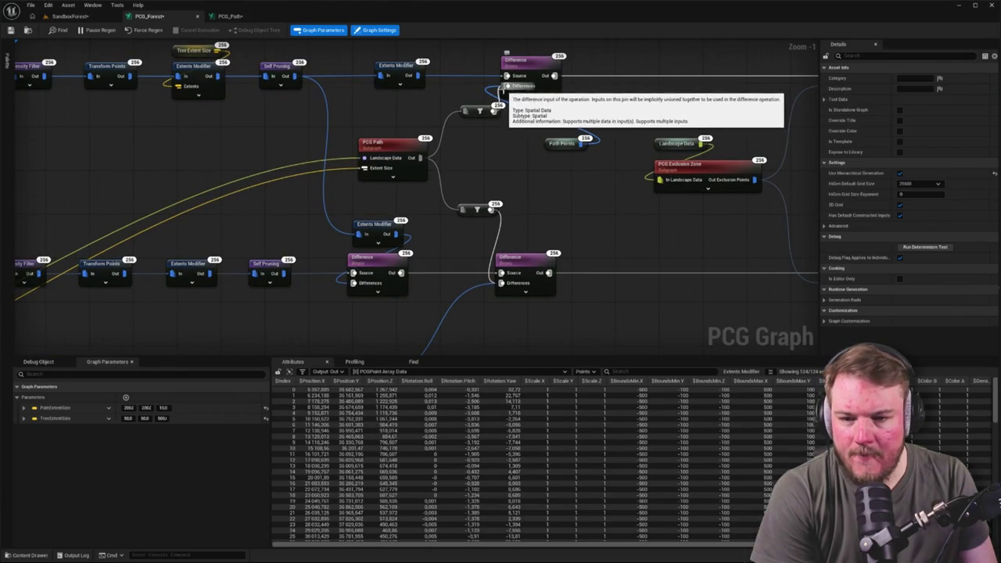
pyautogui.click(229, 15)
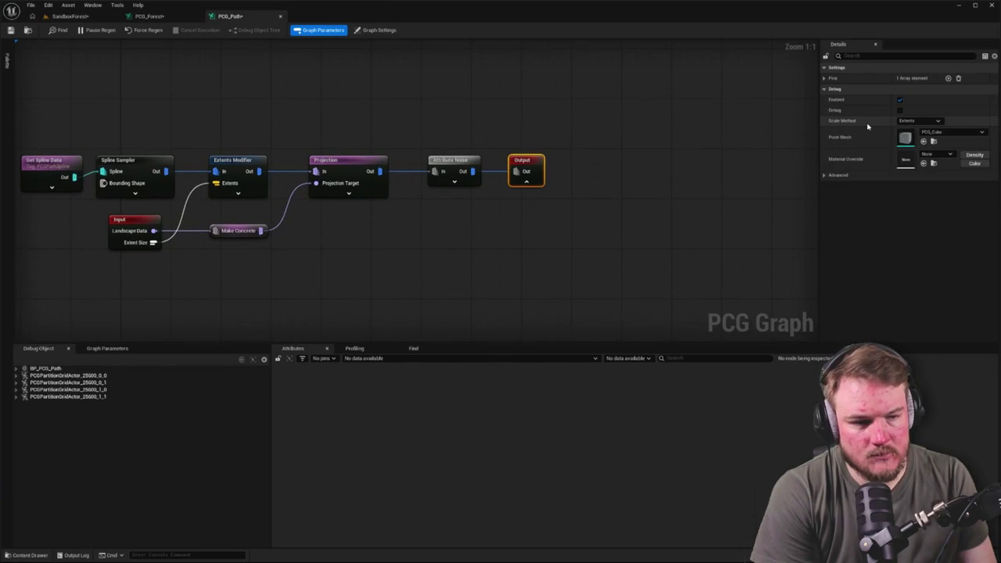
# Confirm Output's Index [0] pin allows Any data type, then go back to PCG_Forest.
pyautogui.click(825, 78)
pyautogui.click(832, 88)
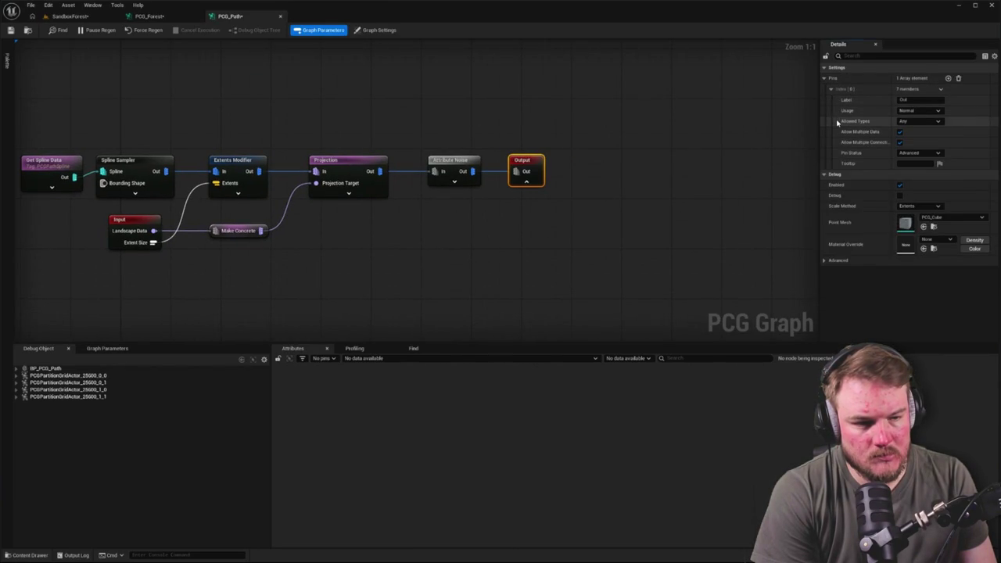
pyautogui.click(938, 122)
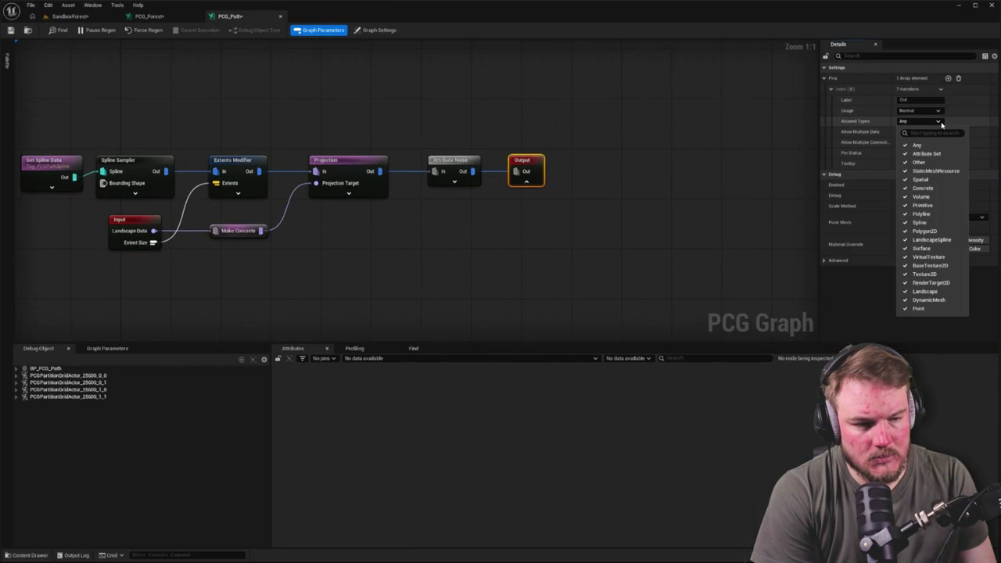
pyautogui.click(626, 113)
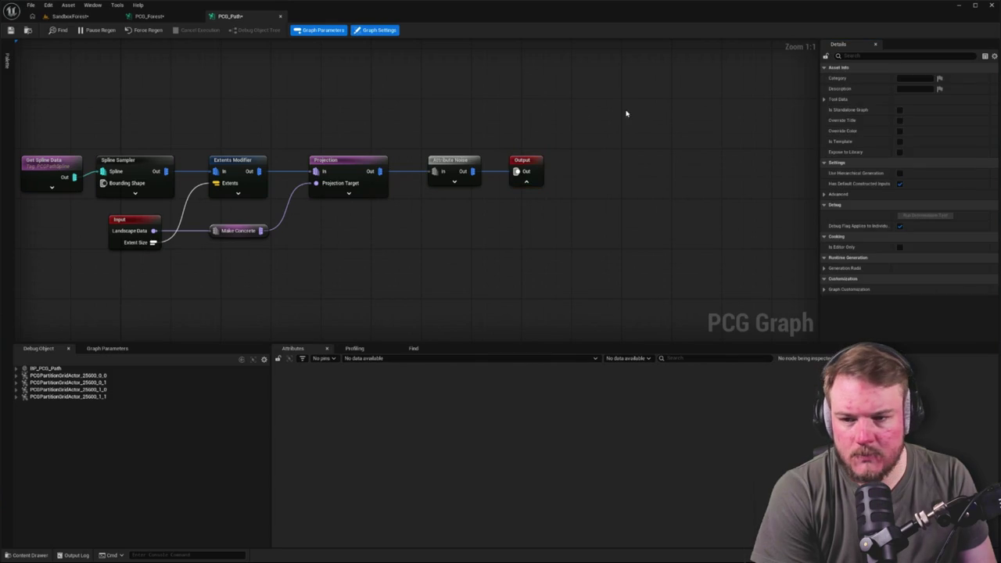
pyautogui.click(166, 16)
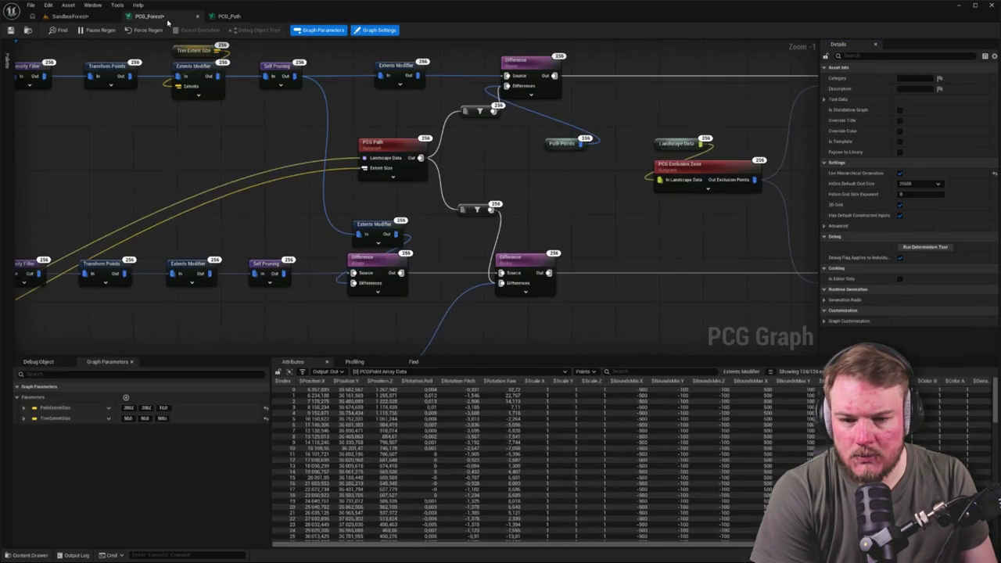
# Delete both filter nodes and Path Points, wiring PCG Path directly into the upper Difference node.
pyautogui.moveTo(480, 107); pyautogui.dragTo(495, 139)
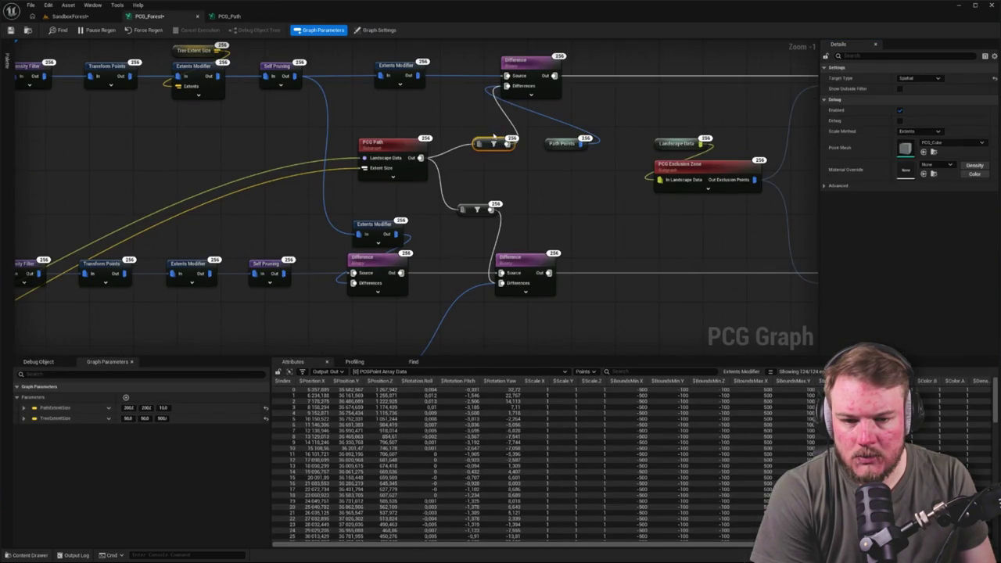
pyautogui.press('Delete')
pyautogui.moveTo(421, 158); pyautogui.dragTo(507, 94)
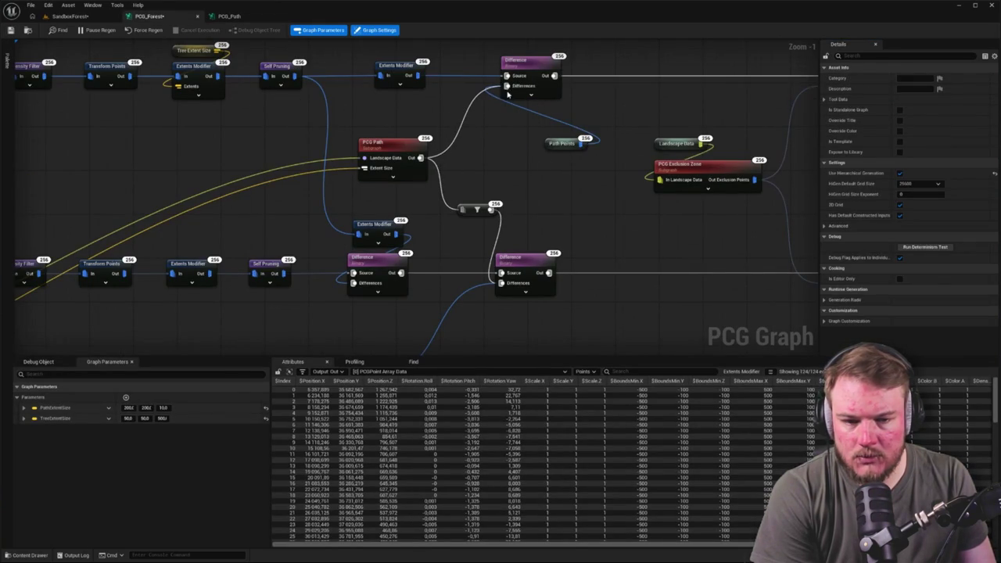
pyautogui.click(552, 147)
pyautogui.press('Delete')
pyautogui.click(477, 210)
pyautogui.press('Delete')
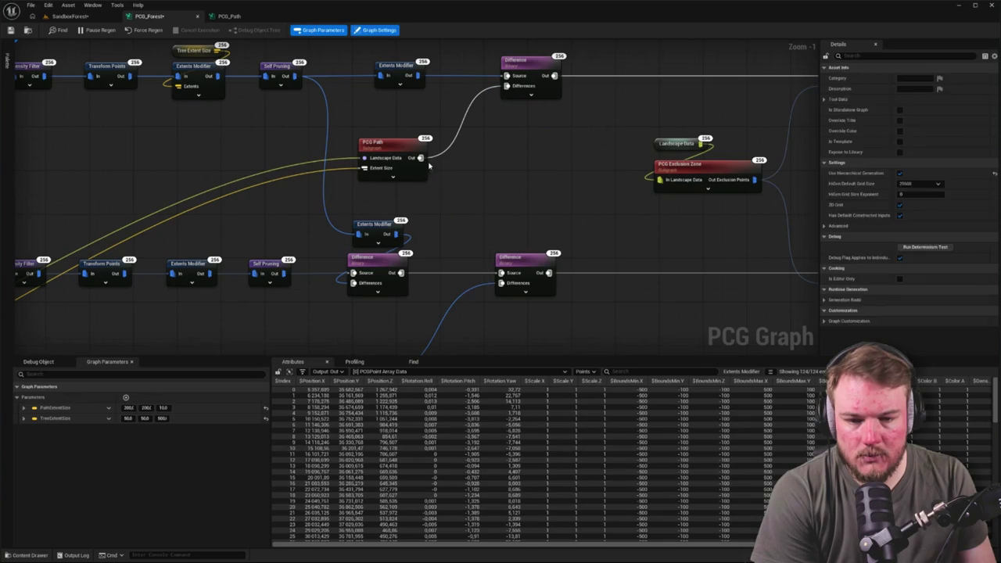
# Shift the PCG Path node and both Difference nodes further right.
pyautogui.moveTo(425, 167)
pyautogui.mouseDown()
pyautogui.moveTo(424, 241)
pyautogui.moveTo(440, 171)
pyautogui.moveTo(488, 286)
pyautogui.moveTo(502, 283)
pyautogui.mouseUp()
pyautogui.moveTo(396, 207); pyautogui.dragTo(400, 264)
pyautogui.moveTo(458, 83); pyautogui.dragTo(387, 337)
pyautogui.moveTo(442, 292); pyautogui.dragTo(476, 293)
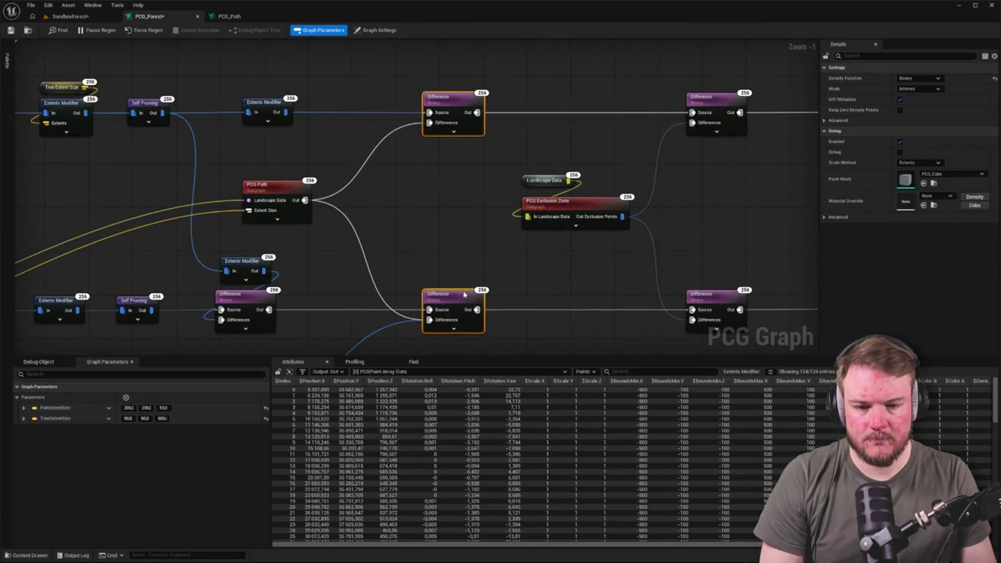
pyautogui.moveTo(263, 178); pyautogui.dragTo(329, 178)
pyautogui.click(422, 166)
pyautogui.scroll(-3, 438, 165)
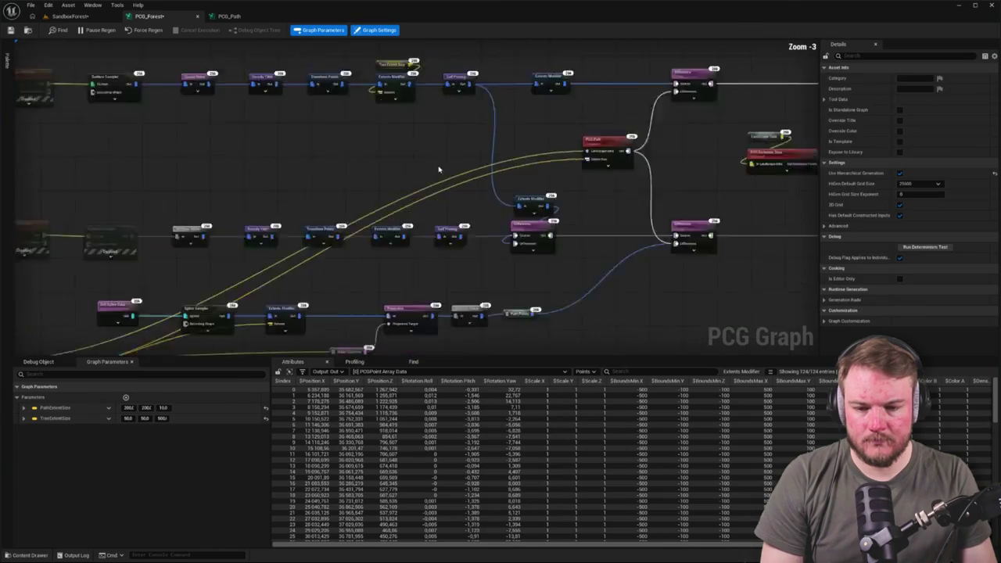
# Regroup Landscape Data and Path Extent Size directly above the PCG Path subgraph.
pyautogui.moveTo(91, 324)
pyautogui.mouseDown()
pyautogui.moveTo(313, 266)
pyautogui.moveTo(499, 160)
pyautogui.mouseUp()
pyautogui.moveTo(134, 240); pyautogui.dragTo(584, 317)
pyautogui.click(582, 317)
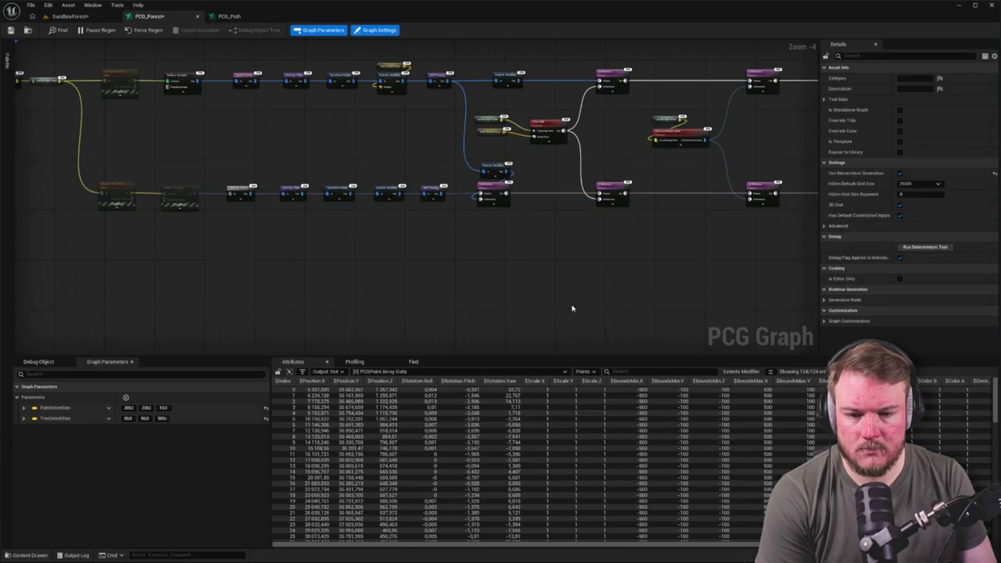
pyautogui.scroll(4, 540, 90)
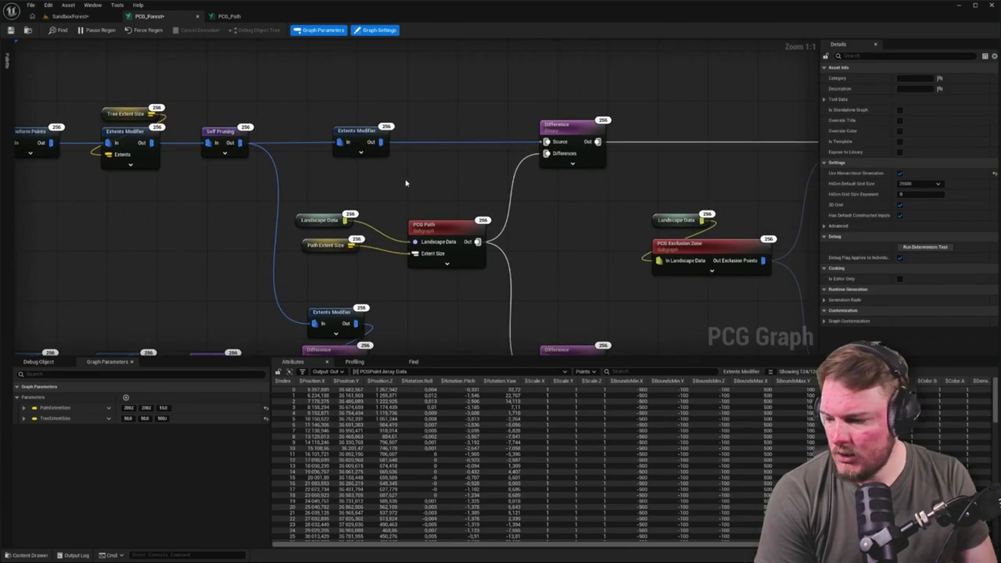
pyautogui.moveTo(405, 183); pyautogui.dragTo(395, 208)
pyautogui.moveTo(326, 266)
pyautogui.mouseDown()
pyautogui.moveTo(315, 261)
pyautogui.moveTo(328, 259)
pyautogui.moveTo(325, 232)
pyautogui.mouseUp()
pyautogui.moveTo(438, 282)
pyautogui.mouseDown()
pyautogui.moveTo(333, 245)
pyautogui.moveTo(430, 205)
pyautogui.moveTo(443, 209)
pyautogui.mouseUp()
pyautogui.keyDown('ctrl'); pyautogui.click(470, 252); pyautogui.keyUp('ctrl')
pyautogui.moveTo(470, 251)
pyautogui.mouseDown()
pyautogui.moveTo(476, 277)
pyautogui.moveTo(483, 271)
pyautogui.mouseUp()
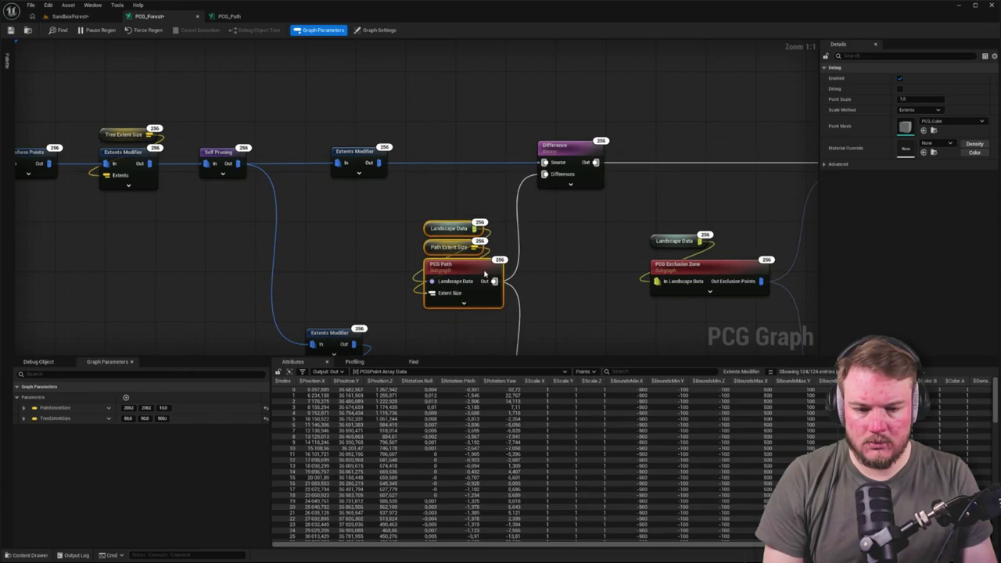
pyautogui.scroll(-2, 481, 206)
pyautogui.keyDown('ctrl'); pyautogui.click(340, 262); pyautogui.keyUp('ctrl')
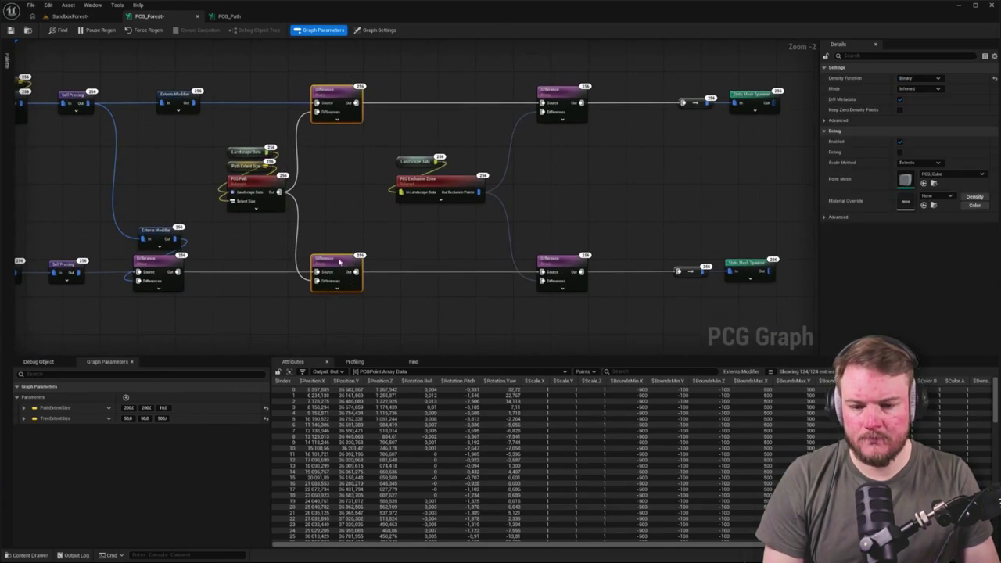
pyautogui.click(457, 234)
pyautogui.scroll(-3, 546, 226)
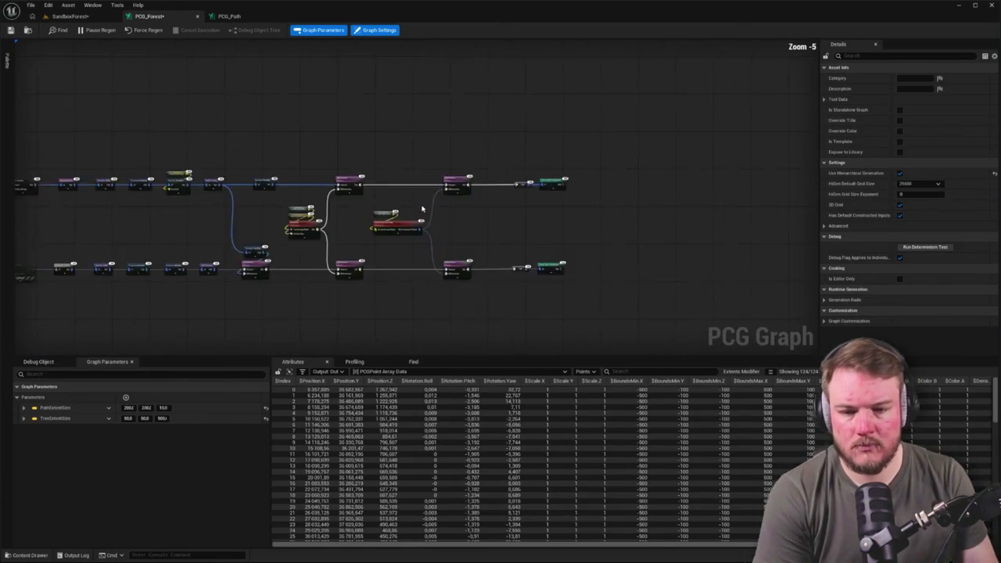
# Fly over the SandboxForest level to view the red path, then close the PCG_Path tab.
pyautogui.click(86, 17)
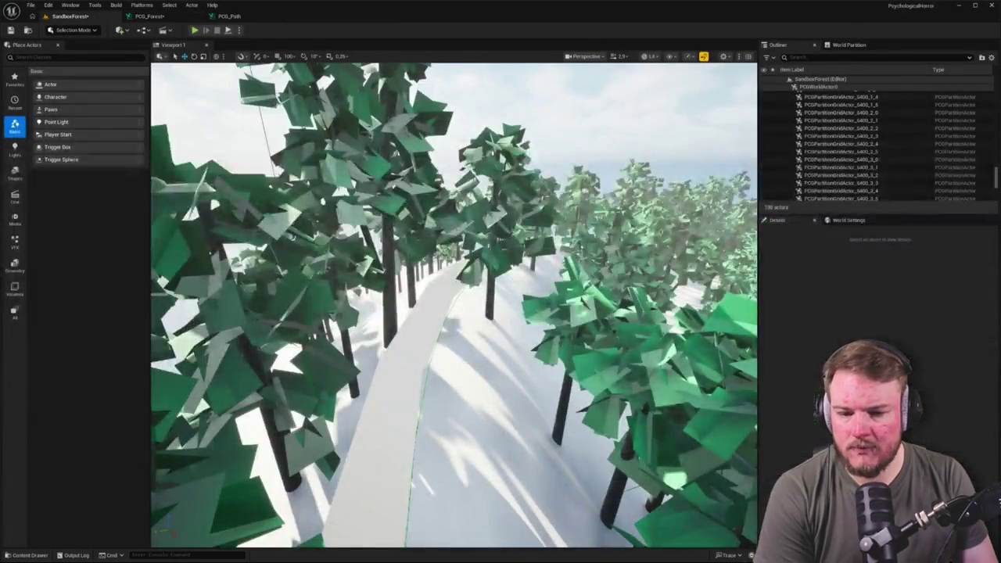
pyautogui.press('e')
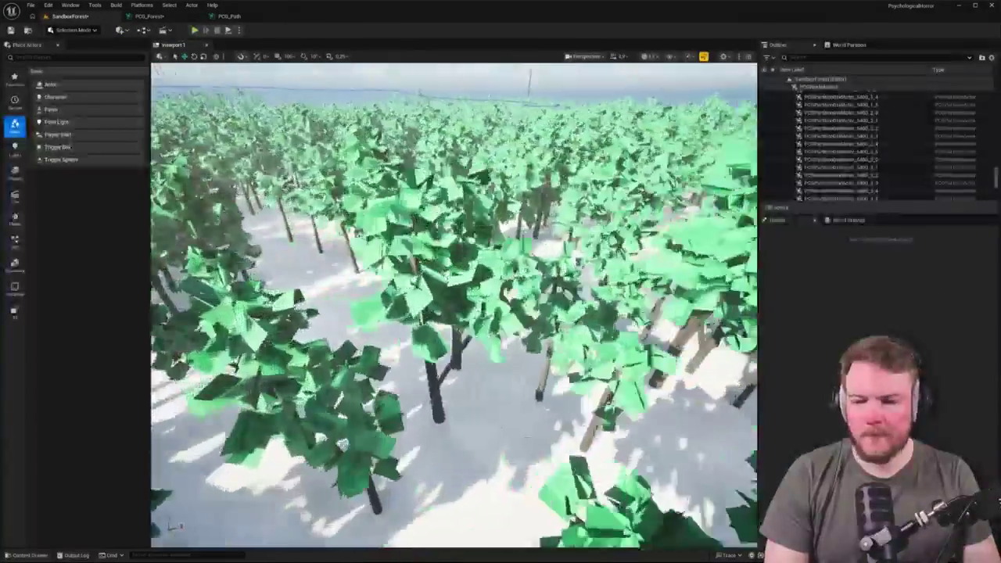
pyautogui.press('e')
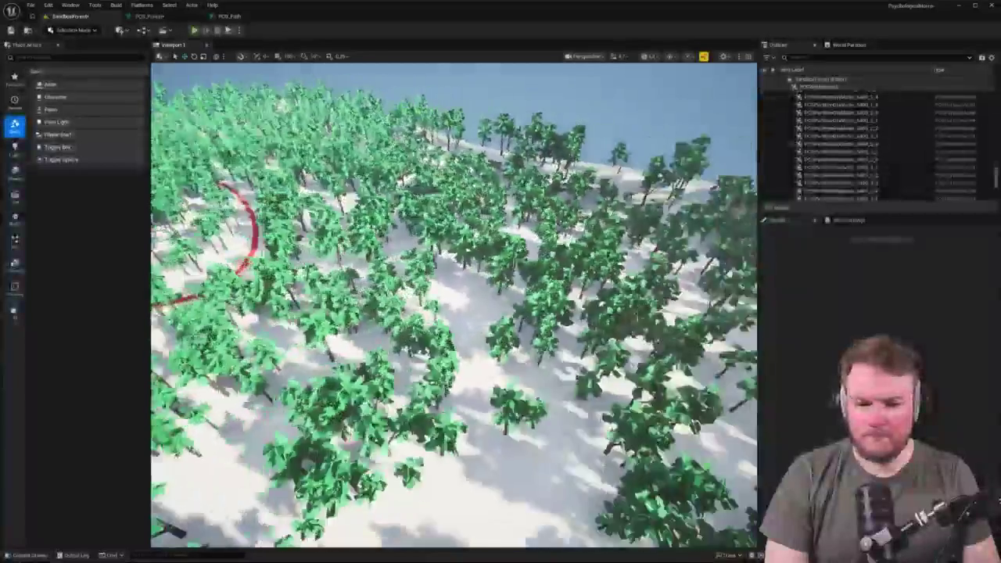
pyautogui.press('d')
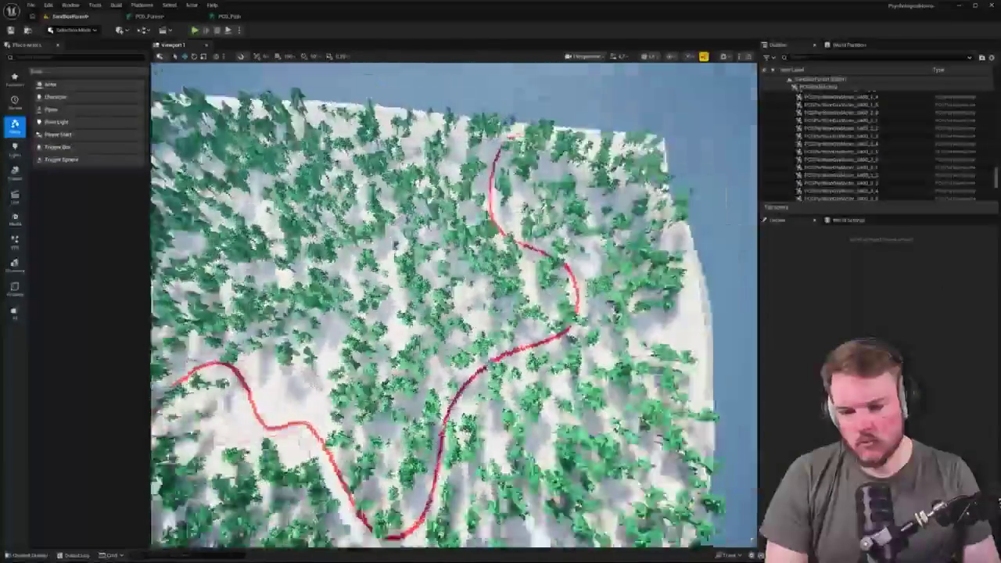
pyautogui.press('q')
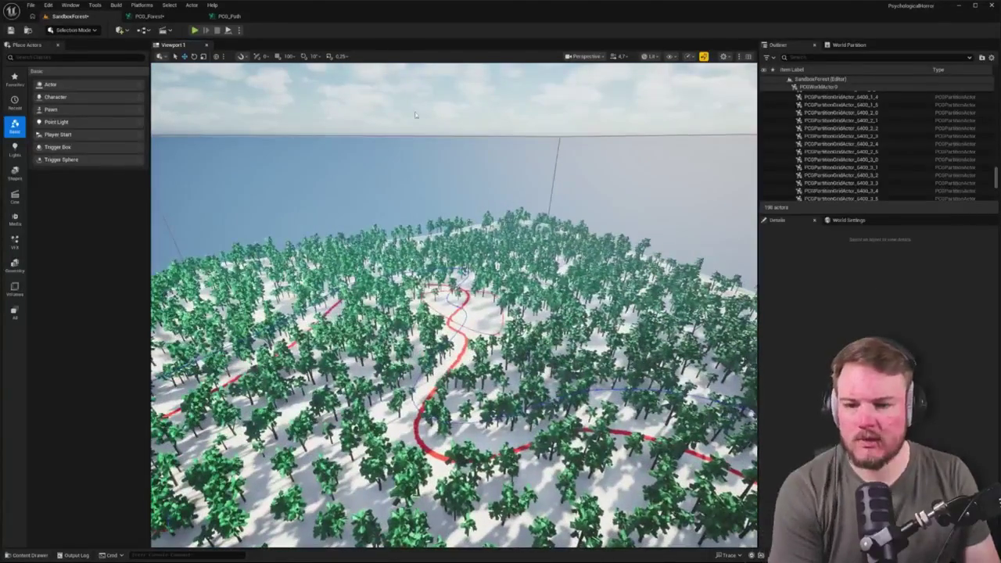
pyautogui.click(228, 15)
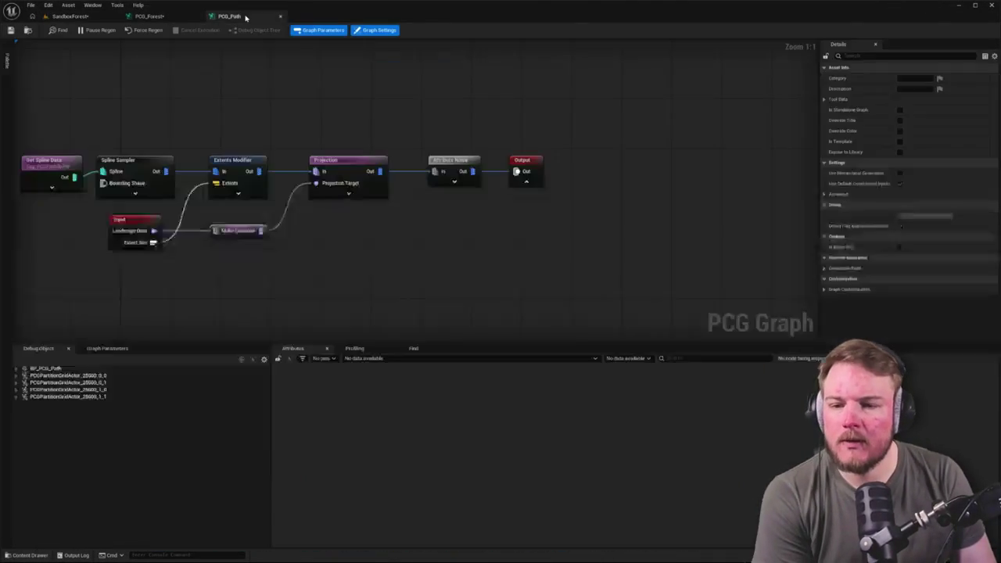
pyautogui.click(280, 17)
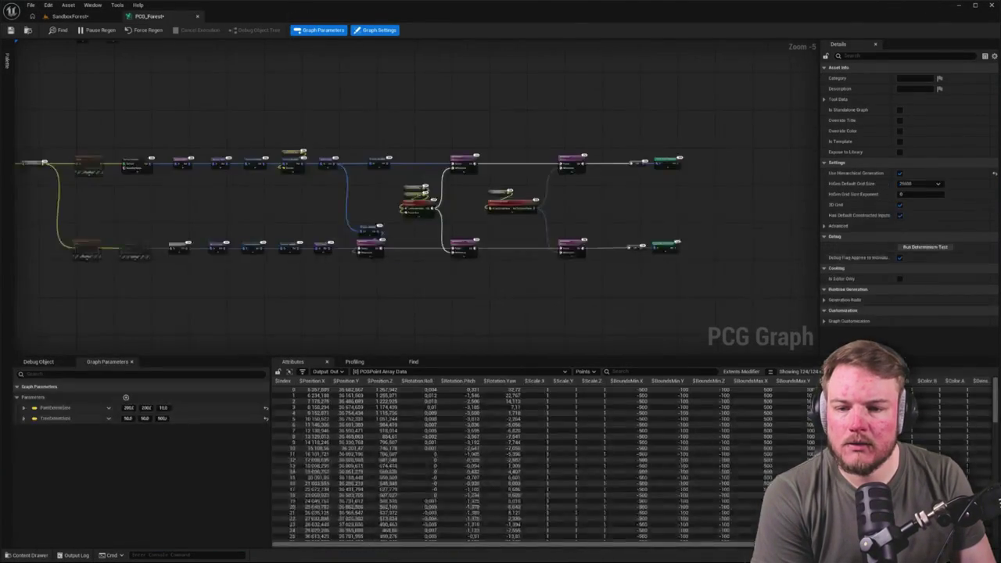
# Wire PCG Exclusion Zone's Out Exclusion Points into the upper Difference node's Differences input.
pyautogui.moveTo(149, 269)
pyautogui.mouseDown()
pyautogui.moveTo(327, 285)
pyautogui.moveTo(493, 185)
pyautogui.moveTo(447, 289)
pyautogui.moveTo(480, 255)
pyautogui.mouseUp()
pyautogui.click(507, 249)
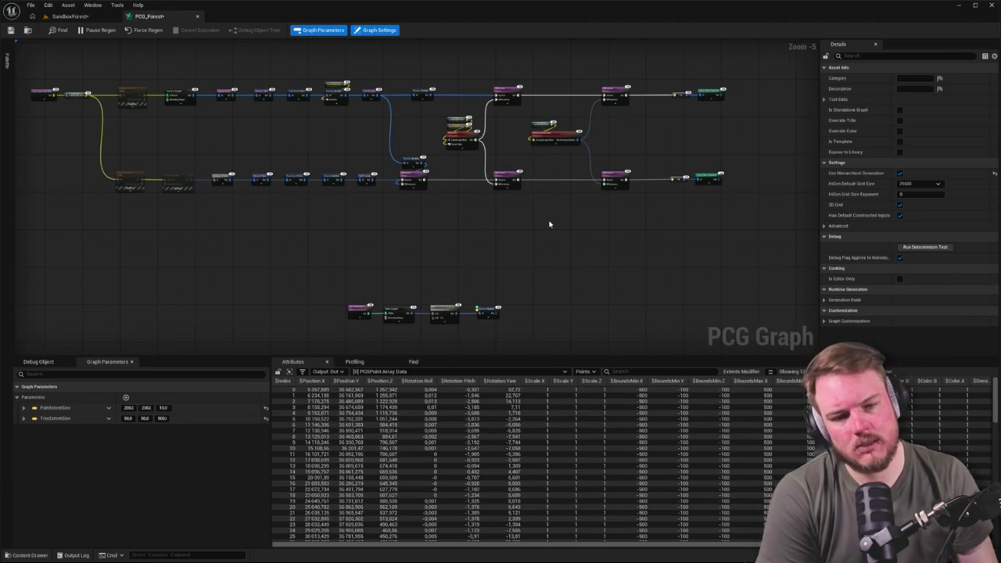
pyautogui.scroll(3, 550, 224)
pyautogui.moveTo(537, 161); pyautogui.dragTo(436, 272)
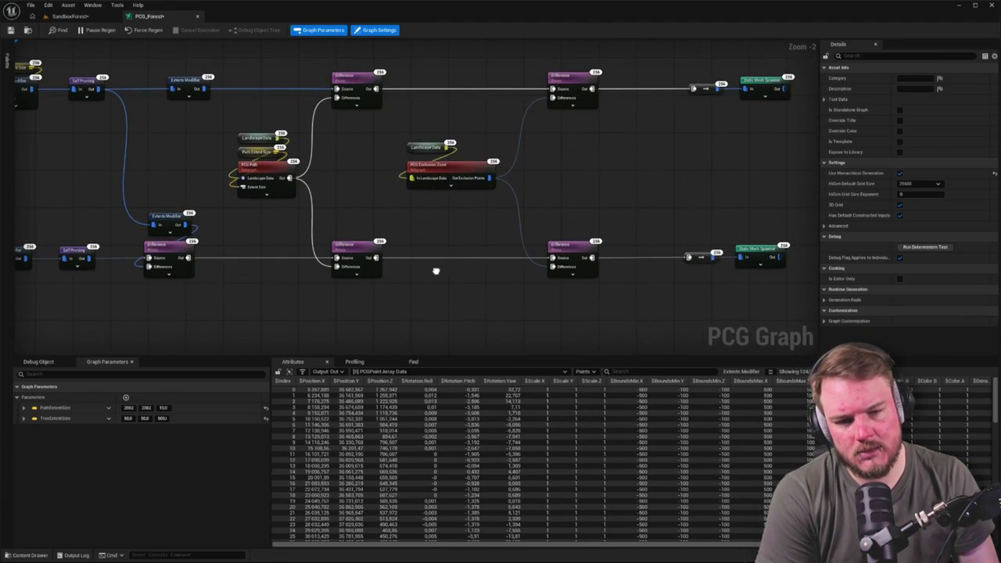
pyautogui.moveTo(489, 178); pyautogui.dragTo(338, 97)
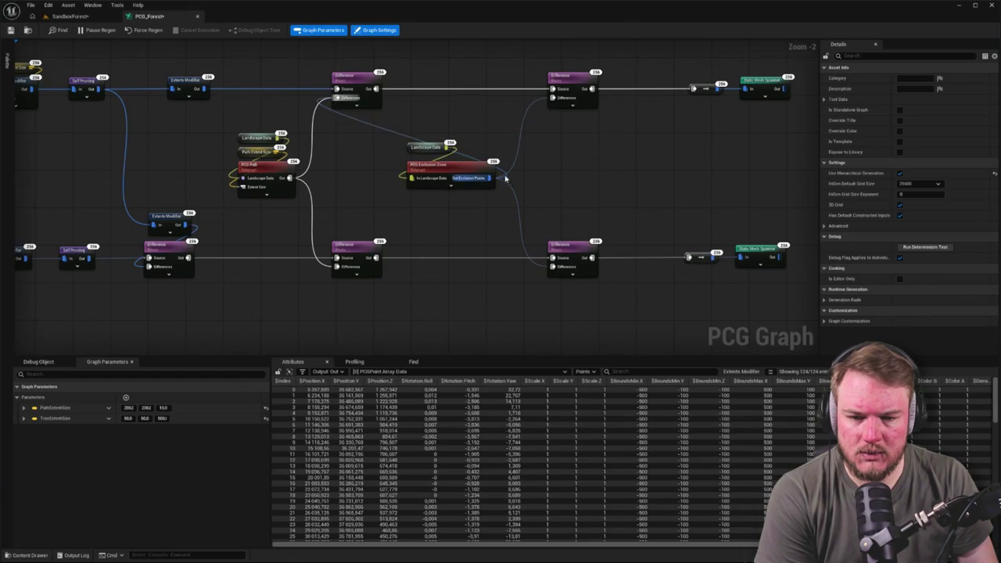
pyautogui.moveTo(556, 273); pyautogui.dragTo(557, 276)
pyautogui.click(527, 167)
# Wire Exclusion Zone's output into the lower Difference node's Differences input as well.
pyautogui.moveTo(490, 180); pyautogui.dragTo(400, 220)
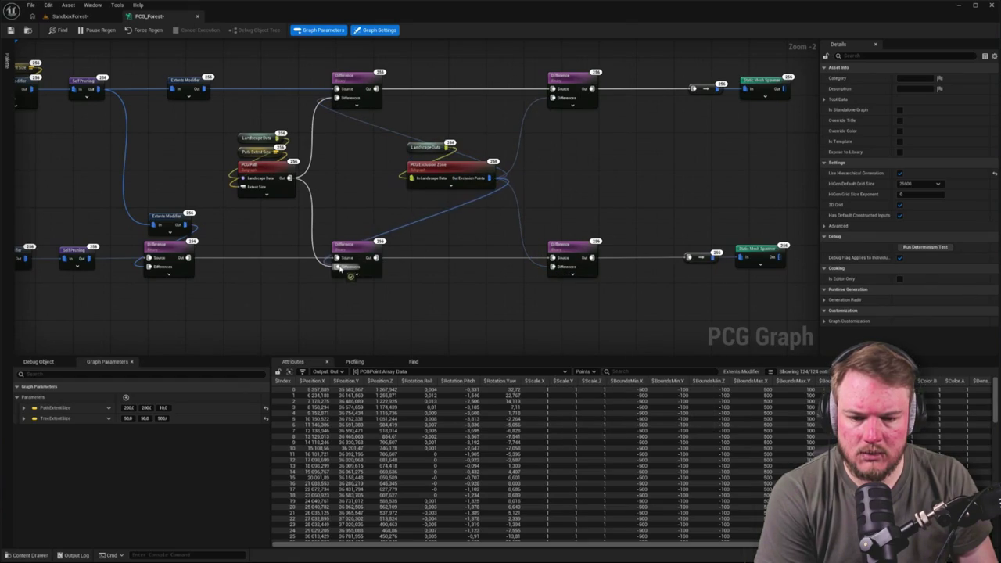
pyautogui.moveTo(362, 267); pyautogui.dragTo(362, 268)
pyautogui.click(70, 16)
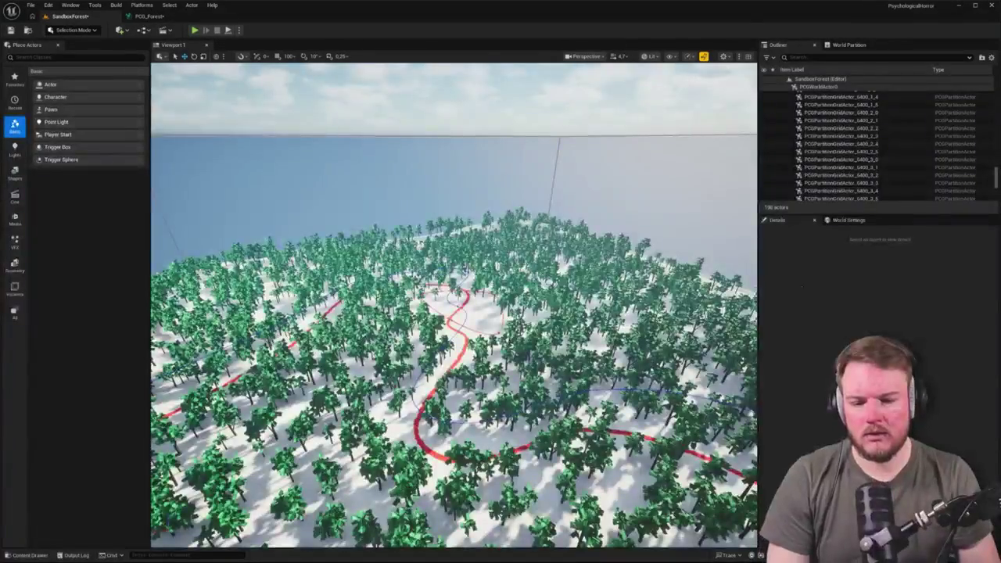
# Check the PCG Exclusion Zone node, then fly above the forest to see the exclusion splines.
pyautogui.press('w')
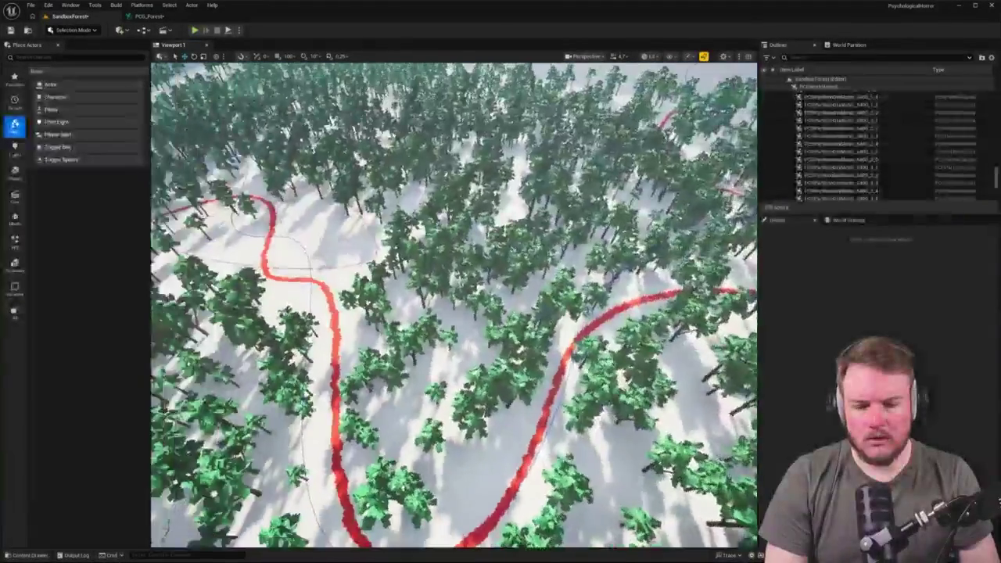
pyautogui.press('w')
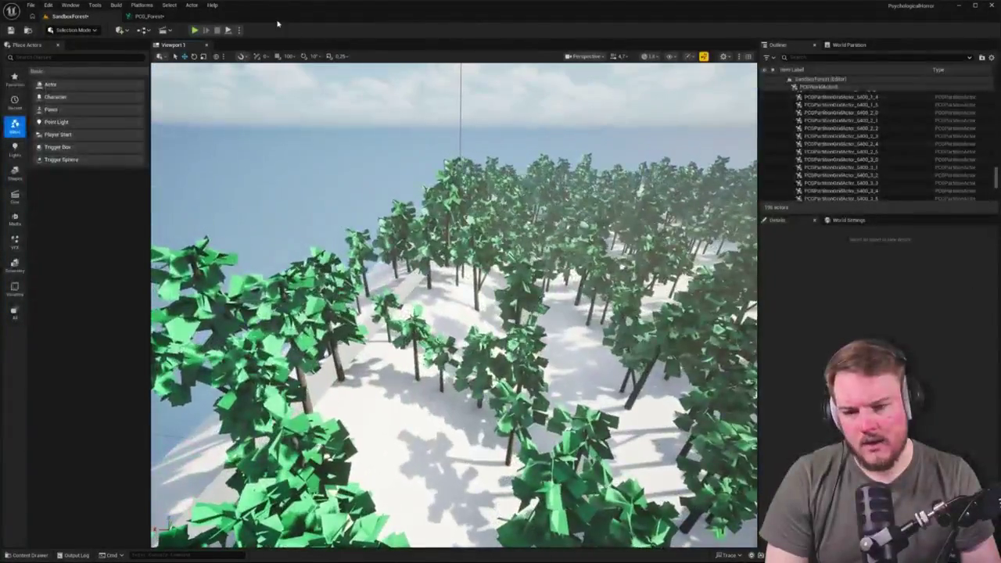
pyautogui.click(149, 15)
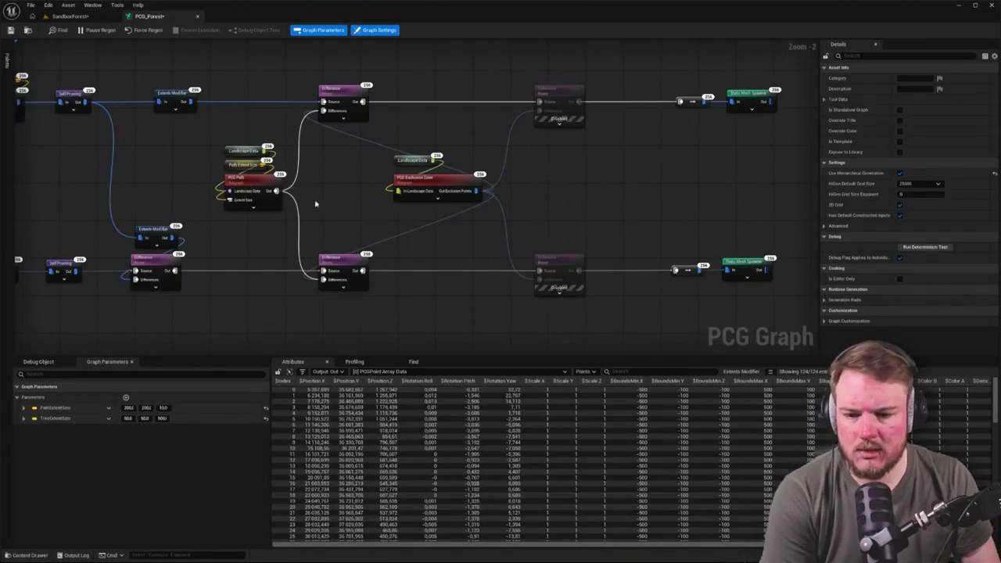
pyautogui.click(426, 196)
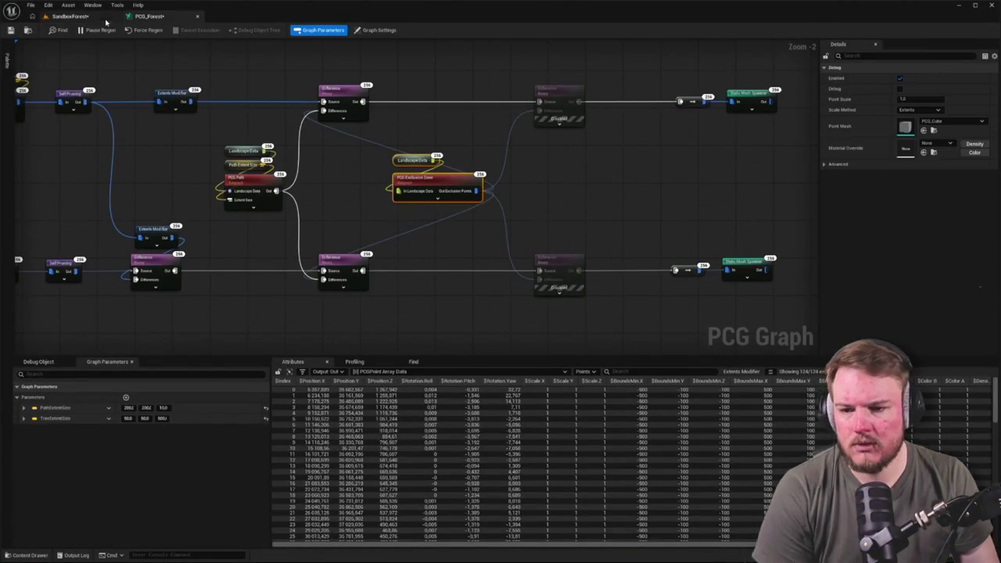
pyautogui.click(70, 15)
pyautogui.press('e')
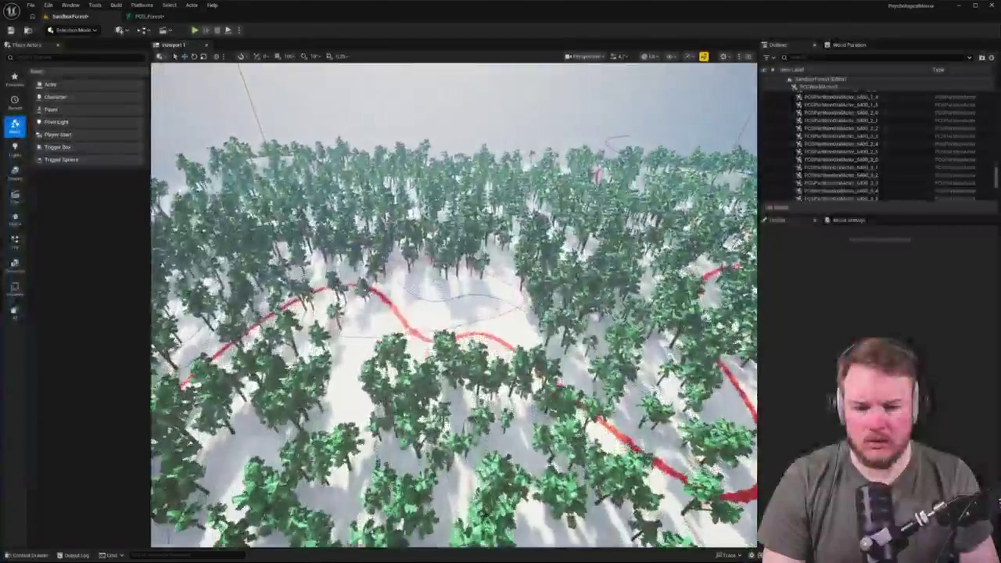
pyautogui.scroll(5, 409, 210)
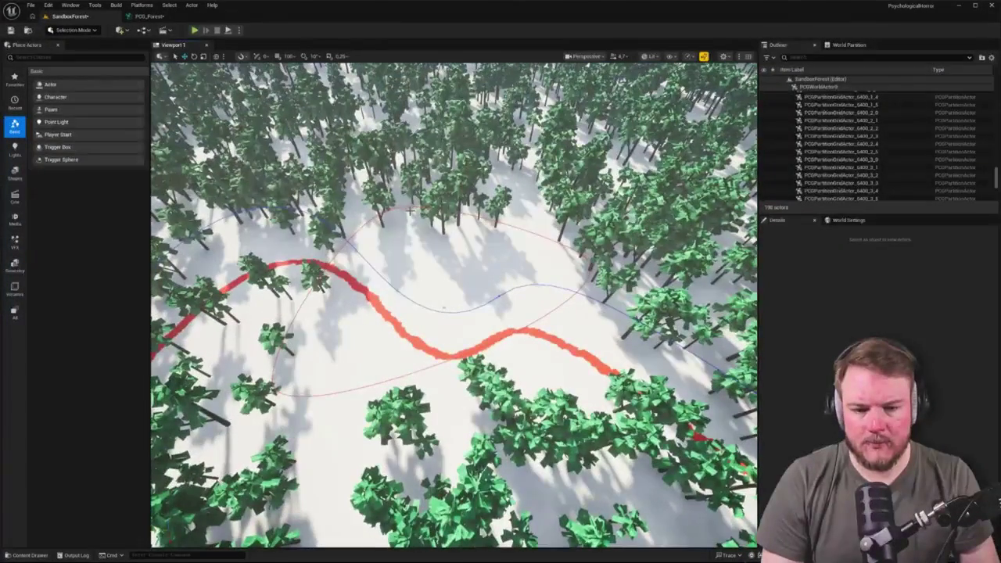
# Drag one BP_ExclusionZone spline point to reshape the clearing around the red path.
pyautogui.click(409, 205)
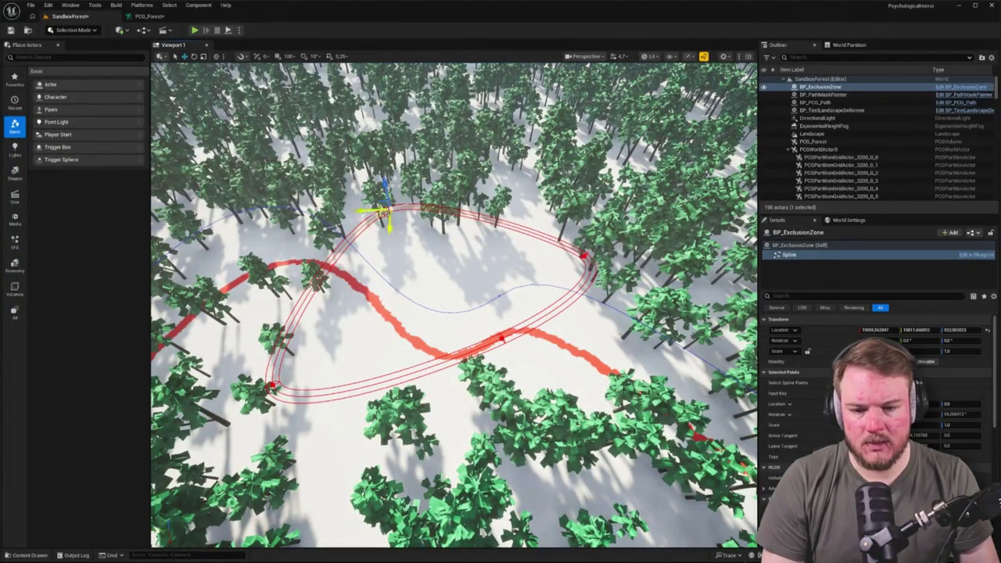
pyautogui.moveTo(383, 212)
pyautogui.mouseDown()
pyautogui.moveTo(364, 171)
pyautogui.moveTo(454, 180)
pyautogui.mouseUp()
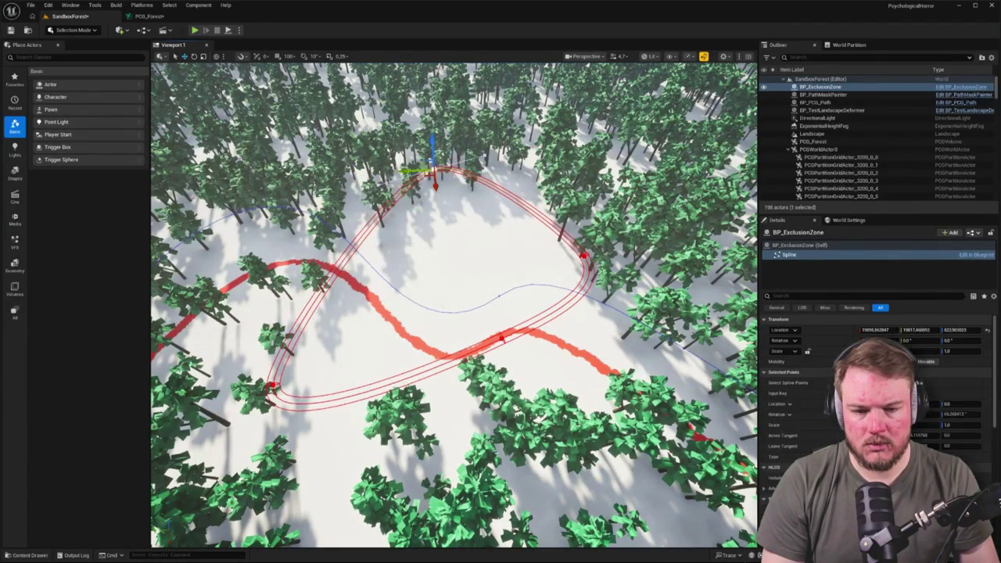
pyautogui.click(428, 226)
pyautogui.moveTo(428, 226); pyautogui.dragTo(428, 223)
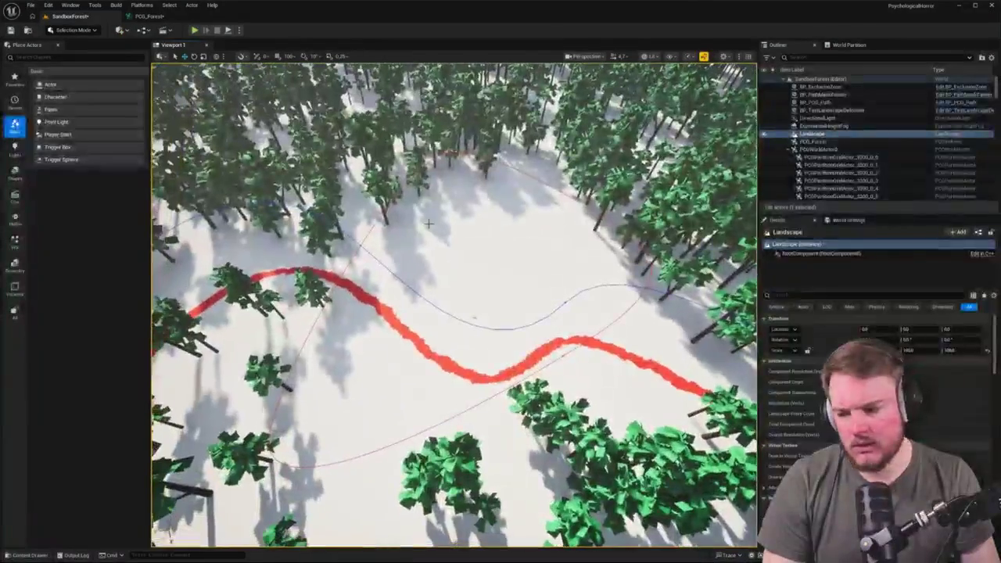
pyautogui.click(149, 16)
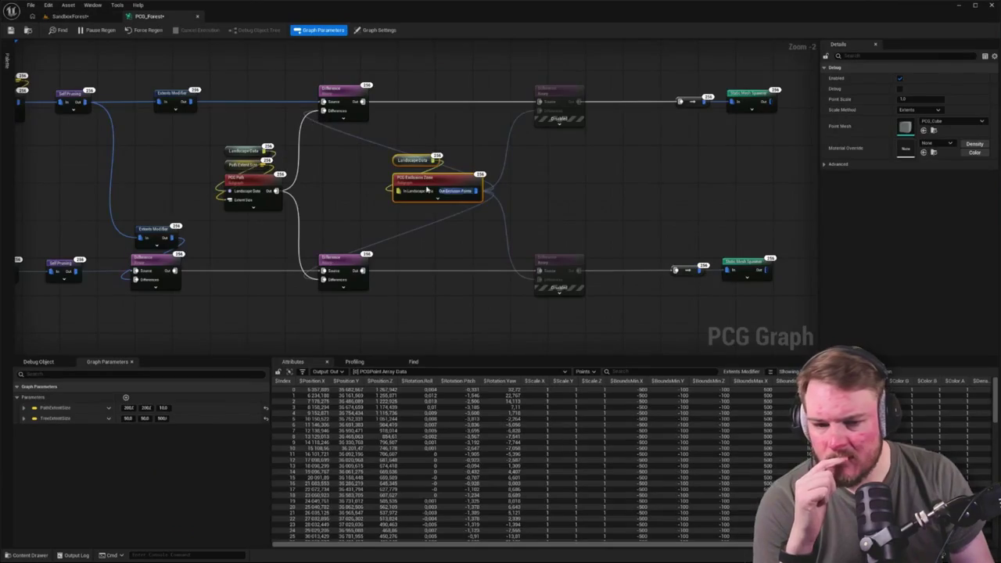
pyautogui.click(477, 228)
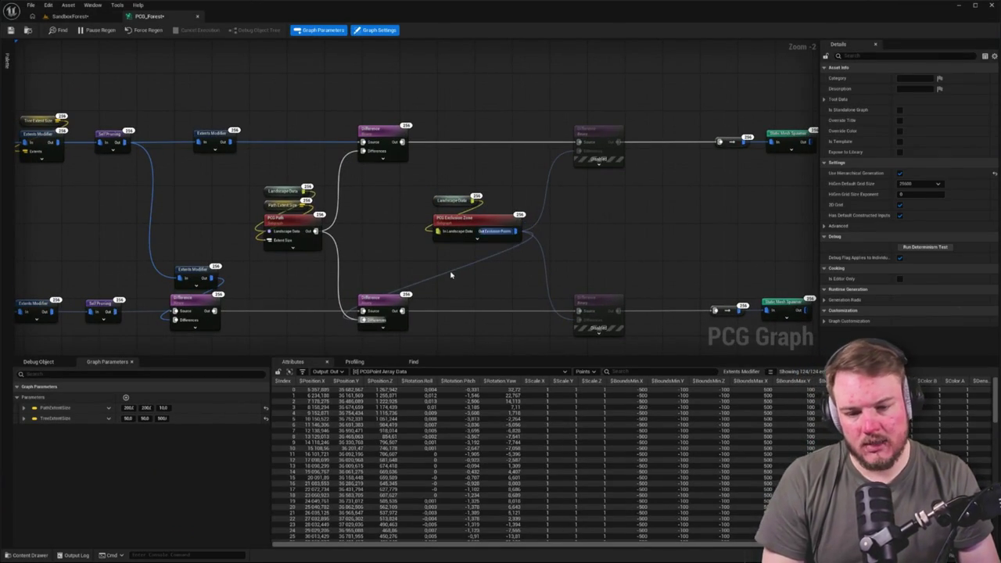
pyautogui.moveTo(546, 137); pyautogui.dragTo(626, 332)
pyautogui.click(622, 264)
pyautogui.scroll(-5, 481, 245)
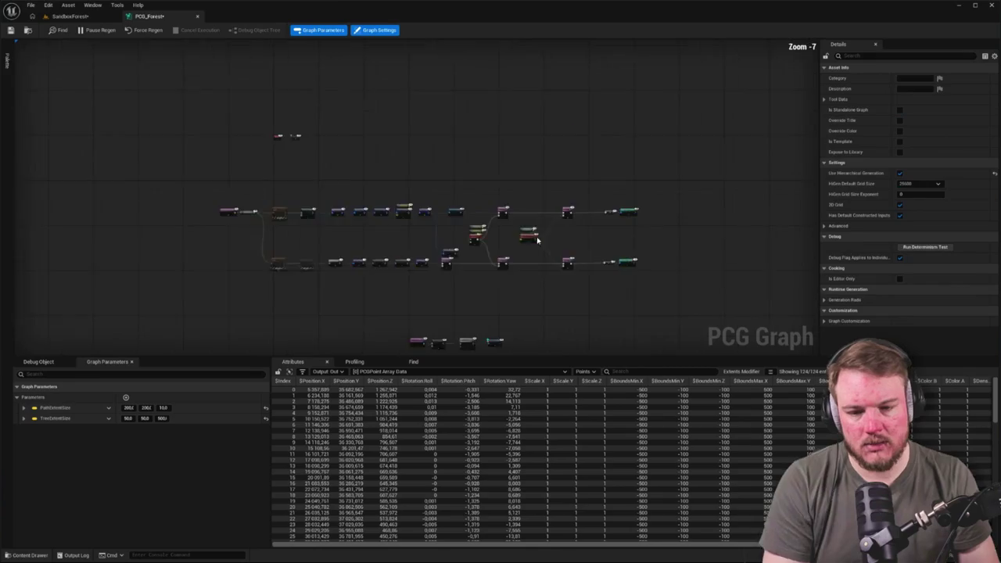
pyautogui.scroll(3, 384, 184)
pyautogui.moveTo(329, 290)
pyautogui.mouseDown()
pyautogui.moveTo(353, 264)
pyautogui.moveTo(302, 257)
pyautogui.moveTo(209, 160)
pyautogui.mouseUp()
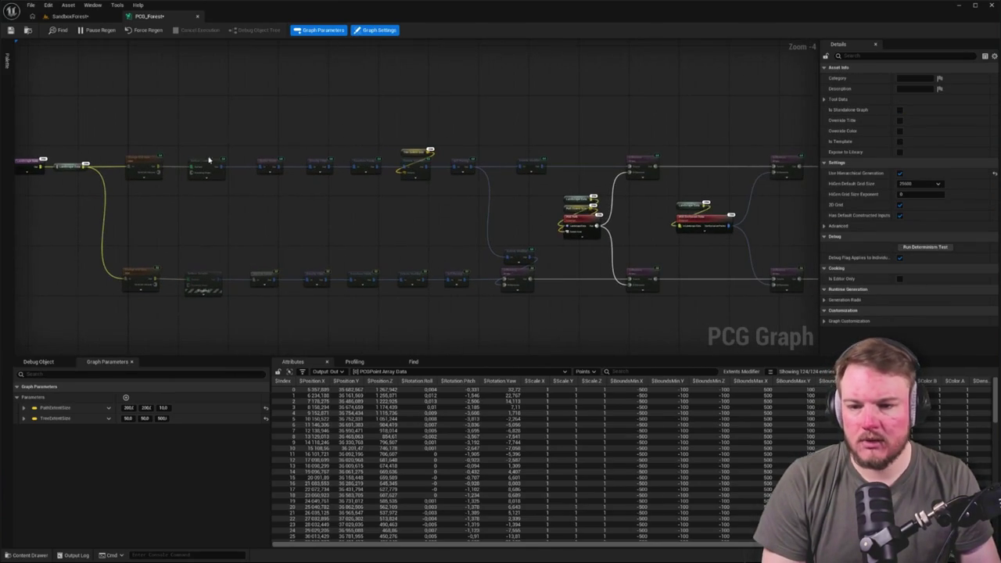
pyautogui.click(71, 16)
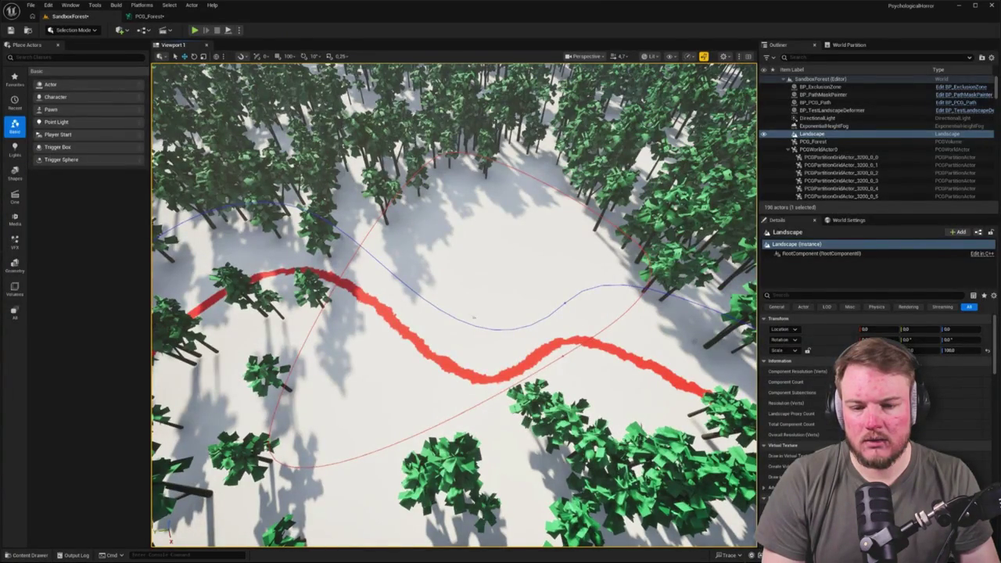
# Drag two BP_ExclusionZone spline points outward to widen the tree-free loop.
pyautogui.click(444, 154)
pyautogui.click(443, 154)
pyautogui.moveTo(443, 154)
pyautogui.mouseDown()
pyautogui.moveTo(396, 137)
pyautogui.moveTo(376, 223)
pyautogui.moveTo(414, 191)
pyautogui.moveTo(402, 206)
pyautogui.moveTo(626, 205)
pyautogui.moveTo(626, 172)
pyautogui.mouseUp()
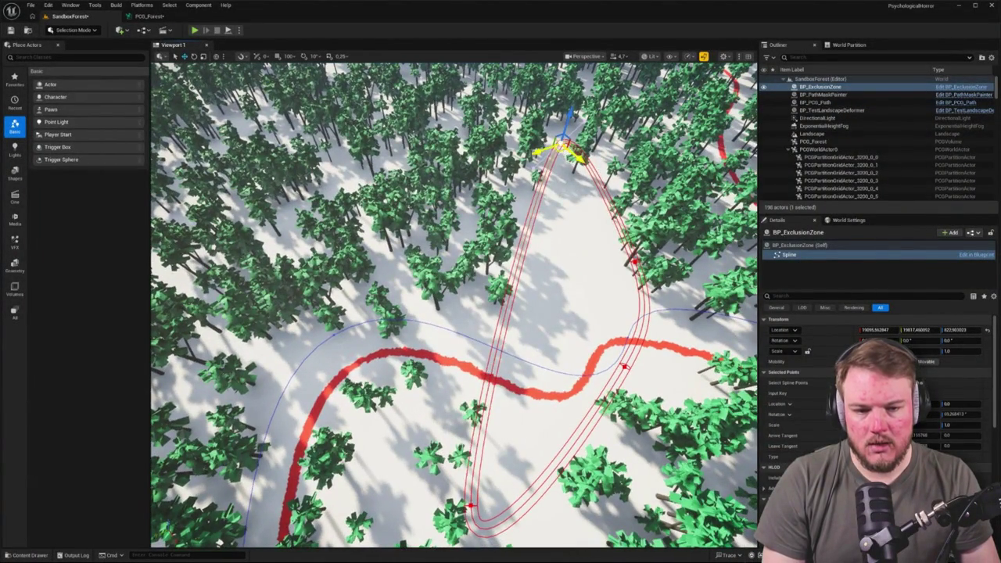
pyautogui.moveTo(567, 149)
pyautogui.mouseDown()
pyautogui.moveTo(423, 174)
pyautogui.moveTo(470, 159)
pyautogui.moveTo(438, 161)
pyautogui.moveTo(415, 209)
pyautogui.moveTo(346, 192)
pyautogui.moveTo(417, 188)
pyautogui.moveTo(435, 204)
pyautogui.mouseUp()
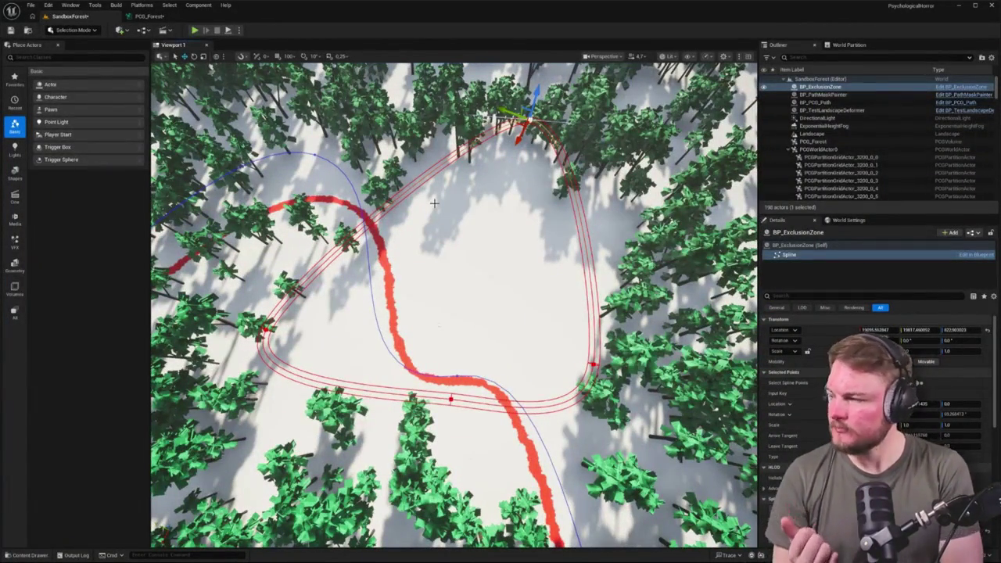
pyautogui.click(148, 16)
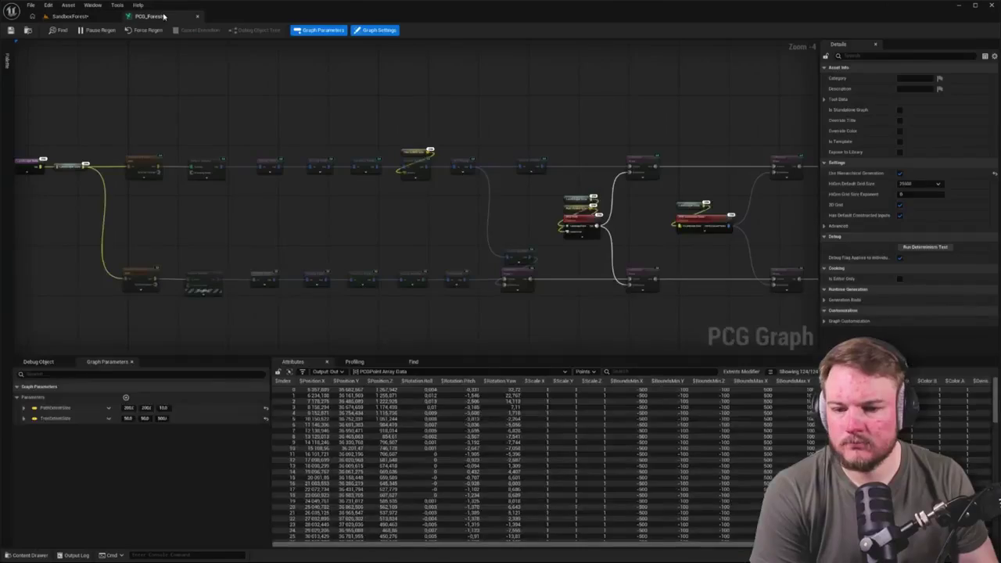
# Spread the graph's right-hand and middle node groups apart to open working space.
pyautogui.scroll(-2, 442, 145)
pyautogui.scroll(2, 470, 217)
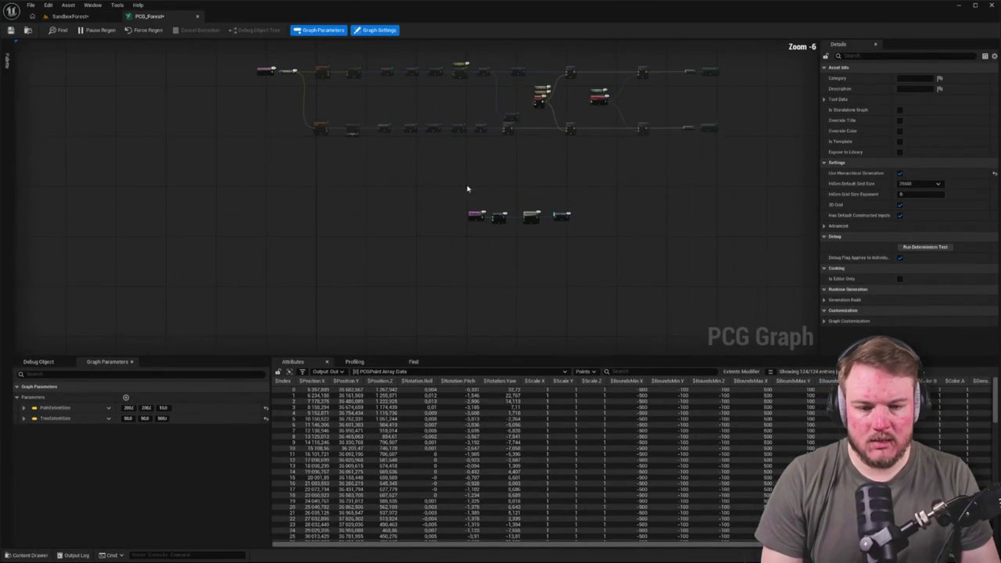
pyautogui.scroll(-2, 548, 227)
pyautogui.scroll(2, 510, 204)
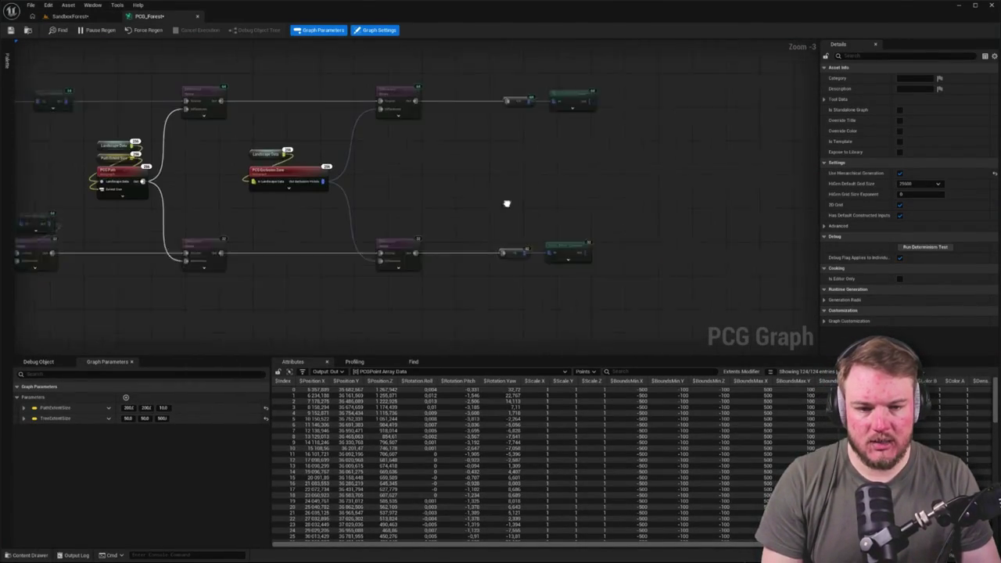
pyautogui.moveTo(424, 79); pyautogui.dragTo(532, 254)
pyautogui.moveTo(496, 76); pyautogui.dragTo(695, 76)
pyautogui.moveTo(190, 66); pyautogui.dragTo(554, 284)
pyautogui.moveTo(295, 94)
pyautogui.mouseDown()
pyautogui.moveTo(528, 93)
pyautogui.moveTo(513, 272)
pyautogui.mouseUp()
pyautogui.moveTo(528, 258); pyautogui.dragTo(377, 311)
pyautogui.moveTo(504, 289); pyautogui.dragTo(413, 271)
pyautogui.click(328, 156)
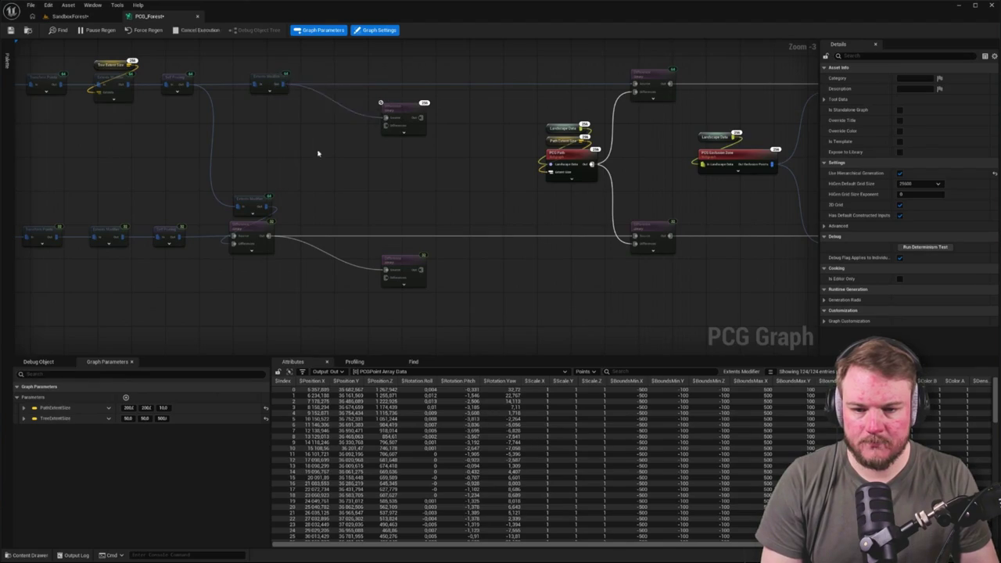
# Wire the spline chain's Extents Modifier output into both Difference nodes' Differences inputs, rewiring their Source inputs.
pyautogui.scroll(-1, 317, 153)
pyautogui.scroll(-1, 389, 148)
pyautogui.click(384, 242)
pyautogui.moveTo(384, 241); pyautogui.dragTo(332, 192)
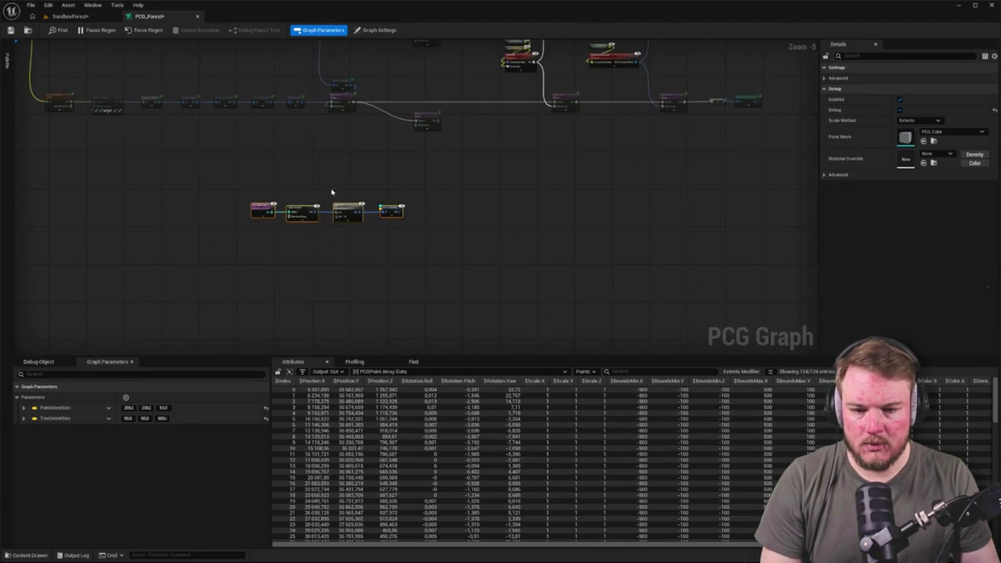
pyautogui.scroll(3, 364, 164)
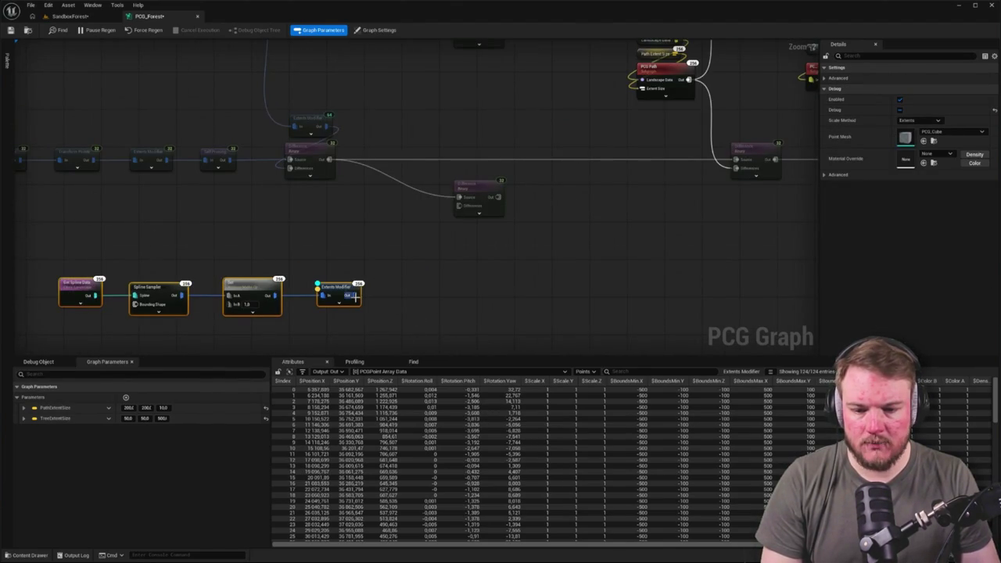
pyautogui.moveTo(354, 295); pyautogui.dragTo(443, 222)
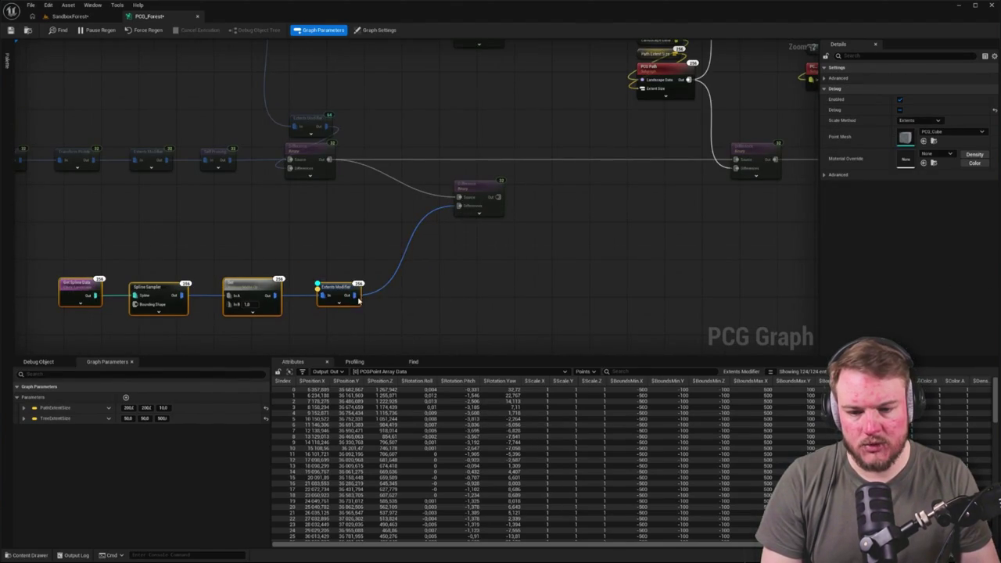
pyautogui.moveTo(417, 114)
pyautogui.mouseDown()
pyautogui.moveTo(439, 180)
pyautogui.moveTo(458, 195)
pyautogui.mouseUp()
pyautogui.moveTo(581, 228)
pyautogui.mouseDown()
pyautogui.moveTo(534, 222)
pyautogui.moveTo(390, 150)
pyautogui.mouseUp()
pyautogui.moveTo(567, 118); pyautogui.dragTo(344, 159)
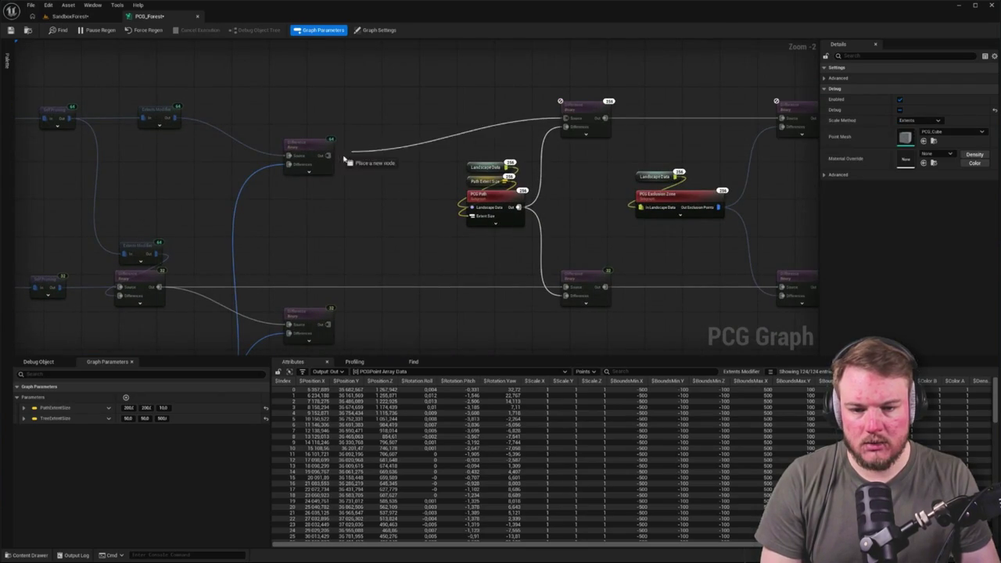
pyautogui.moveTo(382, 193); pyautogui.dragTo(346, 123)
pyautogui.moveTo(532, 218)
pyautogui.mouseDown()
pyautogui.moveTo(317, 249)
pyautogui.moveTo(414, 232)
pyautogui.mouseUp()
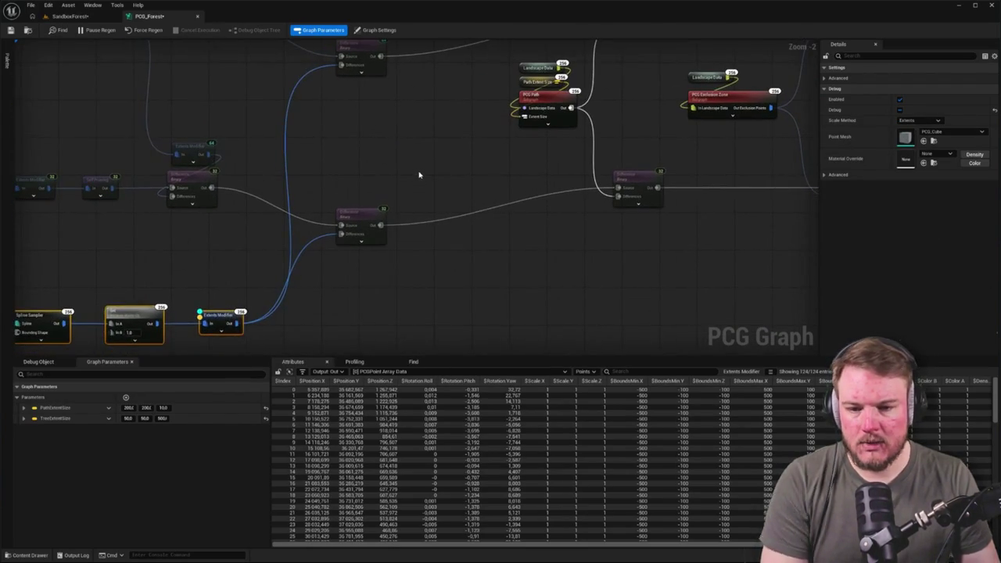
# Center the PCG Path node and switch back to the SandboxForest level.
pyautogui.scroll(2, 377, 93)
pyautogui.moveTo(404, 134)
pyautogui.mouseDown()
pyautogui.moveTo(358, 240)
pyautogui.moveTo(552, 185)
pyautogui.mouseUp()
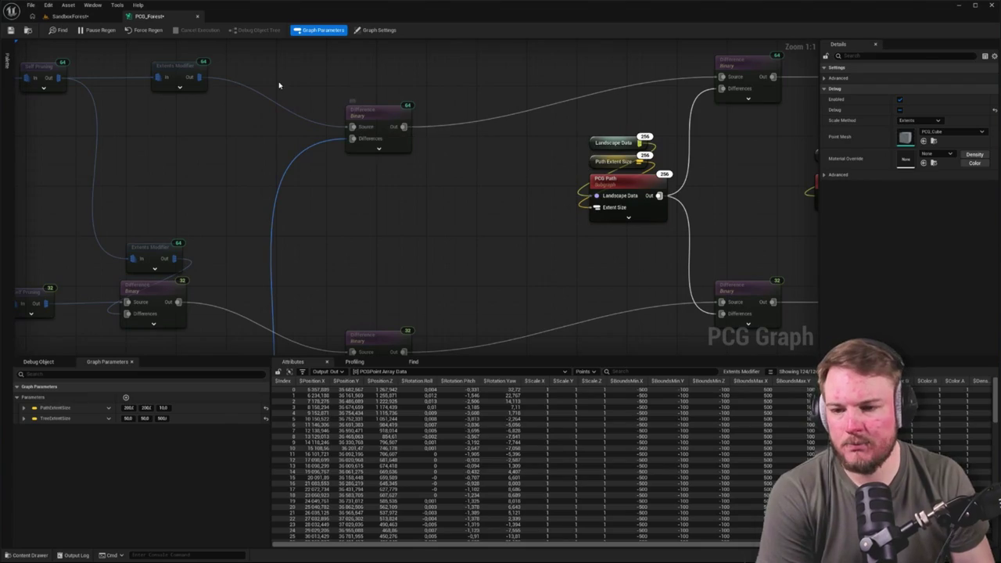
pyautogui.click(88, 16)
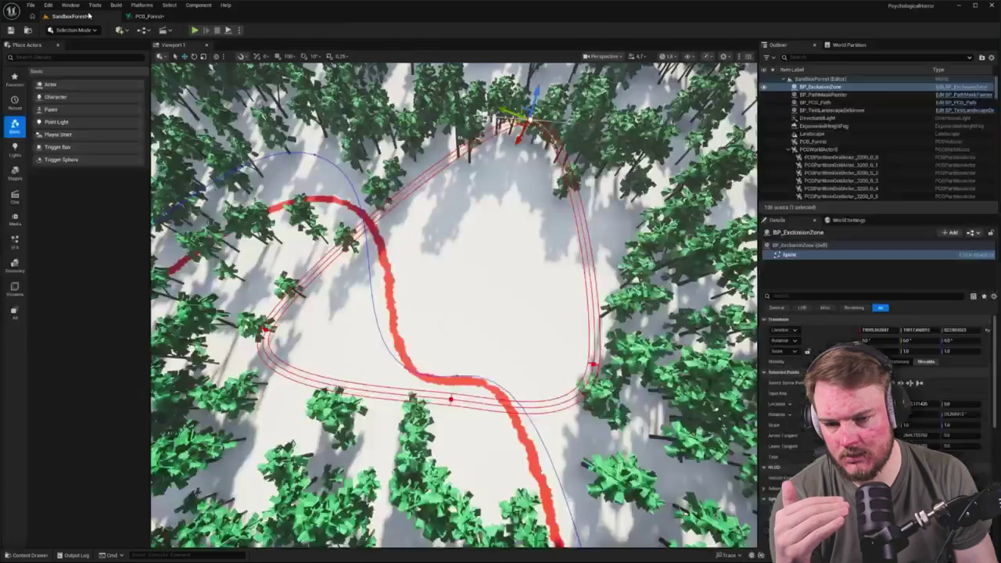
# Look across the forest, then bring the graph's Spline Sampler chain back into view.
pyautogui.moveTo(383, 155)
pyautogui.mouseDown()
pyautogui.moveTo(391, 70)
pyautogui.moveTo(399, 78)
pyautogui.moveTo(379, 83)
pyautogui.moveTo(539, 102)
pyautogui.mouseUp()
pyautogui.click(148, 16)
pyautogui.moveTo(521, 220)
pyautogui.mouseDown()
pyautogui.moveTo(388, 257)
pyautogui.moveTo(475, 162)
pyautogui.moveTo(389, 248)
pyautogui.moveTo(349, 320)
pyautogui.moveTo(438, 222)
pyautogui.moveTo(455, 224)
pyautogui.mouseUp()
pyautogui.scroll(-2, 474, 161)
pyautogui.scroll(2, 454, 224)
# Check the options on the Attribute node's In B pin, then reposition the graph view.
pyautogui.rightClick(447, 176)
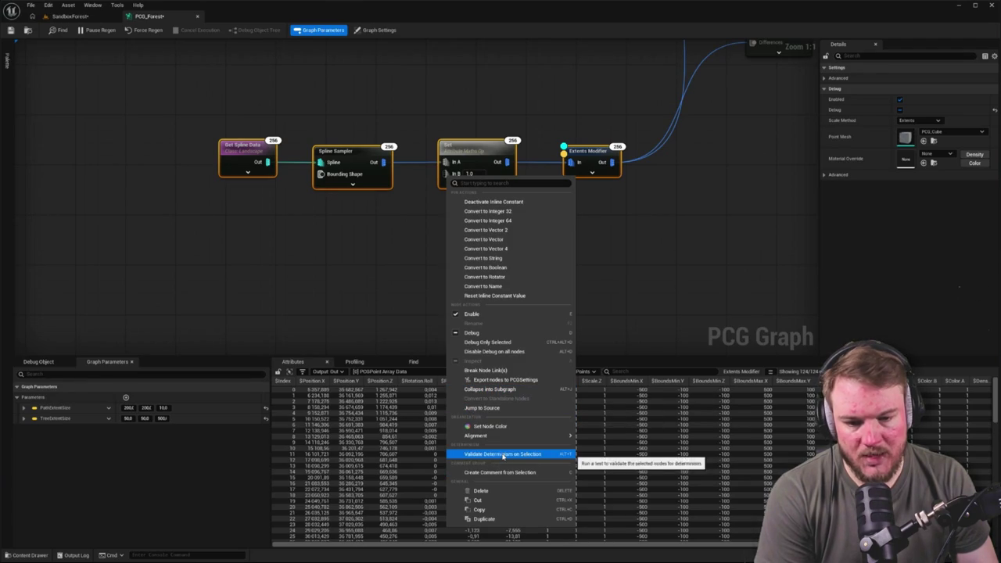
pyautogui.click(112, 336)
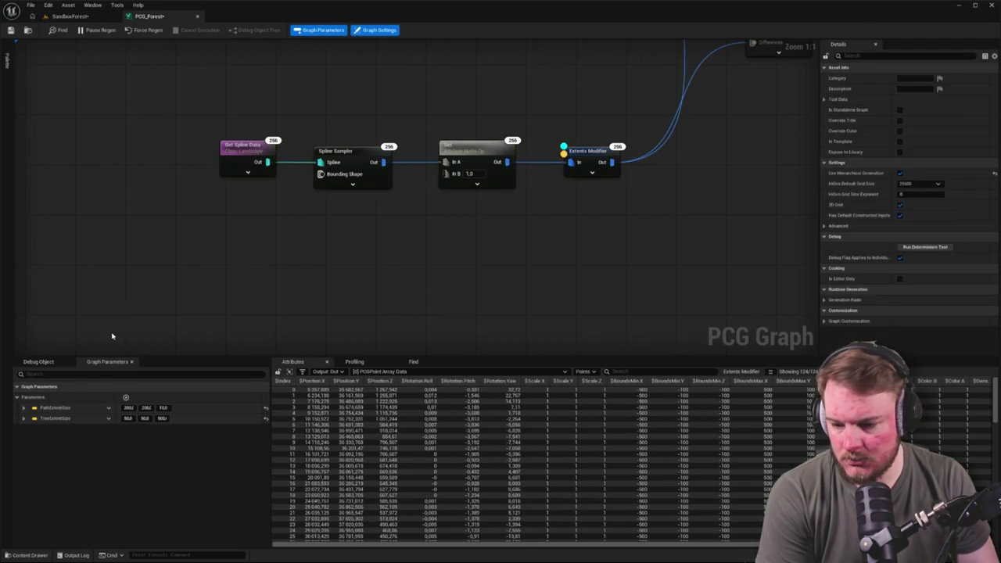
pyautogui.scroll(-4, 358, 247)
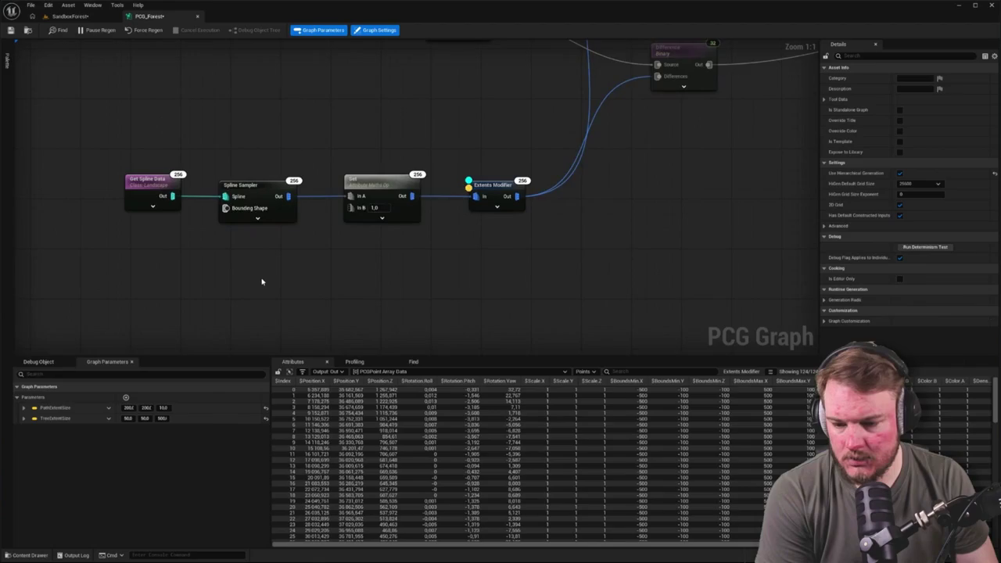
pyautogui.moveTo(405, 331); pyautogui.dragTo(425, 308)
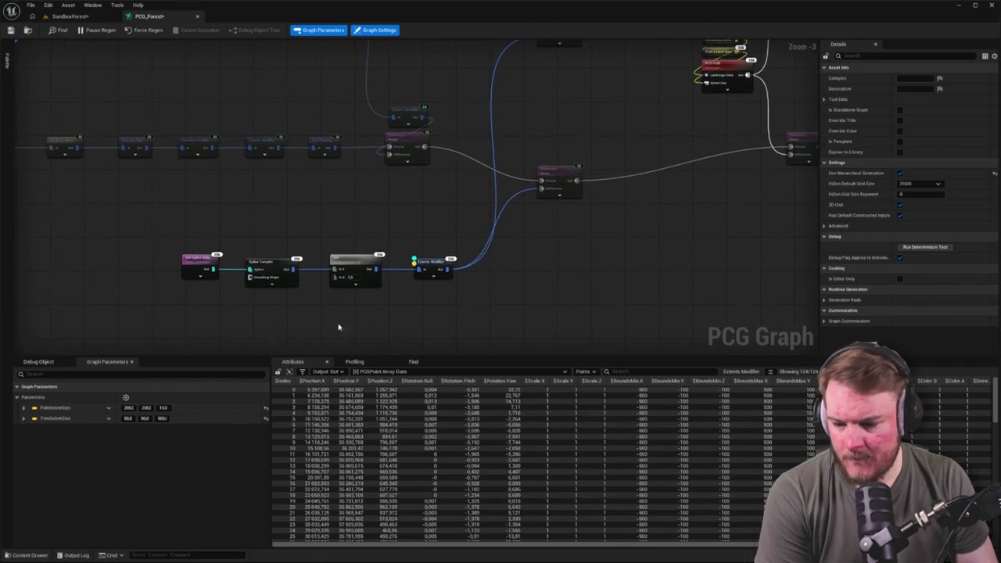
pyautogui.moveTo(55, 420); pyautogui.dragTo(335, 217)
pyautogui.scroll(4, 336, 217)
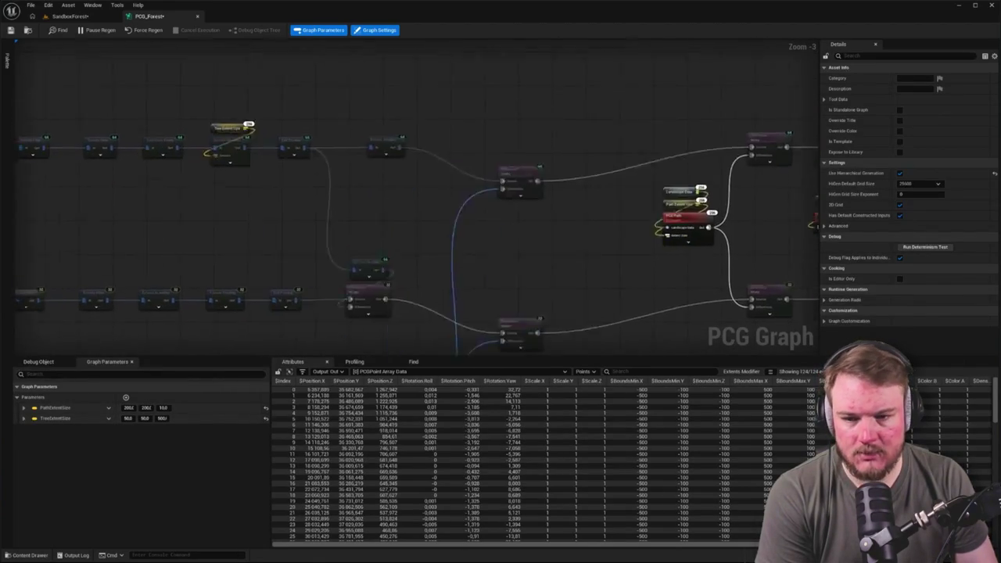
# Expand the spline chain's Extents Modifier to reveal its Overrides, Extents and Mode pins.
pyautogui.click(331, 146)
pyautogui.scroll(-3, 417, 126)
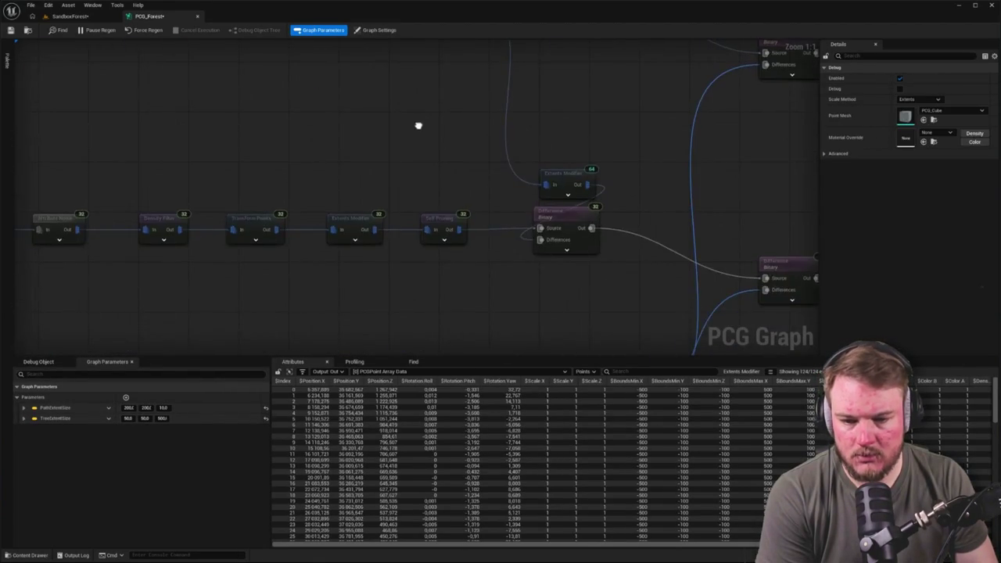
pyautogui.scroll(3, 376, 217)
pyautogui.moveTo(418, 208); pyautogui.dragTo(363, 262)
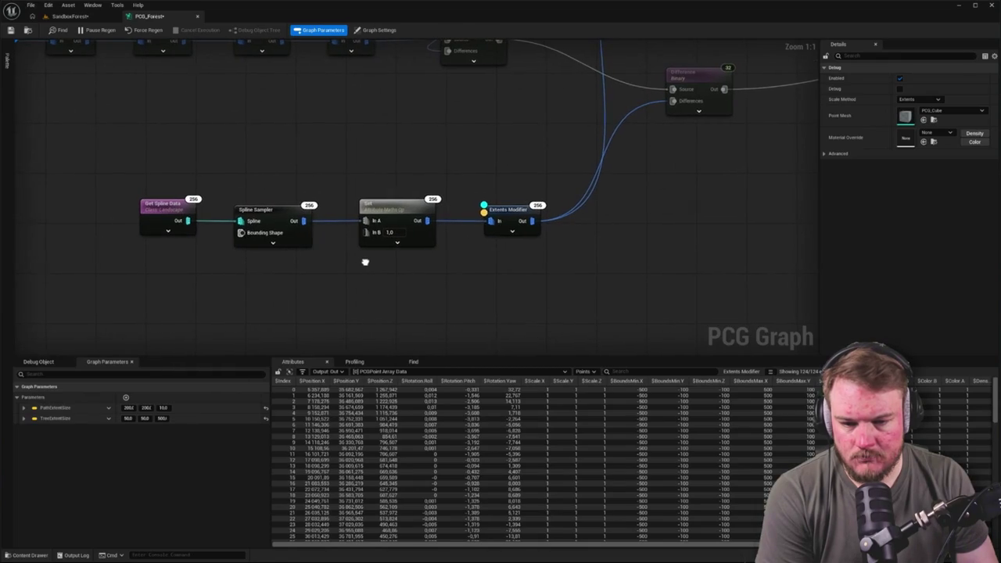
pyautogui.click(512, 231)
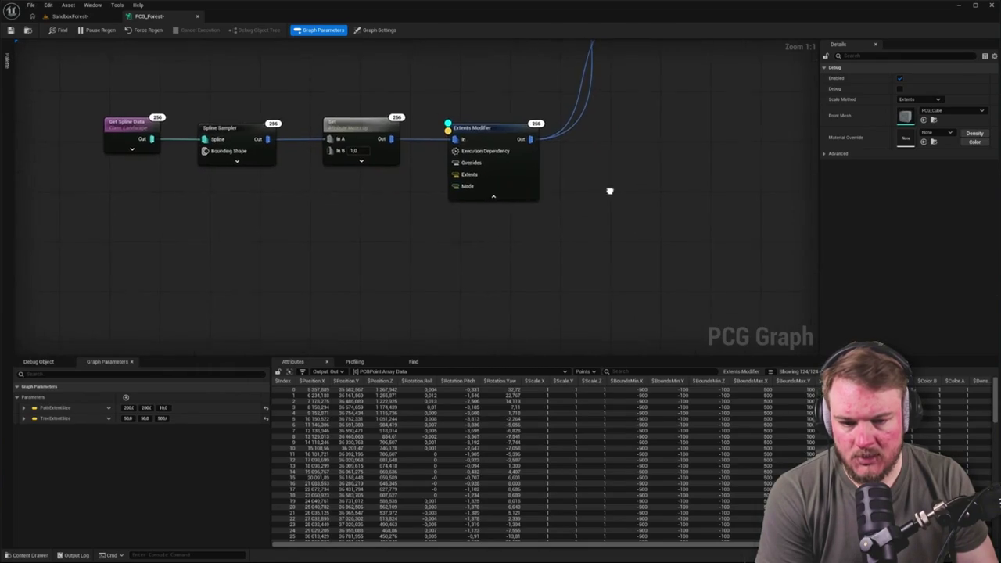
pyautogui.rightClick(461, 175)
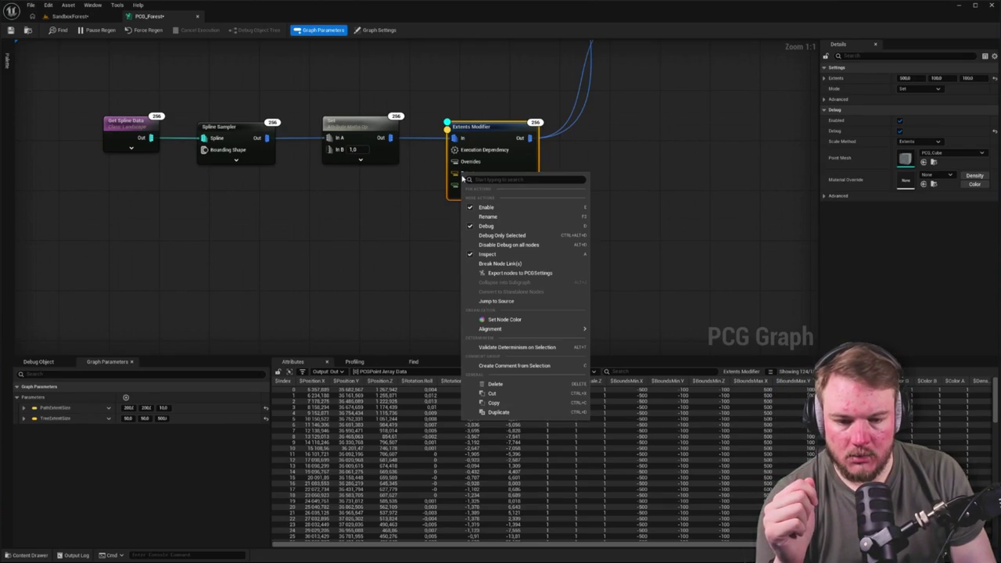
pyautogui.click(335, 233)
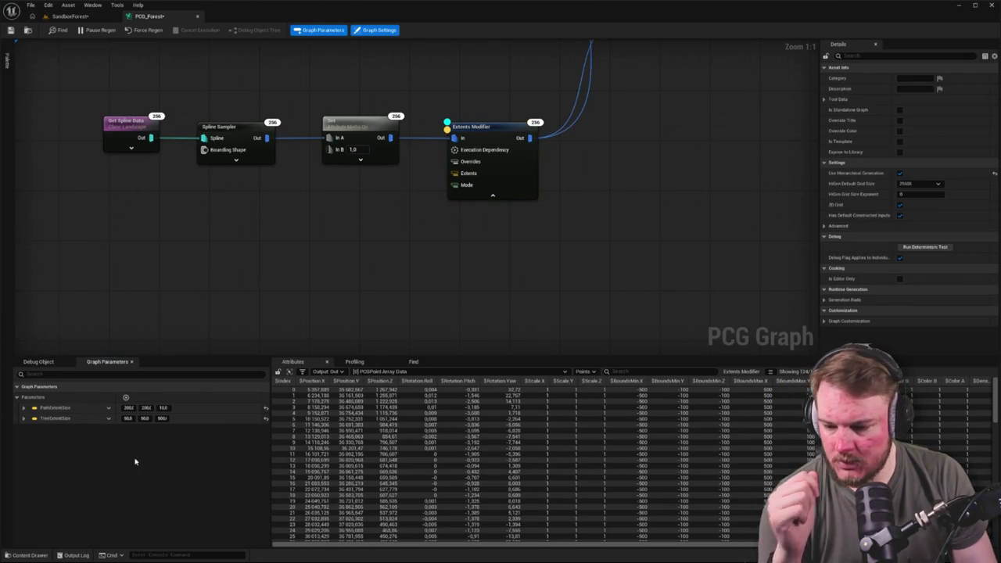
# Add a vector graph parameter set to 500, 100, 100, matching the Extents Modifier.
pyautogui.click(125, 399)
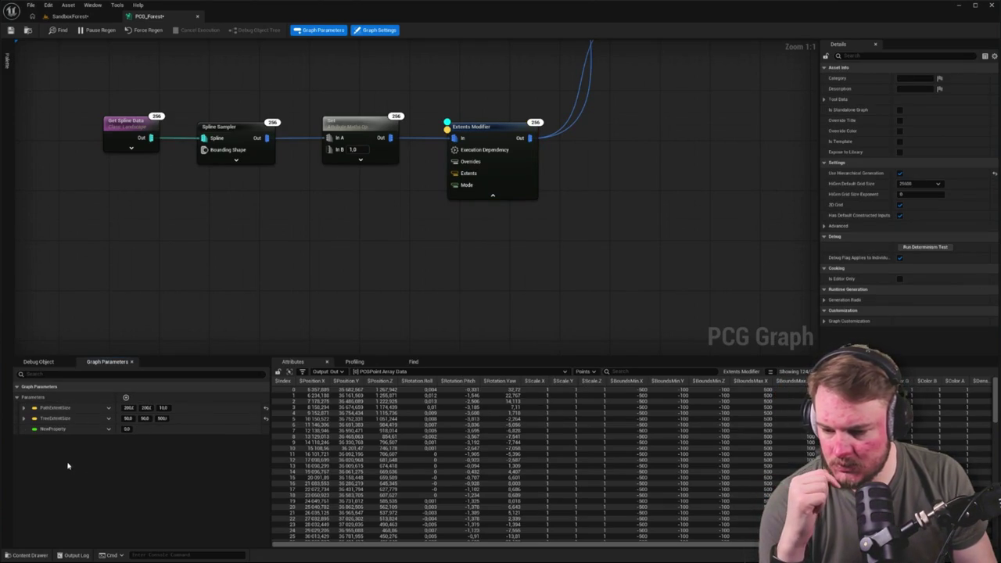
pyautogui.click(110, 430)
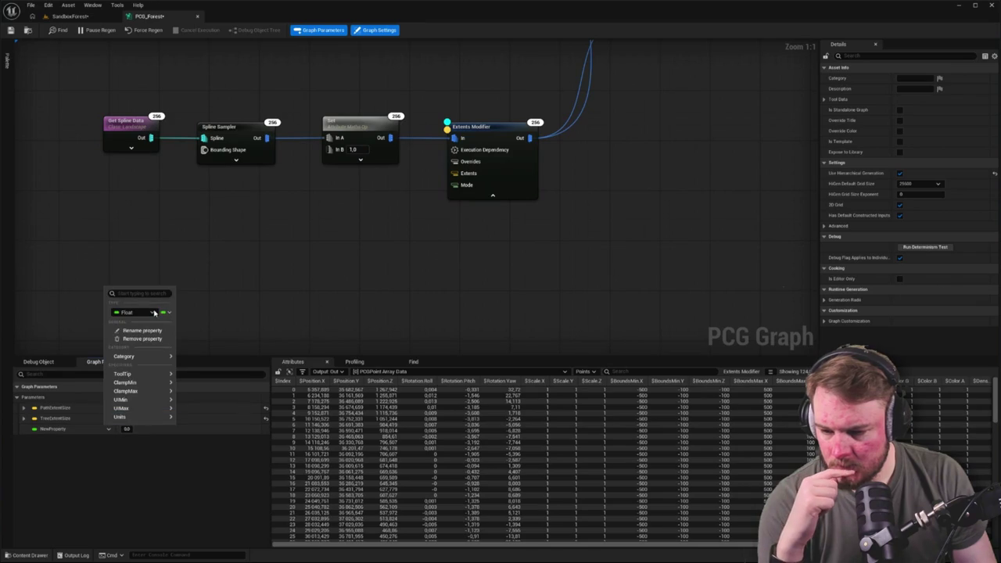
pyautogui.click(155, 313)
pyautogui.click(135, 388)
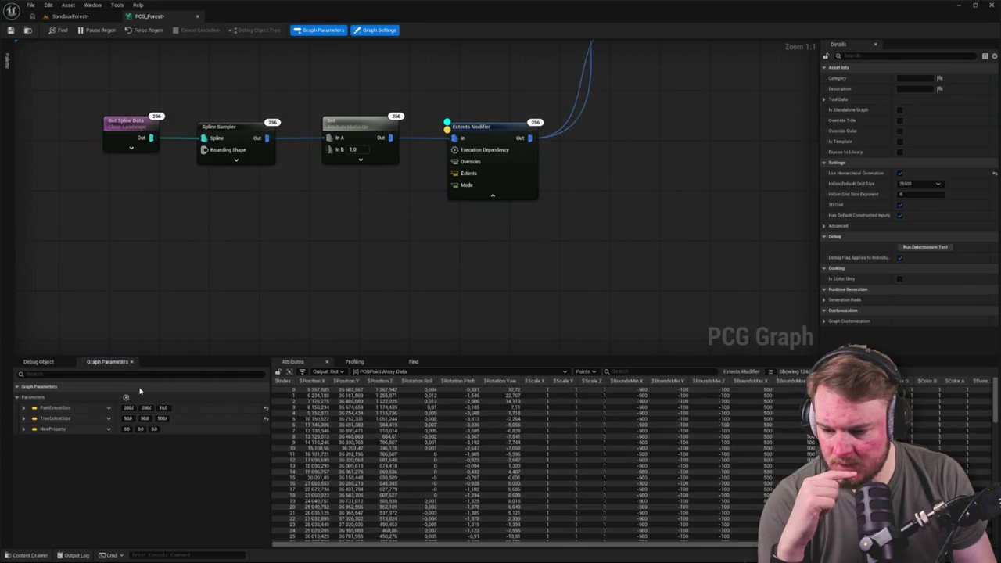
pyautogui.click(127, 429)
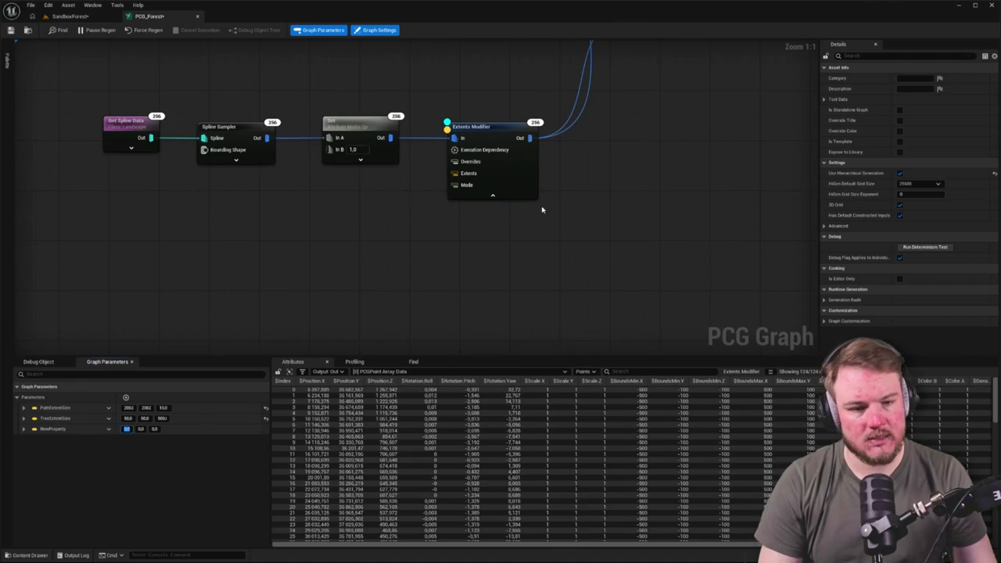
pyautogui.click(512, 137)
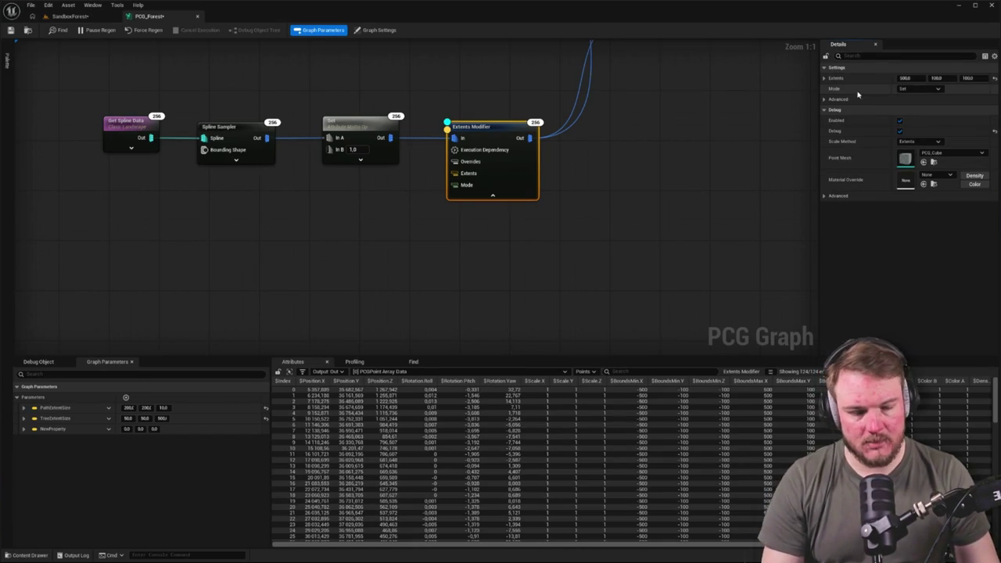
pyautogui.keyDown('shift'); pyautogui.click(86, 428); pyautogui.keyUp('shift')
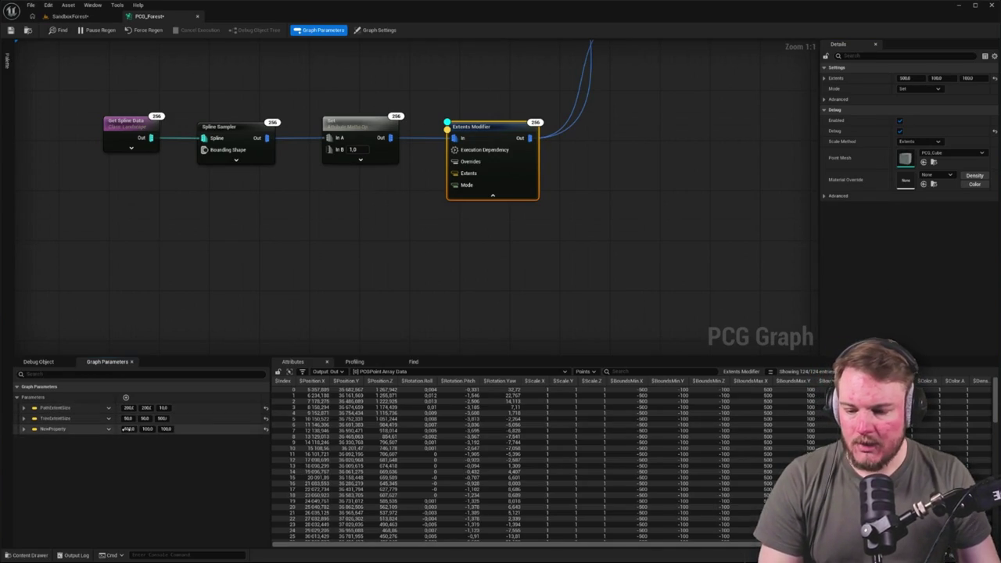
pyautogui.click(73, 430)
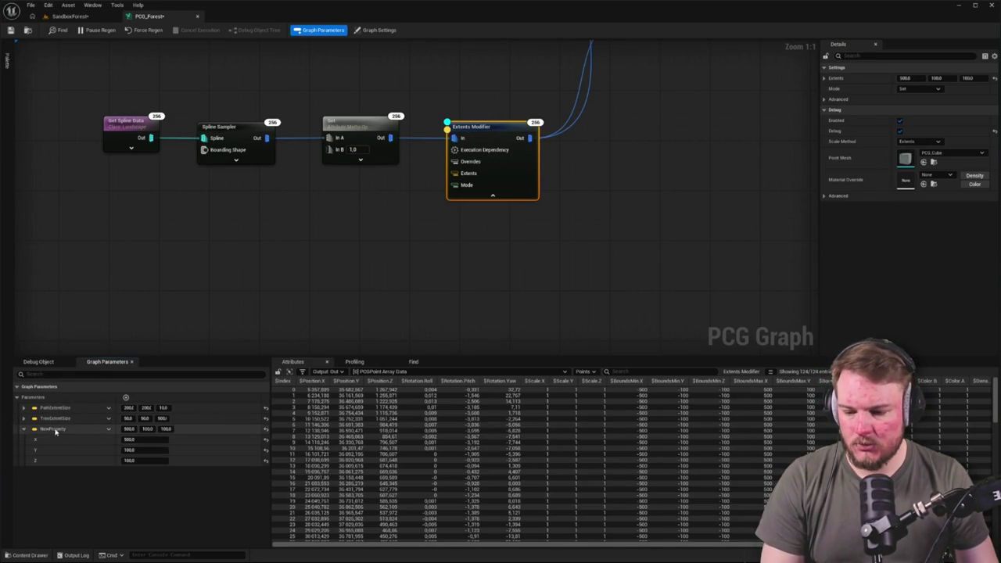
pyautogui.click(24, 432)
# Rename the new vector parameter to SplineExtentSize.
pyautogui.doubleClick(100, 432)
pyautogui.write('SplineExtent')
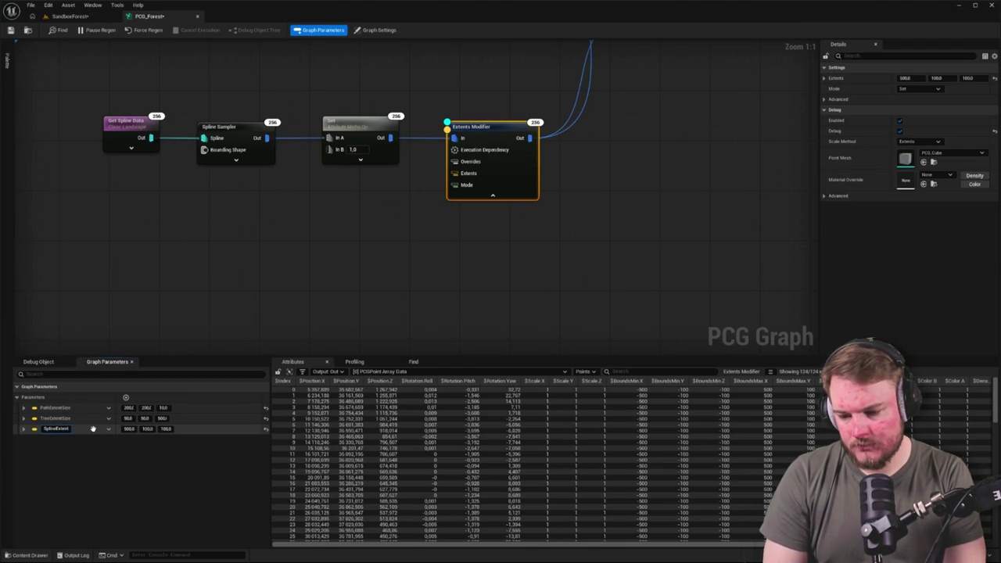
pyautogui.press('Return')
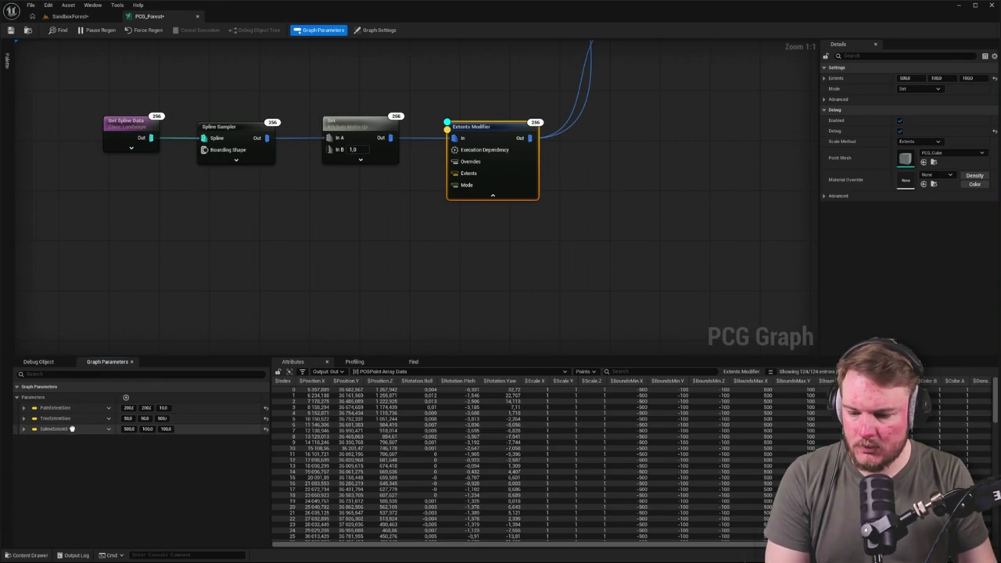
pyautogui.rightClick(67, 431)
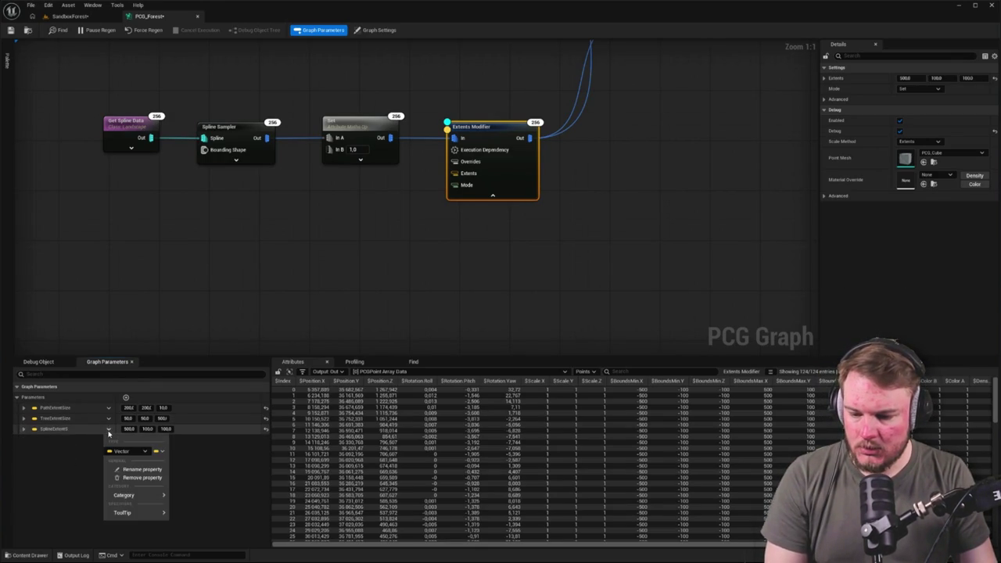
pyautogui.click(129, 471)
pyautogui.press('End')
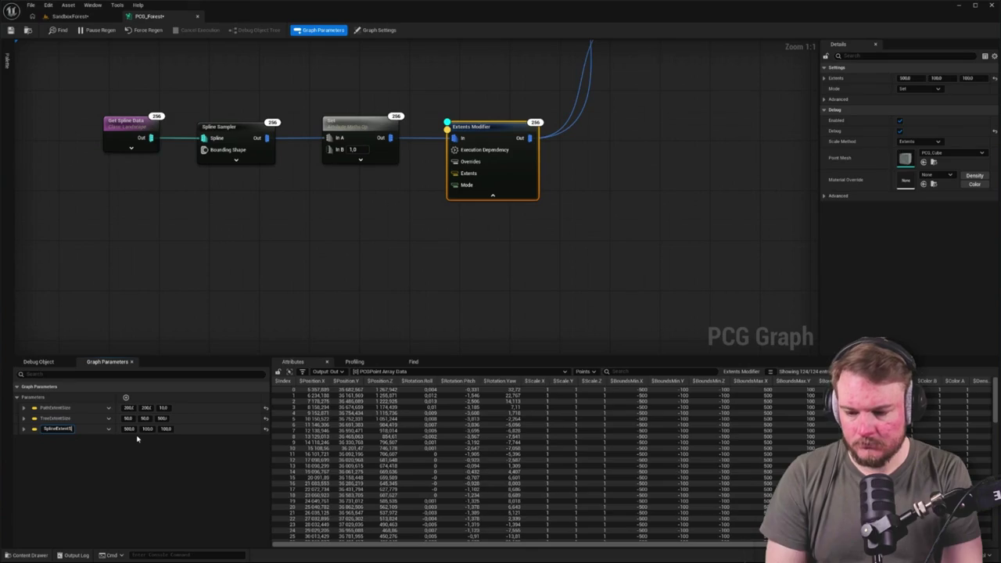
pyautogui.press('Return')
pyautogui.click(293, 268)
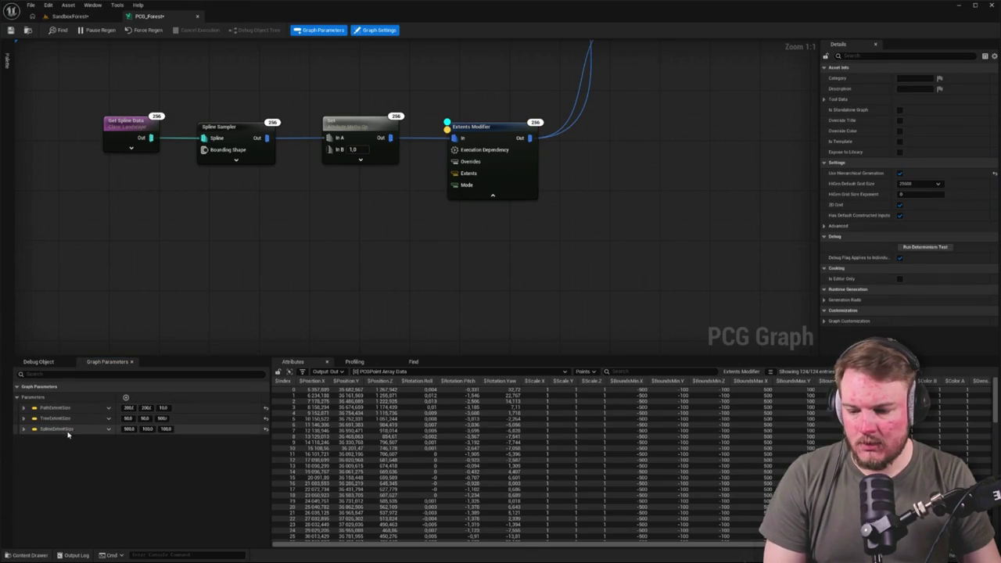
# Add a Get SplineExtentSize node and wire it into the Extents Modifier's Extents input.
pyautogui.rightClick(306, 245)
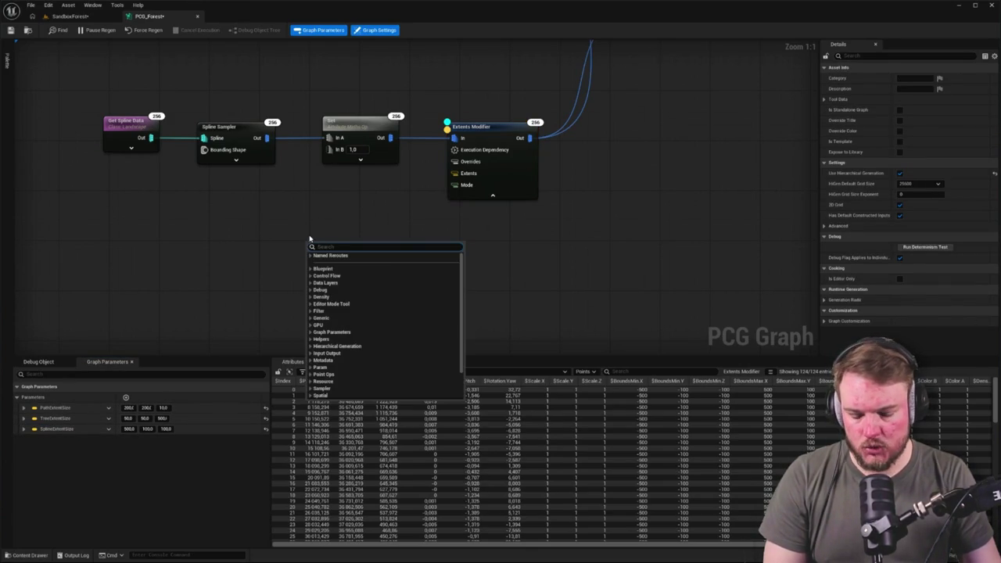
pyautogui.write('spline')
pyautogui.press('Down')
pyautogui.press('Up')
pyautogui.press('Up')
pyautogui.press('Up')
pyautogui.press('Down')
pyautogui.press('Return')
pyautogui.moveTo(233, 307)
pyautogui.mouseDown()
pyautogui.moveTo(316, 262)
pyautogui.moveTo(324, 229)
pyautogui.mouseUp()
pyautogui.moveTo(178, 307); pyautogui.dragTo(257, 200)
pyautogui.moveTo(301, 146); pyautogui.dragTo(333, 153)
# Save the PCG_Forest graph and return to the SandboxForest level.
pyautogui.click(378, 30)
pyautogui.click(10, 30)
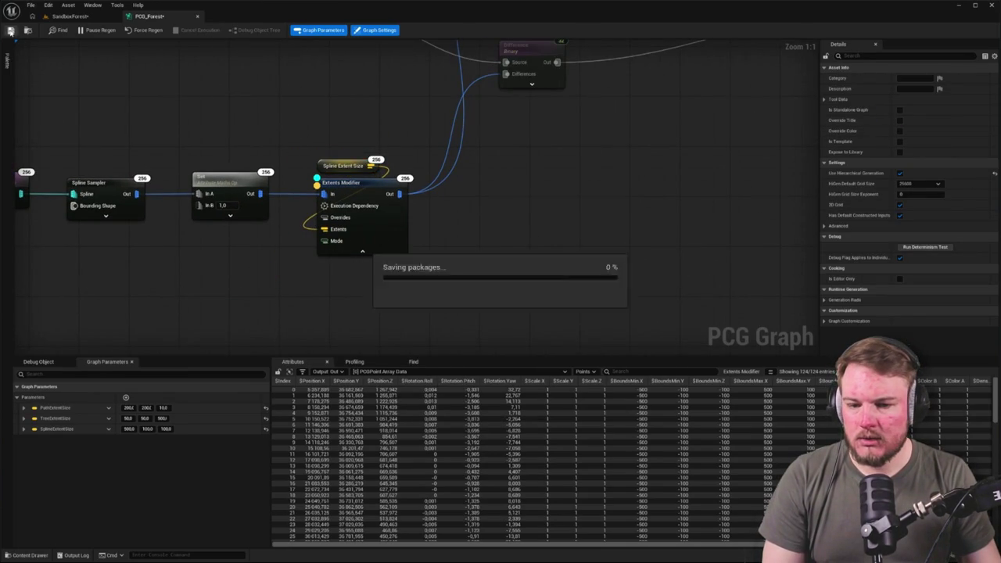
pyautogui.click(70, 15)
# Select the PCG_Forest volume and enable its Spline Extent Size override.
pyautogui.scroll(5, 454, 305)
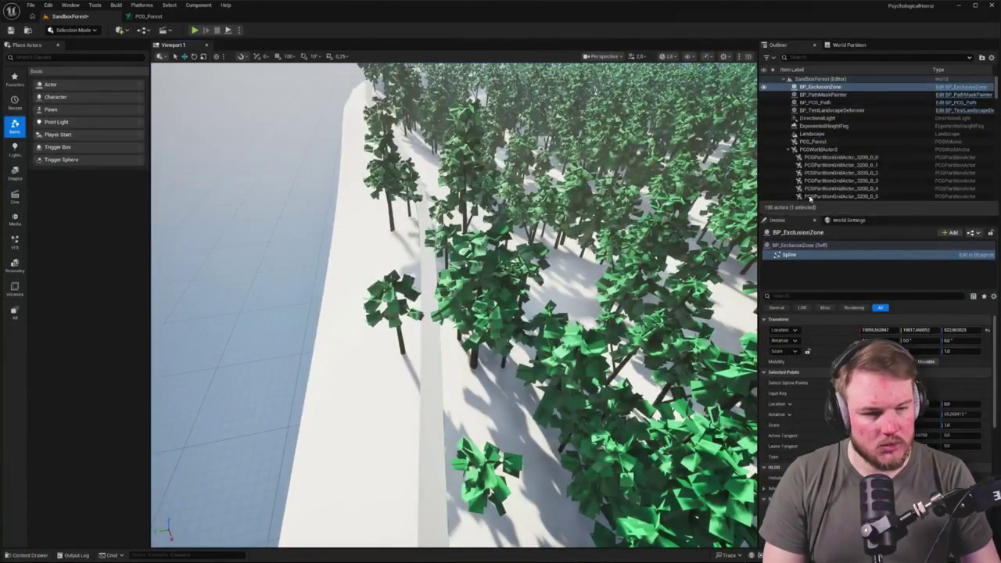
pyautogui.click(791, 148)
pyautogui.click(814, 149)
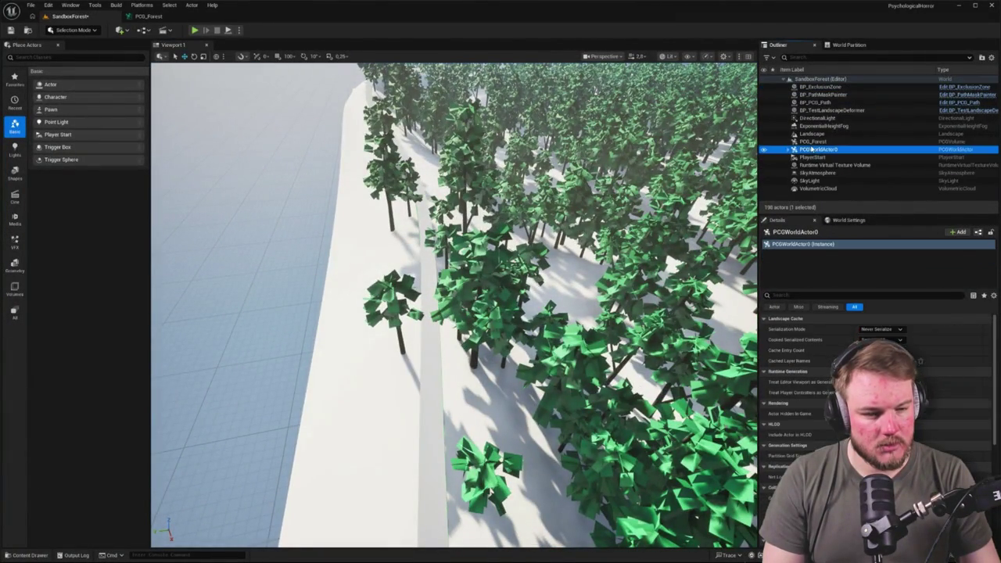
pyautogui.click(815, 141)
pyautogui.click(778, 436)
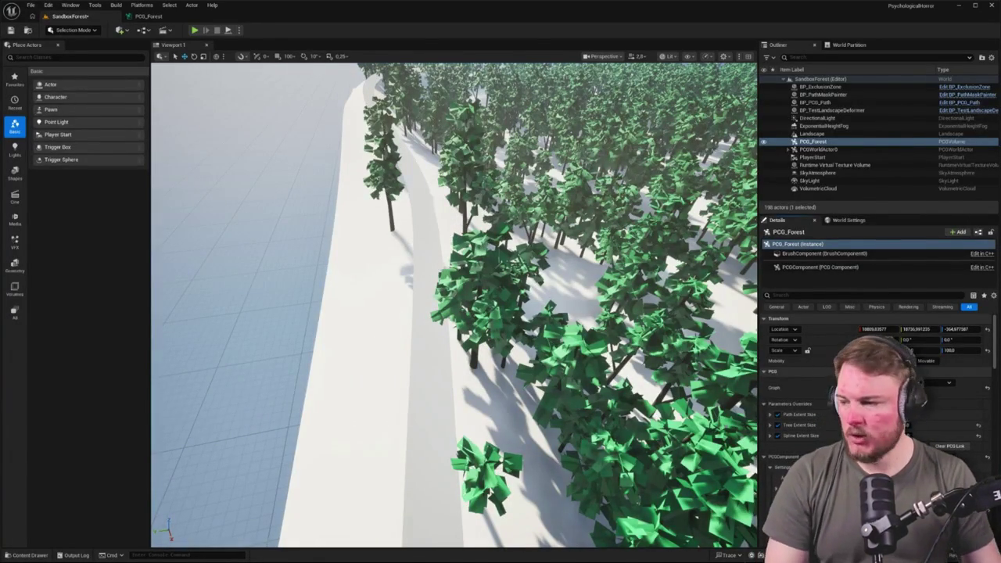
# Fly the viewport camera along the snowy path to face down the red spline.
pyautogui.moveTo(406, 330)
pyautogui.mouseDown()
pyautogui.moveTo(405, 281)
pyautogui.moveTo(415, 283)
pyautogui.mouseUp()
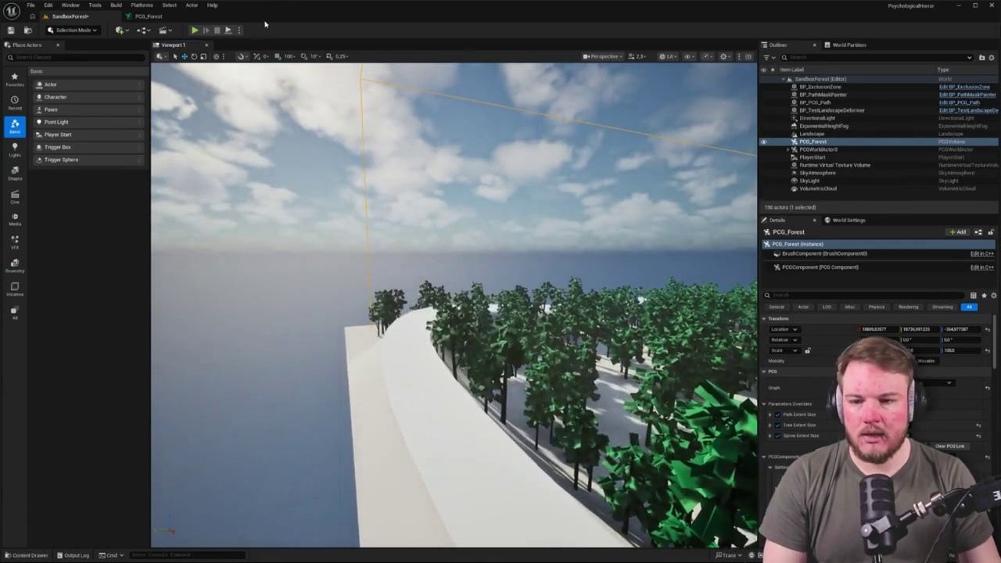
pyautogui.click(149, 15)
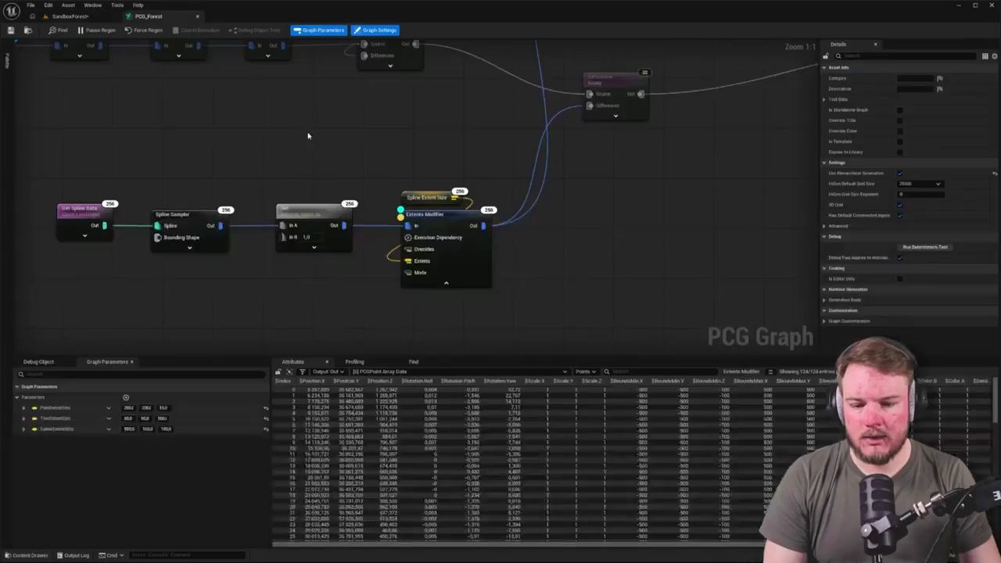
pyautogui.click(70, 16)
pyautogui.click(395, 254)
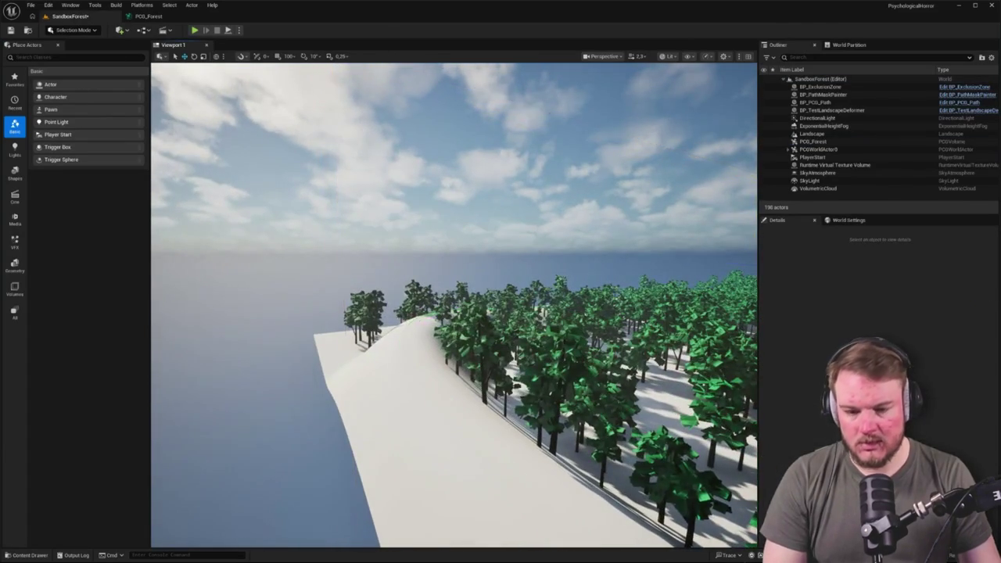
pyautogui.press('w')
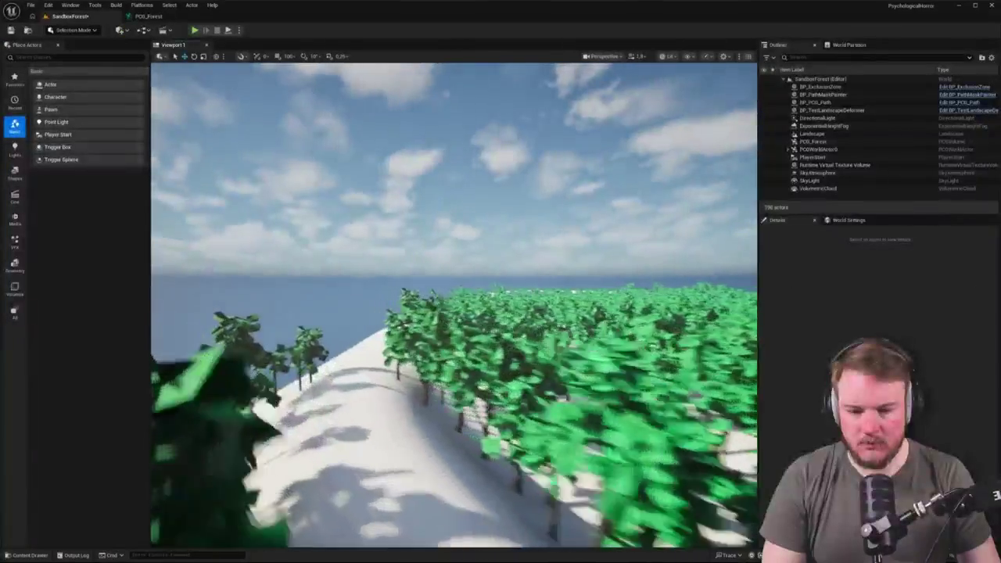
pyautogui.press('w')
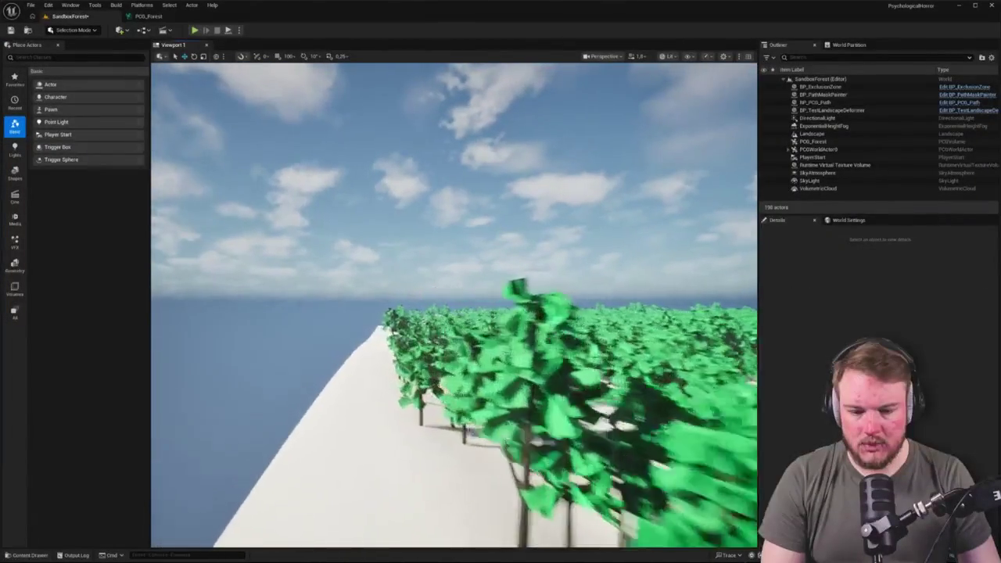
pyautogui.press('w')
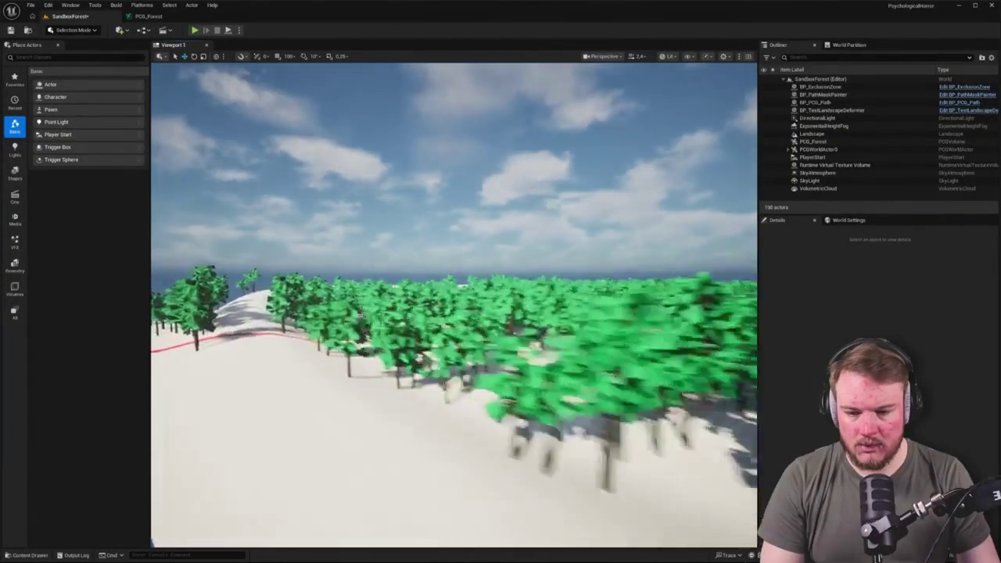
pyautogui.press('w')
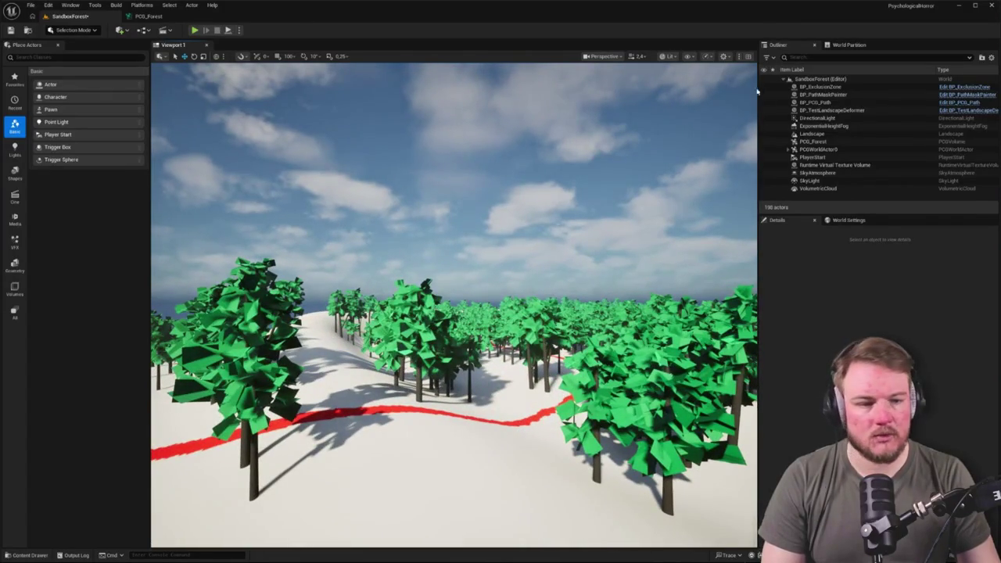
pyautogui.click(813, 141)
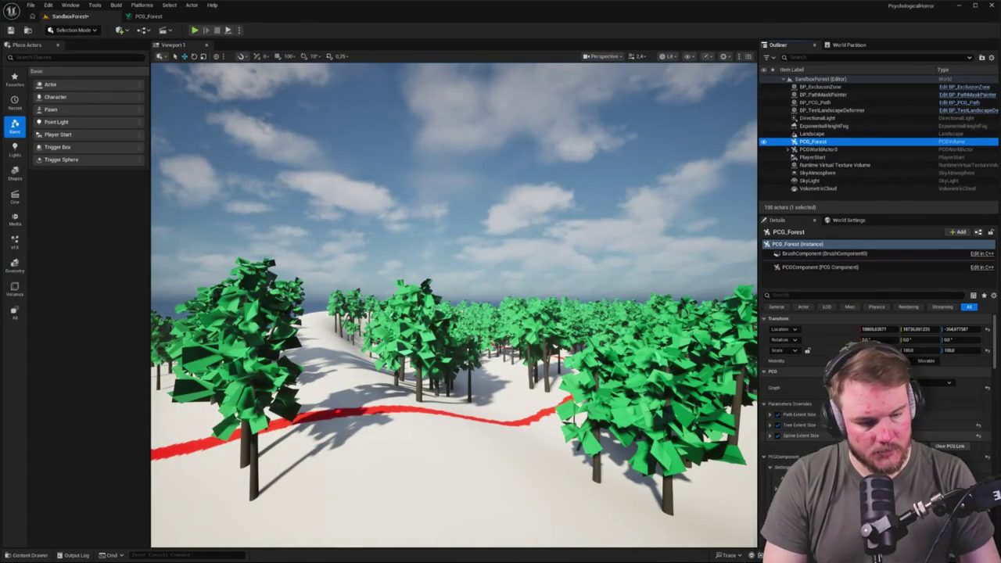
# Raise PCG_Forest's Spline Extent Size override and fly over the forest to inspect the wider cleared path.
pyautogui.click(877, 287)
pyautogui.moveTo(919, 436); pyautogui.dragTo(927, 446)
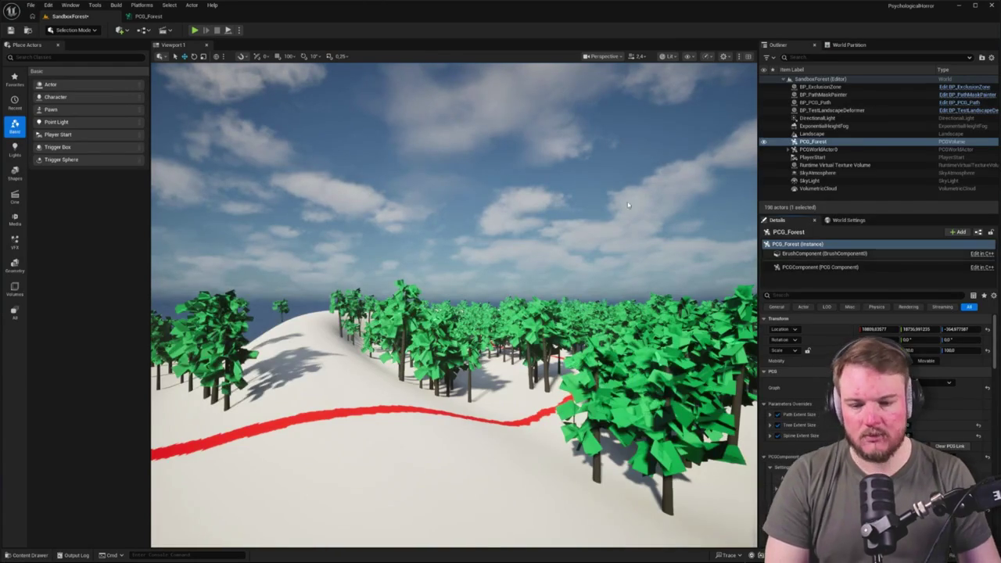
pyautogui.moveTo(628, 205)
pyautogui.mouseDown()
pyautogui.moveTo(603, 153)
pyautogui.moveTo(627, 165)
pyautogui.moveTo(587, 162)
pyautogui.moveTo(605, 162)
pyautogui.mouseUp()
pyautogui.moveTo(396, 303); pyautogui.dragTo(396, 303)
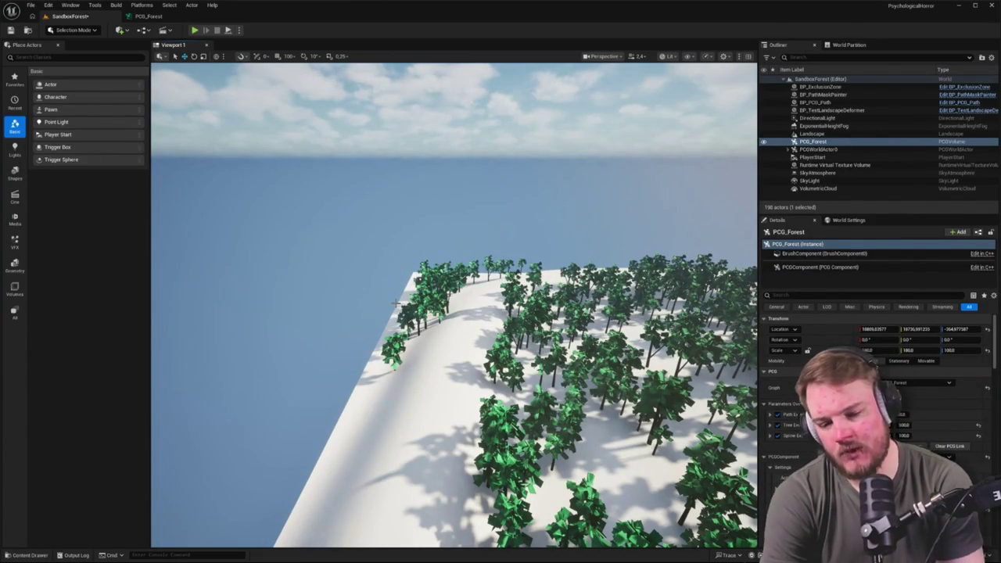
pyautogui.moveTo(396, 303); pyautogui.dragTo(399, 335)
pyautogui.moveTo(496, 270)
pyautogui.mouseDown()
pyautogui.moveTo(484, 256)
pyautogui.moveTo(510, 244)
pyautogui.mouseUp()
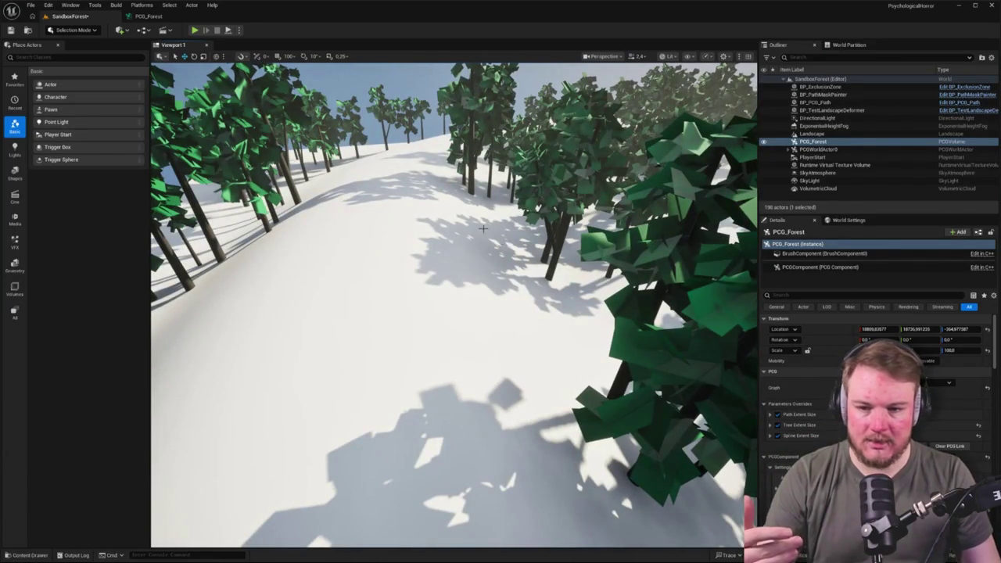
pyautogui.rightClick(396, 203)
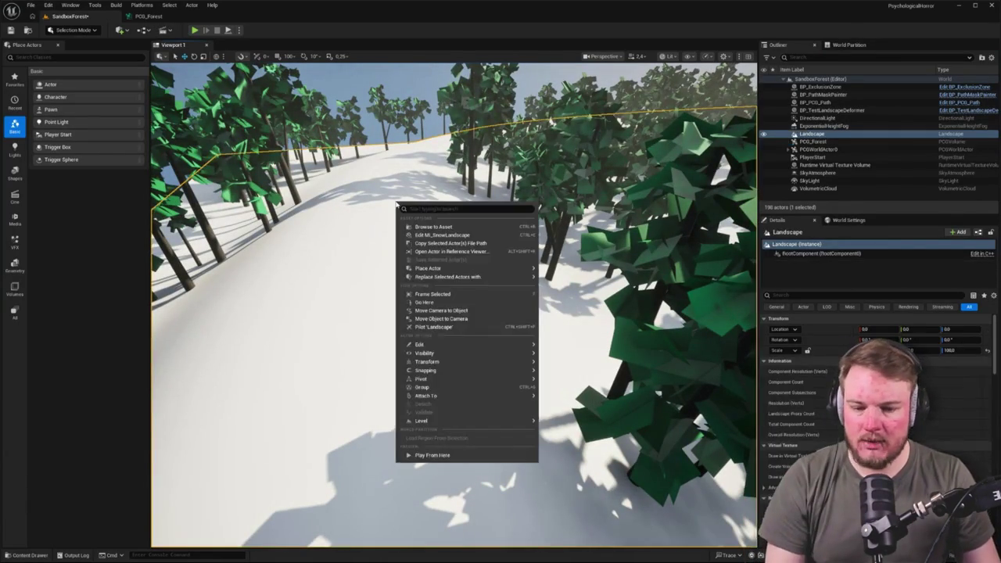
# Search the content browser and open the PCG_Rocks material.
pyautogui.hotkey('ctrl', 'space')
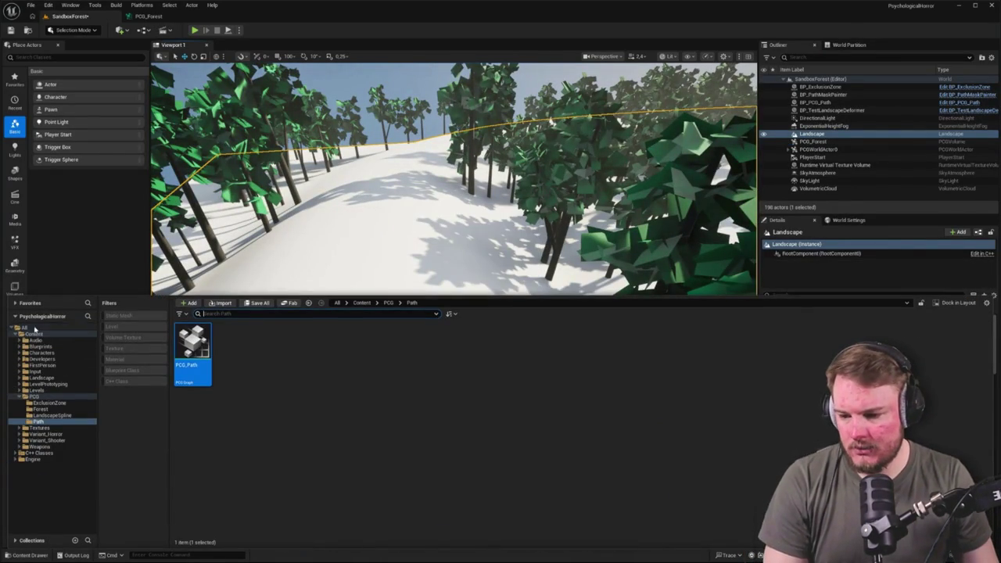
pyautogui.write('e')
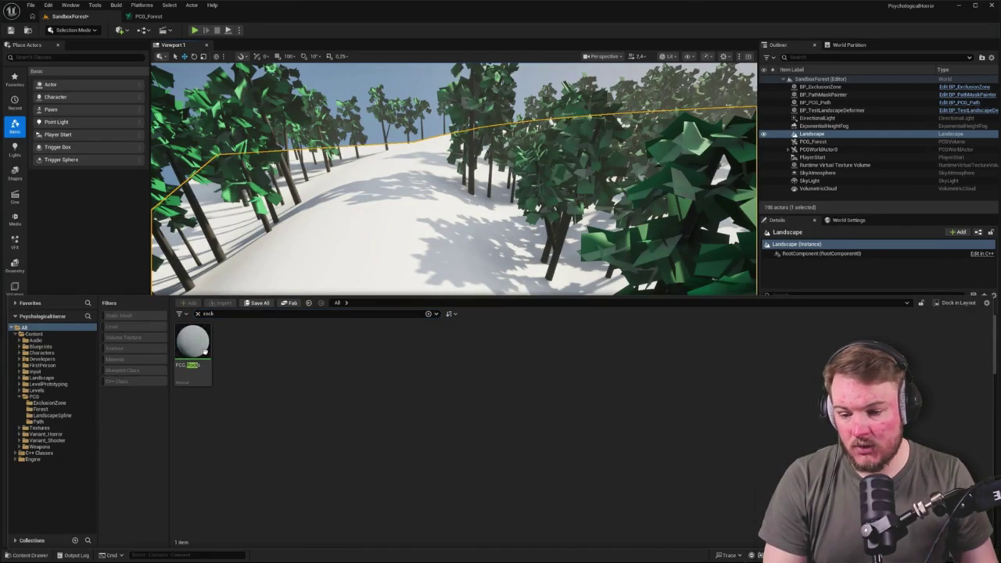
pyautogui.doubleClick(195, 344)
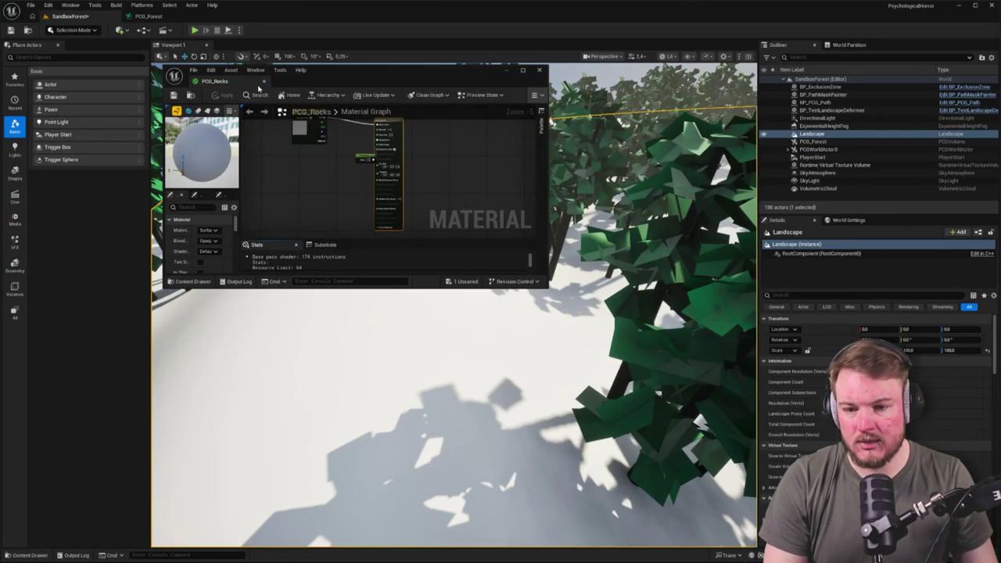
pyautogui.hotkey('ctrl', 'space')
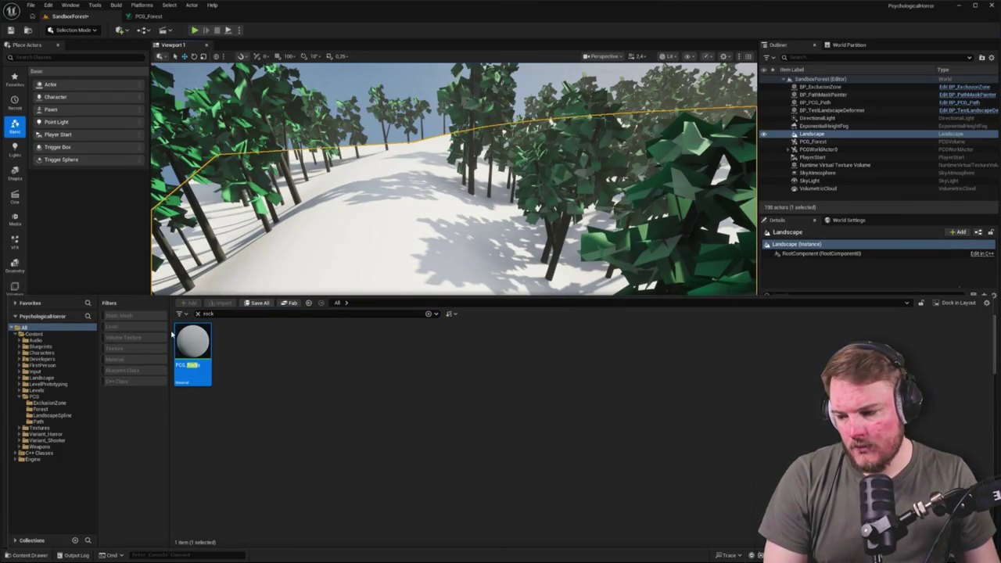
# Filter the content browser to static meshes, search 'PCG', and open PCG_Boulder_02.
pyautogui.click(118, 315)
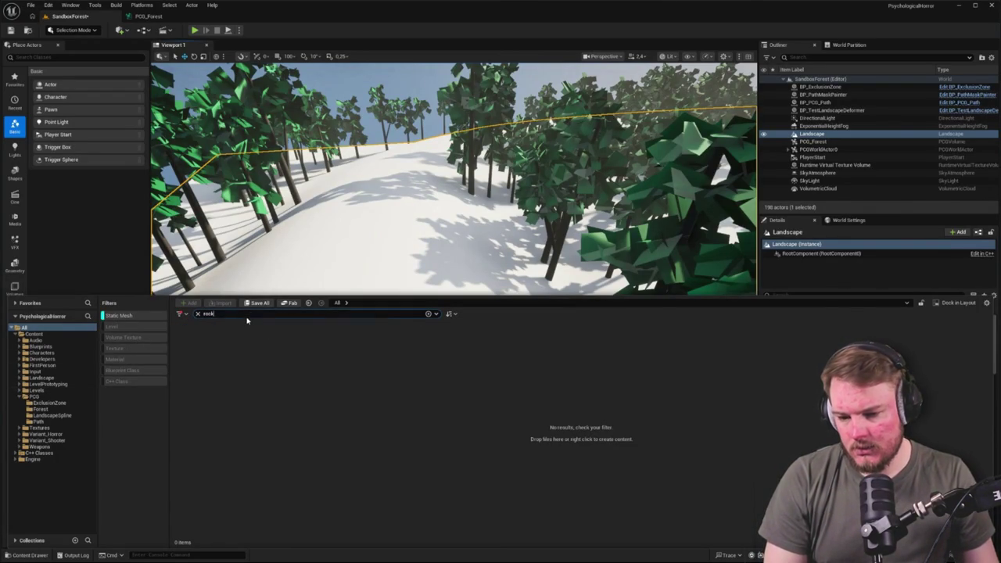
pyautogui.press('BackSpace')
pyautogui.press('BackSpace')
pyautogui.press('BackSpace')
pyautogui.write('stone')
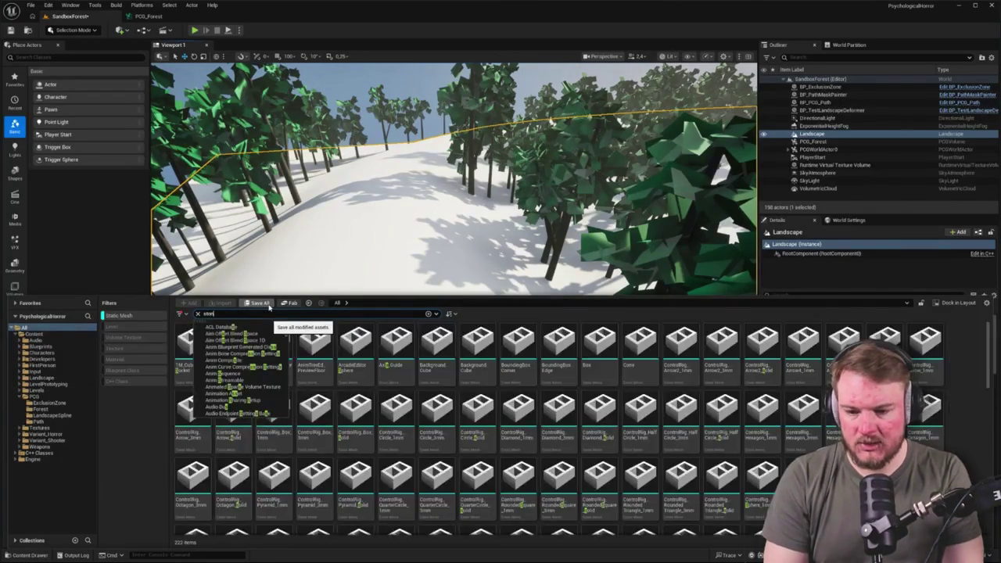
pyautogui.hotkey('ctrl', 'a')
pyautogui.write('PCG')
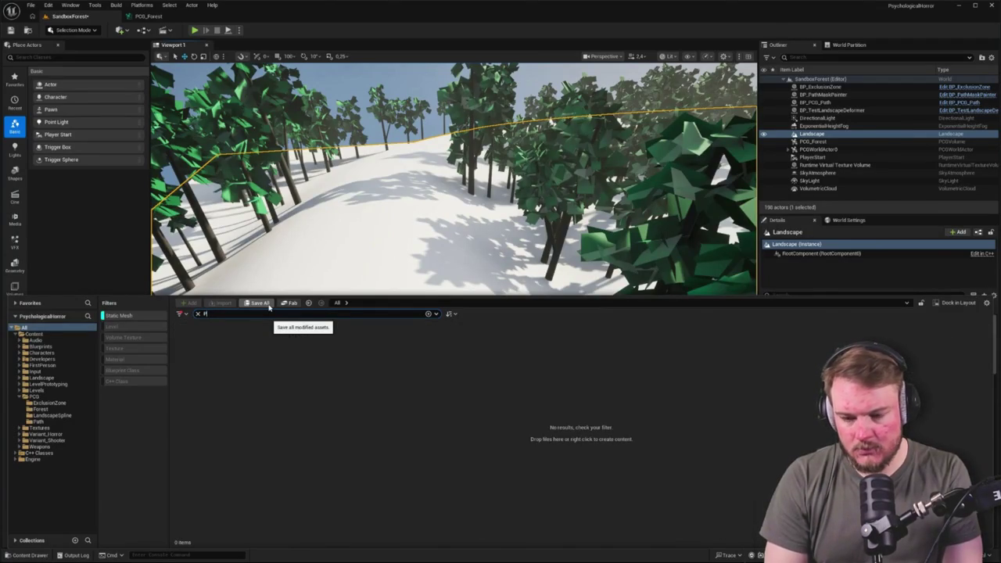
pyautogui.click(681, 468)
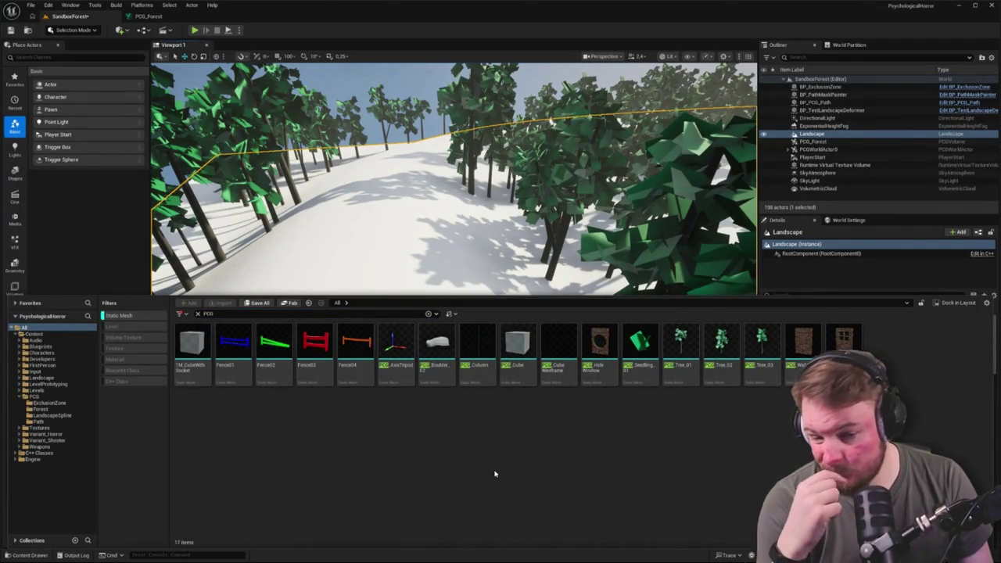
pyautogui.click(430, 365)
pyautogui.doubleClick(430, 365)
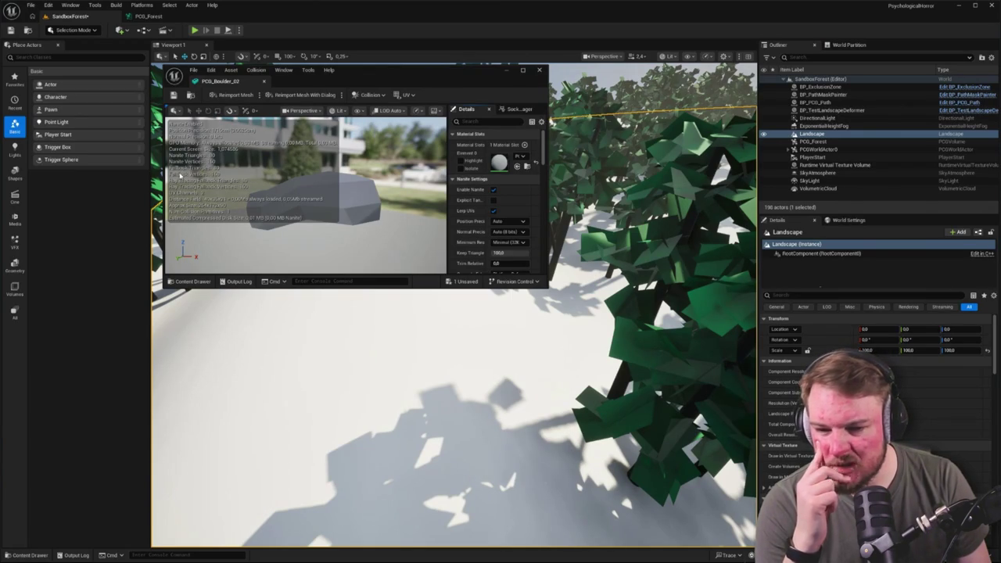
# Return to the PCG_Forest graph and close the boulder mesh editor.
pyautogui.click(148, 16)
pyautogui.click(264, 81)
pyautogui.moveTo(355, 227)
pyautogui.mouseDown()
pyautogui.moveTo(477, 189)
pyautogui.moveTo(476, 170)
pyautogui.mouseUp()
pyautogui.moveTo(475, 230)
pyautogui.mouseDown()
pyautogui.moveTo(321, 226)
pyautogui.moveTo(386, 201)
pyautogui.moveTo(375, 203)
pyautogui.mouseUp()
# Rearrange the five spline extent nodes, including the Extents Modifier, into a tidy layout.
pyautogui.moveTo(62, 79); pyautogui.dragTo(523, 238)
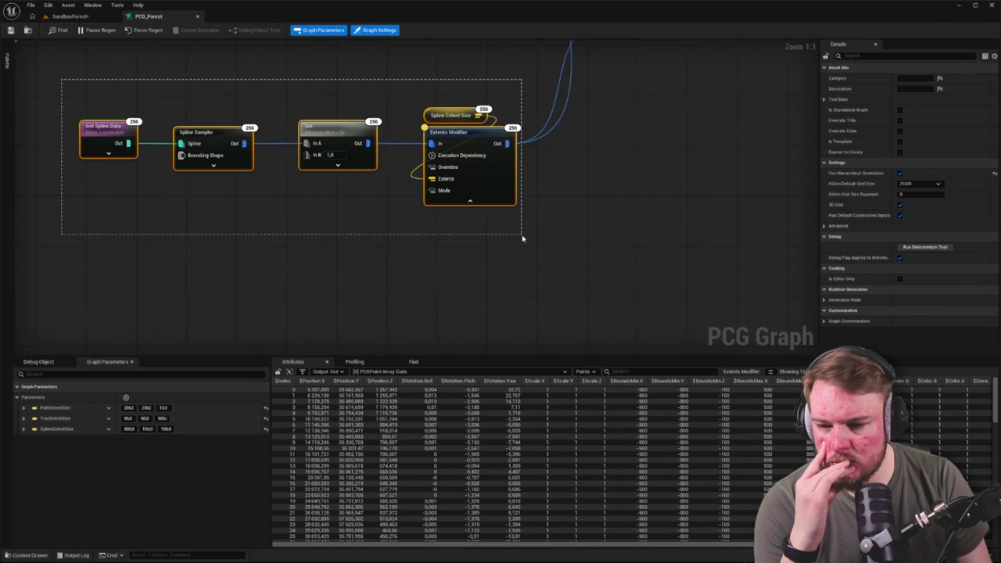
pyautogui.moveTo(522, 239)
pyautogui.mouseDown()
pyautogui.moveTo(481, 212)
pyautogui.moveTo(388, 212)
pyautogui.moveTo(491, 227)
pyautogui.mouseUp()
pyautogui.scroll(-5, 491, 228)
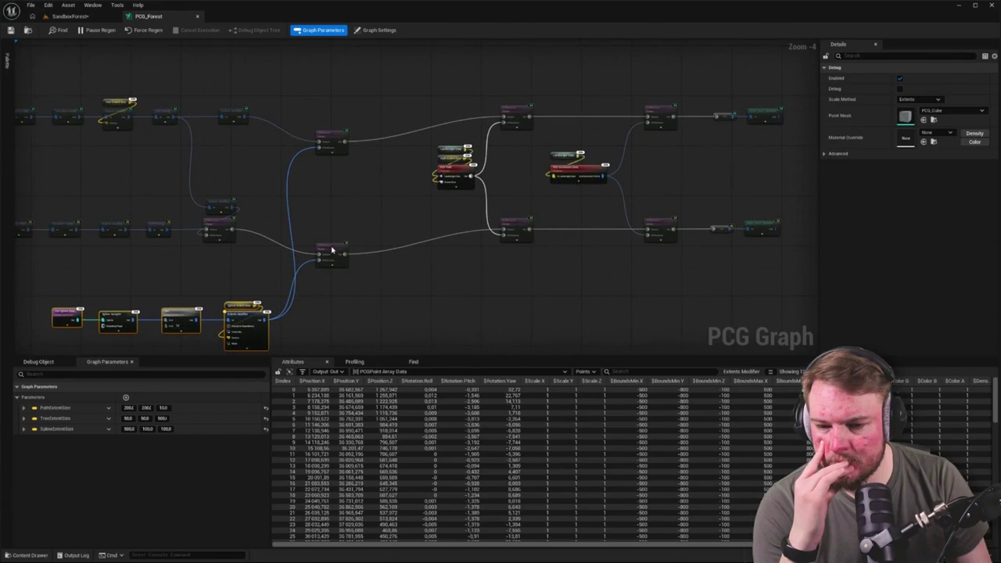
pyautogui.moveTo(332, 249); pyautogui.dragTo(335, 227)
pyautogui.moveTo(331, 136); pyautogui.dragTo(334, 114)
pyautogui.scroll(2, 459, 242)
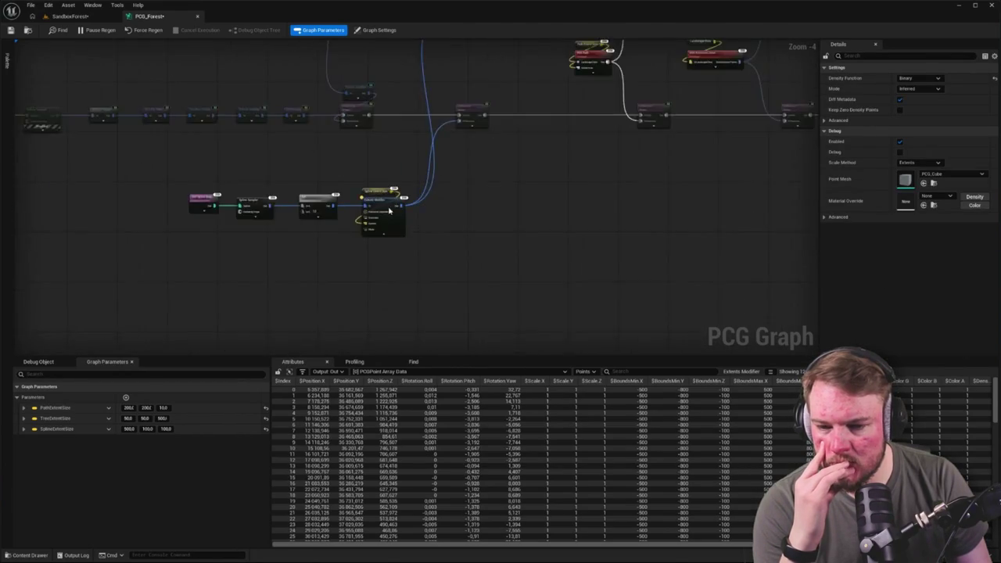
pyautogui.scroll(1, 291, 150)
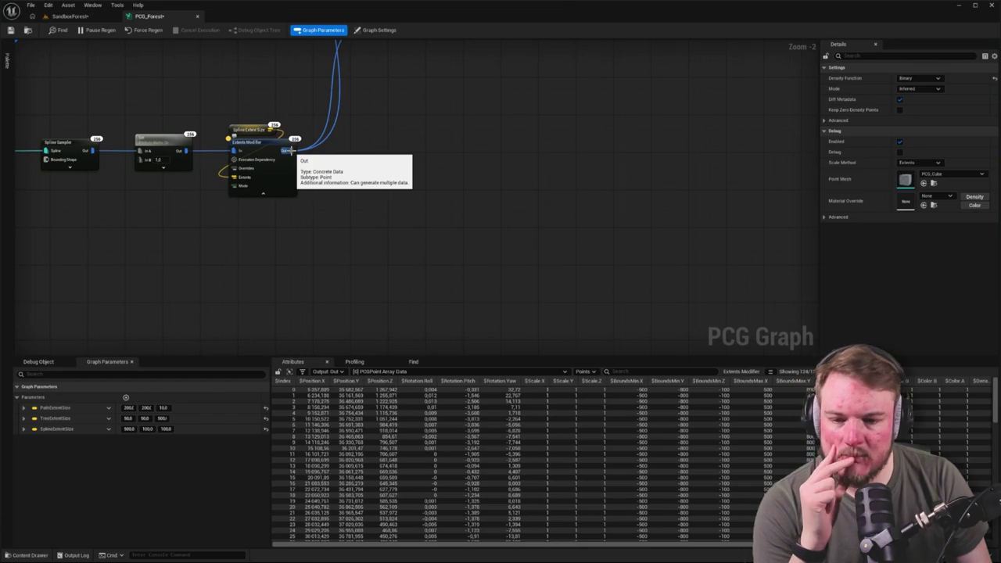
pyautogui.click(286, 153)
pyautogui.moveTo(288, 153)
pyautogui.mouseDown()
pyautogui.moveTo(349, 250)
pyautogui.moveTo(376, 188)
pyautogui.mouseUp()
pyautogui.moveTo(369, 286)
pyautogui.mouseDown()
pyautogui.moveTo(330, 203)
pyautogui.moveTo(246, 188)
pyautogui.moveTo(110, 140)
pyautogui.moveTo(126, 188)
pyautogui.moveTo(110, 222)
pyautogui.mouseUp()
pyautogui.moveTo(431, 263)
pyautogui.mouseDown()
pyautogui.moveTo(282, 224)
pyautogui.moveTo(320, 221)
pyautogui.mouseUp()
pyautogui.click(282, 222)
# Inspect the Spline Sampler and Set node outputs, where scale changes from 100 to 1.
pyautogui.moveTo(136, 142)
pyautogui.mouseDown()
pyautogui.moveTo(214, 219)
pyautogui.moveTo(313, 212)
pyautogui.mouseUp()
pyautogui.moveTo(192, 138); pyautogui.dragTo(210, 219)
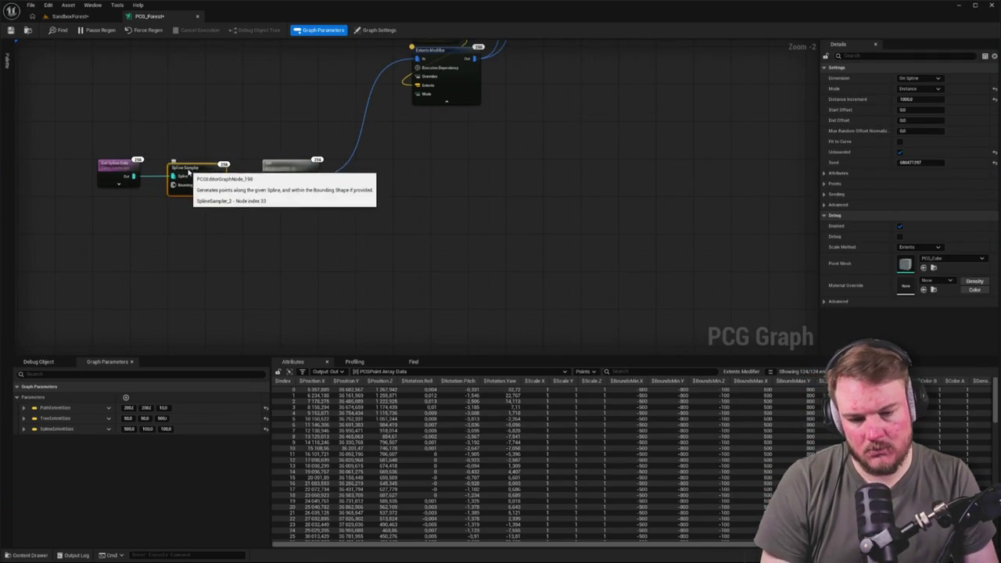
pyautogui.click(274, 167)
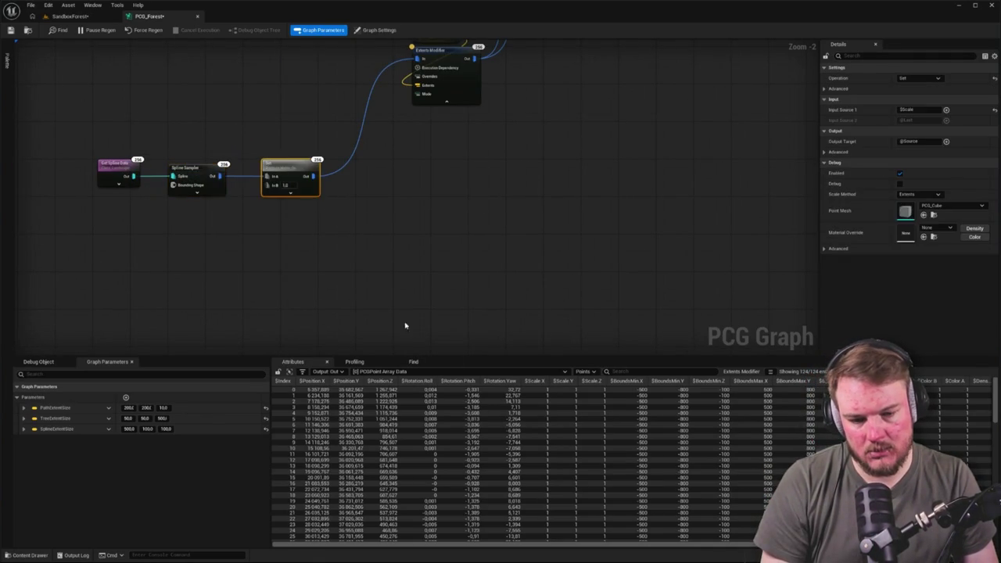
pyautogui.click(195, 171)
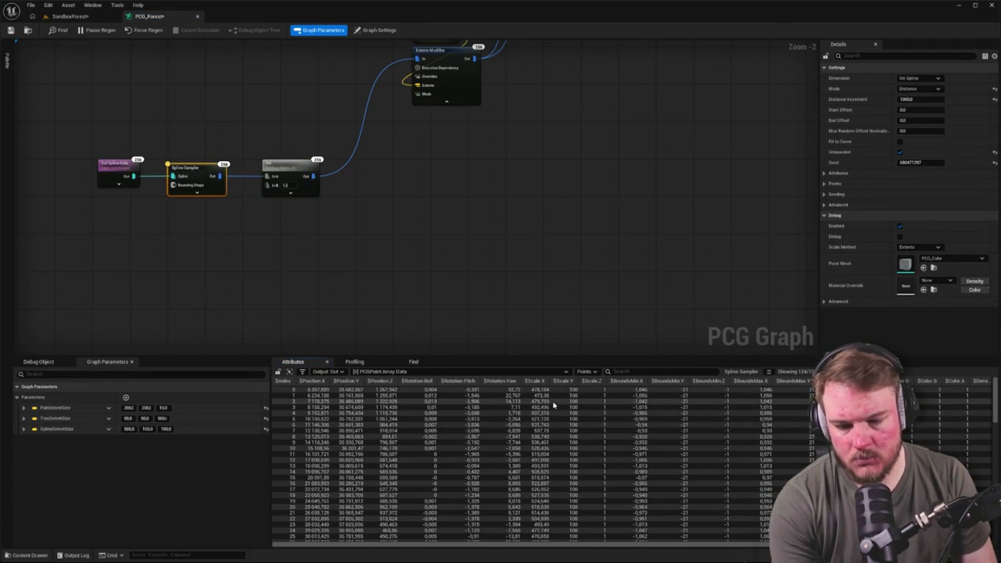
pyautogui.moveTo(427, 241); pyautogui.dragTo(423, 262)
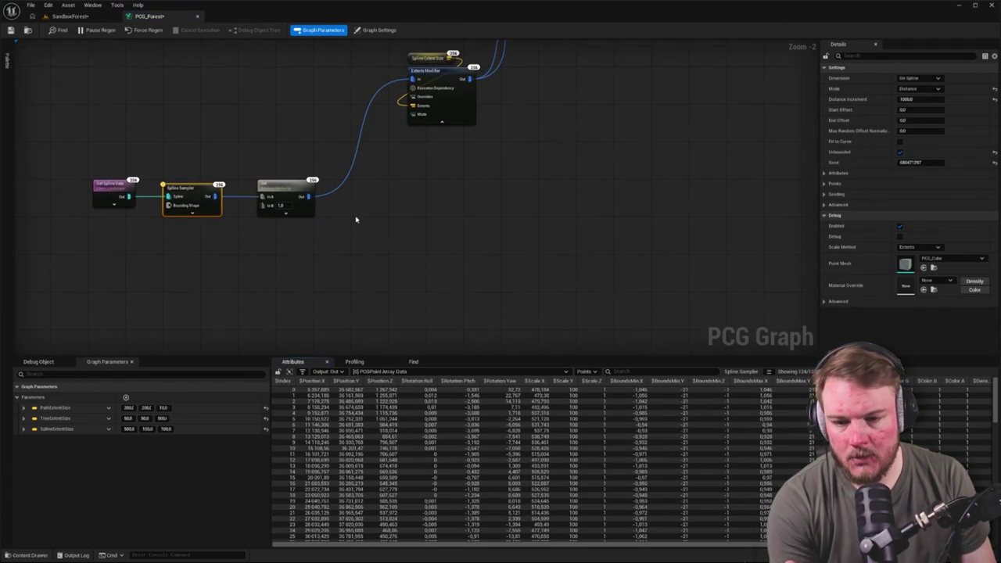
pyautogui.click(277, 184)
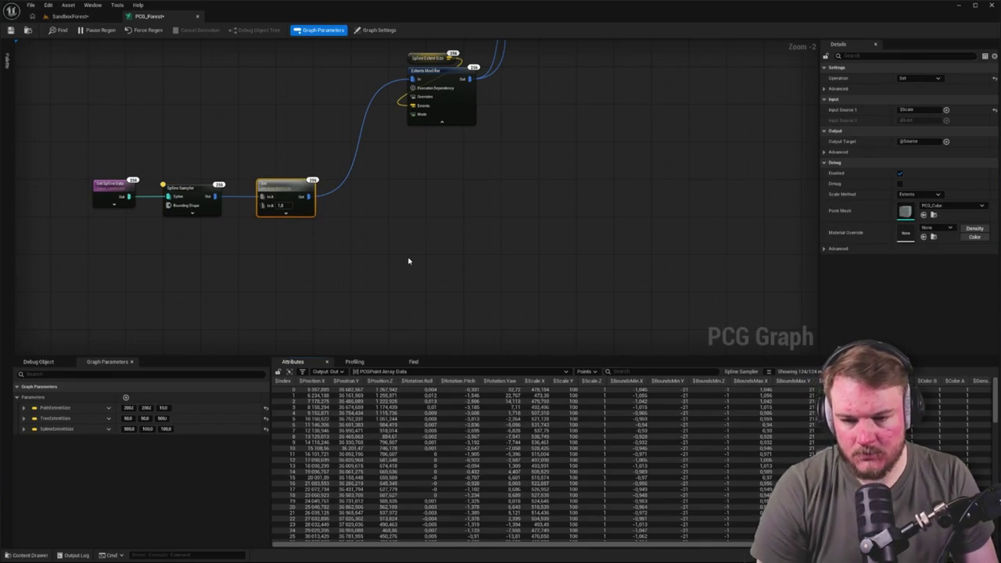
pyautogui.press('a')
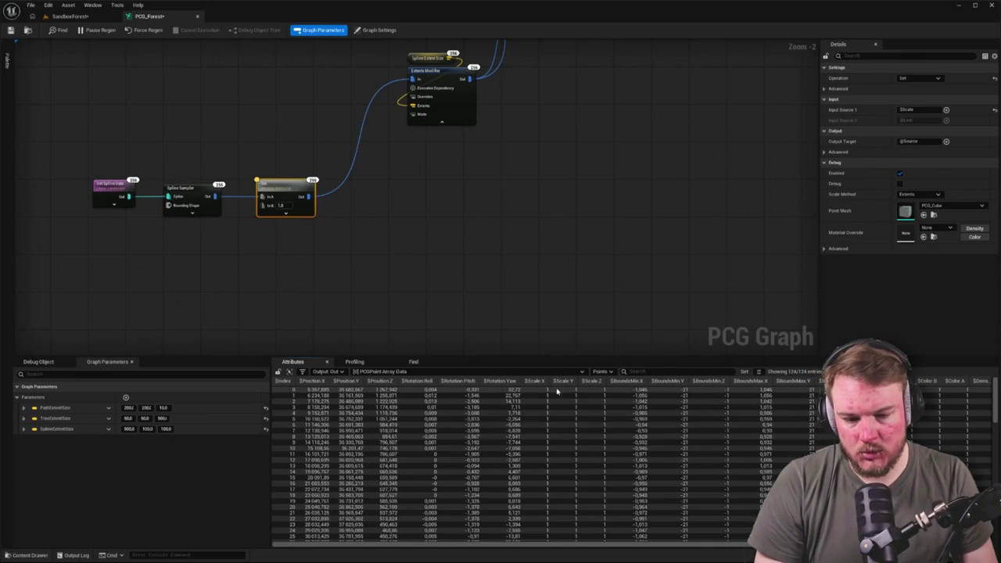
# Add a second Set attribute node wired from the first Set node's output.
pyautogui.moveTo(382, 194)
pyautogui.mouseDown()
pyautogui.moveTo(304, 167)
pyautogui.moveTo(308, 143)
pyautogui.mouseUp()
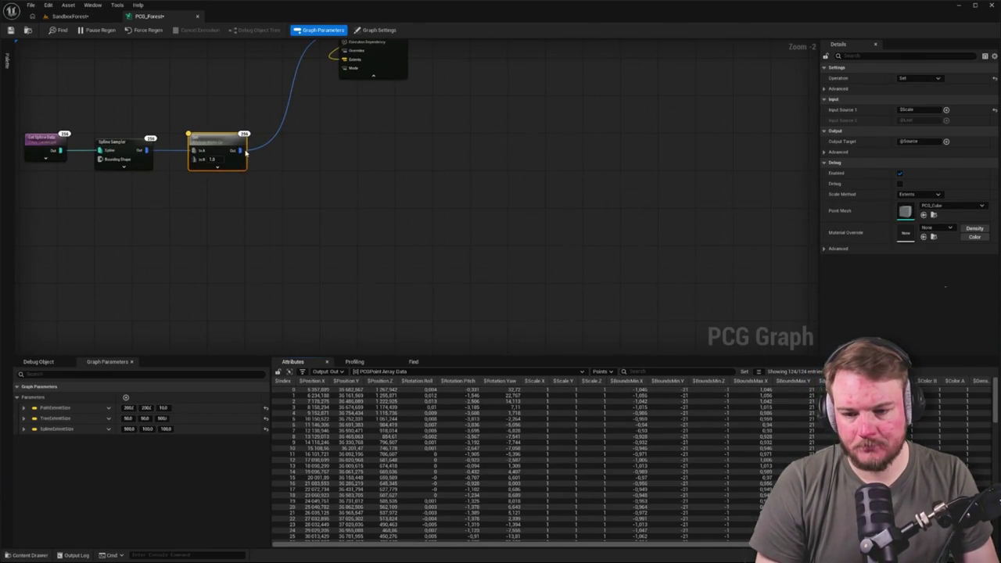
pyautogui.moveTo(237, 150); pyautogui.dragTo(372, 221)
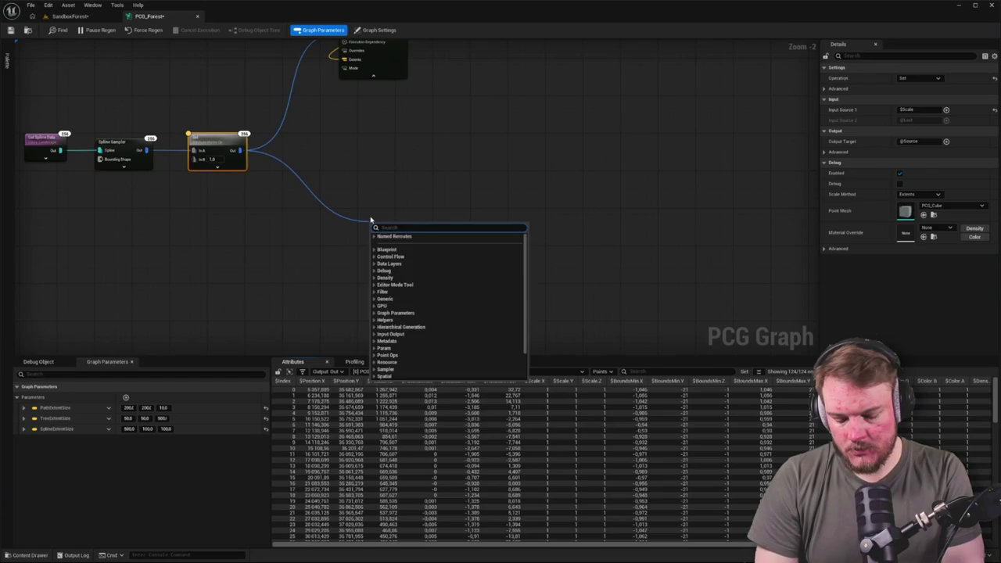
pyautogui.write('s')
pyautogui.write('ttr')
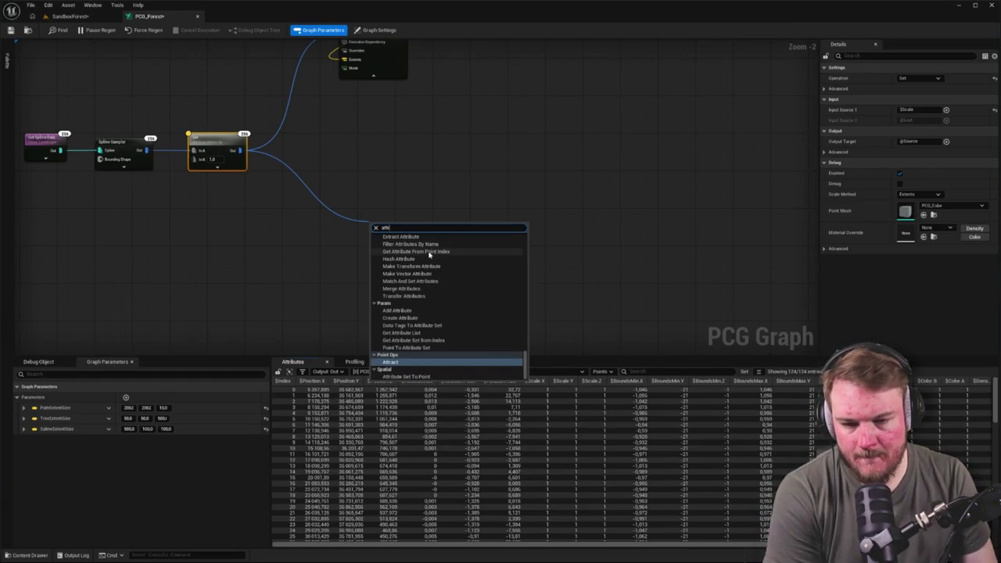
pyautogui.write('ibute')
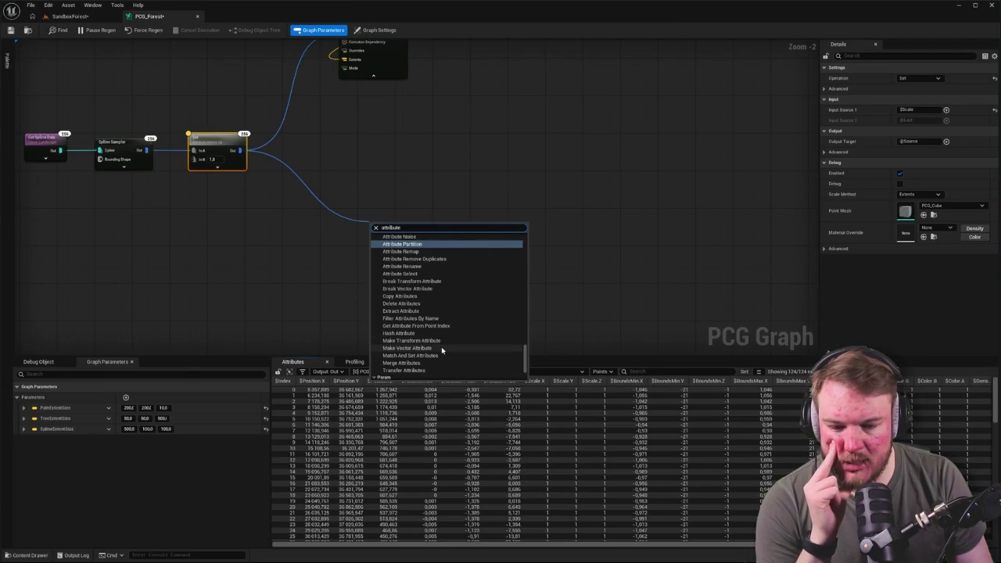
pyautogui.scroll(-3, 442, 349)
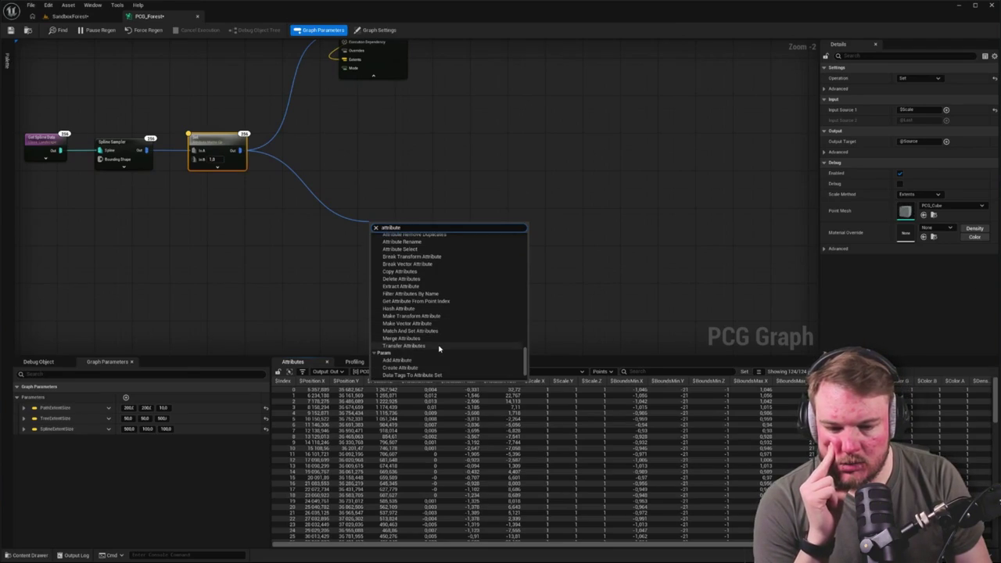
pyautogui.scroll(-1, 440, 349)
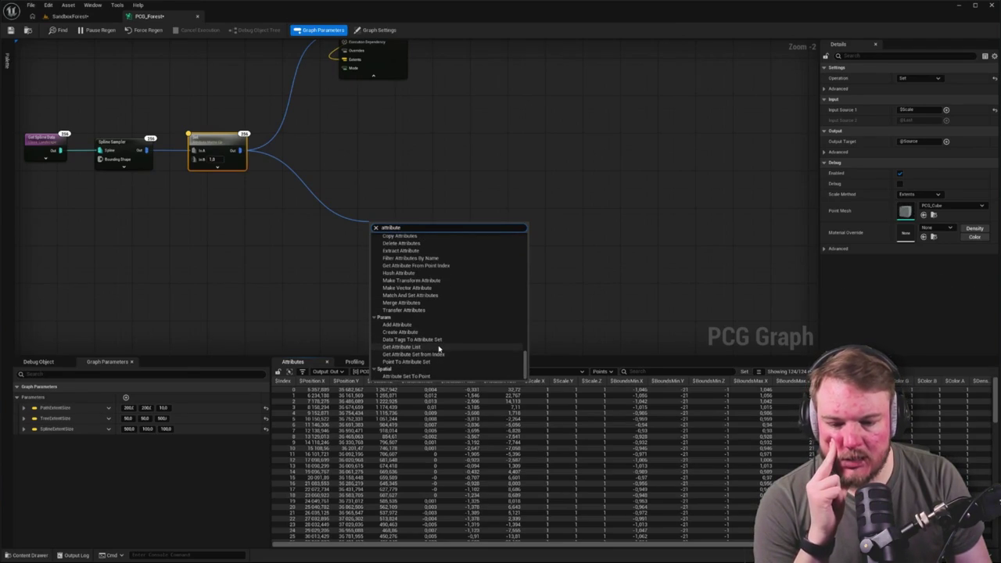
pyautogui.scroll(5, 443, 348)
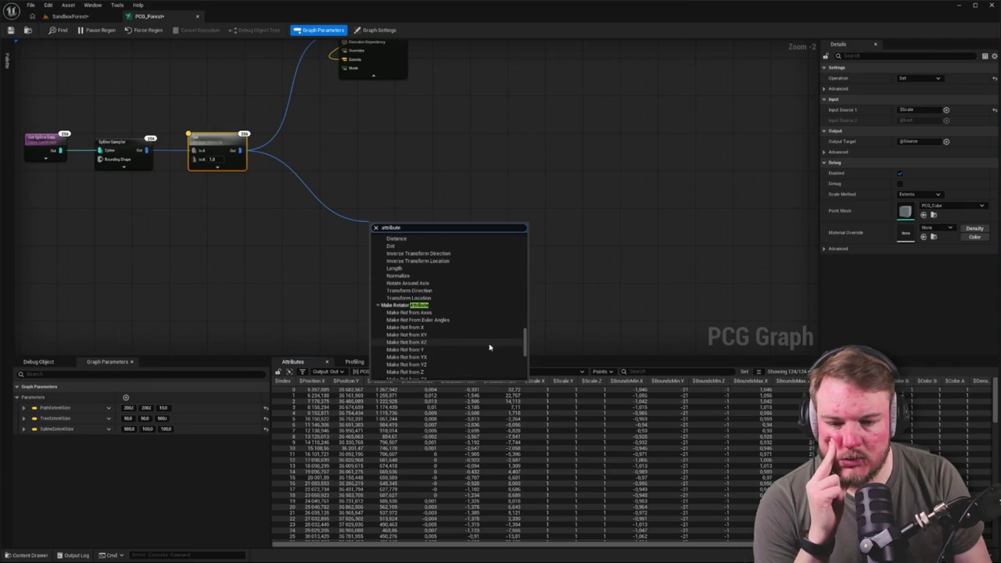
pyautogui.scroll(5, 525, 338)
pyautogui.moveTo(525, 338); pyautogui.dragTo(522, 238)
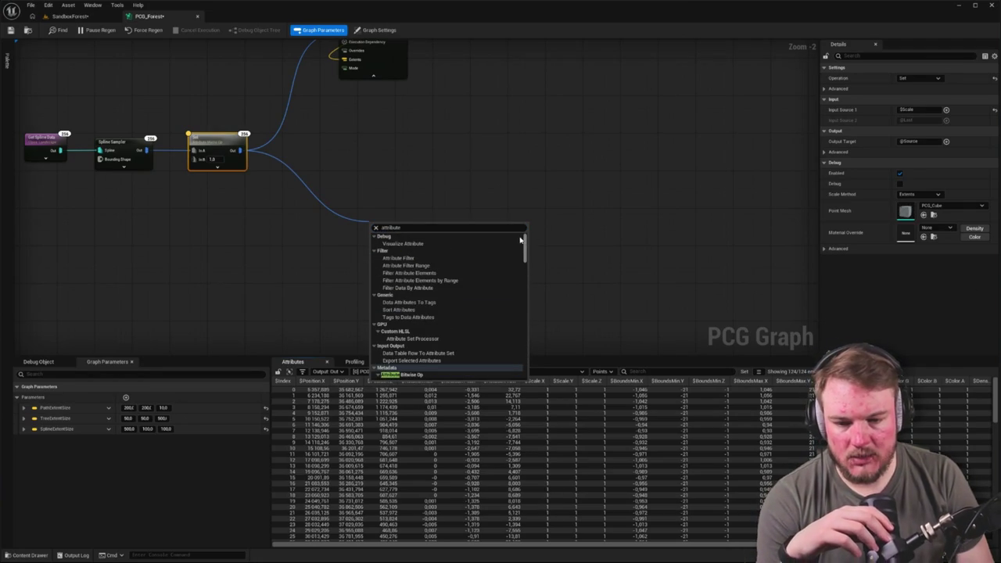
pyautogui.click(454, 227)
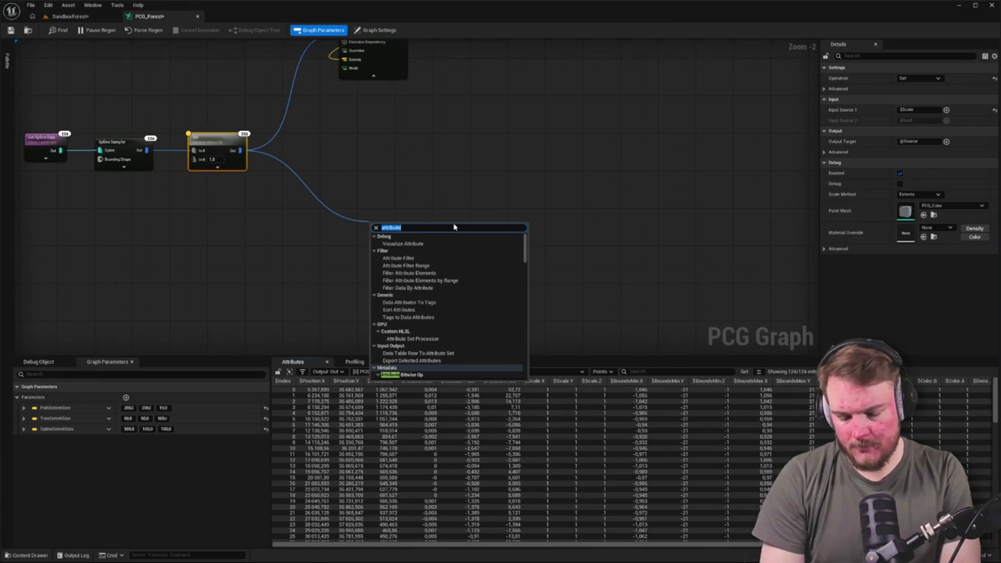
pyautogui.write('set')
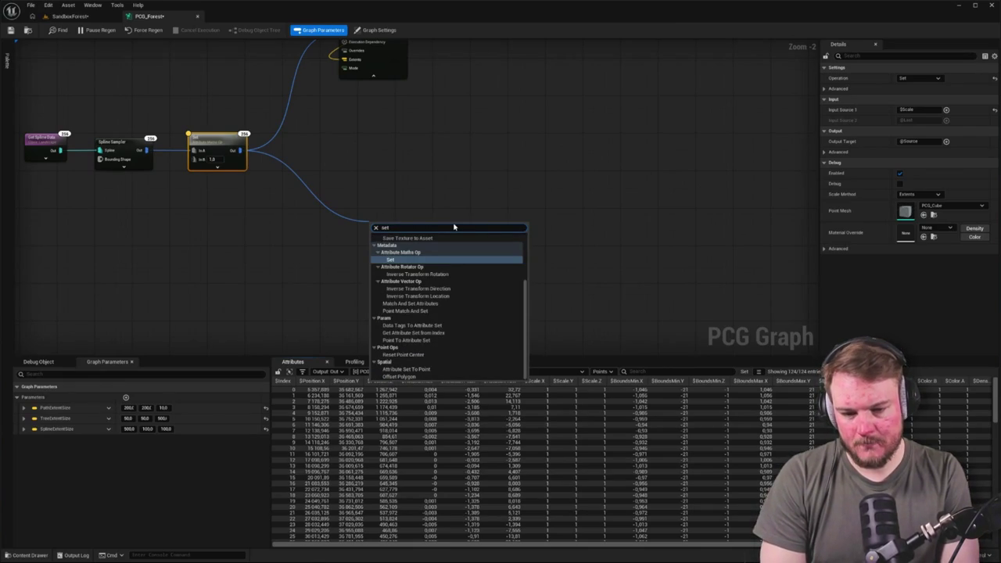
pyautogui.press('Return')
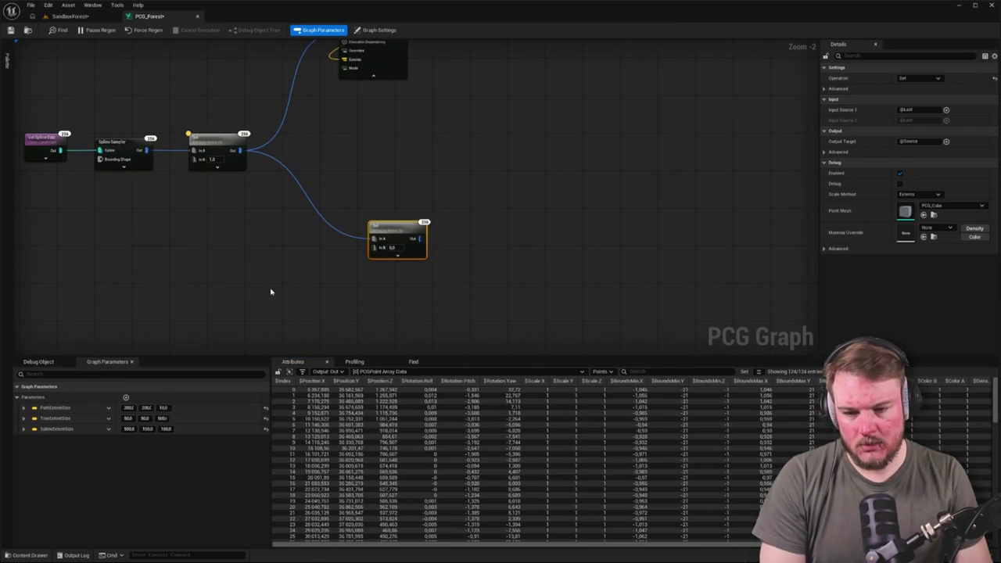
# Add a Make Vector Attribute node to the PCG_Forest graph canvas.
pyautogui.click(270, 290)
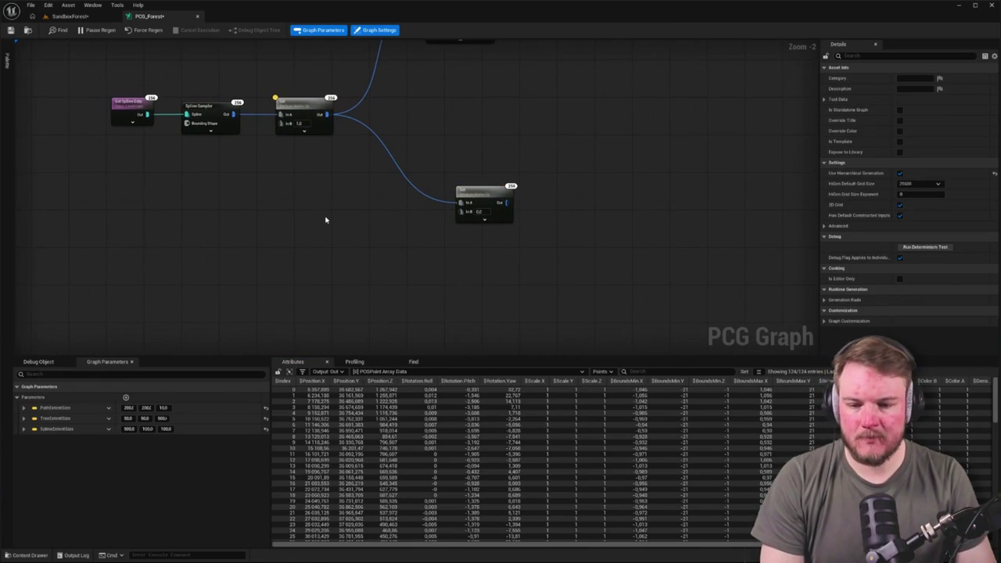
pyautogui.rightClick(326, 221)
pyautogui.write('make')
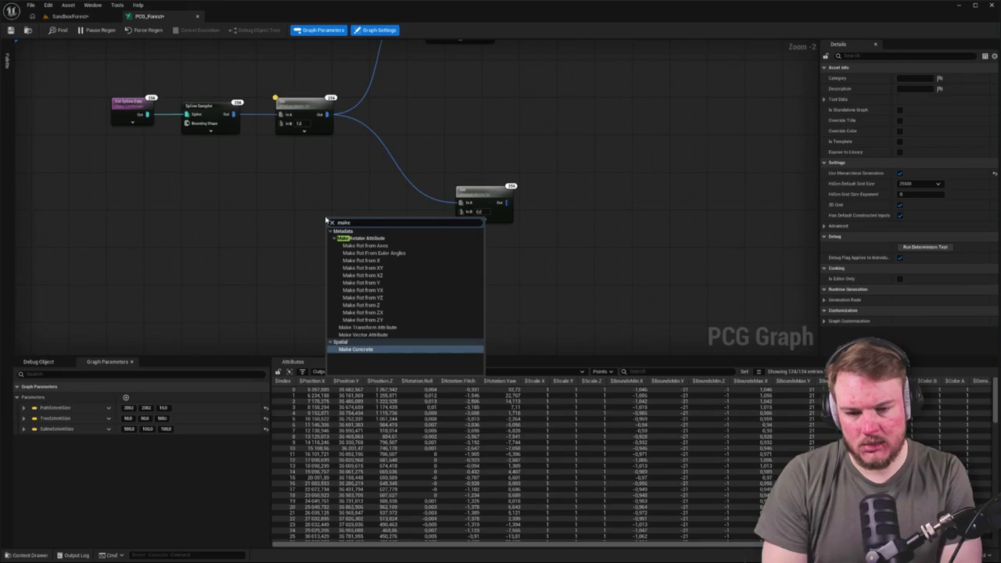
pyautogui.click(369, 337)
pyautogui.click(375, 270)
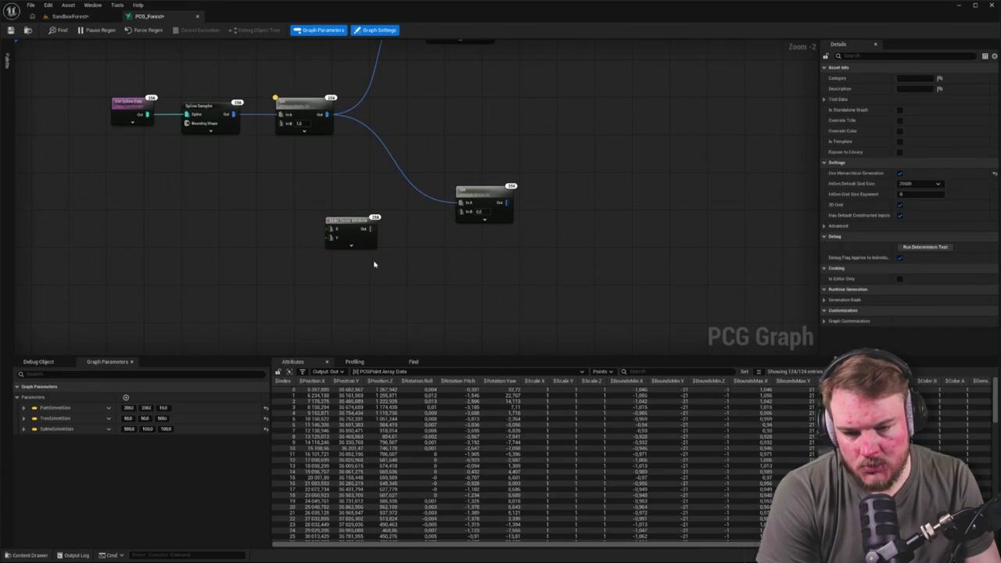
pyautogui.click(357, 228)
# Set the Make Vector Attribute node's Output Type to Vector, giving it X, Y and Z inputs.
pyautogui.click(923, 132)
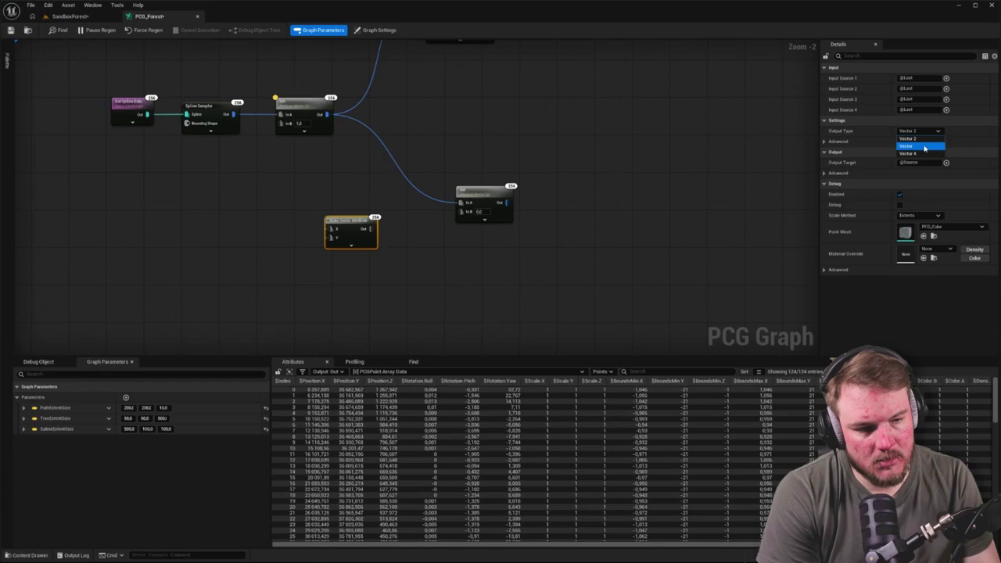
pyautogui.click(925, 147)
pyautogui.moveTo(449, 251); pyautogui.dragTo(559, 248)
pyautogui.click(921, 131)
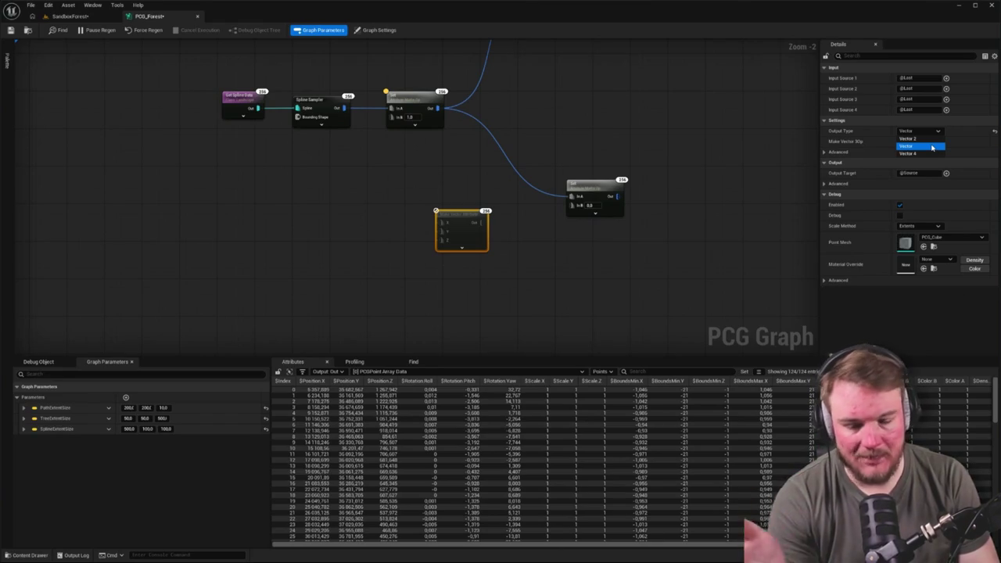
pyautogui.click(603, 235)
pyautogui.hotkey('ctrl', 'z')
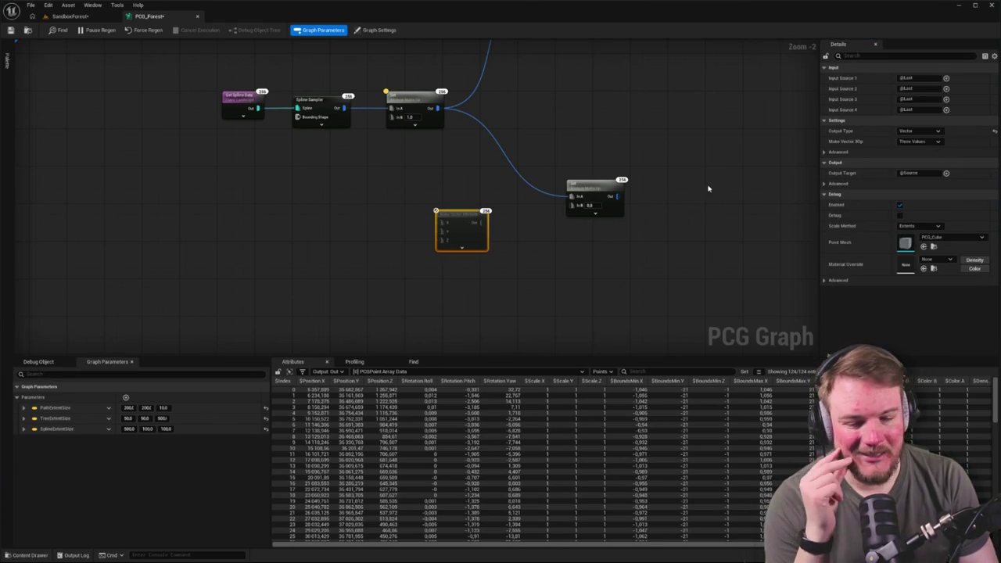
pyautogui.scroll(2, 523, 217)
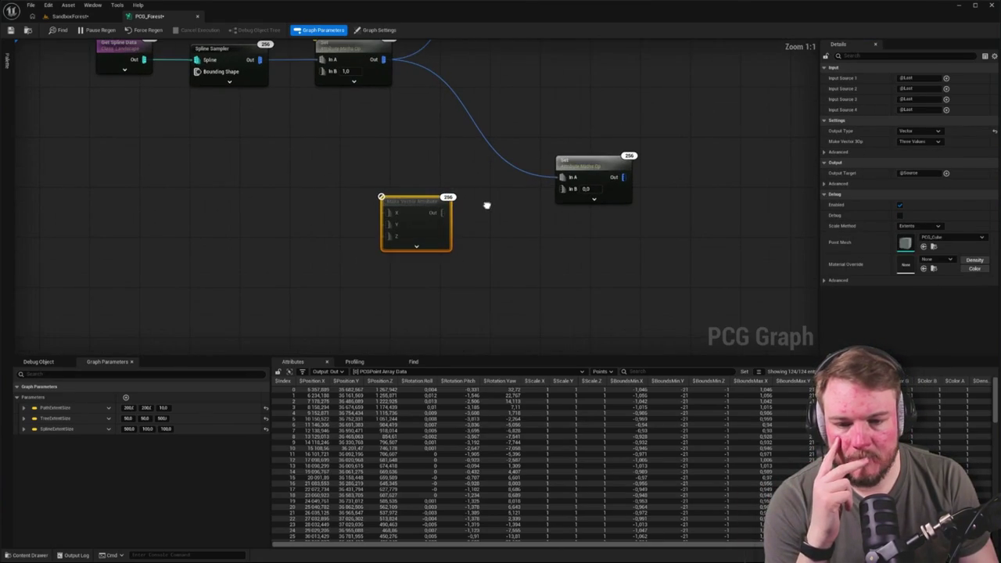
# Enter constant values 5, 4 and 10 into Input Sources 1–3 of the Make Vector node.
pyautogui.click(924, 78)
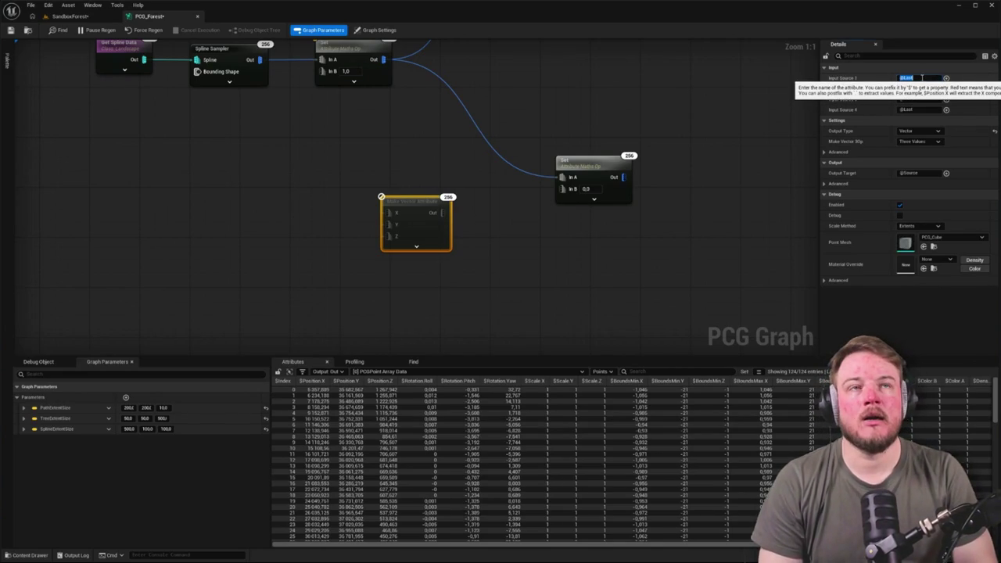
pyautogui.write('$00')
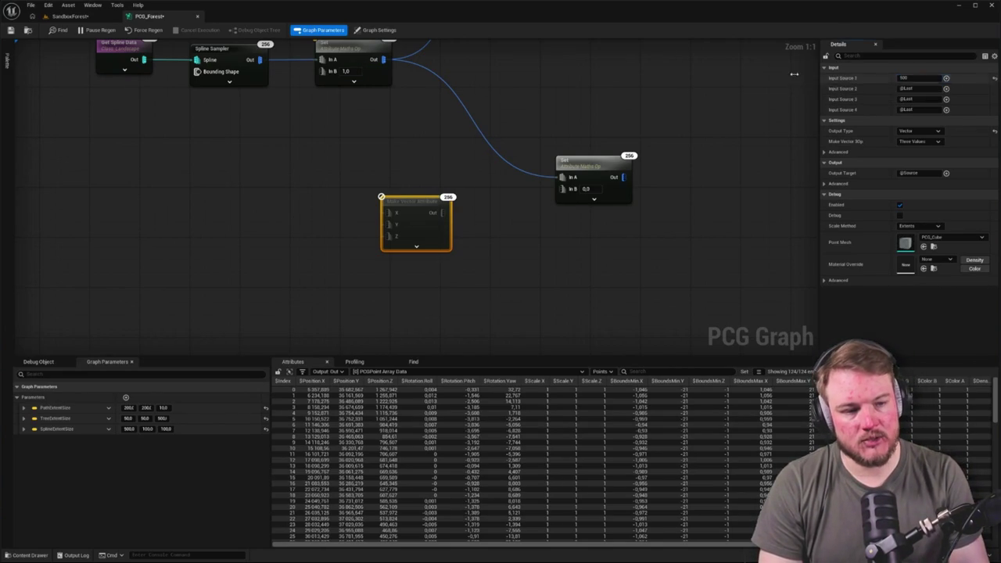
pyautogui.press('Return')
pyautogui.click(927, 89)
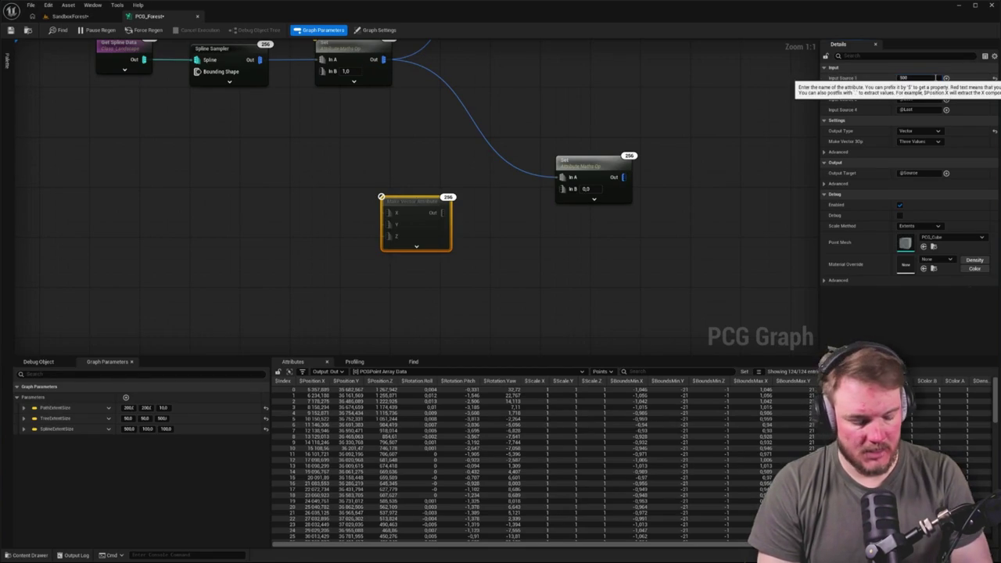
pyautogui.click(907, 88)
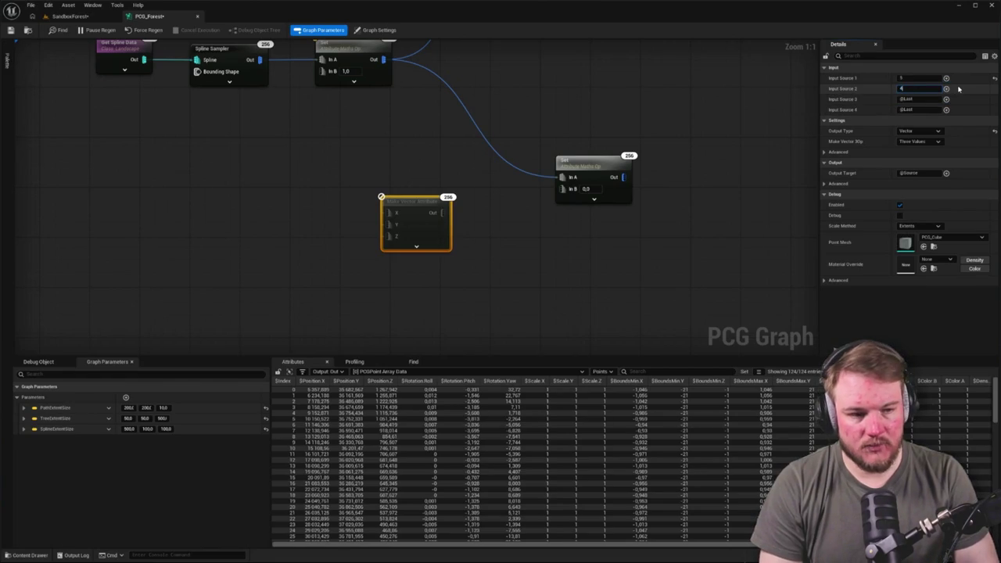
pyautogui.click(923, 99)
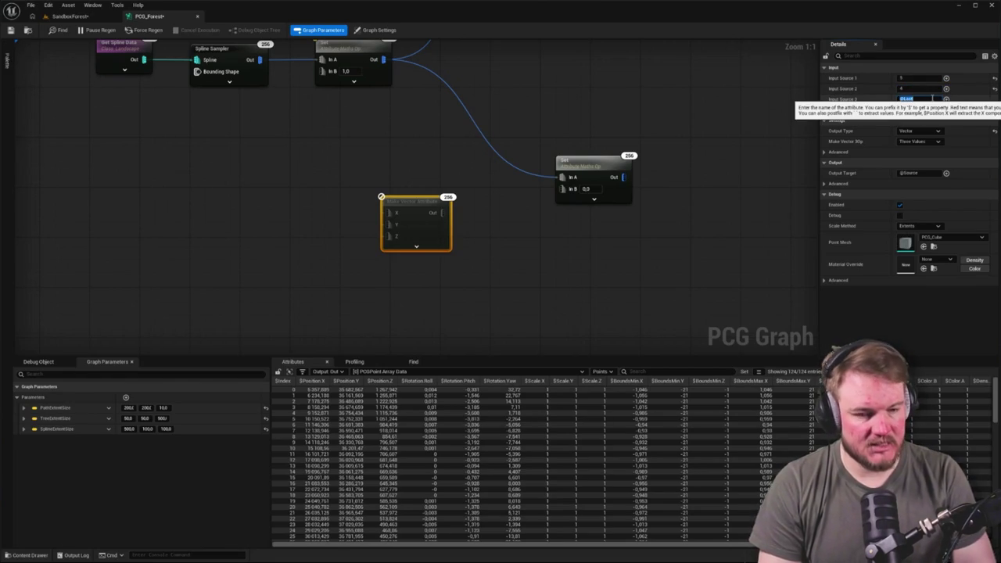
pyautogui.write('10')
# Wire the Make Vector Attribute output into the second Set node's In B.
pyautogui.click(455, 227)
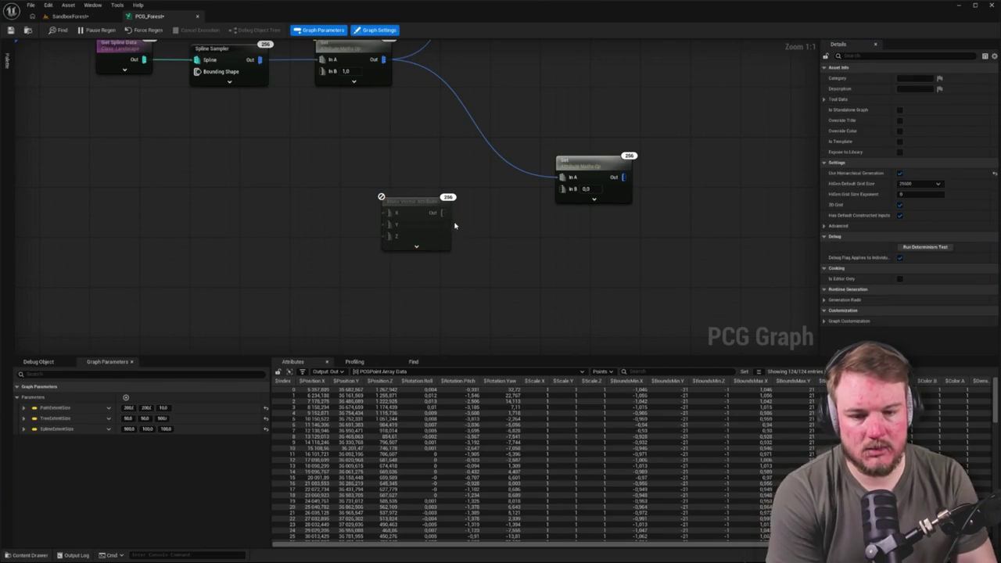
pyautogui.moveTo(442, 212)
pyautogui.mouseDown()
pyautogui.moveTo(559, 234)
pyautogui.moveTo(563, 190)
pyautogui.mouseUp()
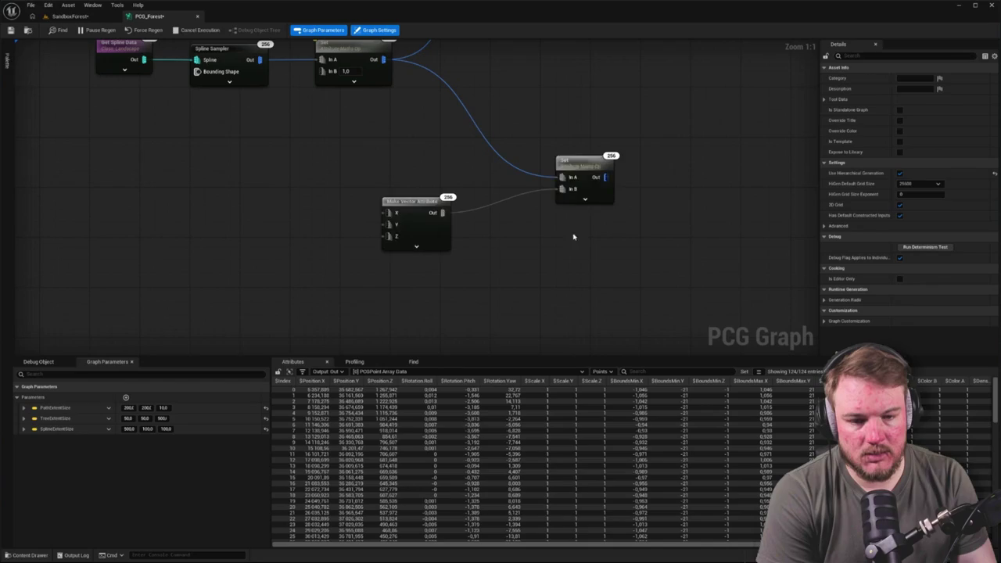
pyautogui.moveTo(420, 209); pyautogui.dragTo(460, 219)
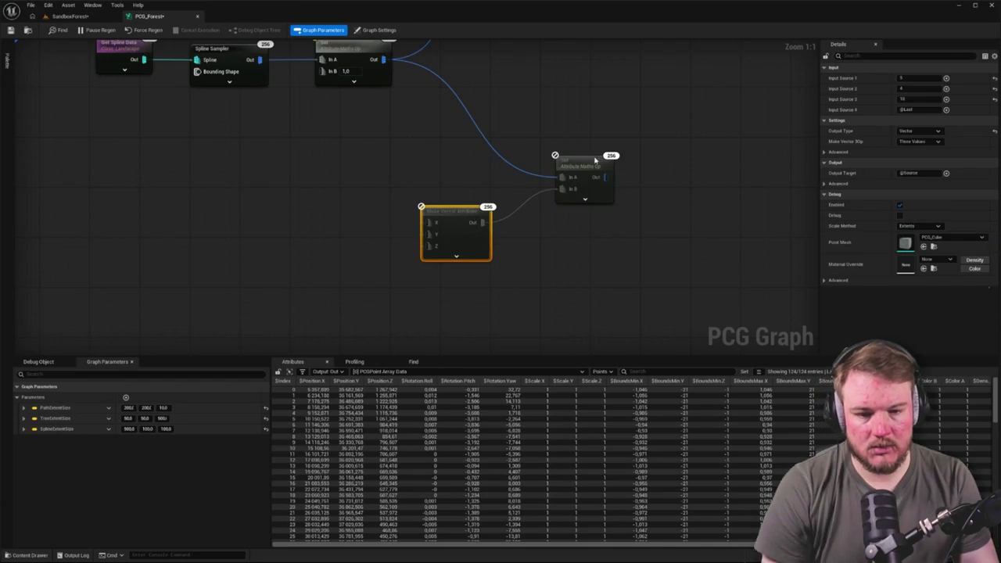
pyautogui.click(579, 166)
pyautogui.moveTo(699, 198); pyautogui.dragTo(556, 193)
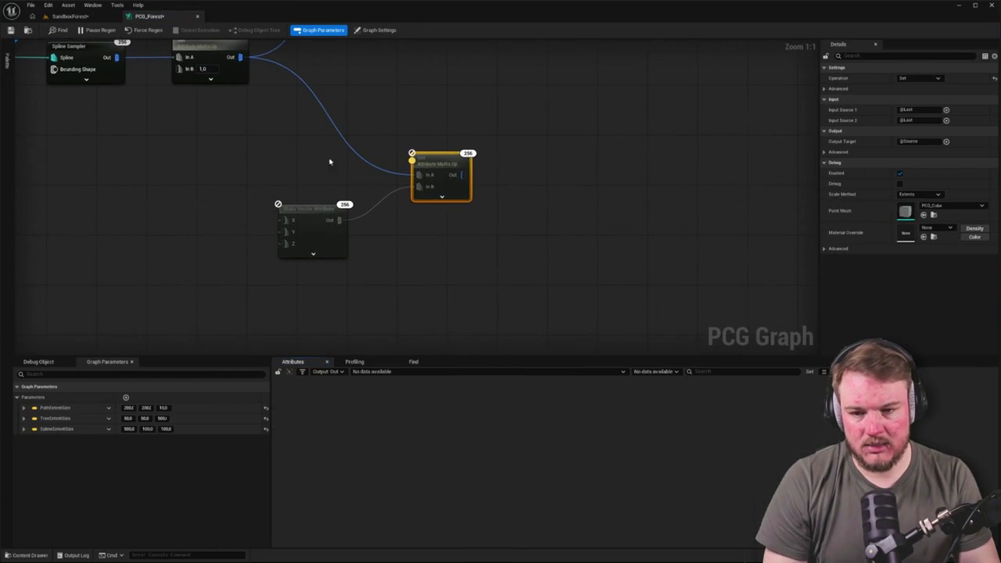
# Set the Attribute Maths Op node's Input Source 1 to Point > $Scale.
pyautogui.moveTo(329, 162); pyautogui.dragTo(359, 201)
pyautogui.click(313, 249)
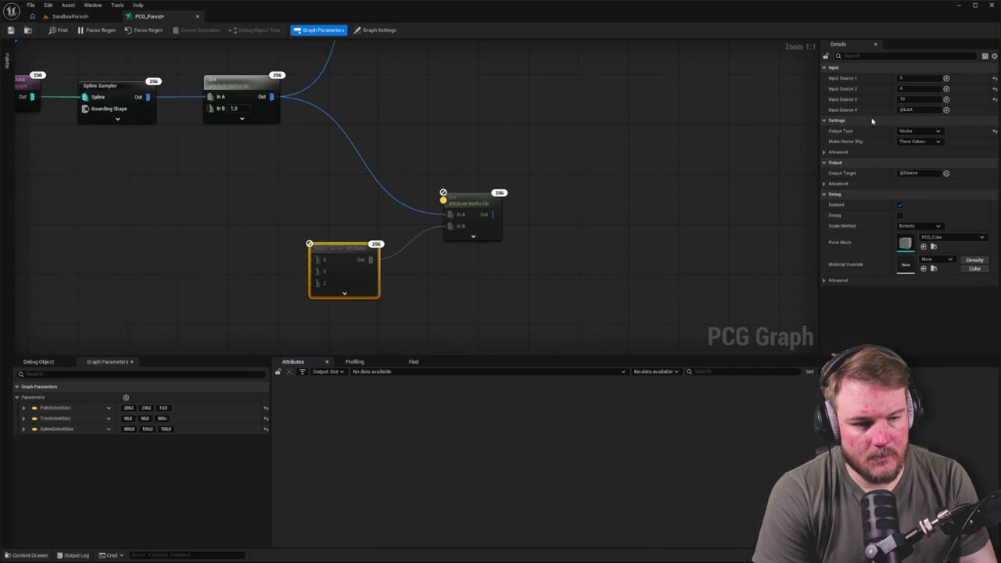
pyautogui.click(464, 205)
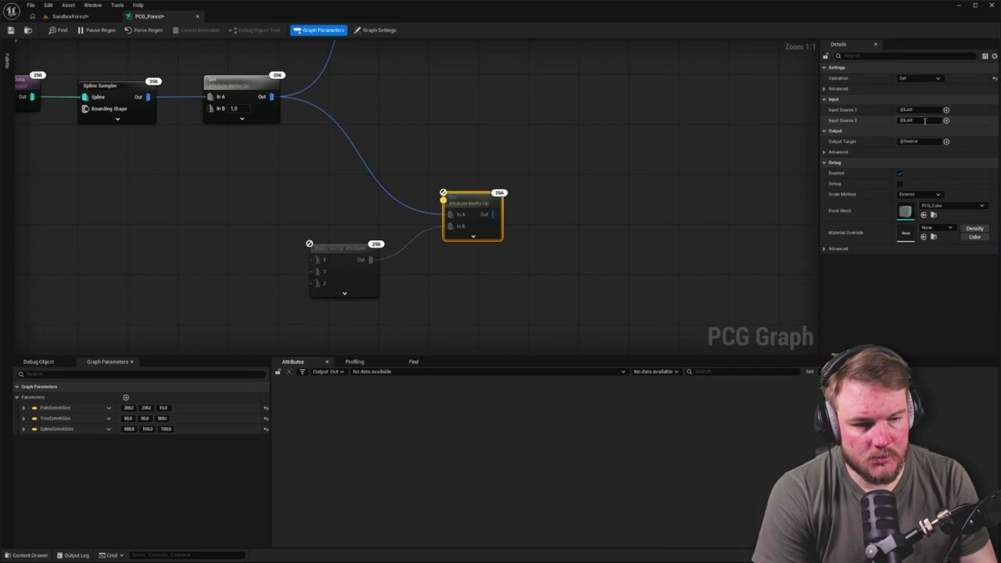
pyautogui.click(947, 121)
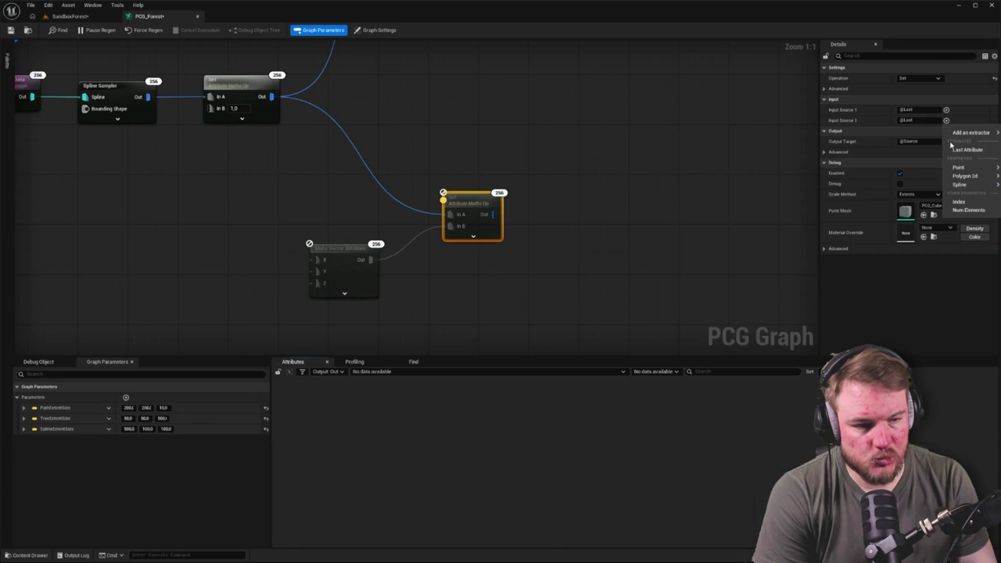
pyautogui.click(947, 111)
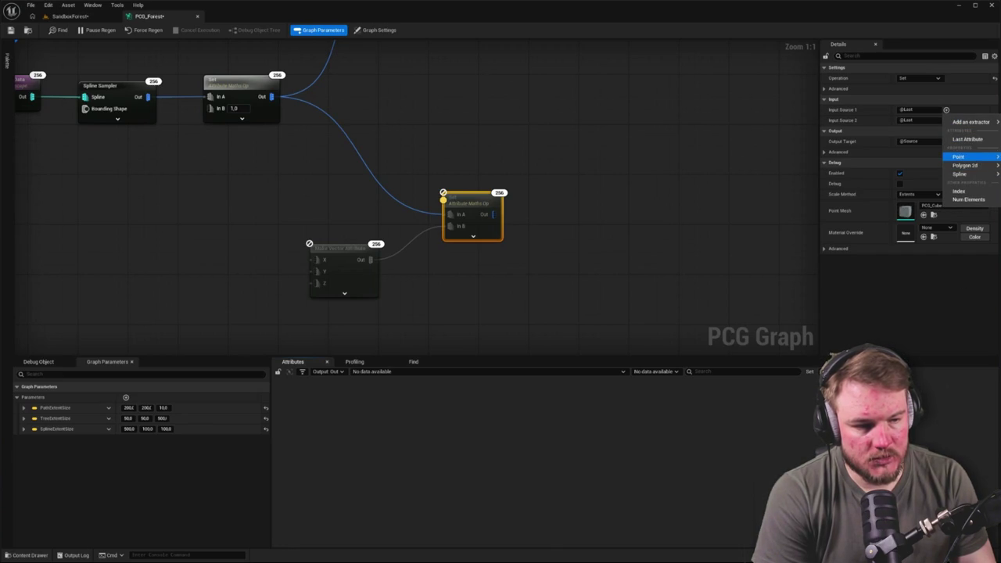
pyautogui.click(974, 157)
pyautogui.click(539, 161)
pyautogui.moveTo(540, 161)
pyautogui.mouseDown()
pyautogui.moveTo(660, 161)
pyautogui.moveTo(552, 136)
pyautogui.moveTo(611, 135)
pyautogui.mouseUp()
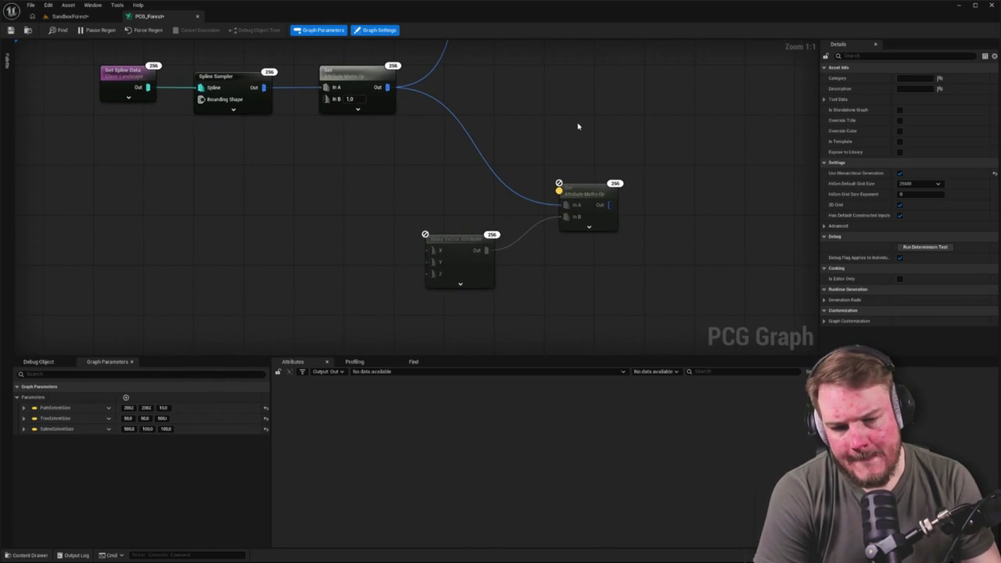
# Enable debug on the maths node and delete the old Make Vector Attribute node.
pyautogui.click(580, 186)
pyautogui.press('d')
pyautogui.moveTo(580, 180)
pyautogui.mouseDown()
pyautogui.moveTo(516, 152)
pyautogui.moveTo(558, 150)
pyautogui.mouseUp()
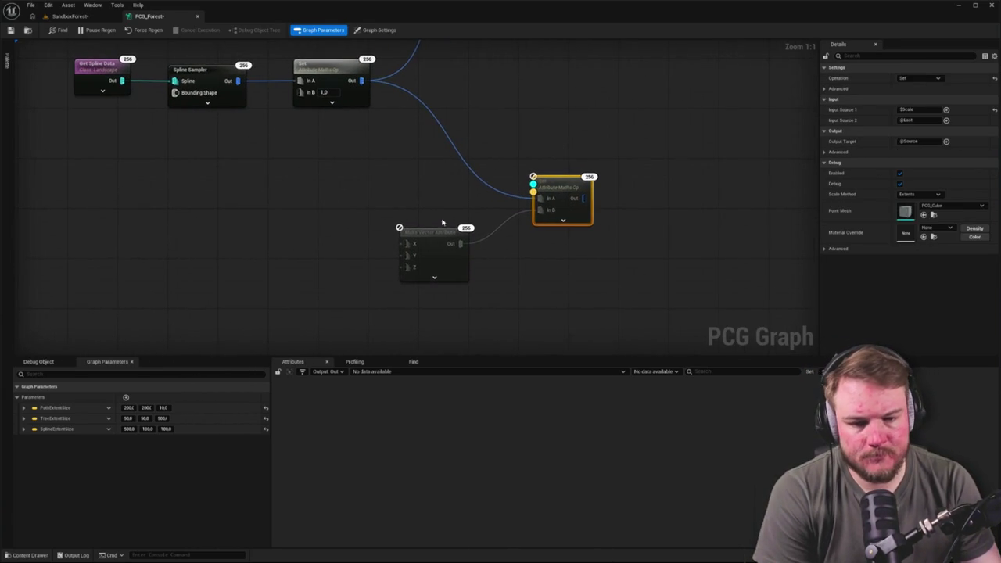
pyautogui.click(442, 225)
pyautogui.press('Delete')
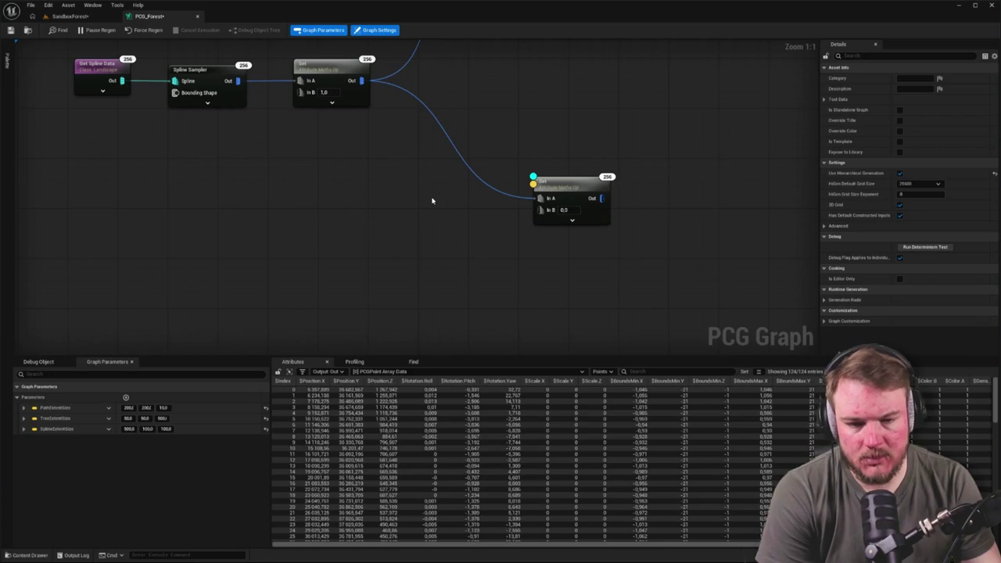
# Create a new Make Vector Attribute node wired into the Set node's In B.
pyautogui.click(571, 188)
pyautogui.moveTo(535, 124)
pyautogui.mouseDown()
pyautogui.moveTo(668, 132)
pyautogui.moveTo(626, 235)
pyautogui.moveTo(609, 209)
pyautogui.moveTo(513, 225)
pyautogui.mouseUp()
pyautogui.write('make')
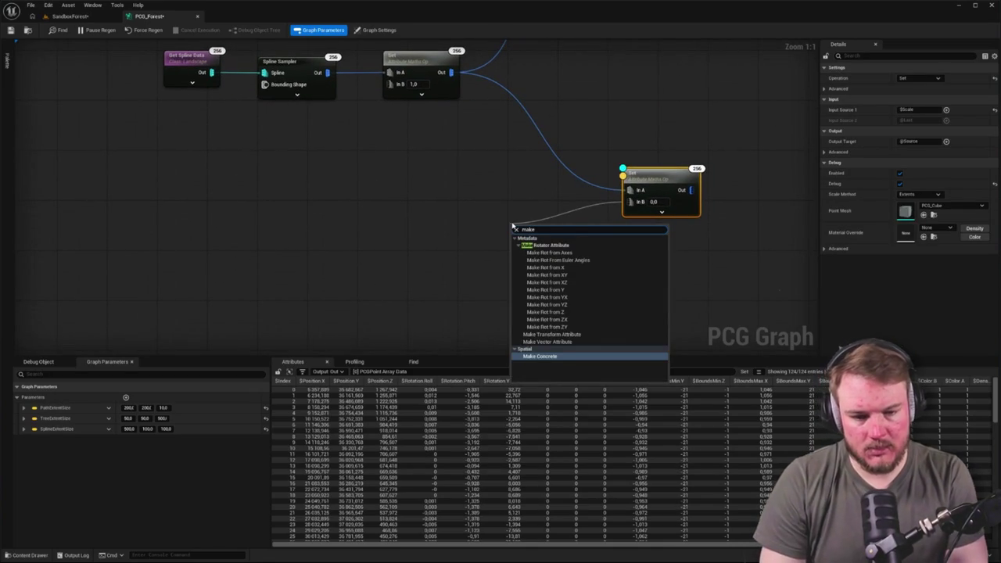
pyautogui.click(548, 342)
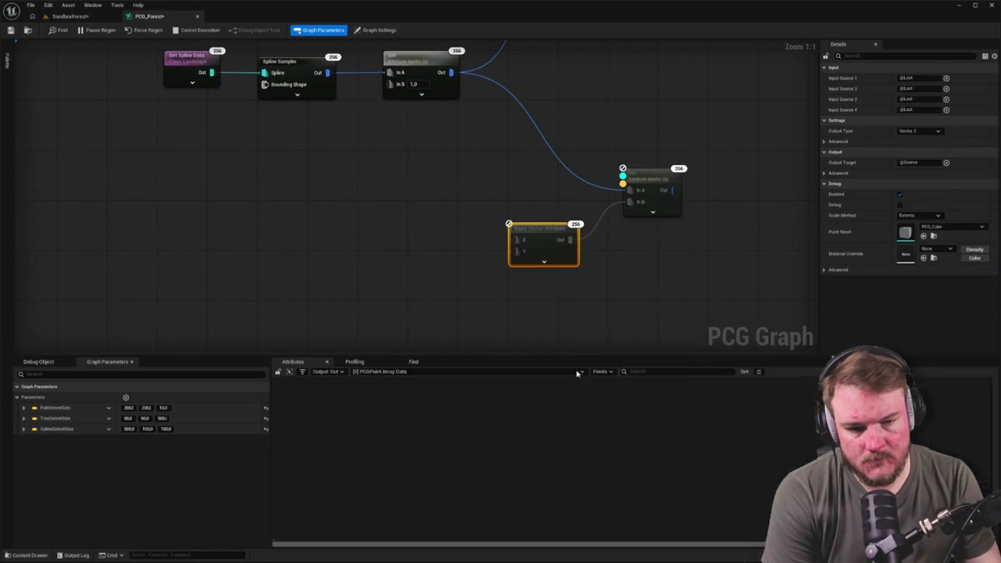
pyautogui.click(647, 302)
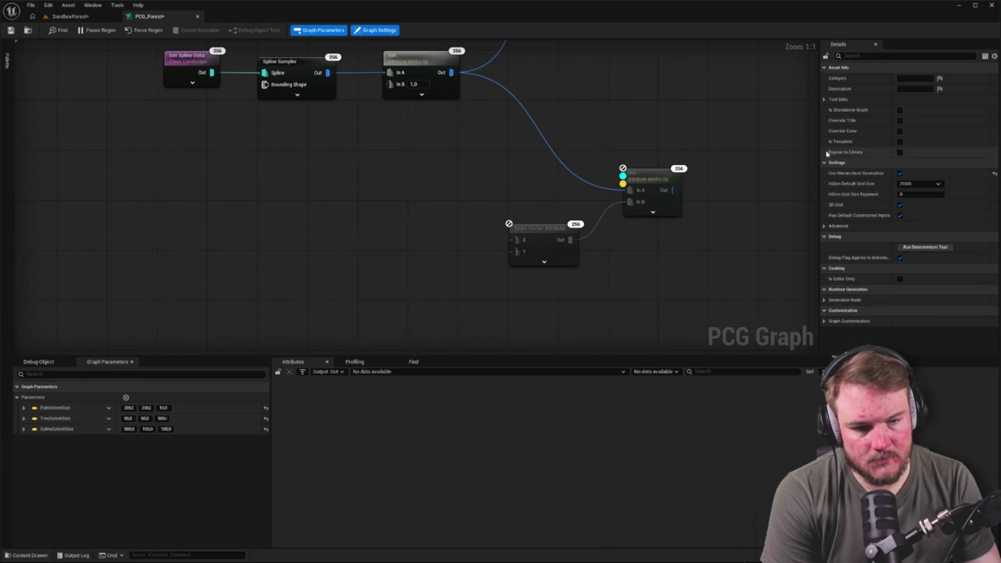
# Set the new Make Vector Attribute node's Output Type to Vector and tidy its position.
pyautogui.click(548, 235)
pyautogui.click(935, 135)
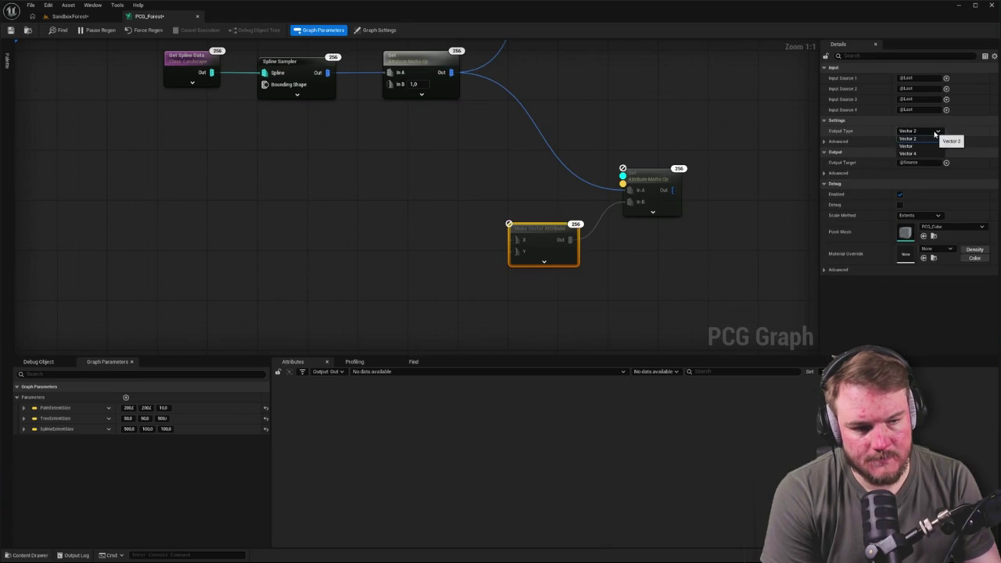
pyautogui.click(932, 151)
pyautogui.moveTo(675, 302)
pyautogui.mouseDown()
pyautogui.moveTo(710, 279)
pyautogui.moveTo(559, 253)
pyautogui.mouseUp()
pyautogui.click(464, 220)
pyautogui.moveTo(465, 219); pyautogui.dragTo(446, 212)
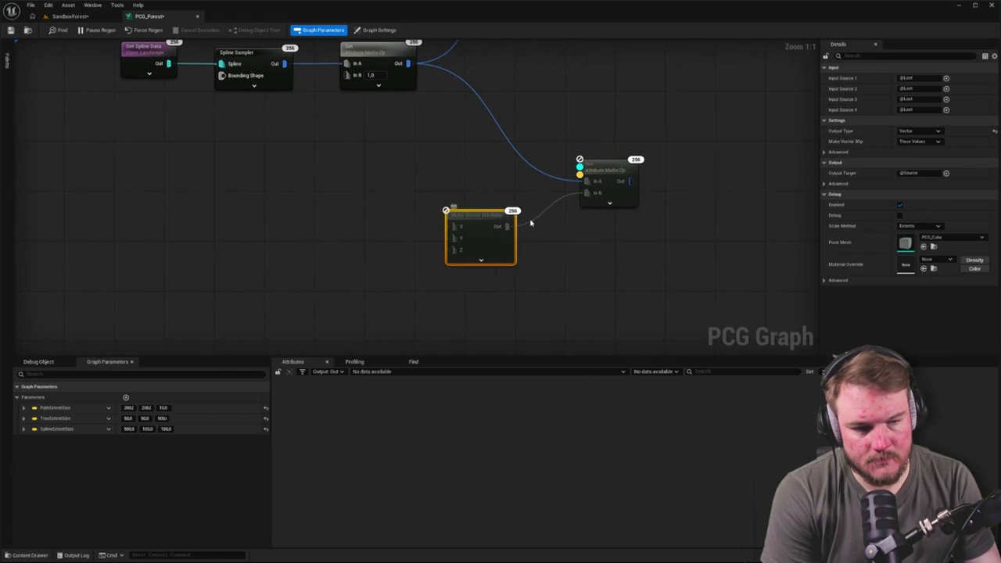
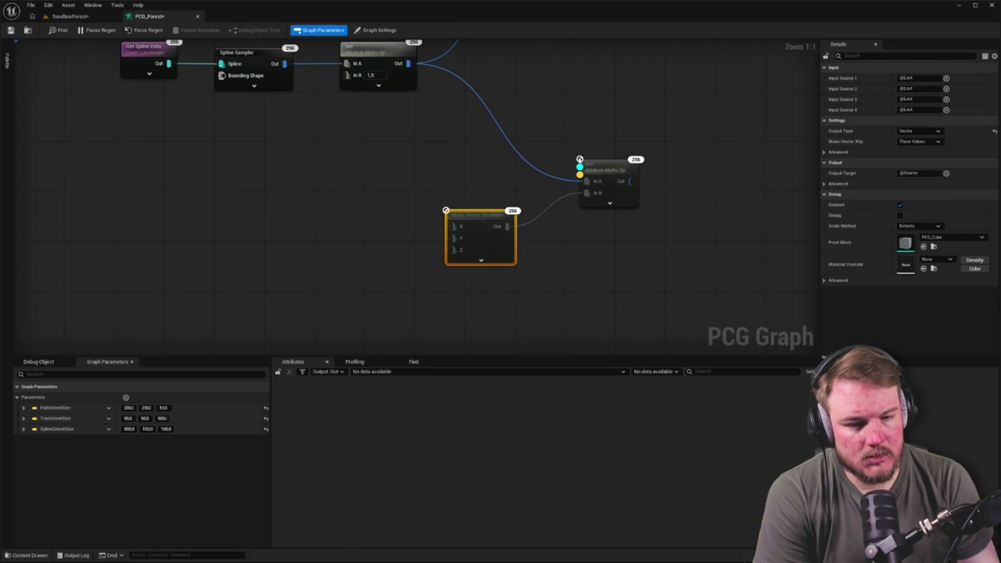
# Pick the PCG_Forest component as the graph's debug object.
pyautogui.click(597, 165)
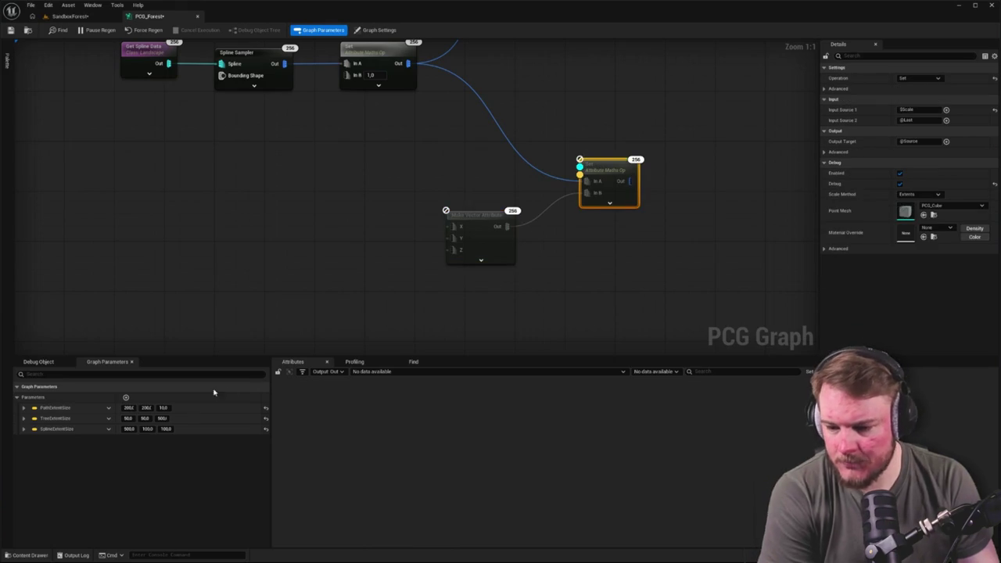
pyautogui.click(38, 361)
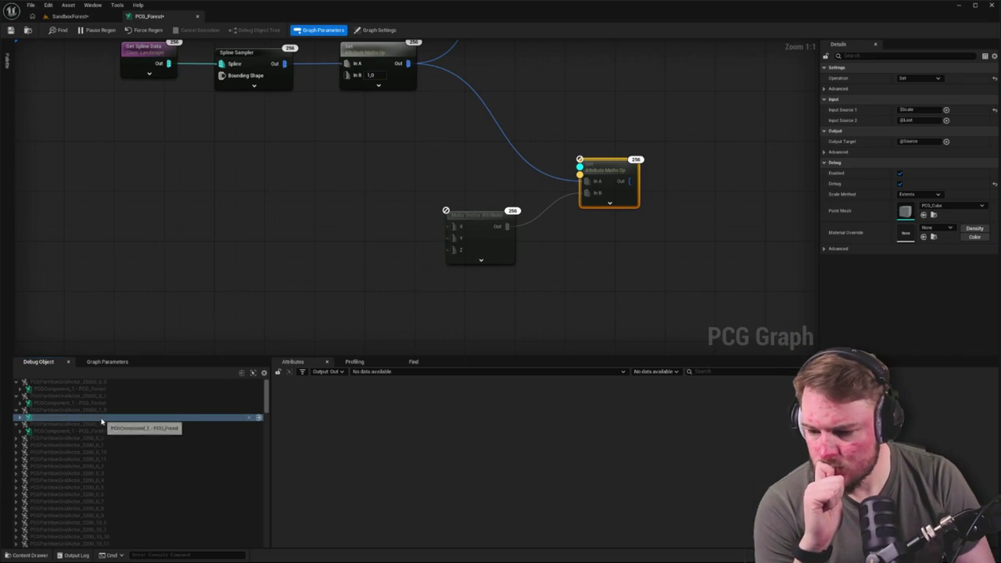
pyautogui.click(22, 389)
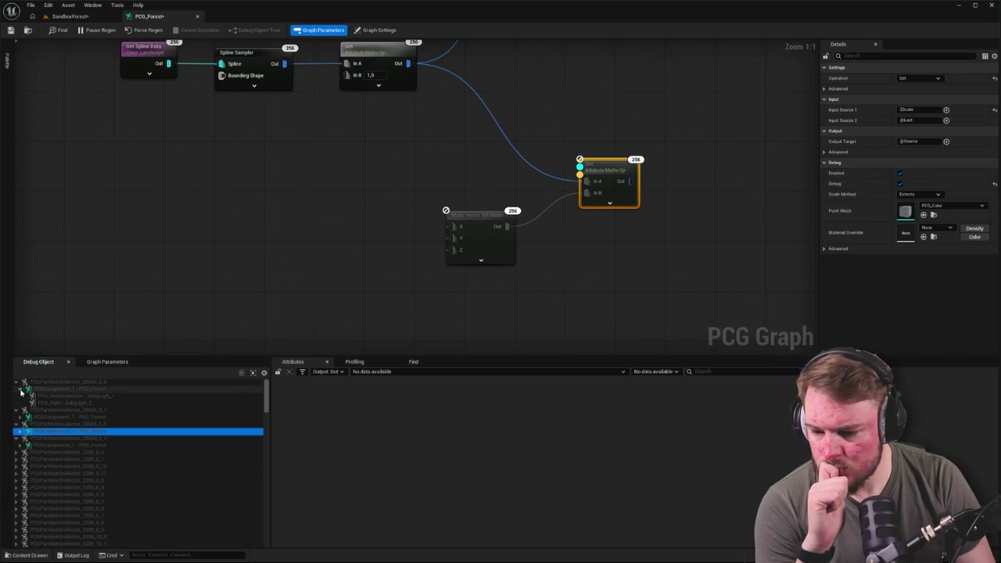
pyautogui.click(21, 391)
# Pull a wire from Make Vector's X input and search 'val' without adding a node.
pyautogui.click(395, 295)
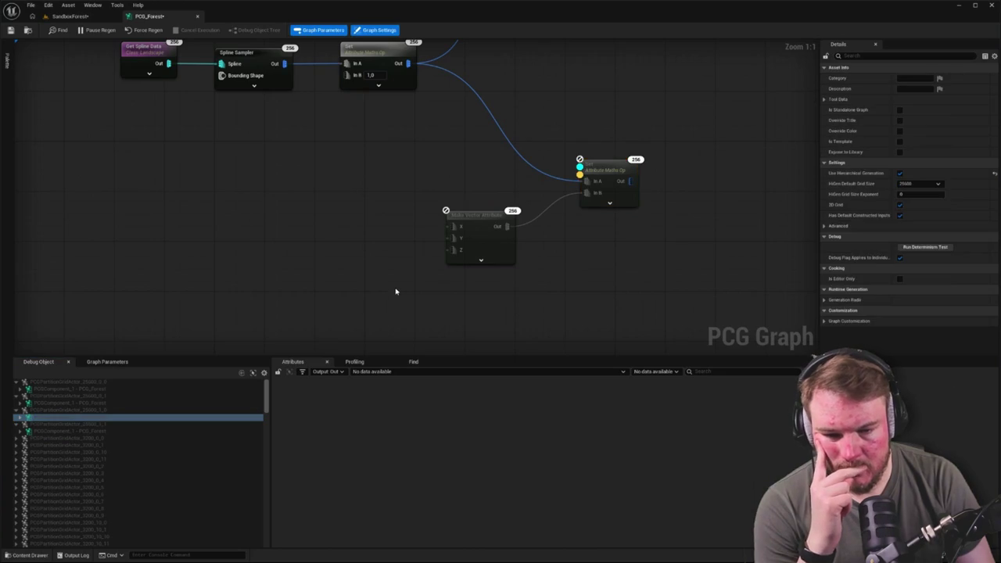
pyautogui.moveTo(450, 227); pyautogui.dragTo(394, 212)
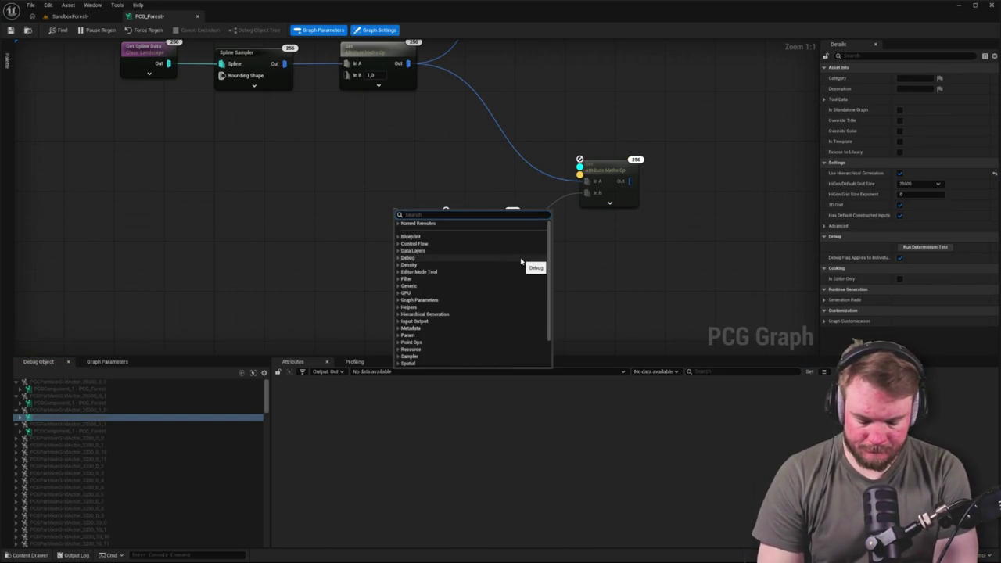
pyautogui.write('val')
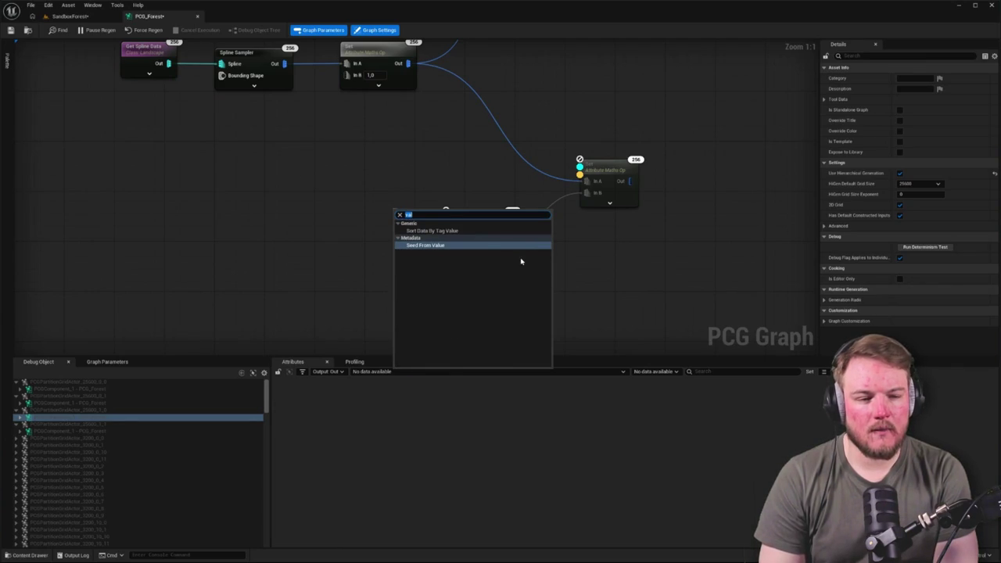
pyautogui.press('Return')
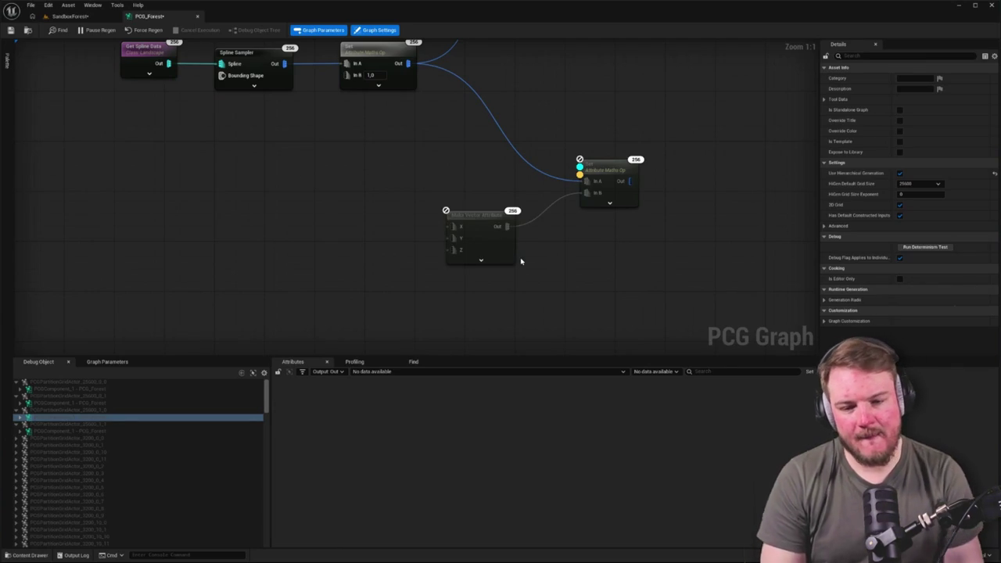
# Edit Make Vector Attribute's Input Source 1 setting, entering 1 as the source value.
pyautogui.click(505, 234)
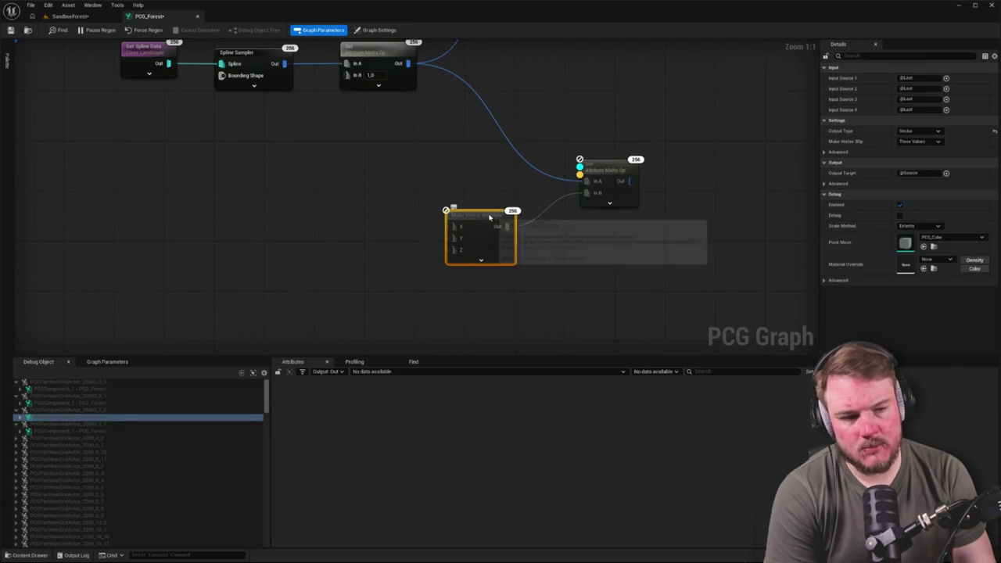
pyautogui.click(946, 79)
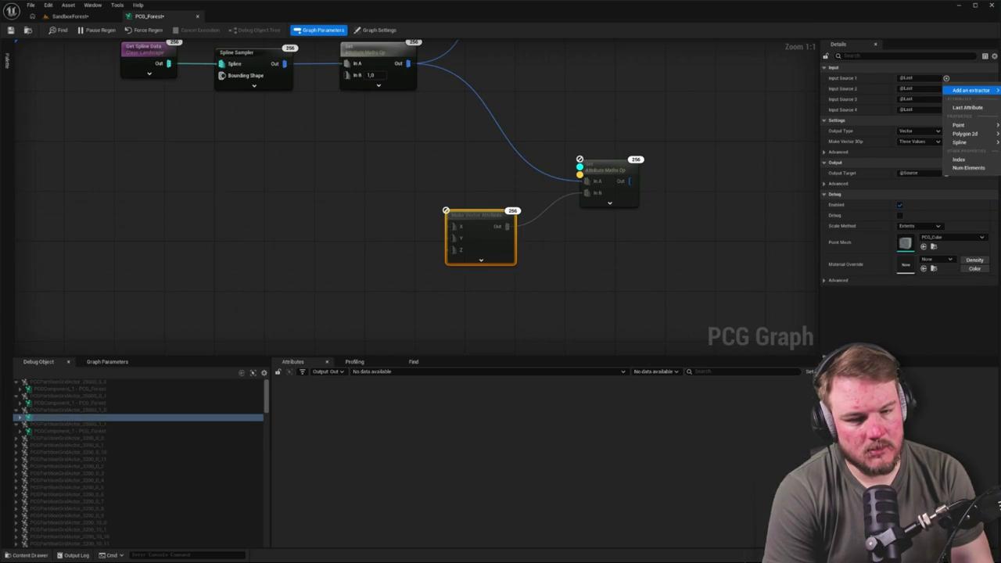
pyautogui.click(286, 183)
pyautogui.click(484, 224)
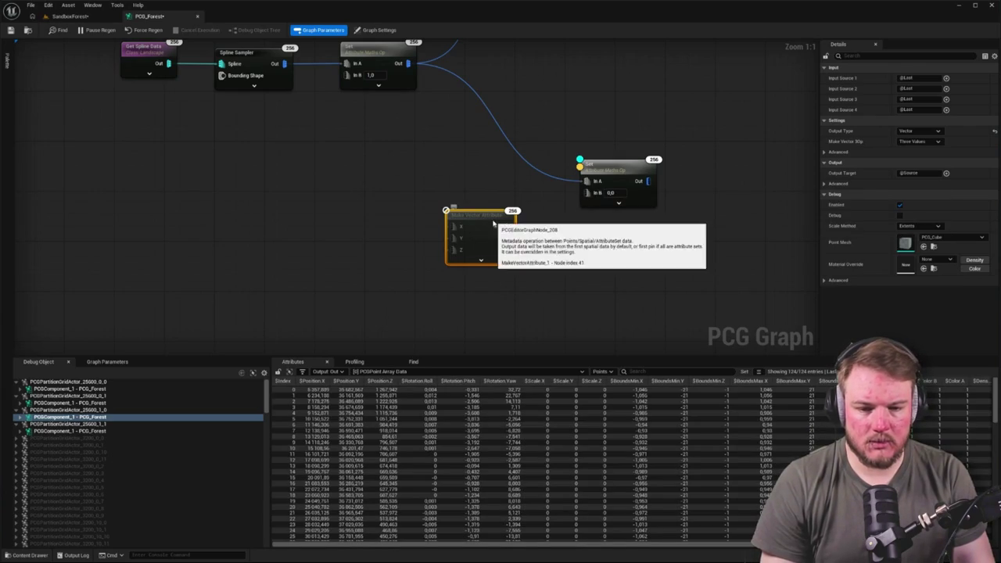
pyautogui.click(939, 76)
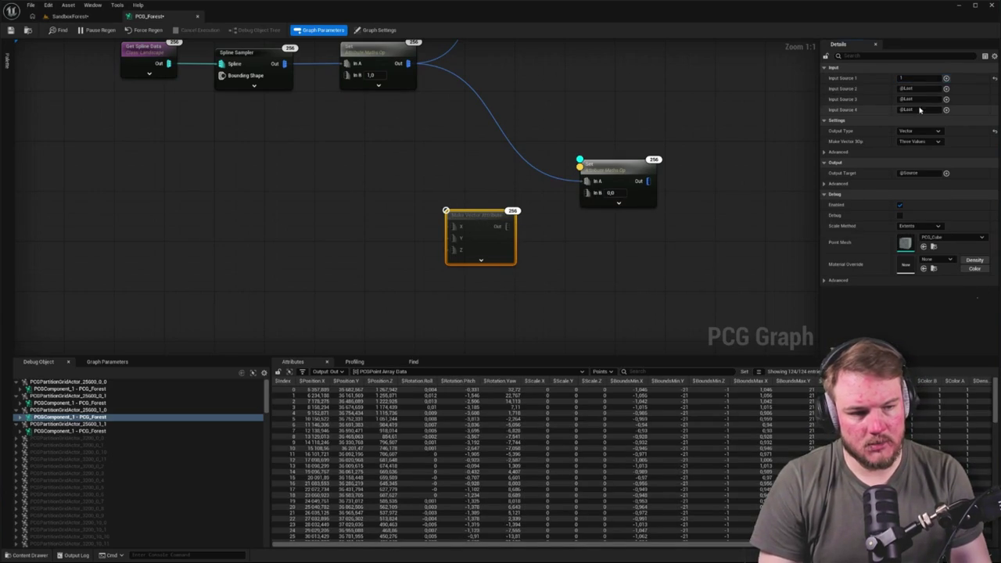
pyautogui.press('Tab')
pyautogui.write('1')
pyautogui.press('Tab')
pyautogui.click(665, 261)
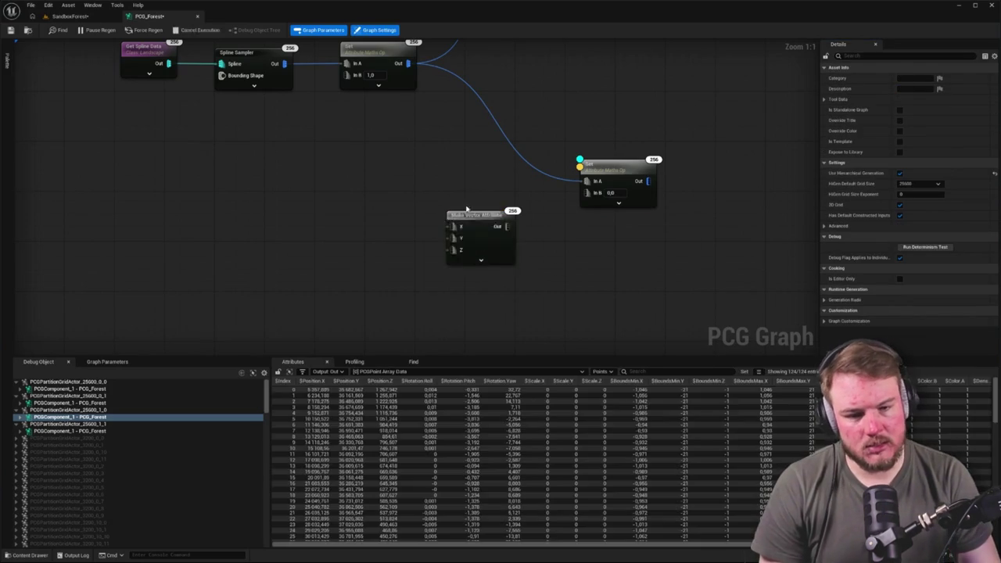
pyautogui.click(473, 223)
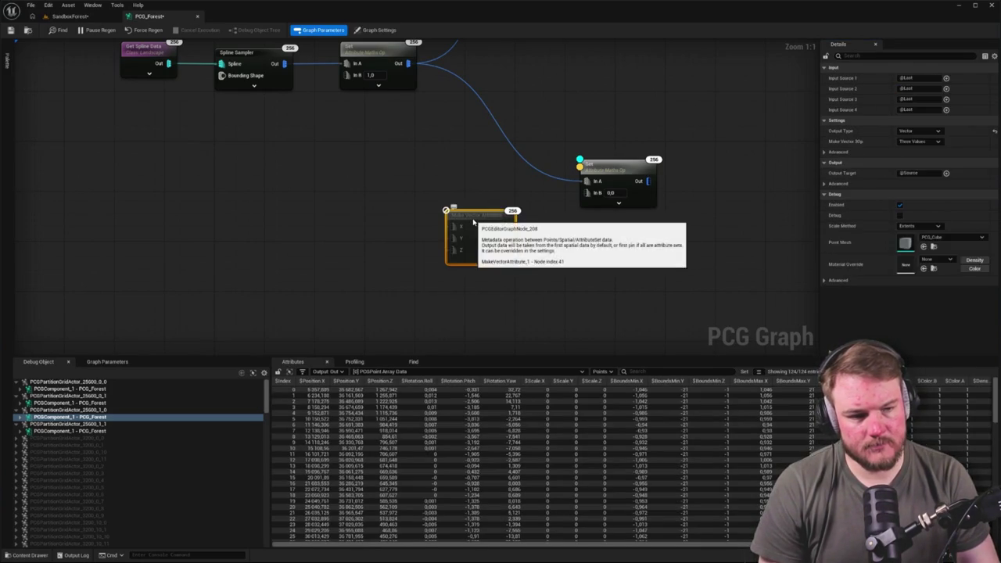
pyautogui.rightClick(414, 217)
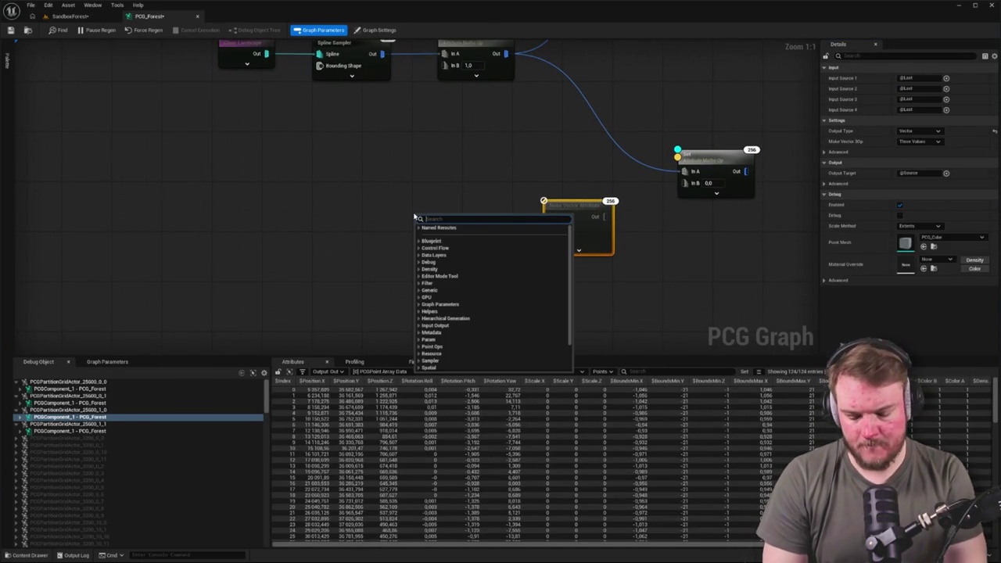
# Add a New Float Constant node and wire it into Make Vector's X input.
pyautogui.write('float')
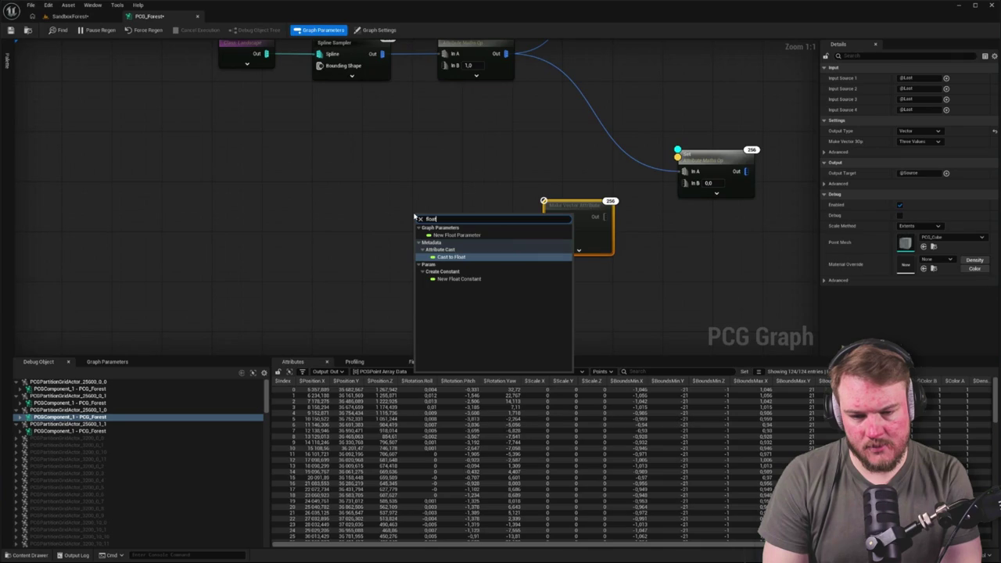
pyautogui.click(459, 279)
pyautogui.moveTo(444, 246); pyautogui.dragTo(449, 196)
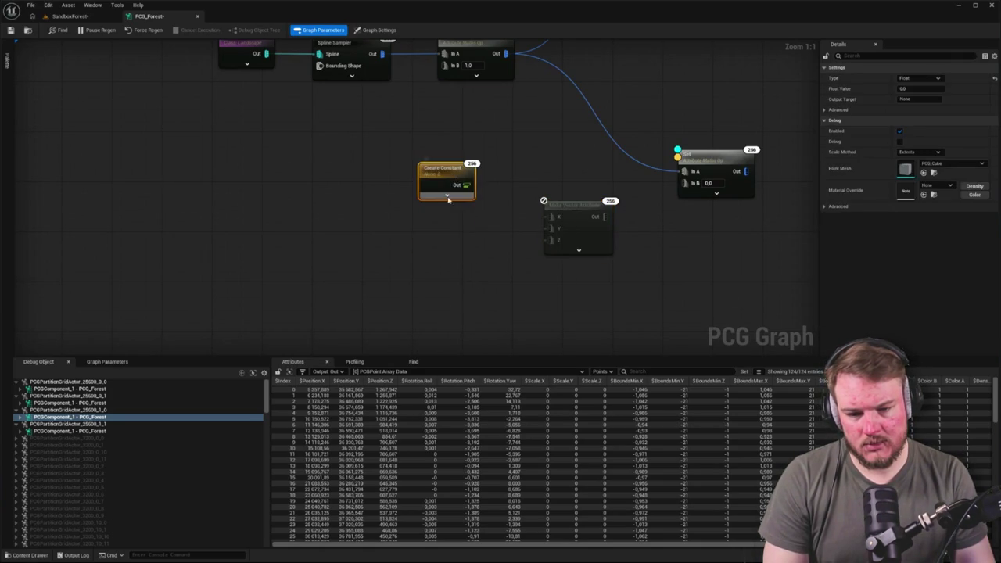
pyautogui.click(108, 362)
pyautogui.click(456, 261)
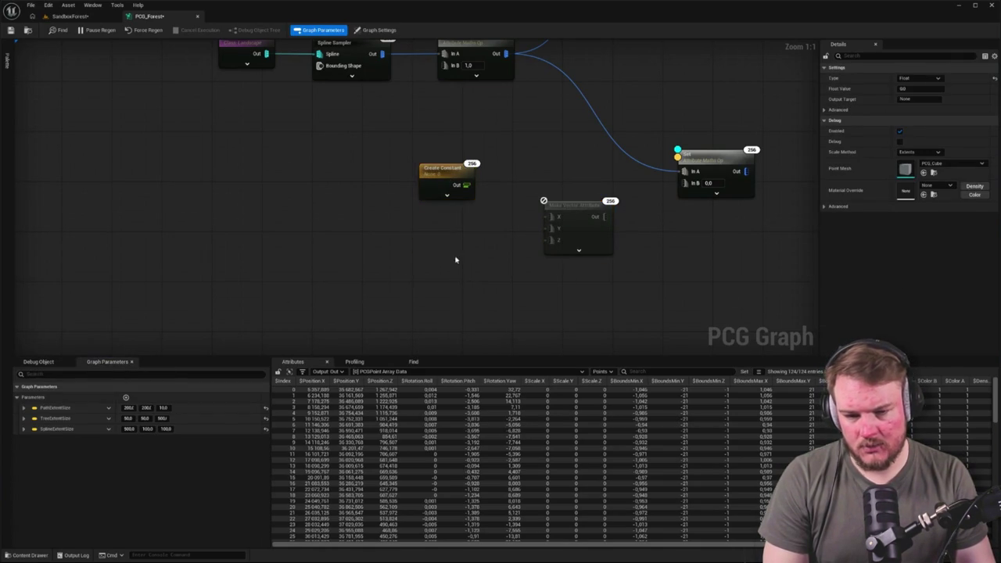
pyautogui.click(374, 182)
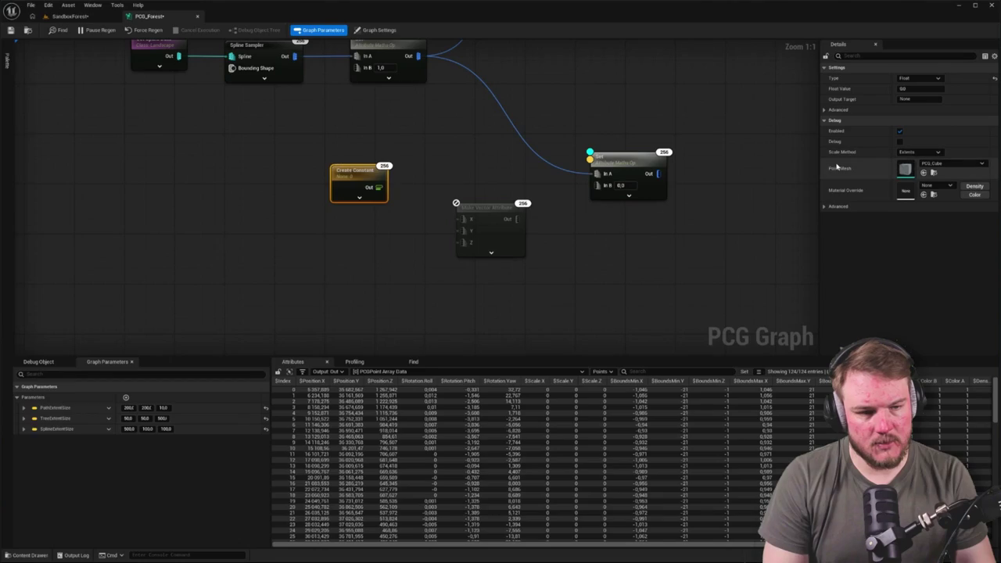
pyautogui.moveTo(380, 188)
pyautogui.mouseDown()
pyautogui.moveTo(436, 201)
pyautogui.moveTo(461, 220)
pyautogui.mouseUp()
# Duplicate the Create Constant node twice and stack the copies below it.
pyautogui.click(413, 240)
pyautogui.click(374, 190)
pyautogui.hotkey('ctrl', 'c')
pyautogui.hotkey('ctrl', 'v')
pyautogui.moveTo(340, 239)
pyautogui.mouseDown()
pyautogui.moveTo(358, 229)
pyautogui.moveTo(407, 247)
pyautogui.moveTo(471, 231)
pyautogui.mouseUp()
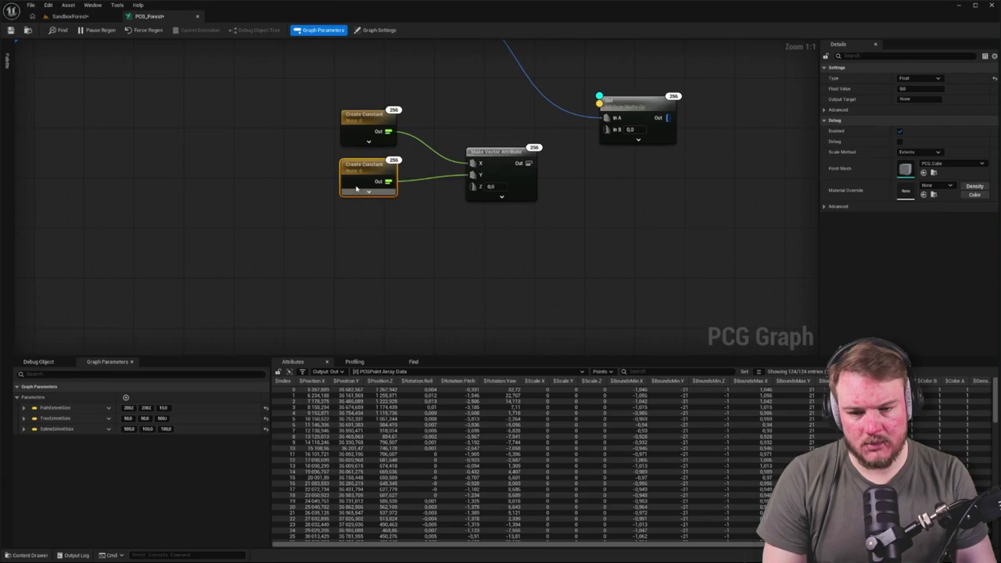
pyautogui.hotkey('ctrl', 'v')
pyautogui.moveTo(385, 233)
pyautogui.mouseDown()
pyautogui.moveTo(367, 217)
pyautogui.moveTo(462, 199)
pyautogui.moveTo(473, 186)
pyautogui.mouseUp()
pyautogui.click(402, 240)
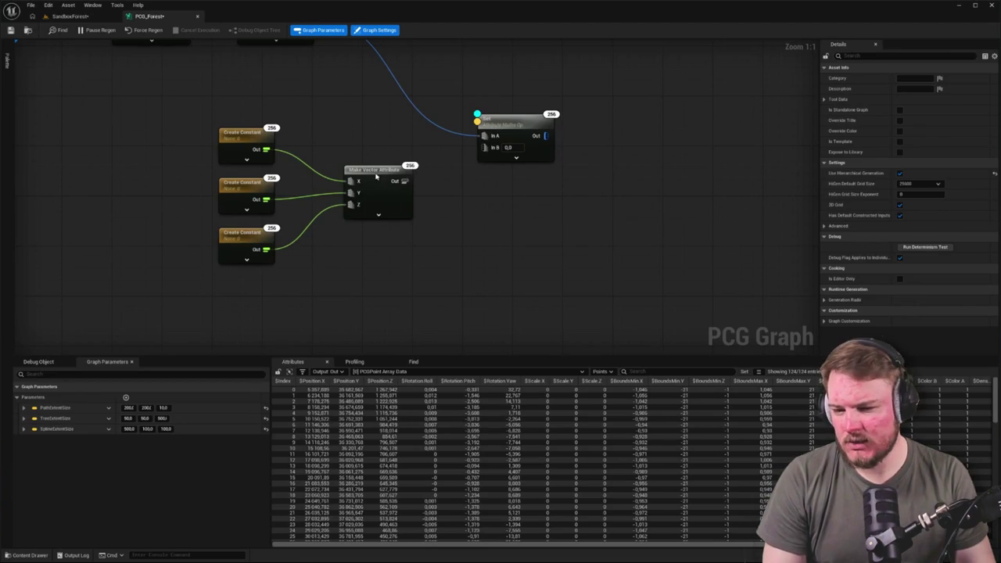
# Reconnect the top constant to X and wire Make Vector's output into the Maths Op's In B.
pyautogui.moveTo(376, 177); pyautogui.dragTo(341, 177)
pyautogui.moveTo(448, 234); pyautogui.dragTo(439, 243)
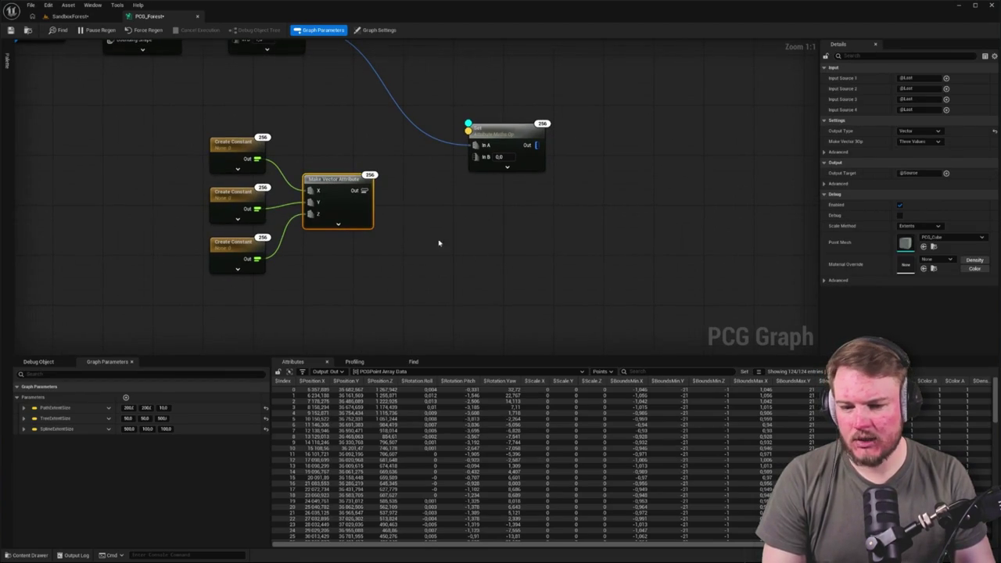
pyautogui.click(338, 225)
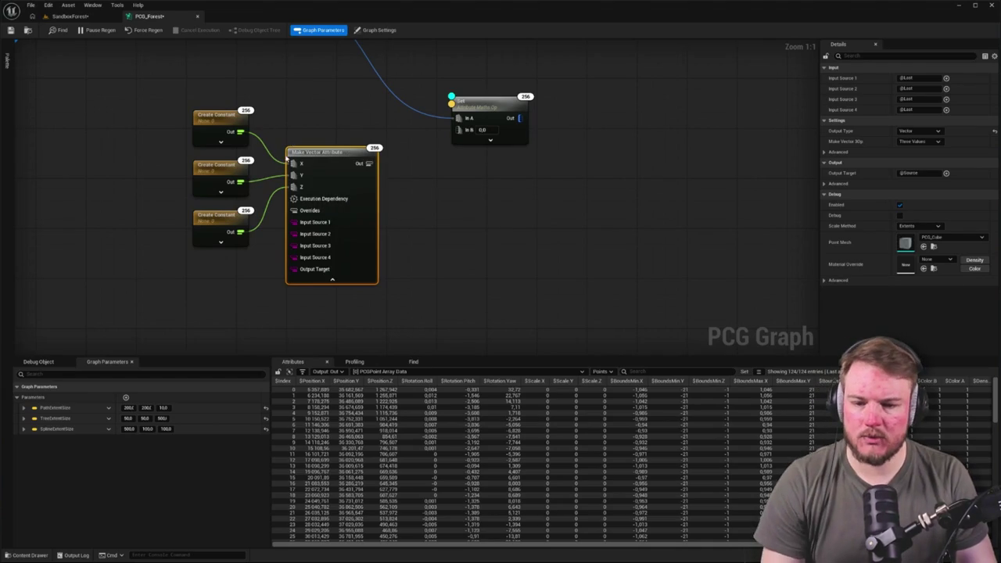
pyautogui.keyDown('alt'); pyautogui.click(292, 164); pyautogui.keyUp('alt')
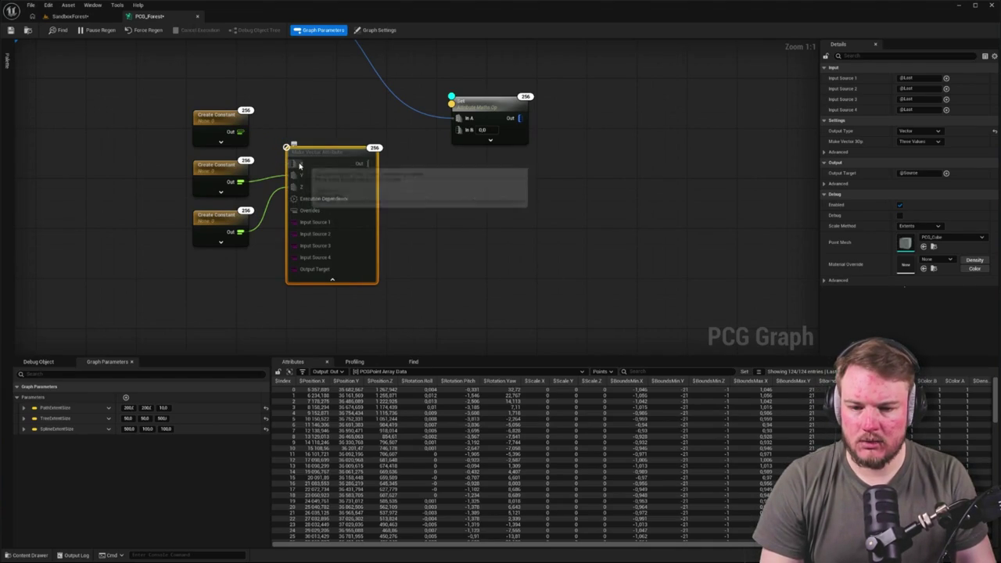
pyautogui.moveTo(243, 134); pyautogui.dragTo(293, 164)
pyautogui.moveTo(353, 183)
pyautogui.mouseDown()
pyautogui.moveTo(457, 155)
pyautogui.moveTo(447, 148)
pyautogui.mouseUp()
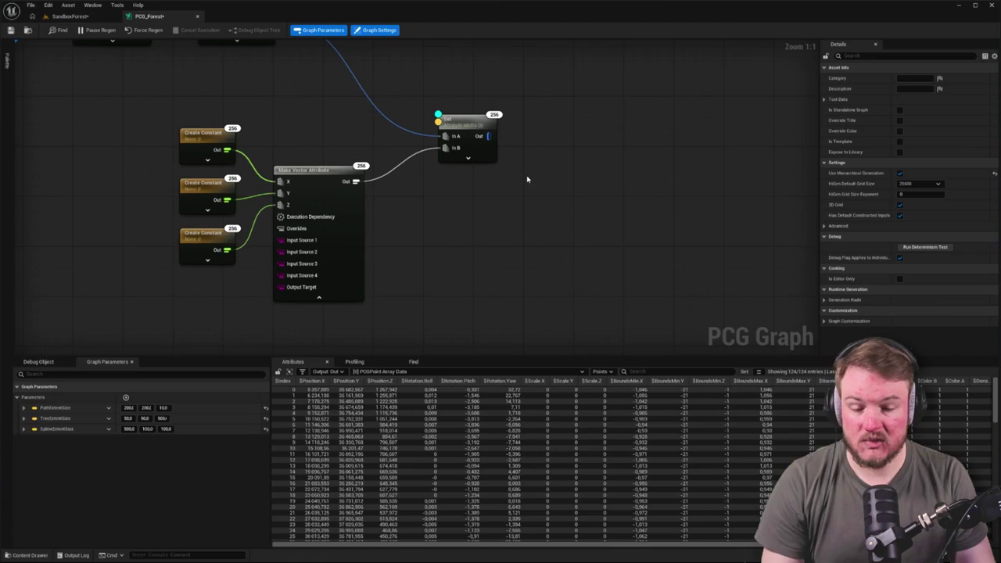
pyautogui.click(318, 297)
pyautogui.moveTo(451, 248); pyautogui.dragTo(530, 237)
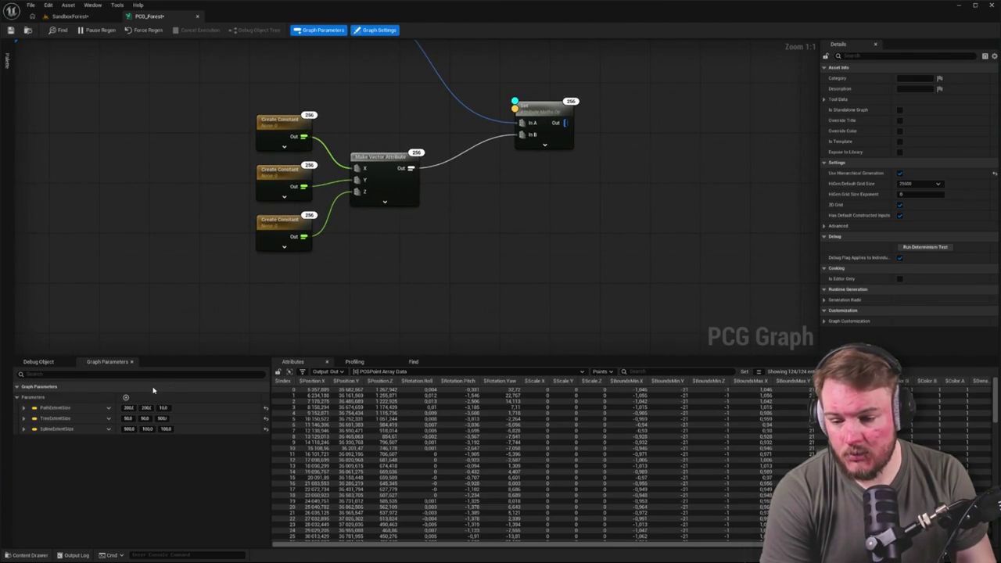
# Add a new graph parameter NewProperty of type Vector.
pyautogui.click(125, 398)
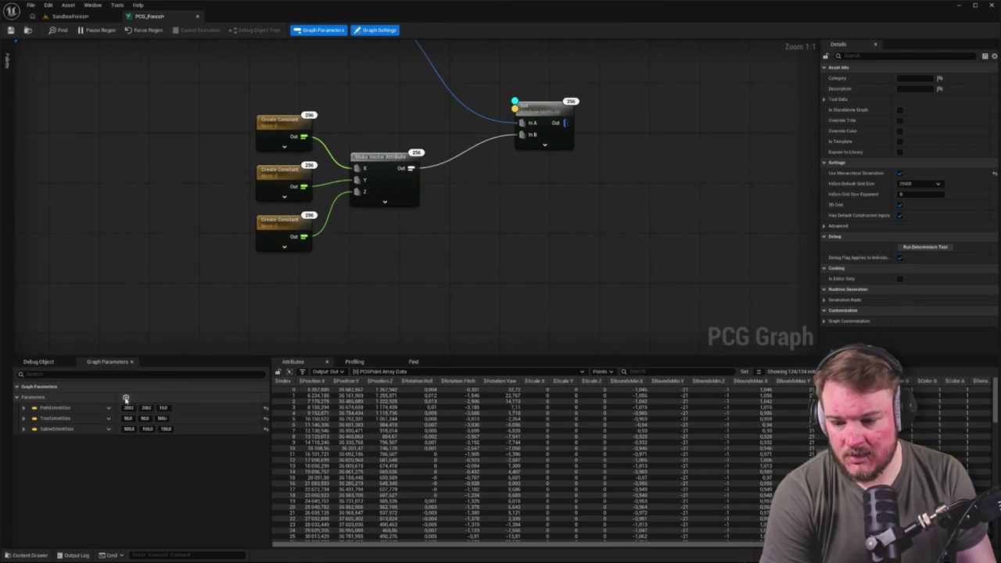
pyautogui.click(141, 409)
pyautogui.click(108, 439)
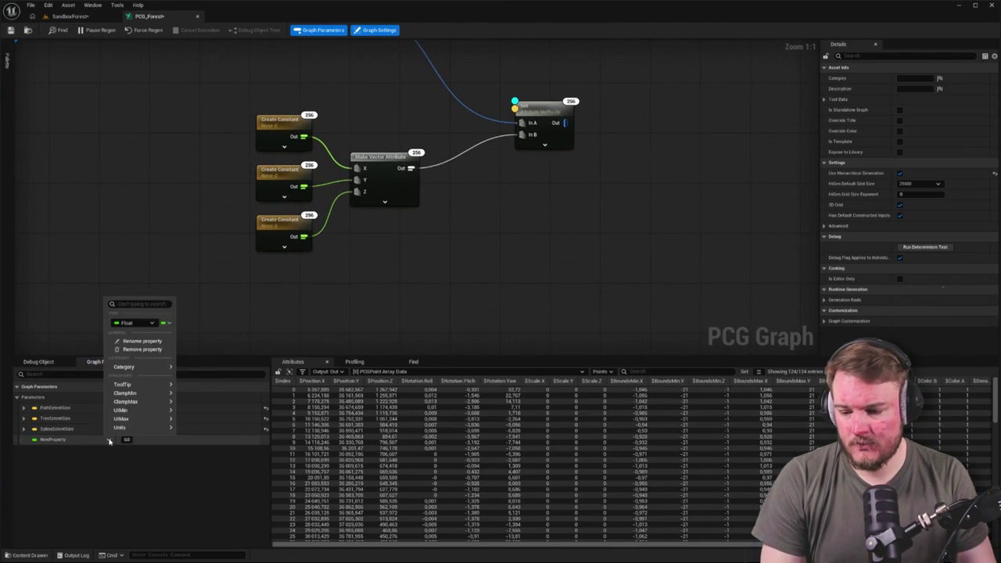
pyautogui.click(132, 323)
pyautogui.click(134, 399)
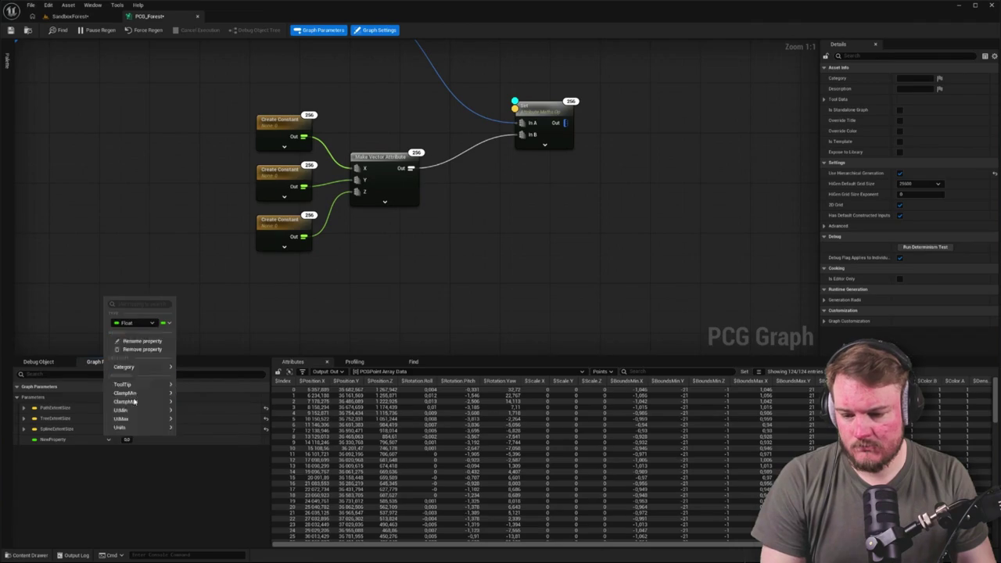
# Delete the three constants and Make Vector node, placing NewProperty beside the Maths Op.
pyautogui.moveTo(484, 302); pyautogui.dragTo(522, 134)
pyautogui.moveTo(454, 154); pyautogui.dragTo(458, 156)
pyautogui.moveTo(123, 141); pyautogui.dragTo(367, 252)
pyautogui.press('Delete')
pyautogui.moveTo(461, 306)
pyautogui.mouseDown()
pyautogui.moveTo(453, 157)
pyautogui.moveTo(348, 240)
pyautogui.mouseUp()
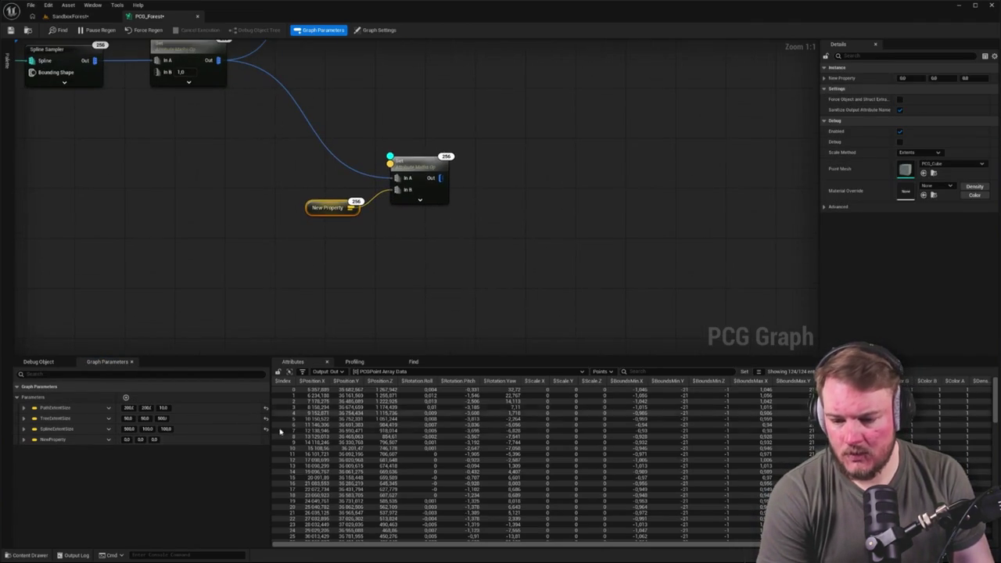
pyautogui.click(24, 439)
# Rename the parameter to BoulderSize and set its X, Y, Z to 5, 4, 10.
pyautogui.rightClick(107, 441)
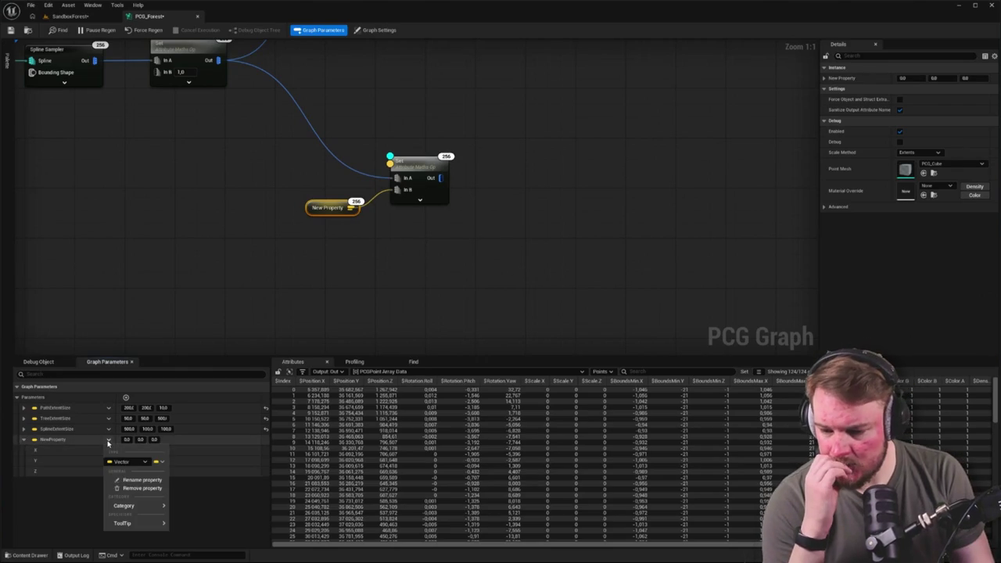
pyautogui.moveTo(160, 508)
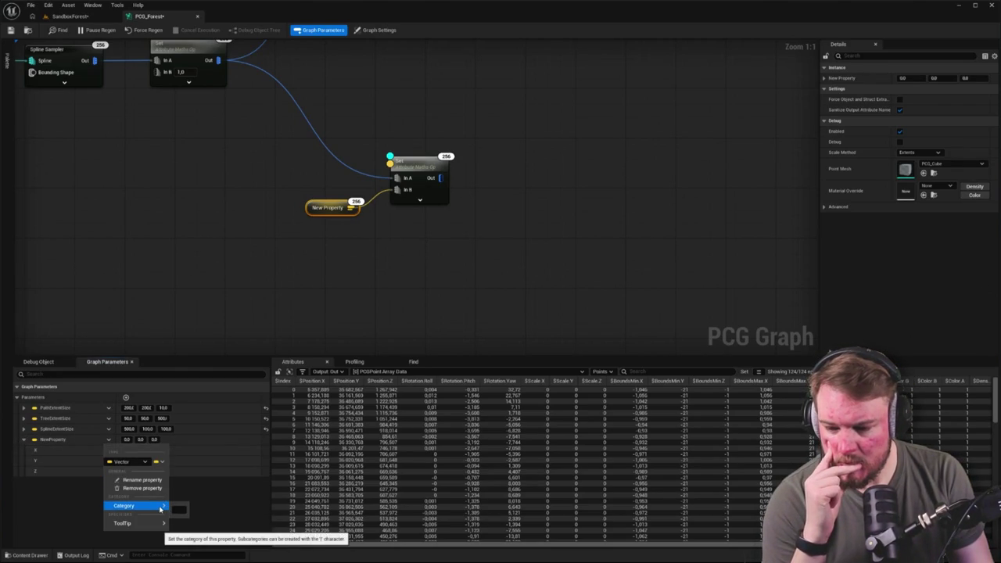
pyautogui.click(37, 490)
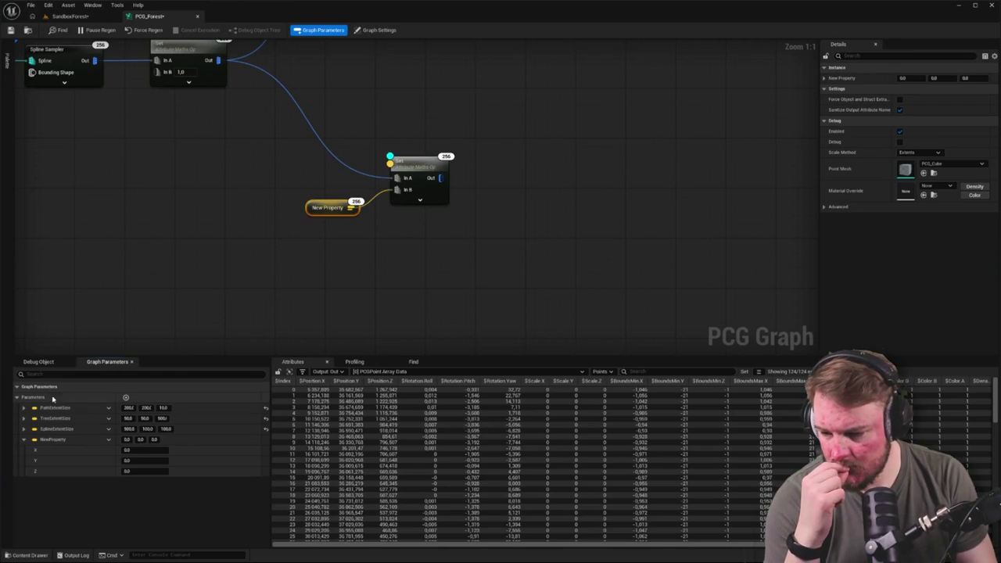
pyautogui.click(48, 362)
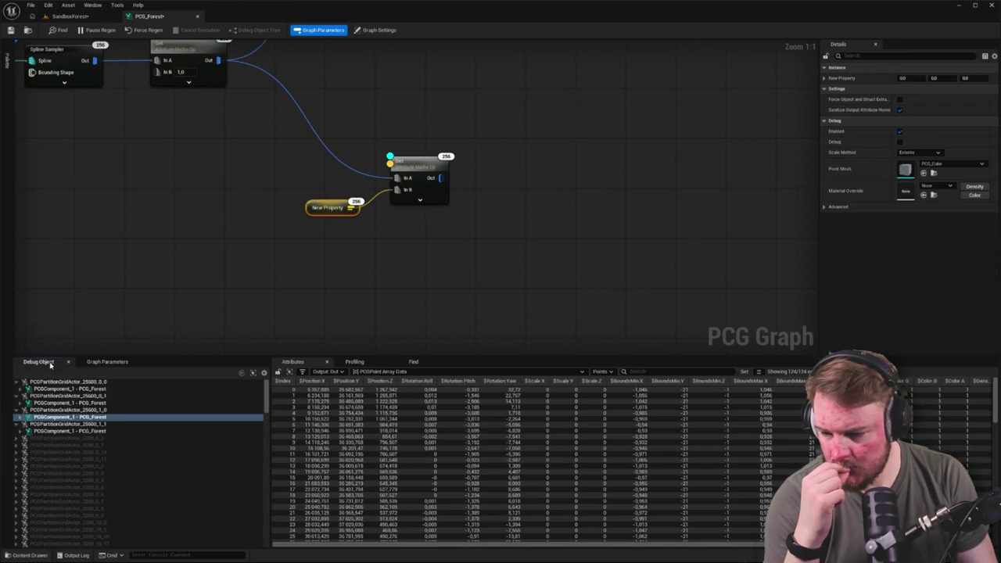
pyautogui.click(95, 363)
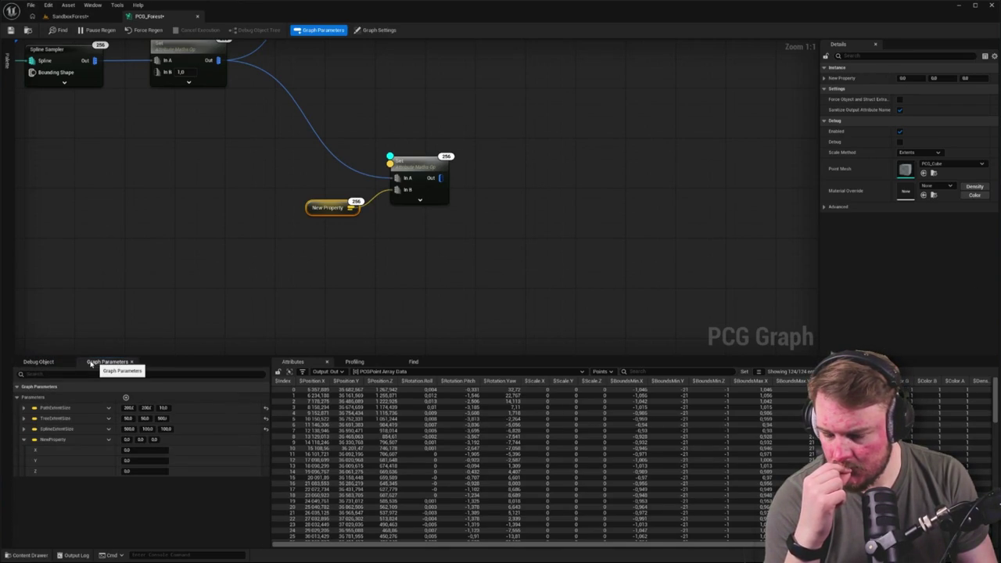
pyautogui.click(108, 440)
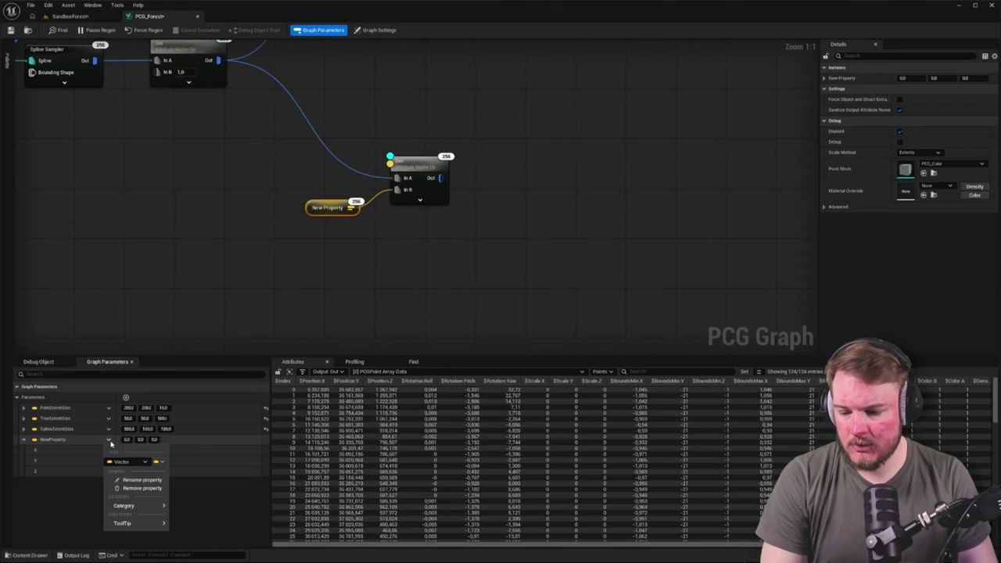
pyautogui.click(127, 480)
pyautogui.write('BoulderSize')
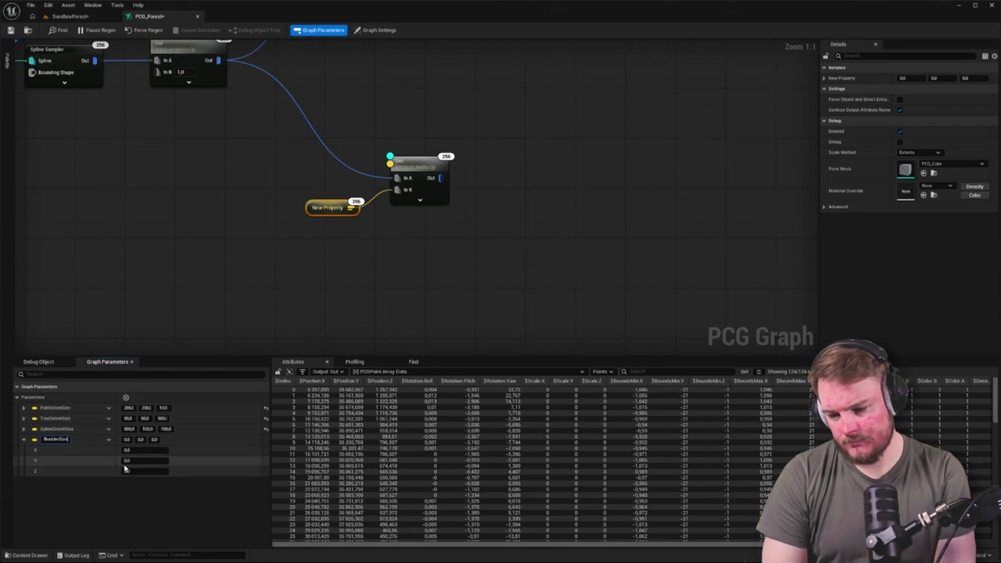
pyautogui.press('Return')
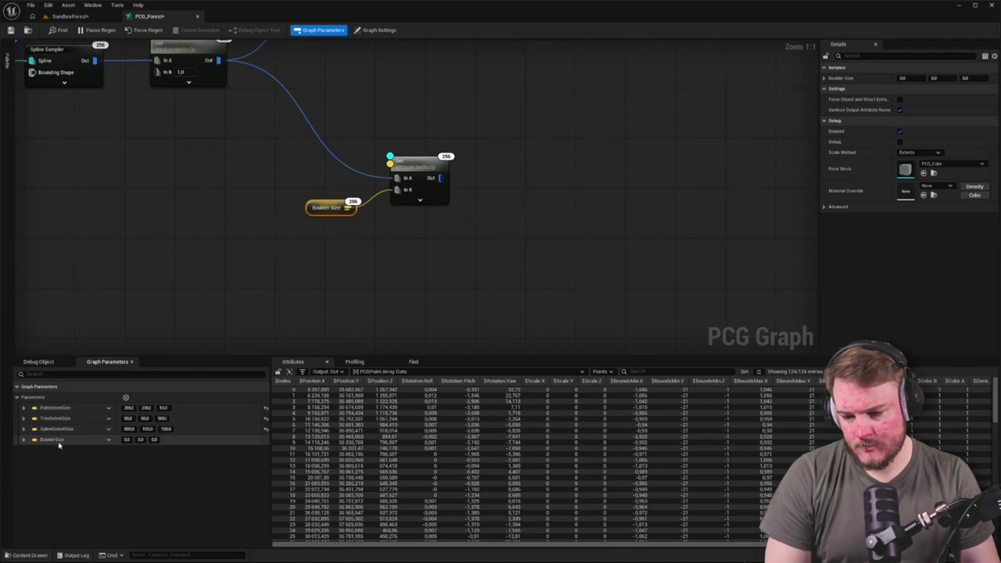
pyautogui.click(123, 439)
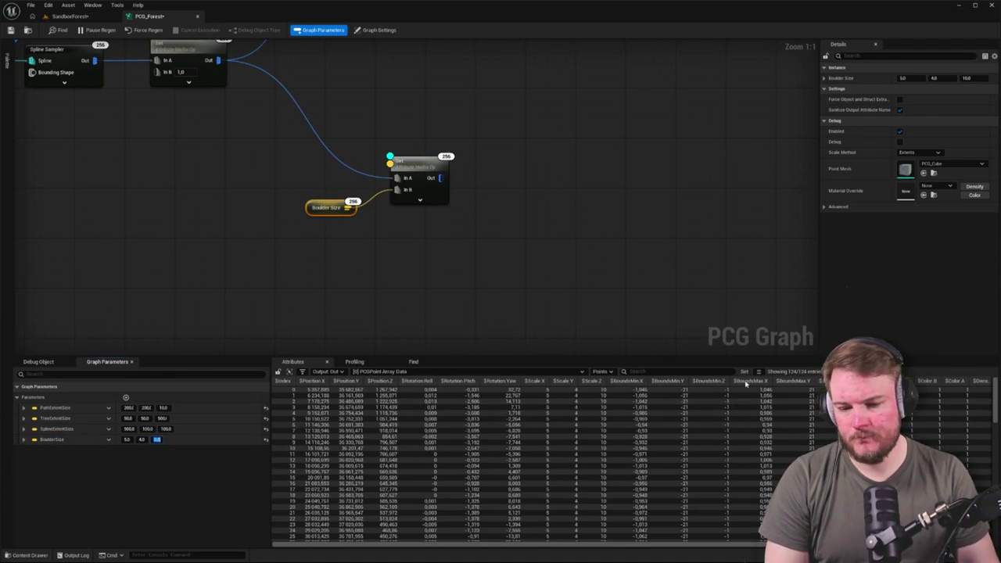
pyautogui.click(290, 302)
# Reposition the Set and Boulder Size nodes and pull a new wire from Set's output.
pyautogui.moveTo(349, 242); pyautogui.dragTo(248, 329)
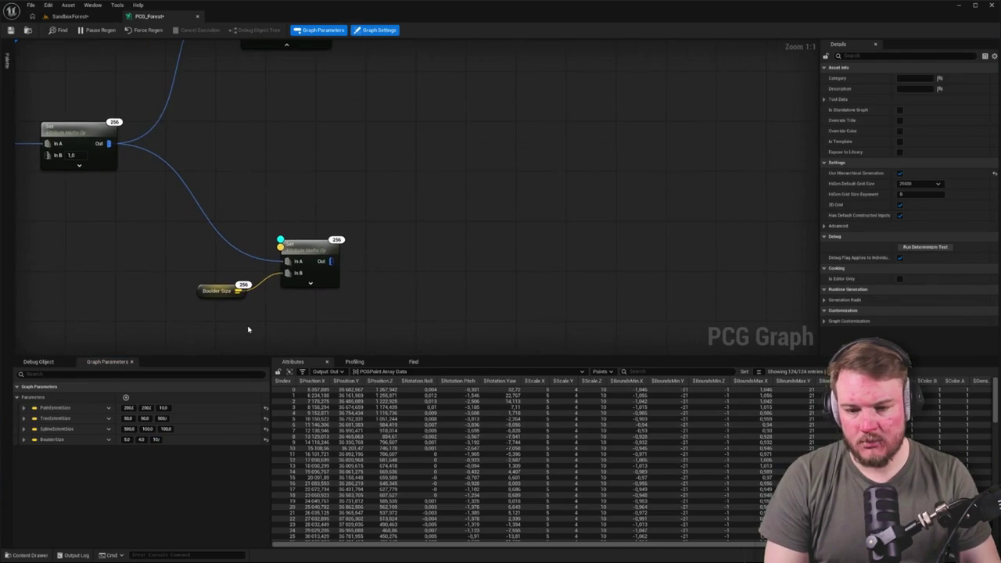
pyautogui.scroll(-2, 427, 184)
pyautogui.moveTo(309, 286)
pyautogui.mouseDown()
pyautogui.moveTo(429, 226)
pyautogui.moveTo(382, 180)
pyautogui.mouseUp()
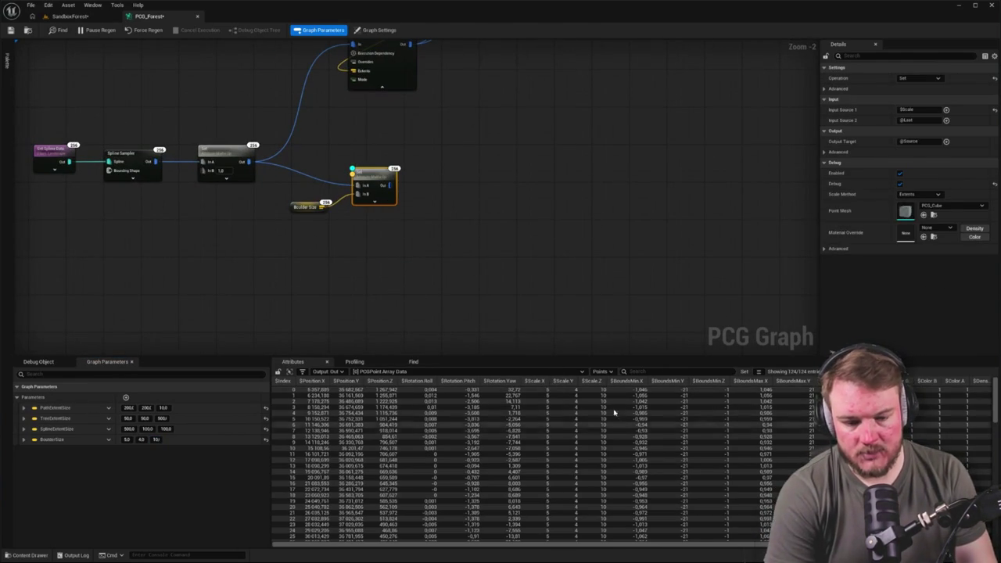
pyautogui.moveTo(550, 245); pyautogui.dragTo(492, 291)
pyautogui.moveTo(333, 230); pyautogui.dragTo(476, 231)
# Create a Static Mesh Spawner node after Set and add one mesh entry.
pyautogui.write('statisc')
pyautogui.press('BackSpace')
pyautogui.press('BackSpace')
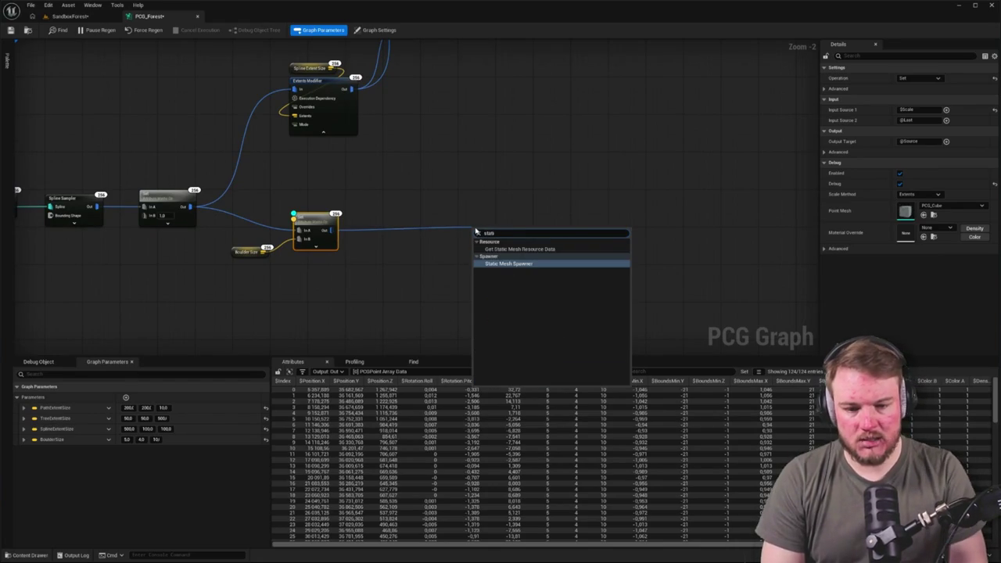
pyautogui.press('Return')
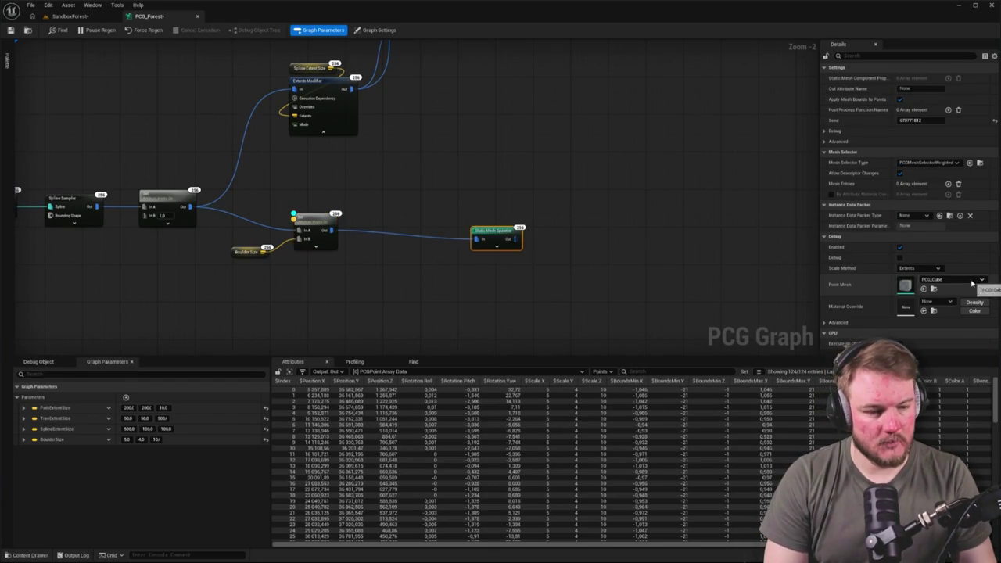
pyautogui.click(946, 277)
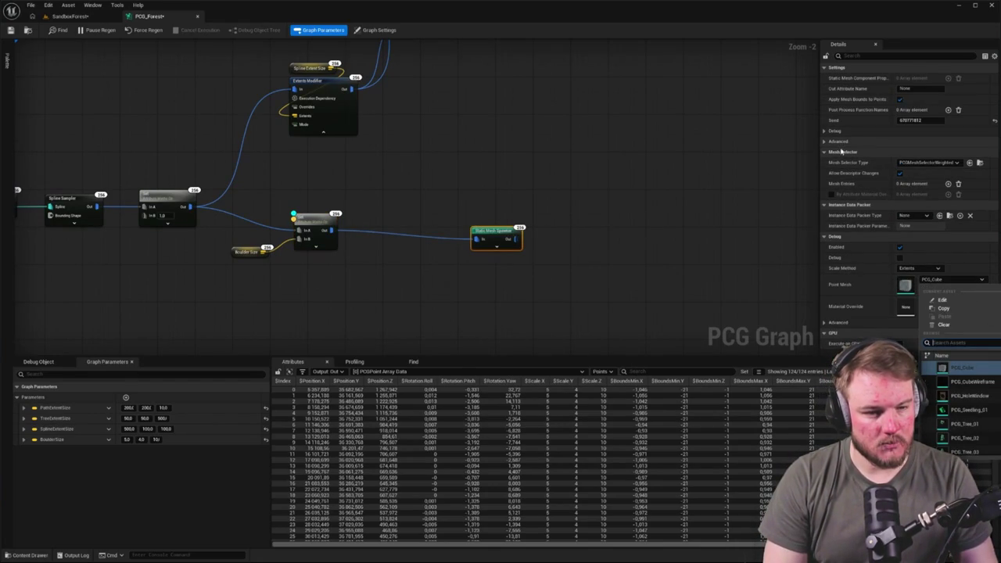
pyautogui.click(947, 185)
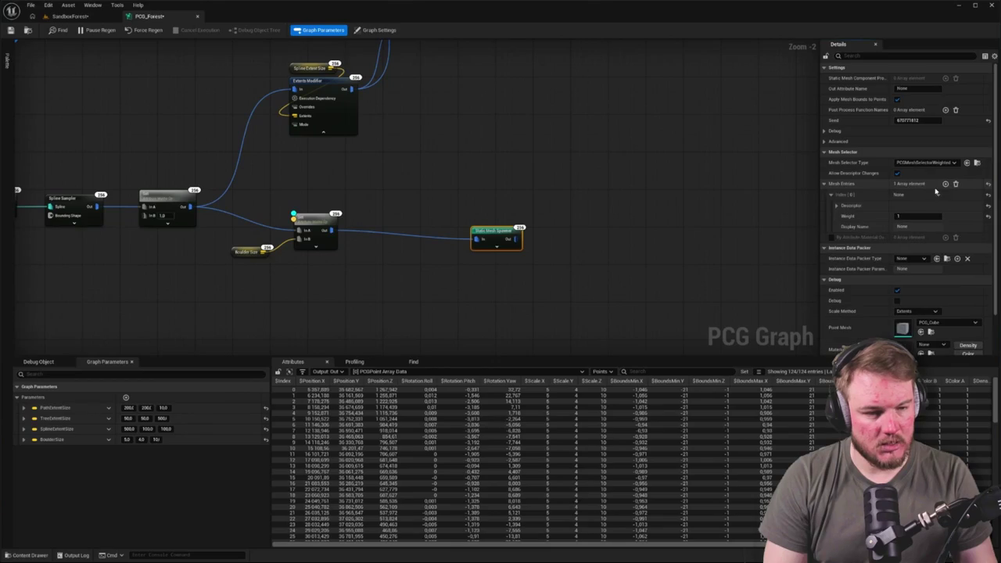
# Give the entry HierarchicalInstancedStaticMeshComponent as component class and assign the boulder mesh.
pyautogui.click(836, 205)
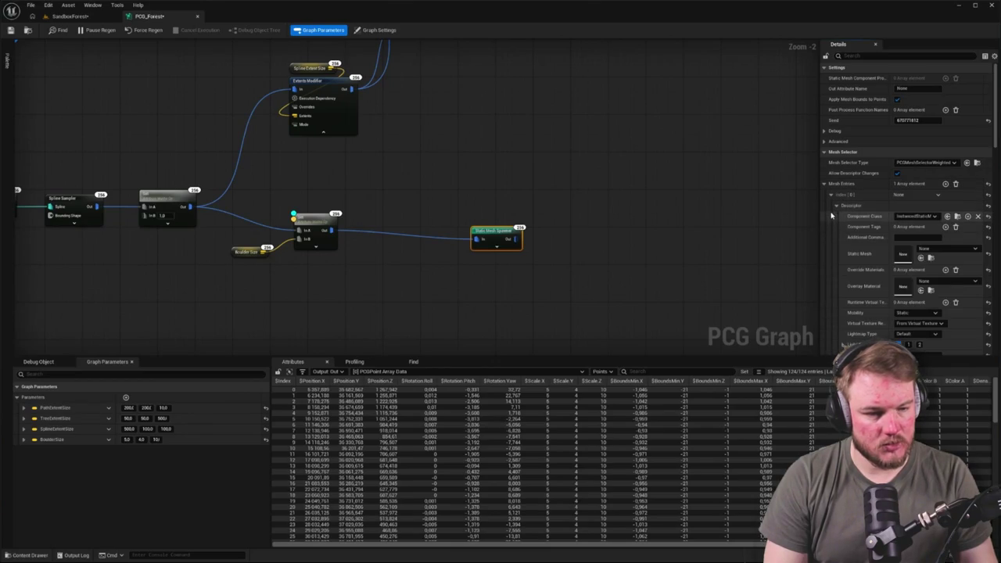
pyautogui.click(915, 216)
pyautogui.click(921, 260)
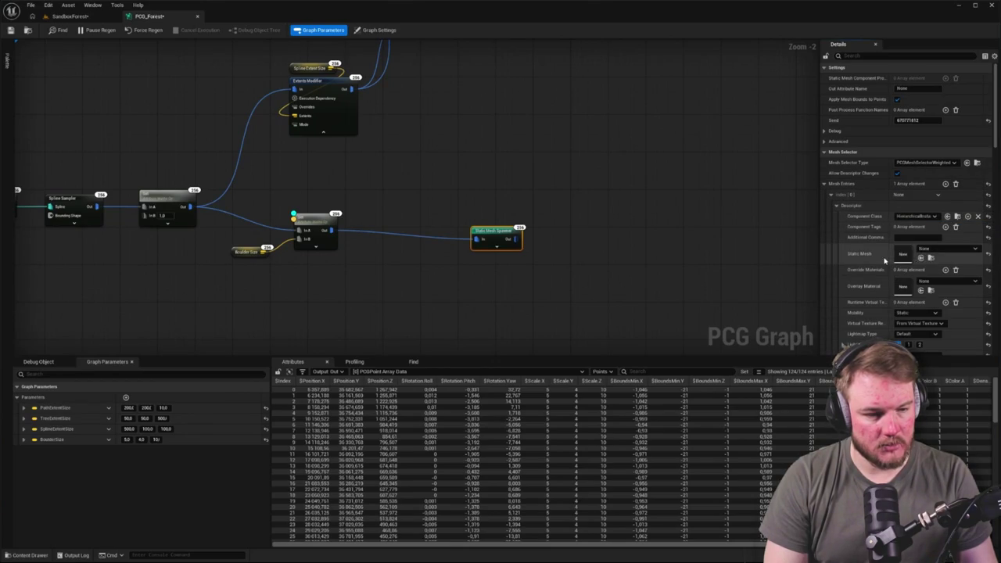
pyautogui.click(933, 251)
pyautogui.write('boulder')
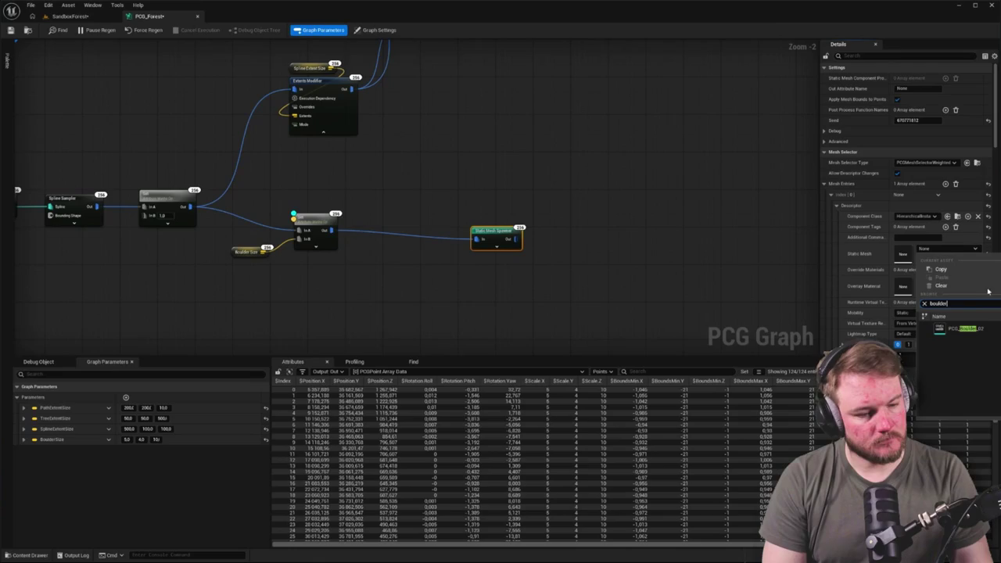
pyautogui.click(542, 238)
pyautogui.rightClick(625, 243)
pyautogui.moveTo(514, 234)
pyautogui.mouseDown()
pyautogui.moveTo(469, 233)
pyautogui.moveTo(575, 207)
pyautogui.mouseUp()
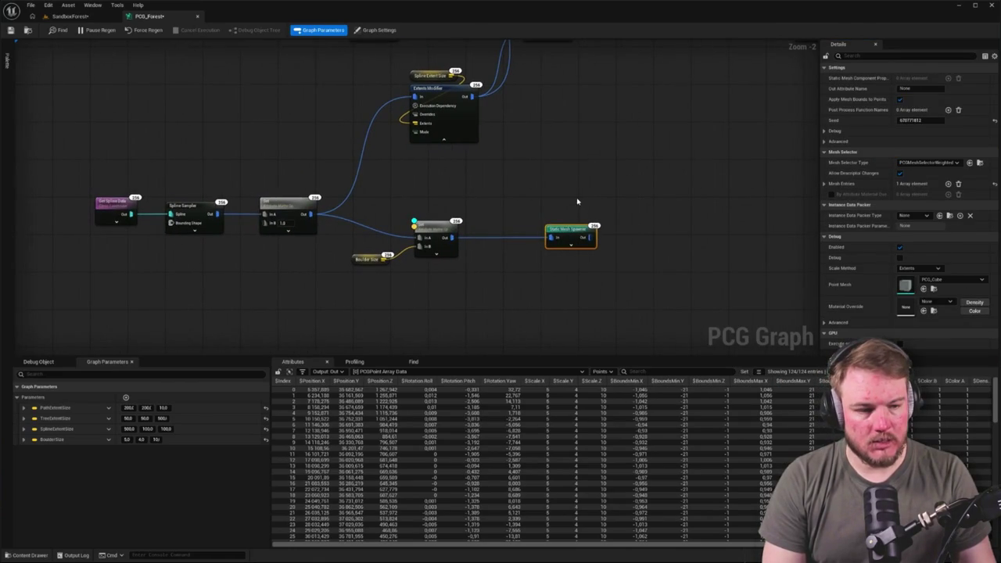
pyautogui.click(577, 202)
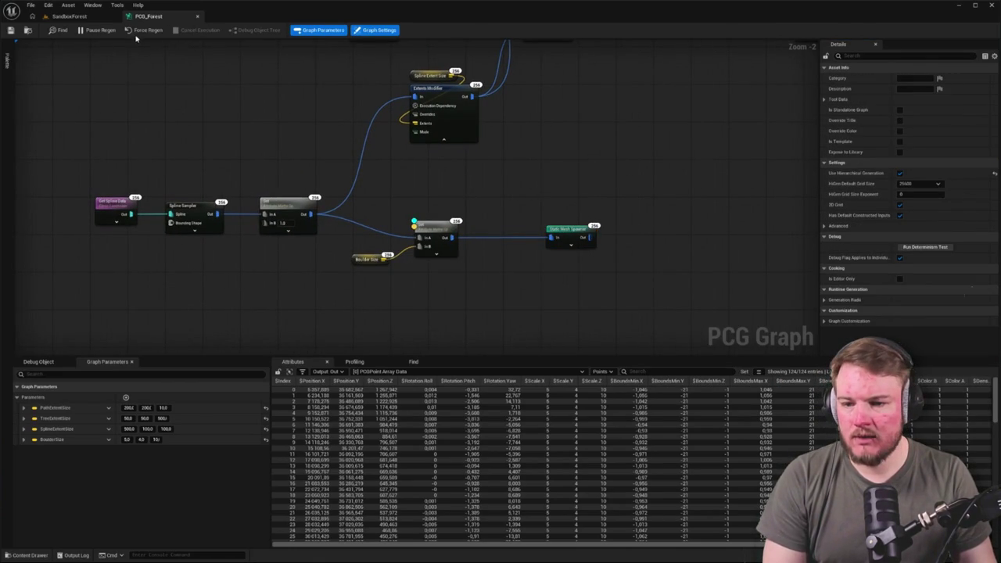
# Fly over the SandboxForest level for an overhead view of the rocks.
pyautogui.click(68, 16)
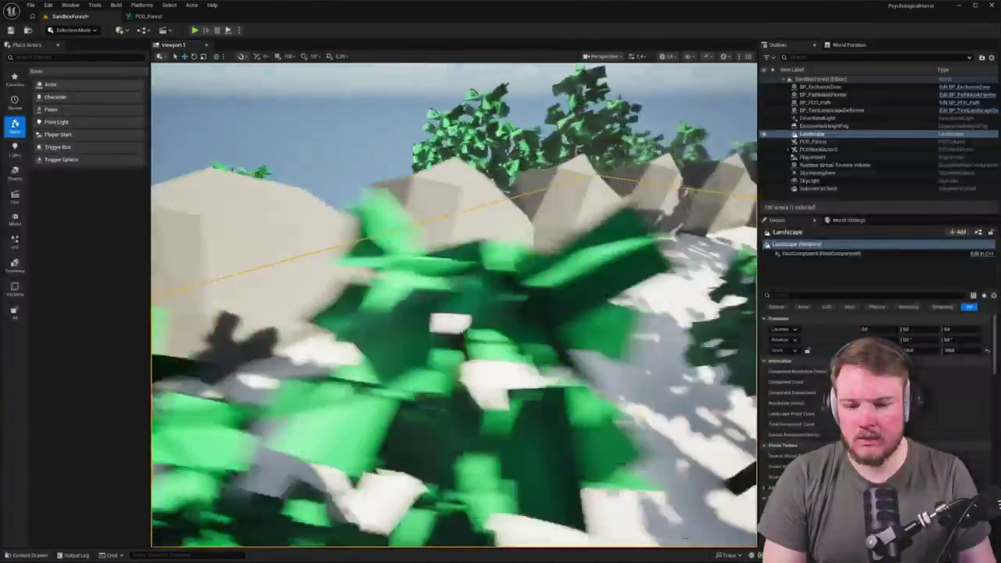
pyautogui.press('w')
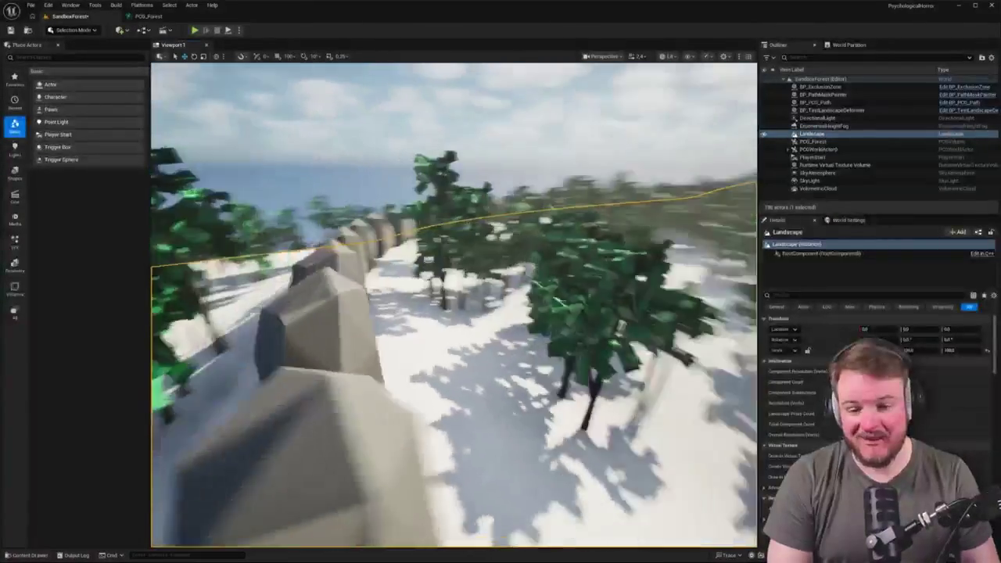
pyautogui.press('w')
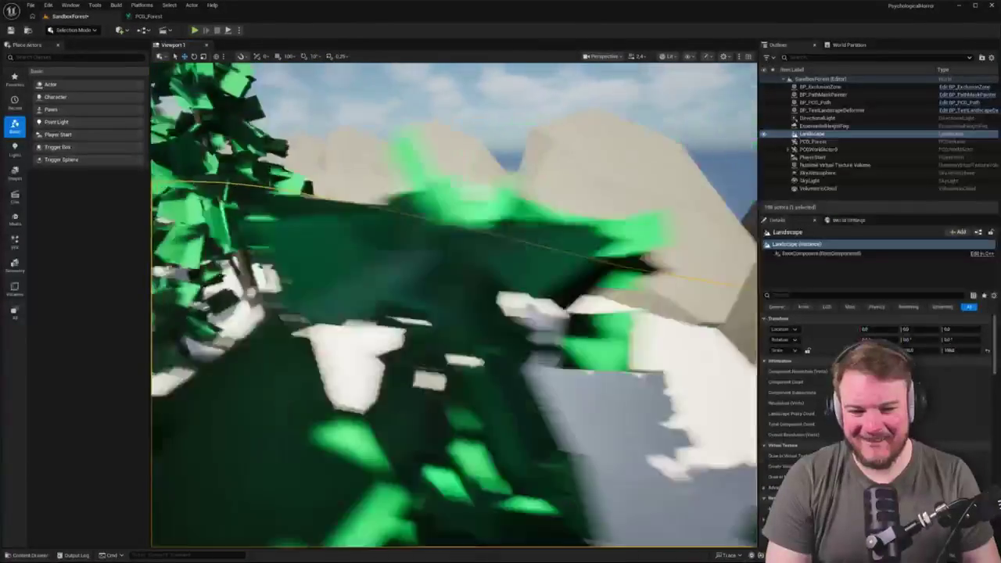
pyautogui.press('s')
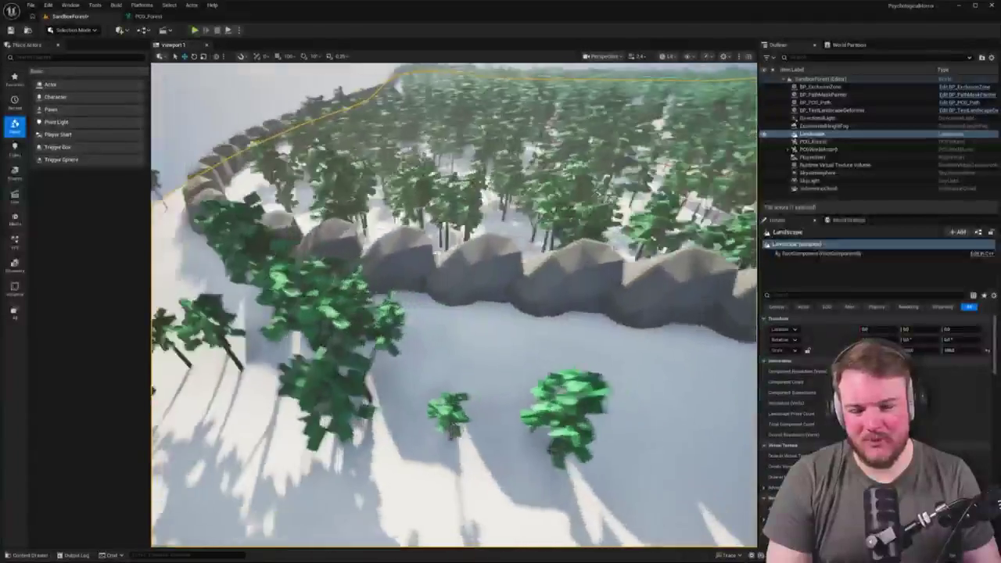
pyautogui.rightClick(477, 233)
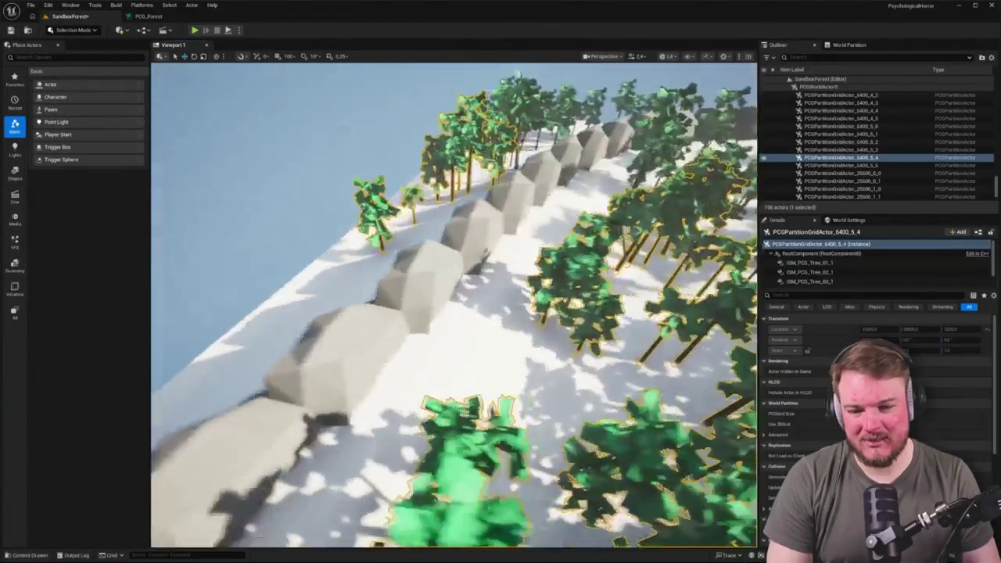
pyautogui.press('e')
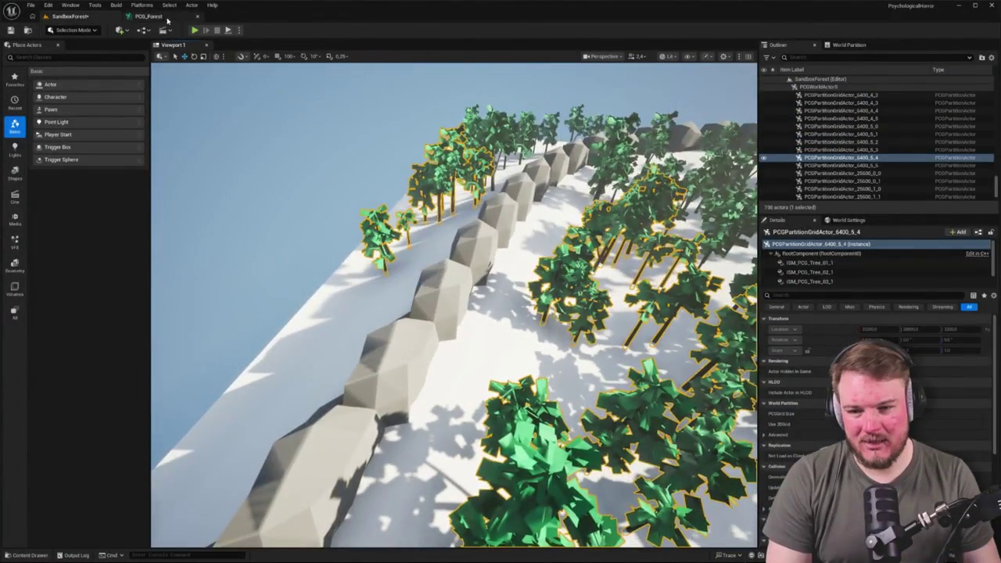
pyautogui.click(167, 18)
pyautogui.scroll(-2, 327, 174)
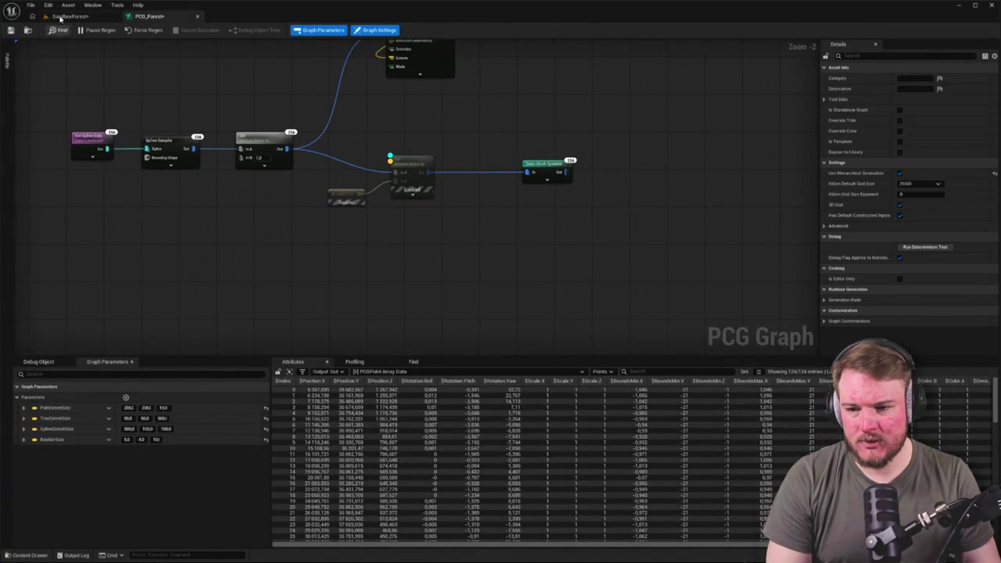
# Lower the camera along the rocks to face the sea and trees, then return to the graph.
pyautogui.click(62, 16)
pyautogui.press('q')
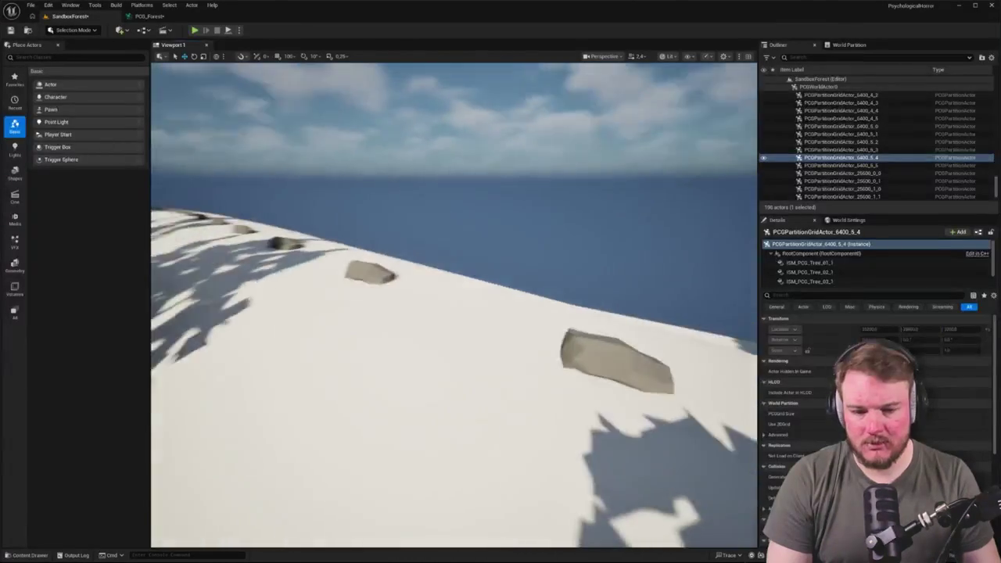
pyautogui.press('a')
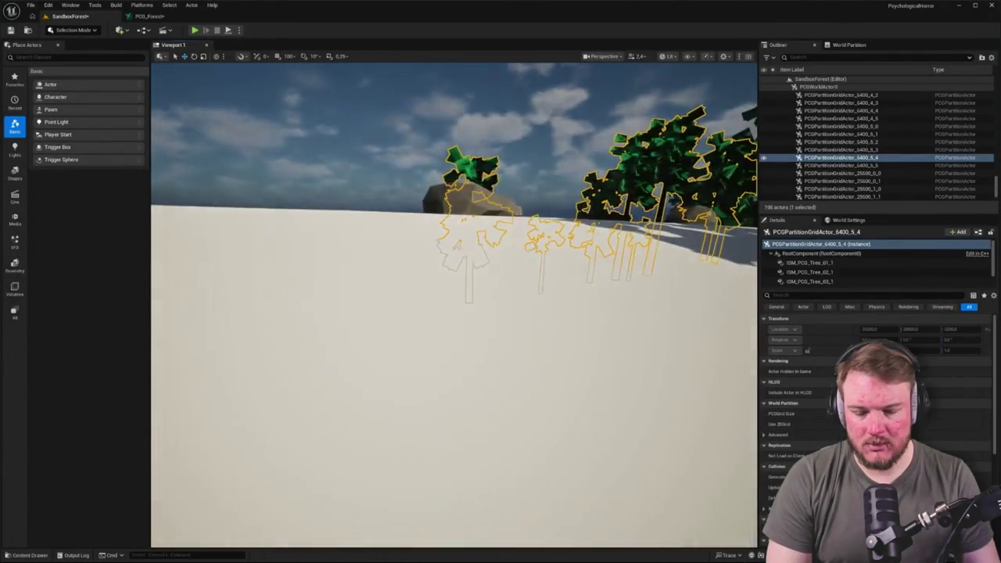
pyautogui.press('d')
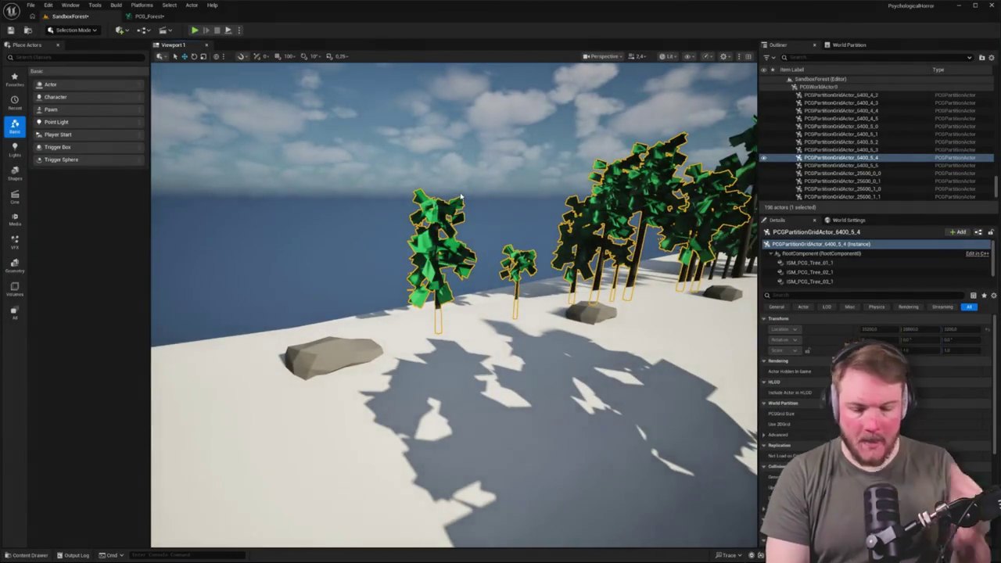
pyautogui.click(149, 15)
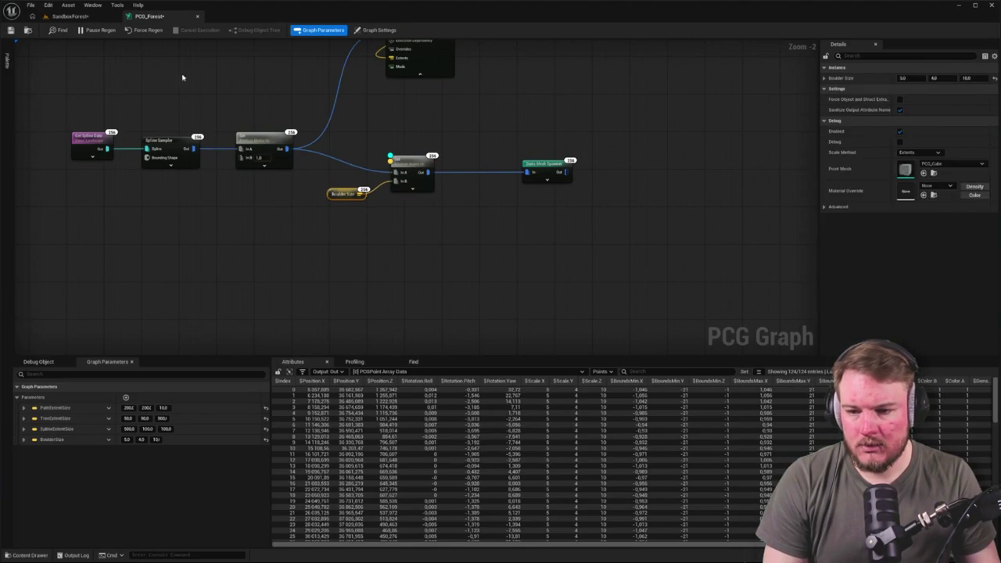
# Select PCG_Forest in the Outliner and tick its Boulder Size parameter override.
pyautogui.click(70, 16)
pyautogui.press('w')
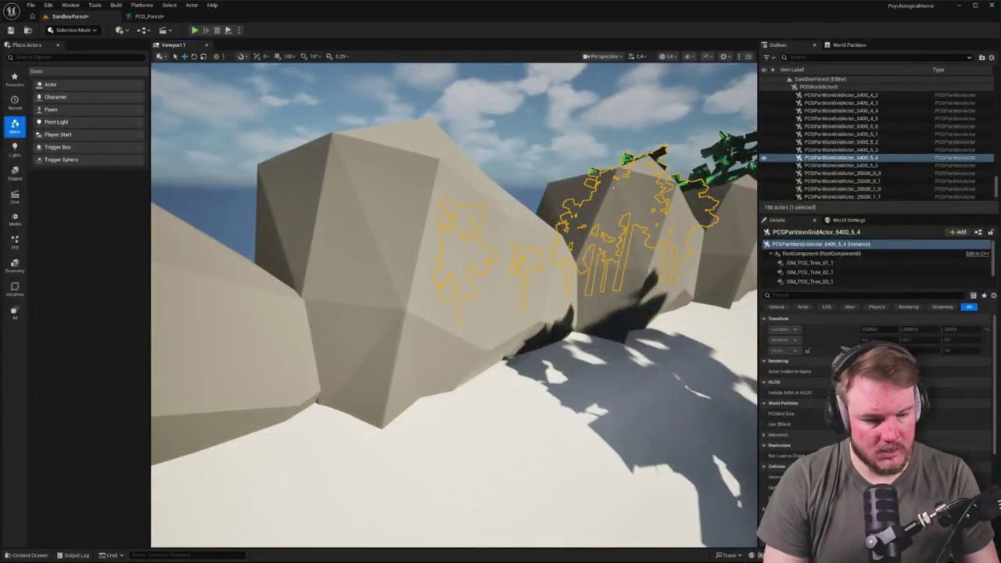
pyautogui.moveTo(995, 189); pyautogui.dragTo(995, 78)
pyautogui.click(793, 150)
pyautogui.click(809, 142)
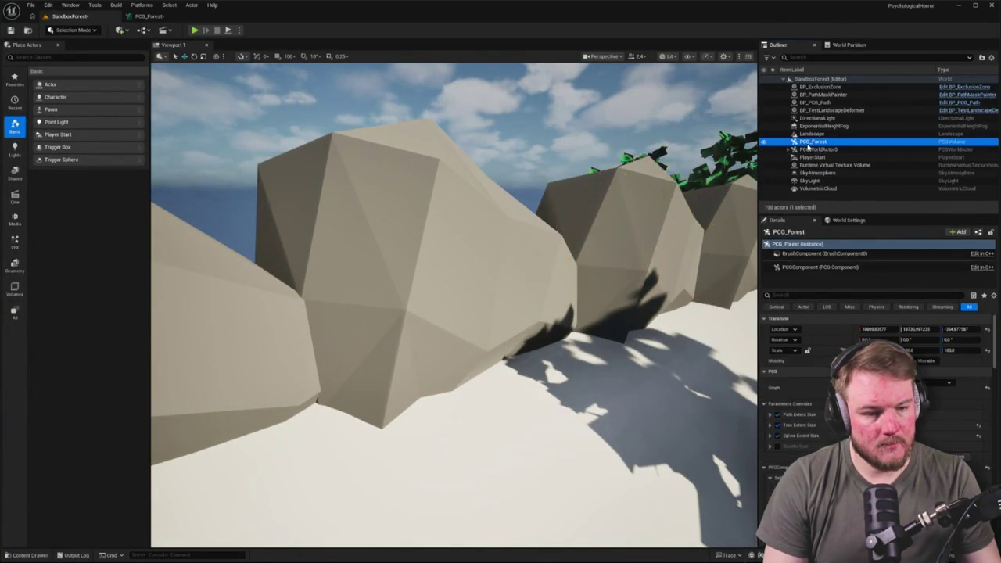
pyautogui.click(778, 447)
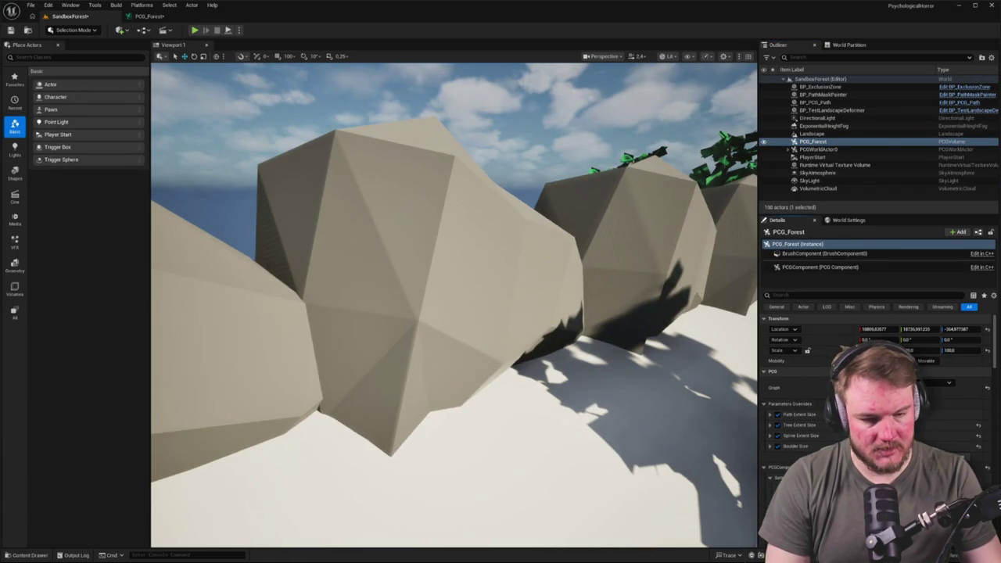
pyautogui.moveTo(454, 305); pyautogui.dragTo(360, 340)
pyautogui.click(149, 15)
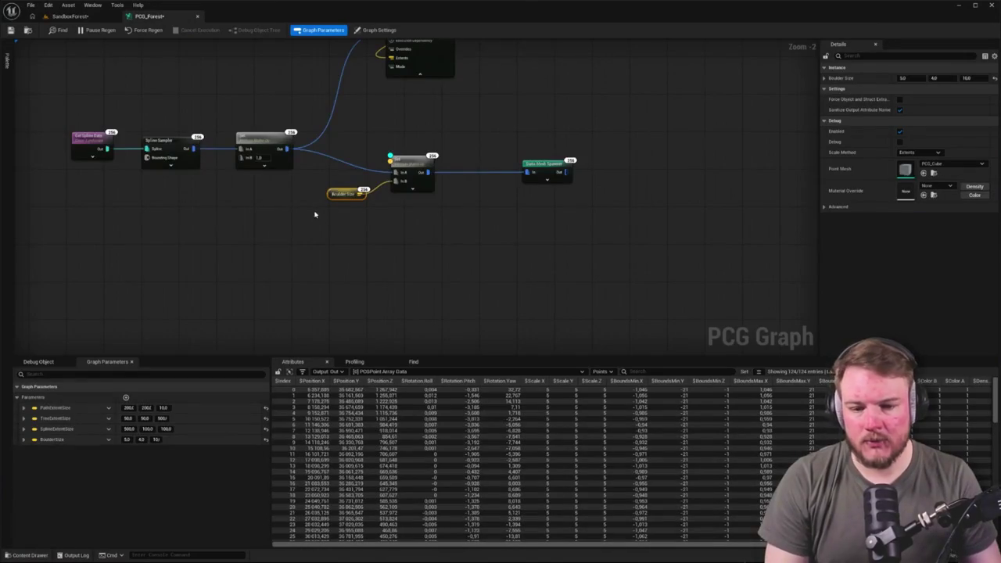
# Shift the downstream nodes right and insert a Transform Points node wired into the next node.
pyautogui.moveTo(314, 214); pyautogui.dragTo(293, 237)
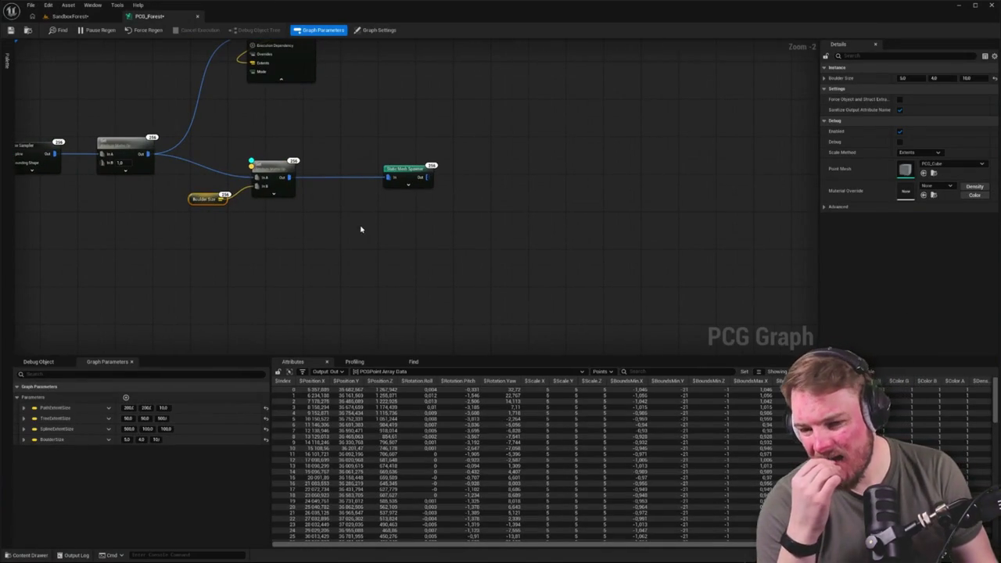
pyautogui.moveTo(244, 150); pyautogui.dragTo(527, 224)
pyautogui.moveTo(292, 169); pyautogui.dragTo(493, 146)
pyautogui.click(198, 173)
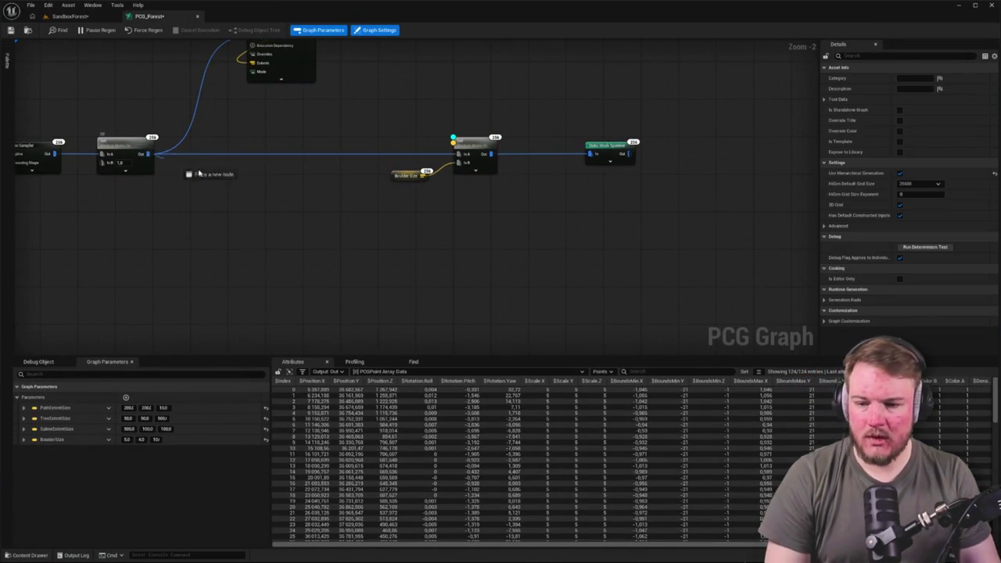
pyautogui.moveTo(198, 174); pyautogui.dragTo(213, 180)
pyautogui.write('trans')
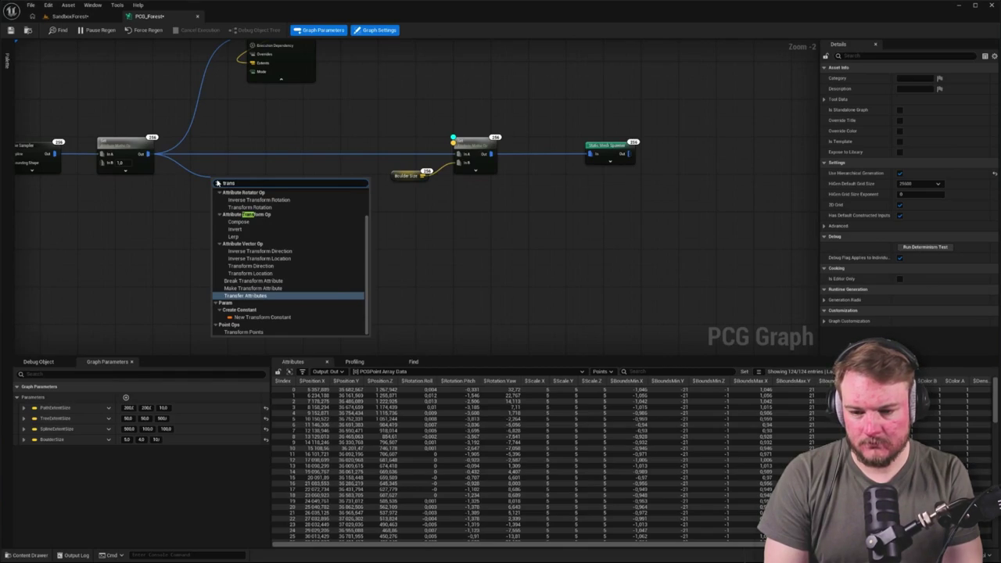
pyautogui.write('form')
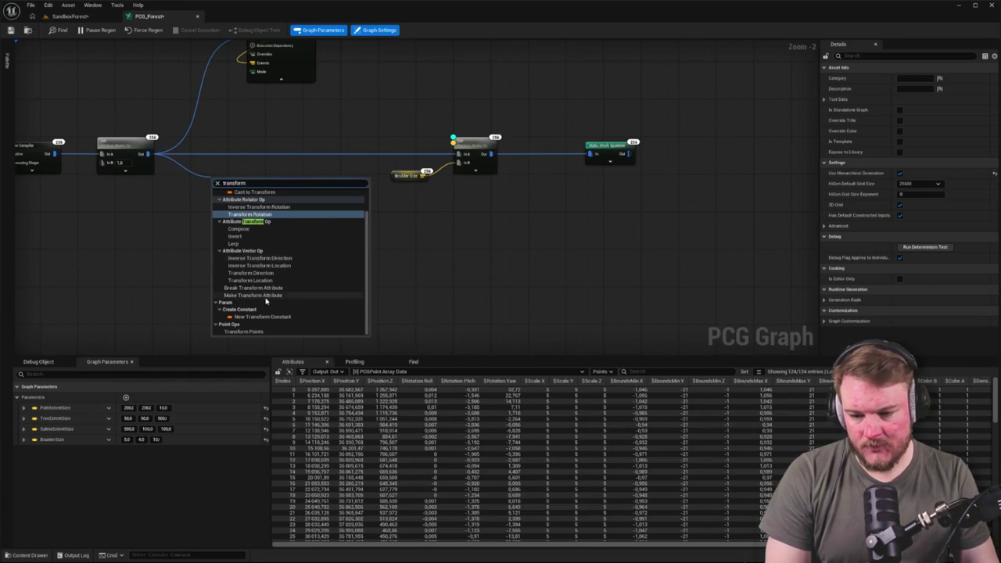
pyautogui.click(249, 332)
pyautogui.moveTo(273, 231)
pyautogui.mouseDown()
pyautogui.moveTo(360, 235)
pyautogui.moveTo(492, 205)
pyautogui.moveTo(487, 196)
pyautogui.mouseUp()
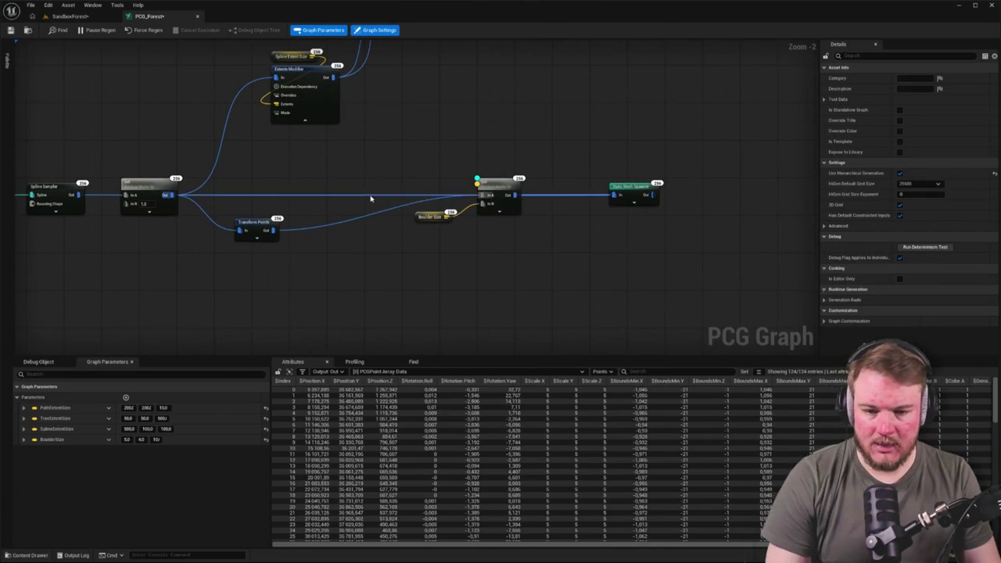
pyautogui.moveTo(258, 224); pyautogui.dragTo(313, 189)
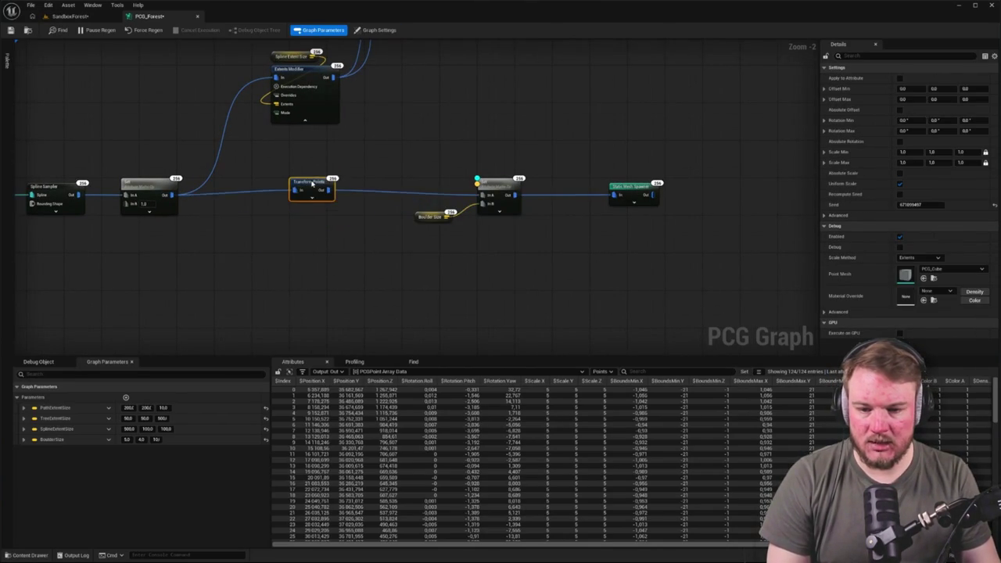
# Set Transform Points' uniform Scale Min to 4.5 and Scale Max to 5.5.
pyautogui.moveTo(437, 157); pyautogui.dragTo(573, 289)
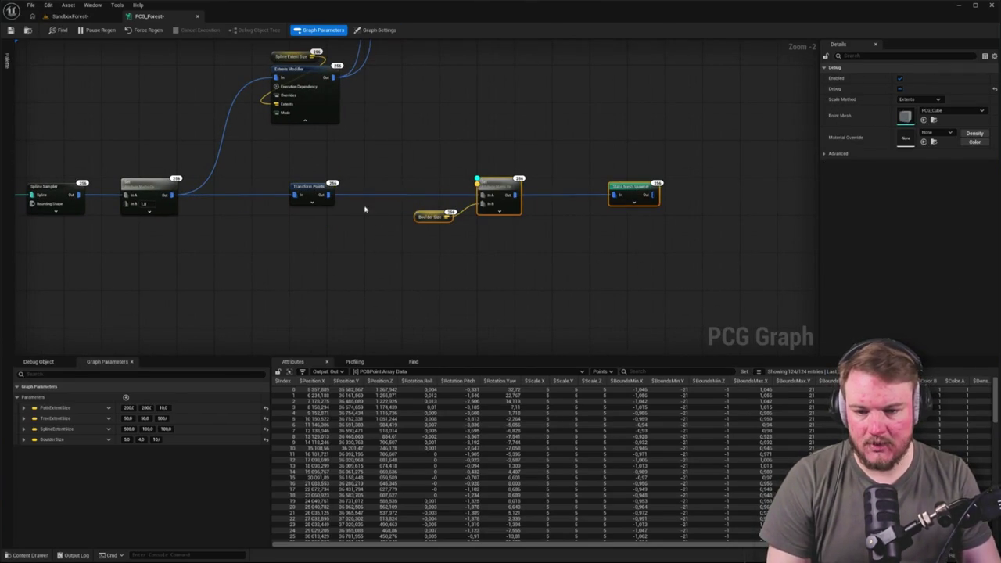
pyautogui.click(313, 190)
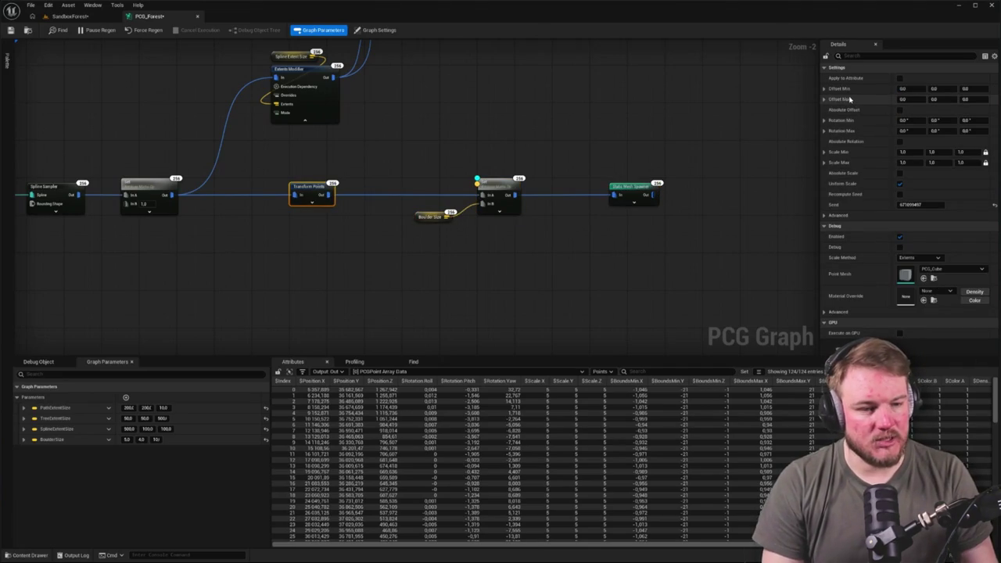
pyautogui.click(961, 152)
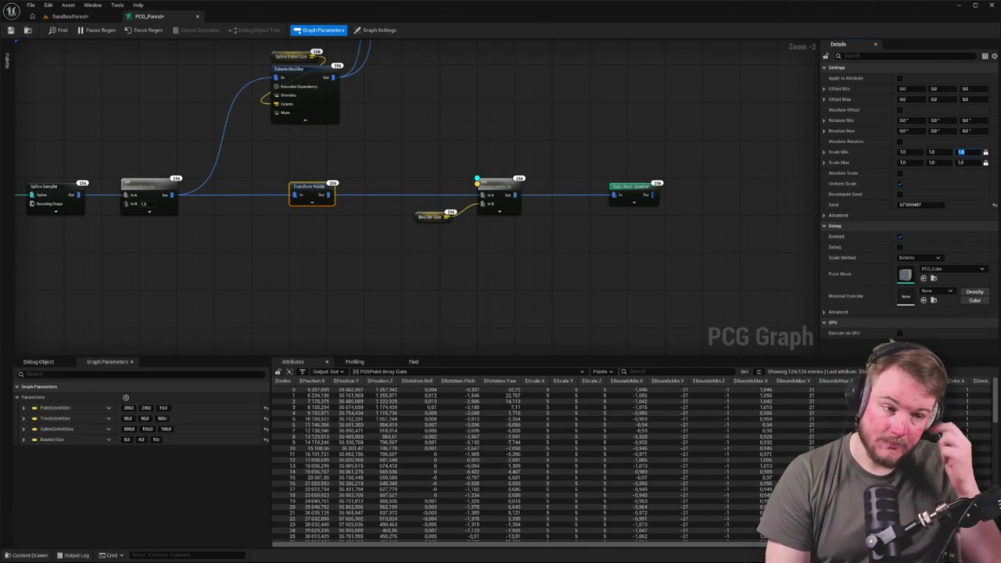
pyautogui.click(904, 151)
pyautogui.write('0.5')
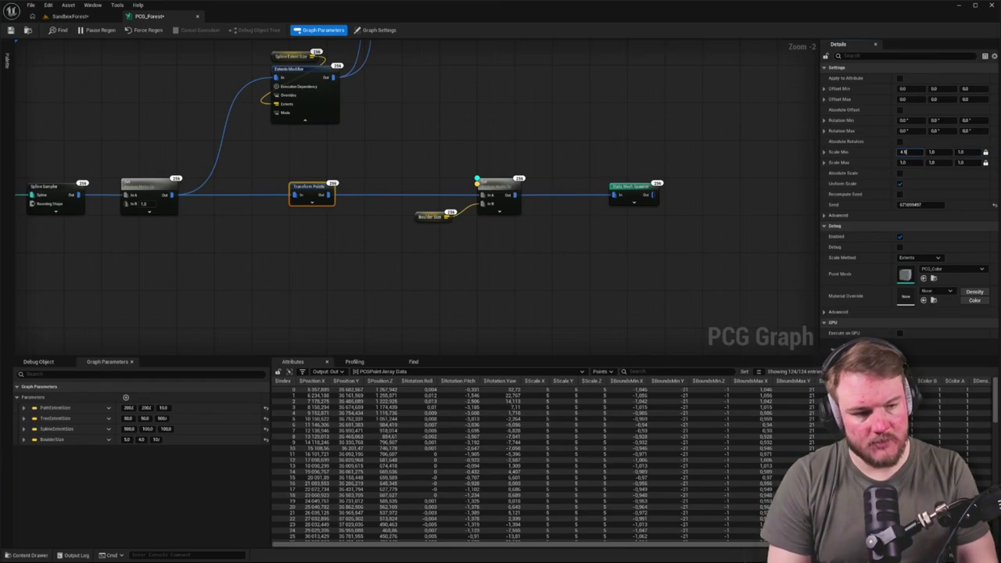
pyautogui.press('Tab')
pyautogui.press('Tab')
pyautogui.write('5.5')
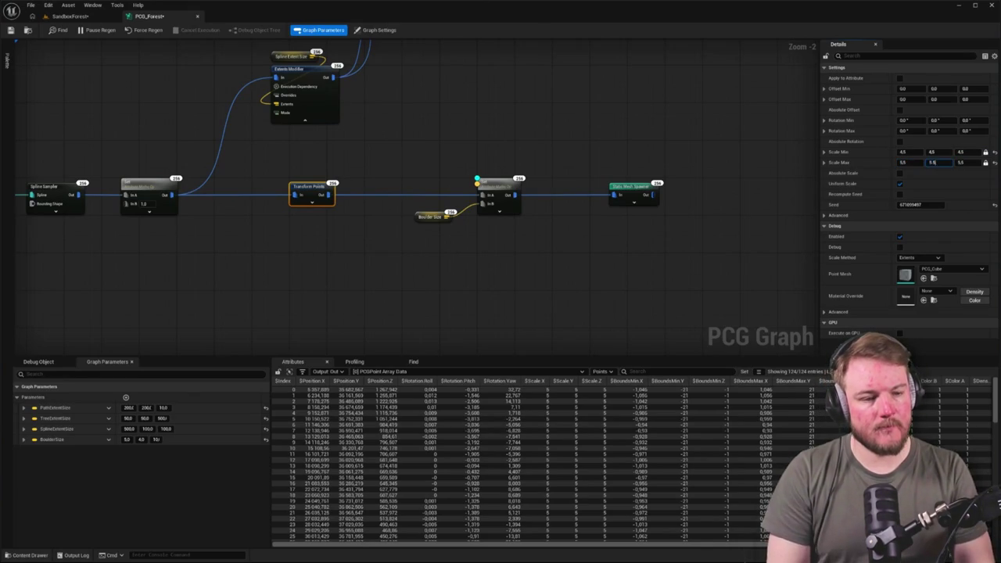
pyautogui.press('Tab')
pyautogui.click(500, 197)
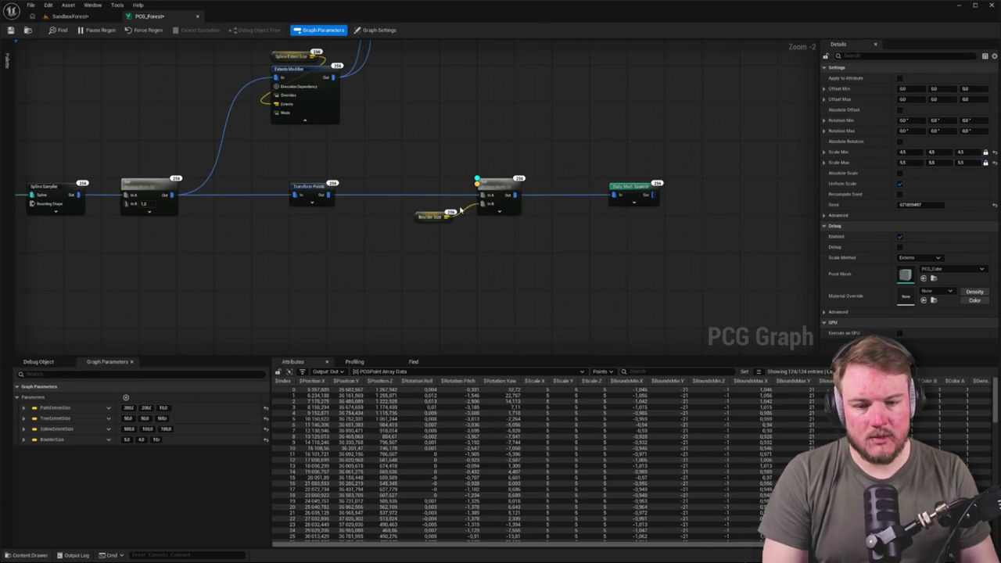
pyautogui.click(375, 30)
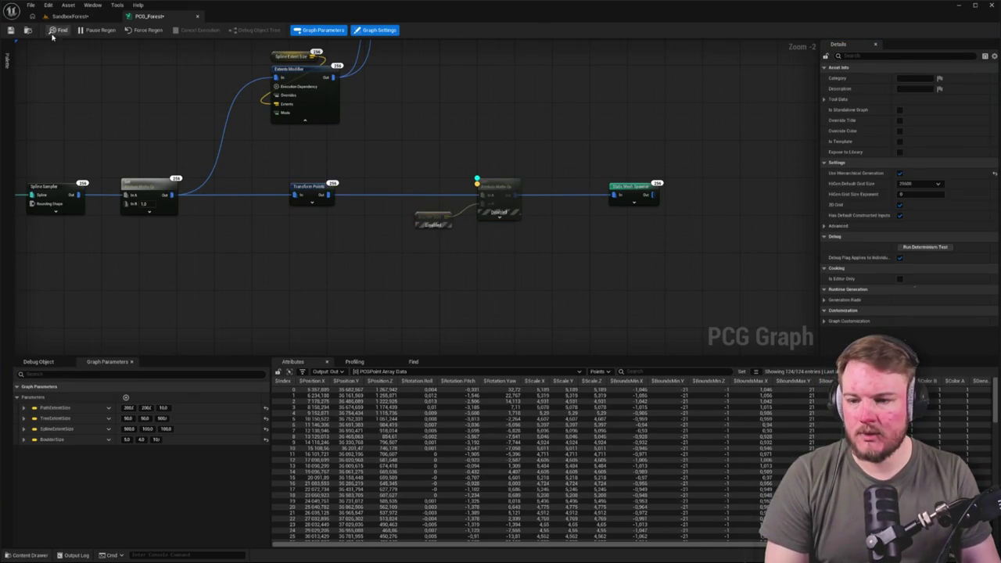
pyautogui.click(71, 18)
pyautogui.moveTo(454, 313)
pyautogui.mouseDown()
pyautogui.moveTo(376, 313)
pyautogui.moveTo(485, 312)
pyautogui.moveTo(454, 313)
pyautogui.moveTo(147, 5)
pyautogui.mouseUp()
pyautogui.click(148, 16)
pyautogui.scroll(2, 402, 136)
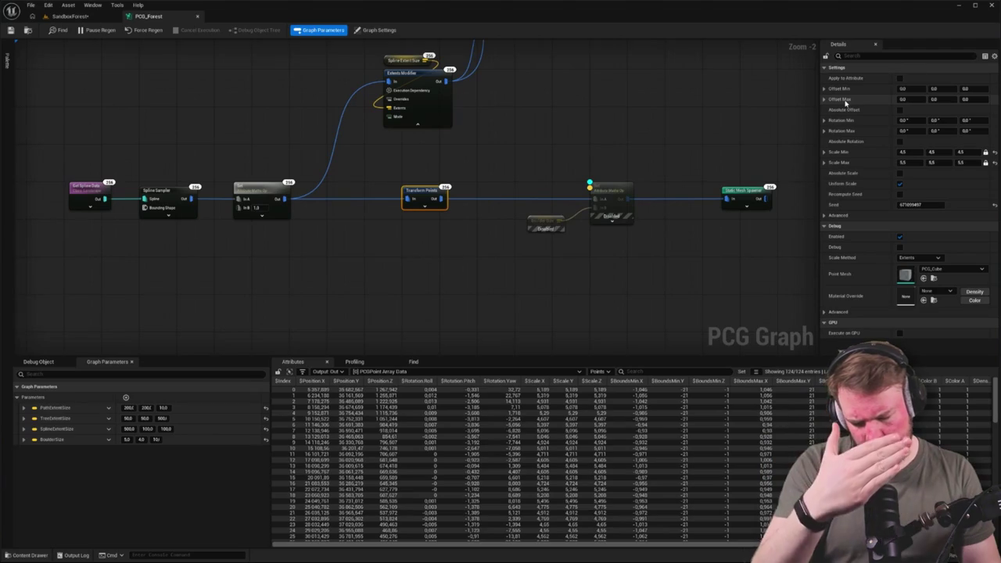
pyautogui.click(935, 89)
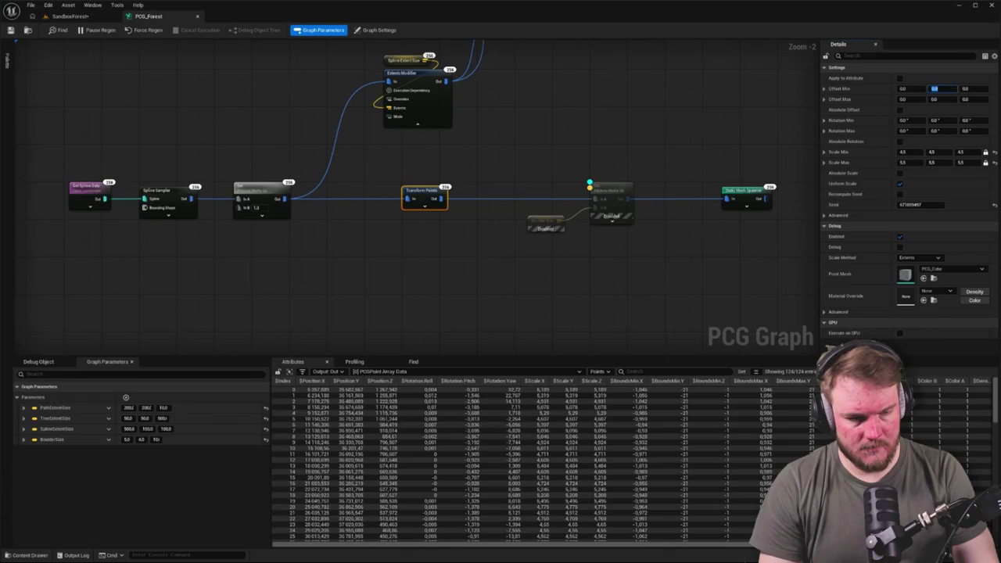
pyautogui.write('400')
# Set Transform Points' Offset Min Y to 400 and Offset Max Y to 500, then preview the level.
pyautogui.press('Tab')
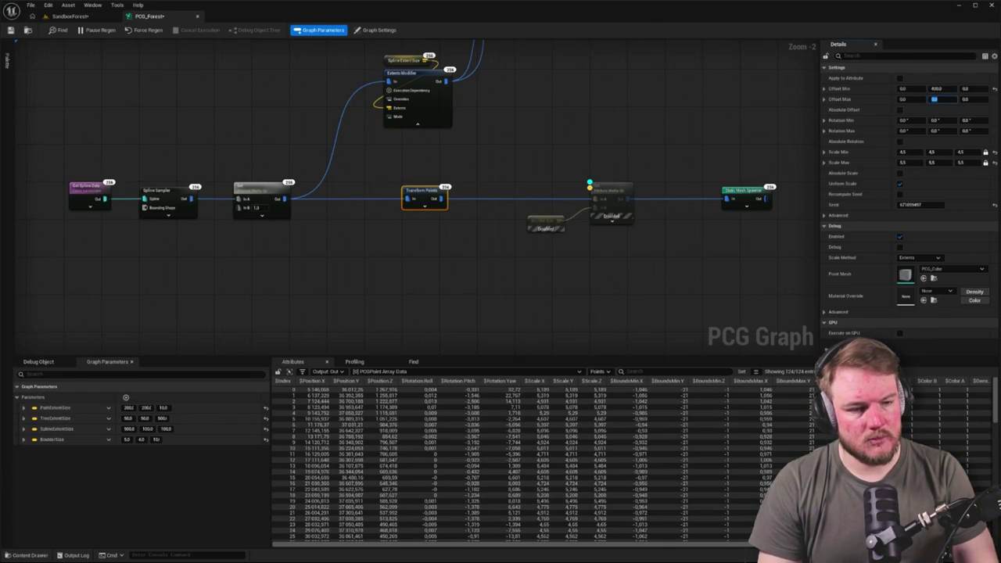
pyautogui.write('0')
pyautogui.press('Return')
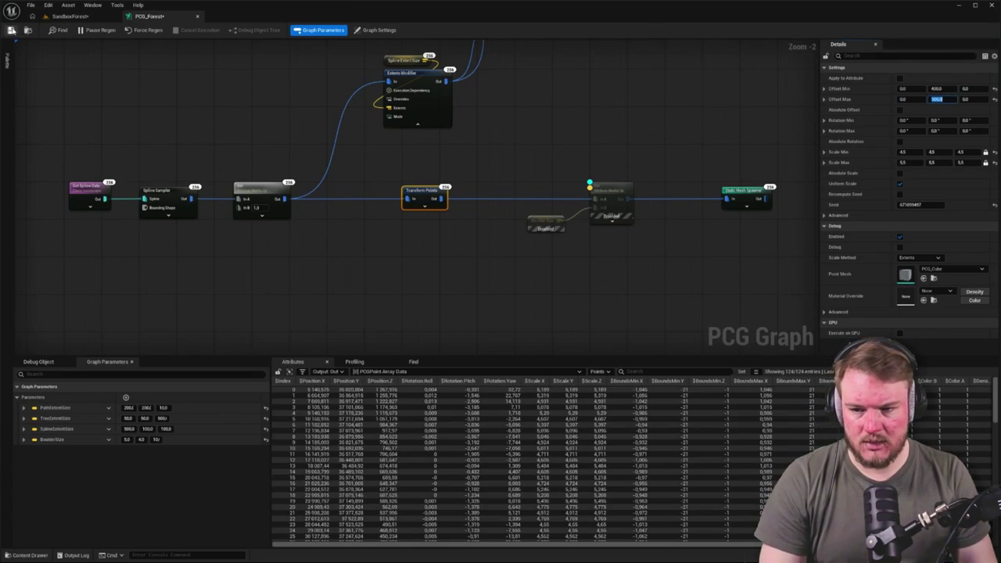
pyautogui.click(64, 16)
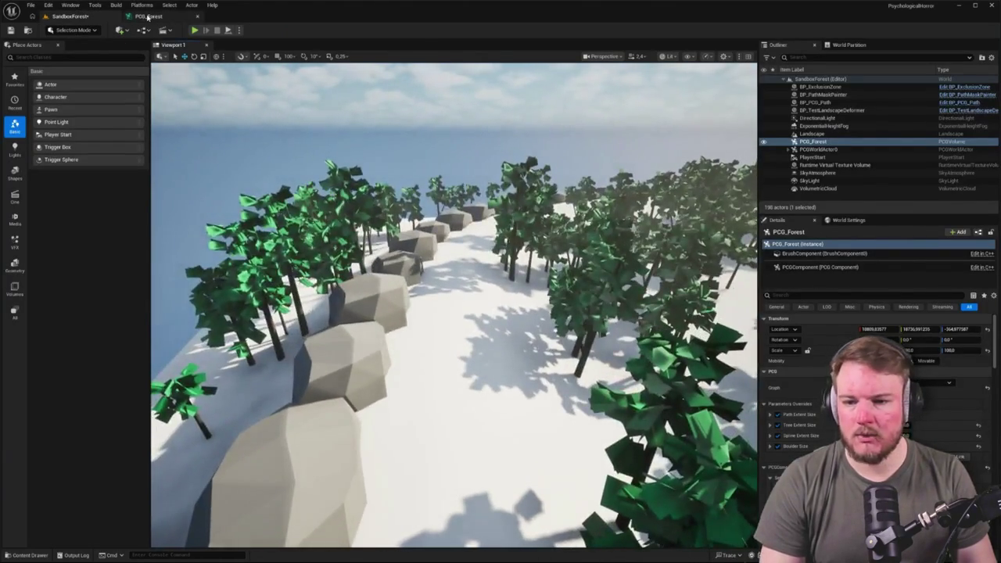
pyautogui.click(148, 18)
pyautogui.write('-500')
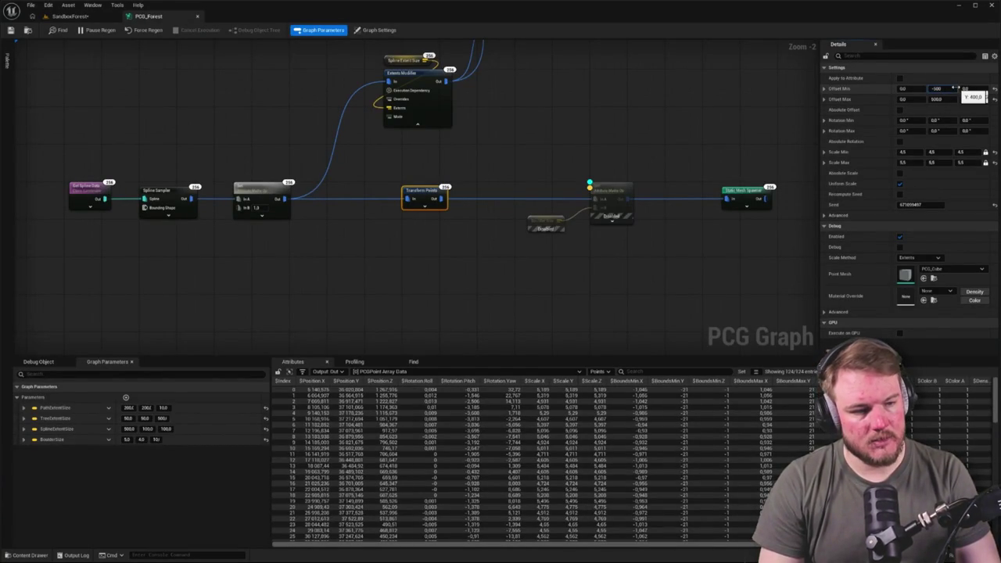
# Change Offset Min Y to -500 and recheck the boulders among the trees.
pyautogui.press('Tab')
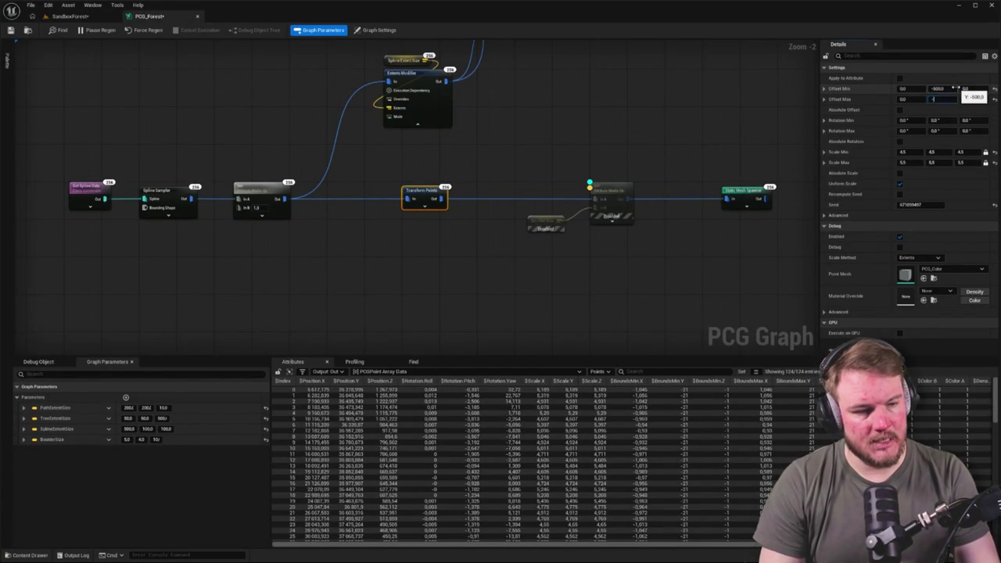
pyautogui.click(67, 60)
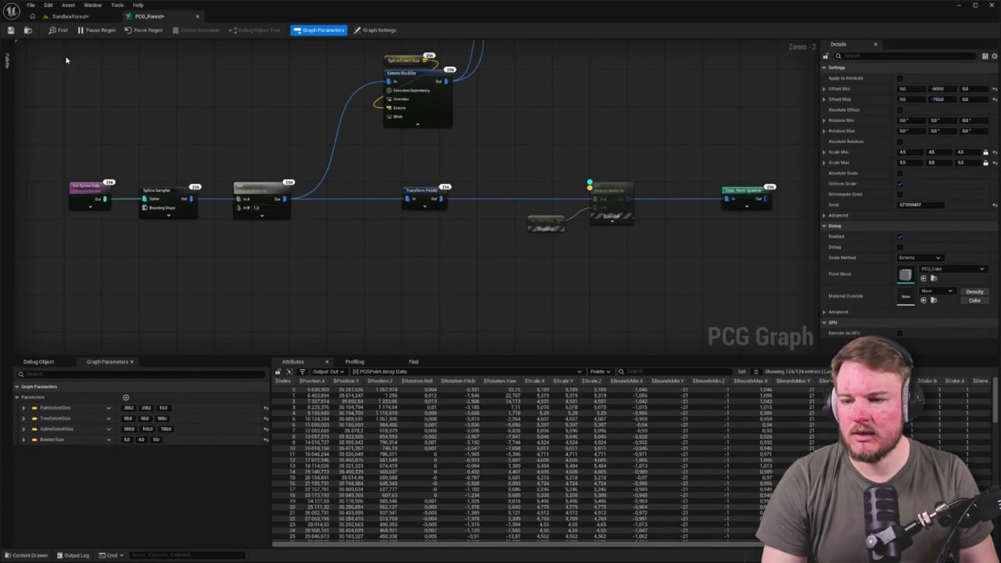
pyautogui.click(57, 17)
pyautogui.moveTo(453, 313)
pyautogui.mouseDown()
pyautogui.moveTo(465, 219)
pyautogui.moveTo(482, 205)
pyautogui.mouseUp()
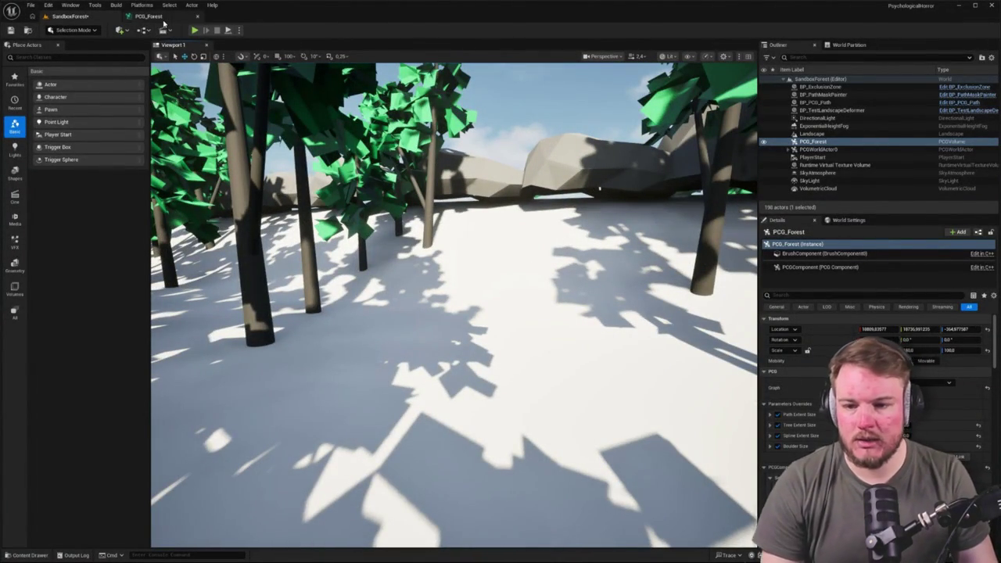
# Move Transform Points left and shift the noise and Static Mesh Spawner nodes further right.
pyautogui.click(163, 19)
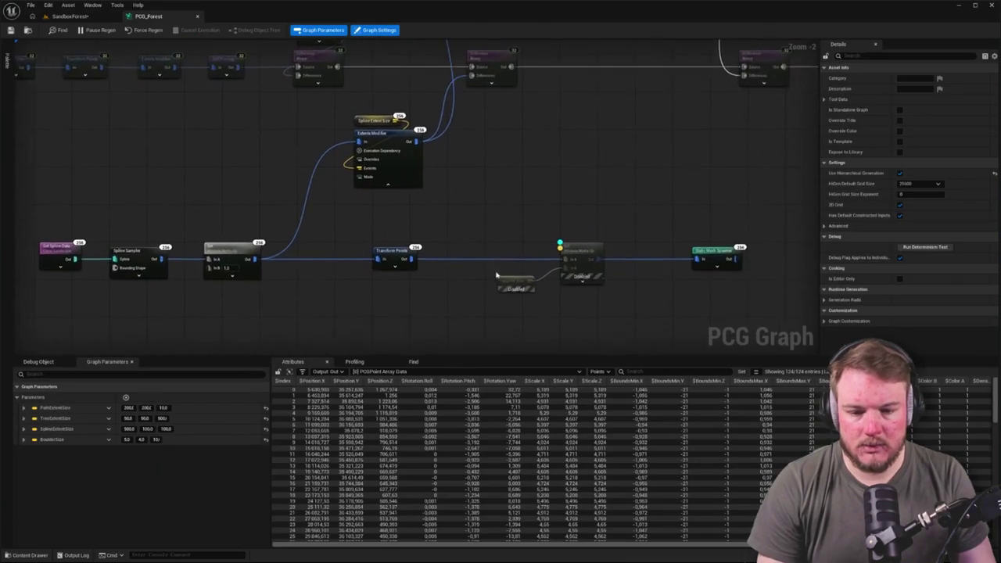
pyautogui.moveTo(493, 222); pyautogui.dragTo(424, 222)
pyautogui.moveTo(595, 206)
pyautogui.mouseDown()
pyautogui.moveTo(430, 201)
pyautogui.moveTo(672, 262)
pyautogui.mouseUp()
pyautogui.moveTo(517, 213); pyautogui.dragTo(641, 213)
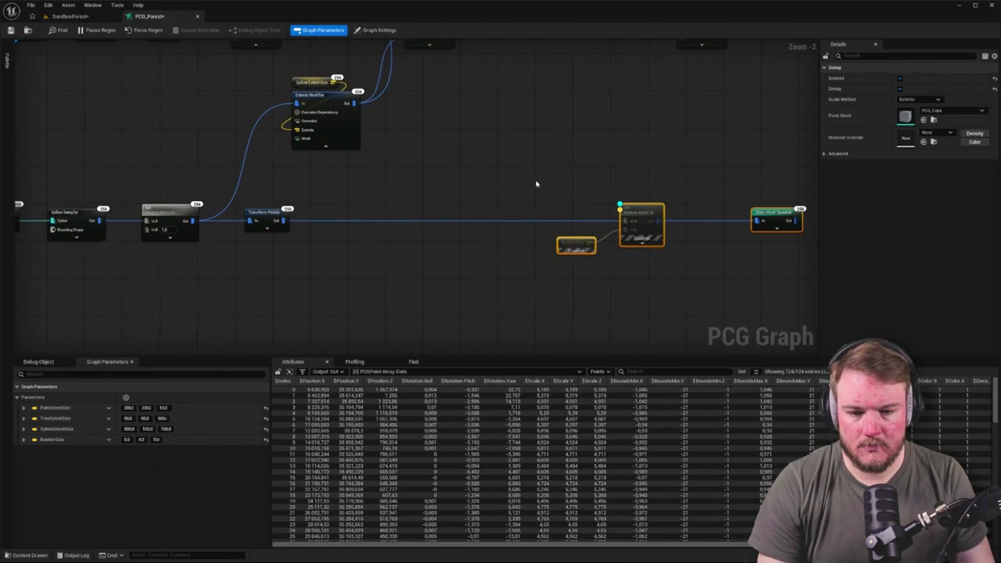
pyautogui.click(537, 184)
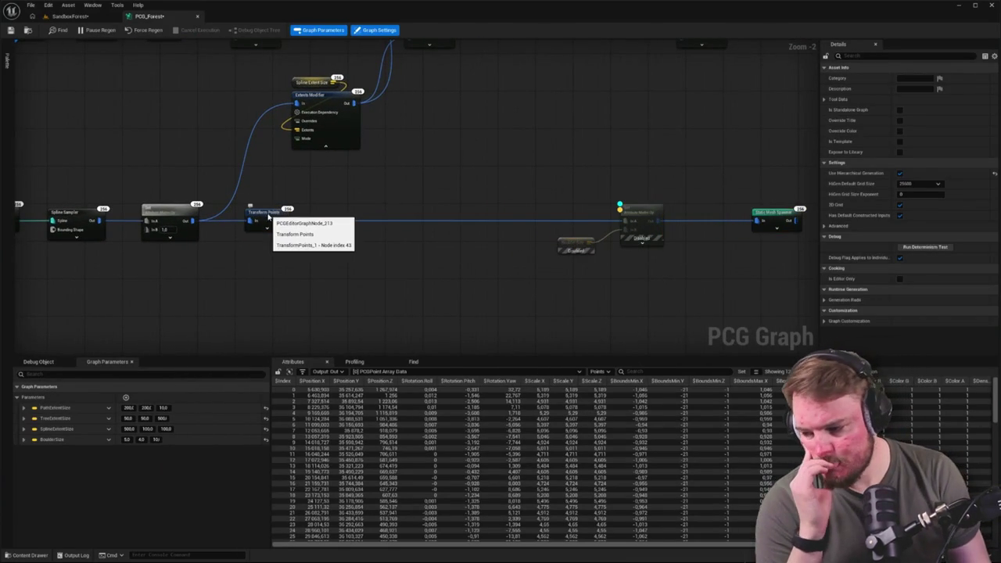
pyautogui.moveTo(268, 219); pyautogui.dragTo(299, 218)
# Check the forest level, then pan the PCG_Forest graph to bring the PCG Path nodes into view.
pyautogui.click(70, 16)
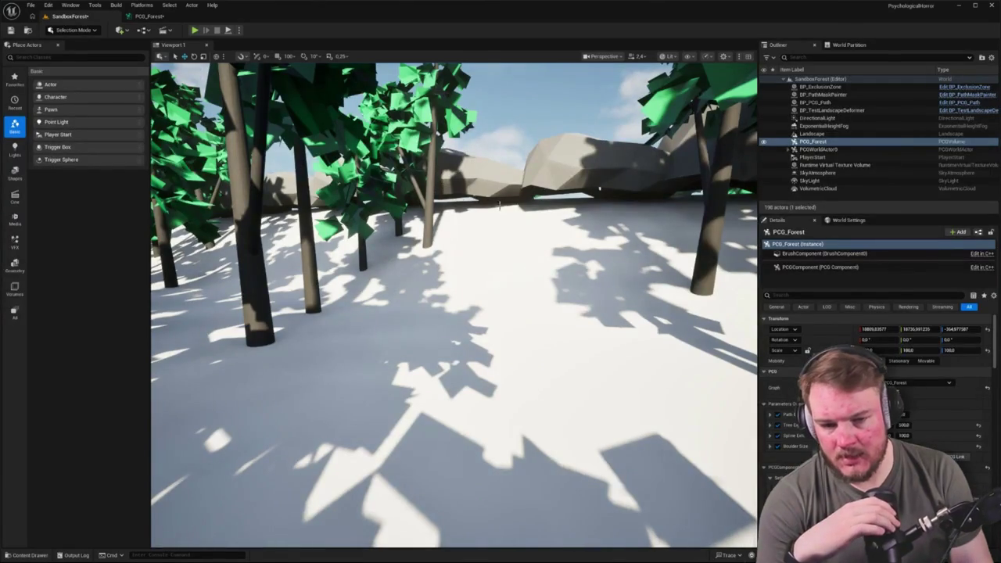
pyautogui.click(142, 17)
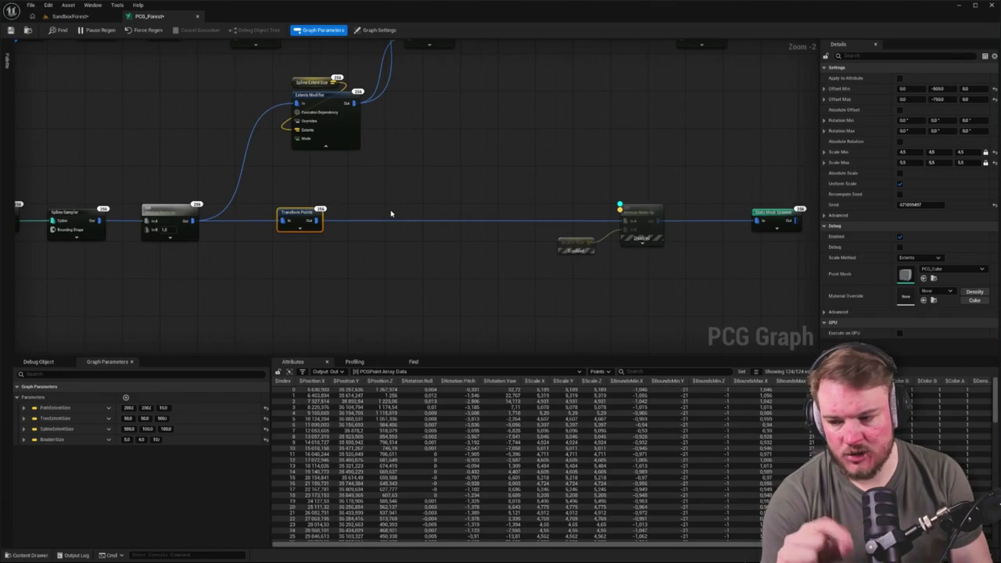
pyautogui.scroll(-3, 478, 292)
pyautogui.scroll(4, 485, 164)
pyautogui.moveTo(498, 167); pyautogui.dragTo(360, 161)
pyautogui.scroll(-3, 617, 284)
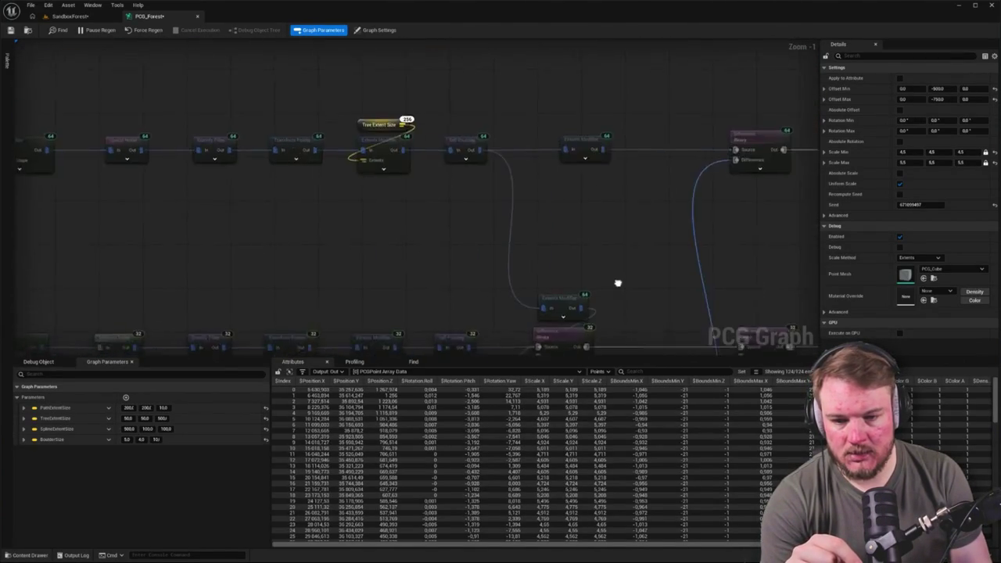
pyautogui.scroll(3, 255, 191)
# Inspect the PCG Path subgraph node, zoom out, and select Transform Points to show its Details.
pyautogui.click(489, 153)
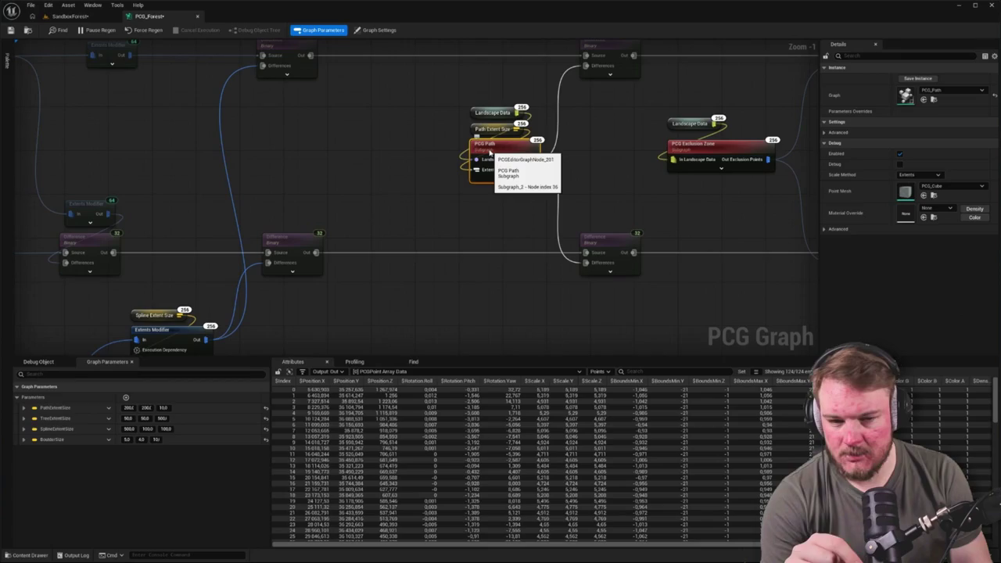
pyautogui.moveTo(409, 339); pyautogui.dragTo(500, 273)
pyautogui.scroll(-4, 506, 257)
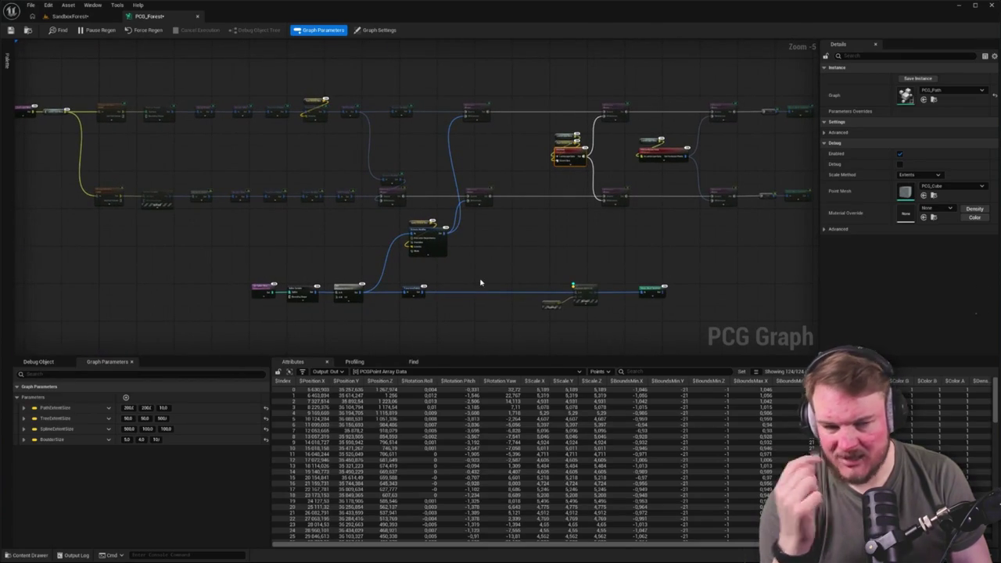
pyautogui.scroll(3, 470, 251)
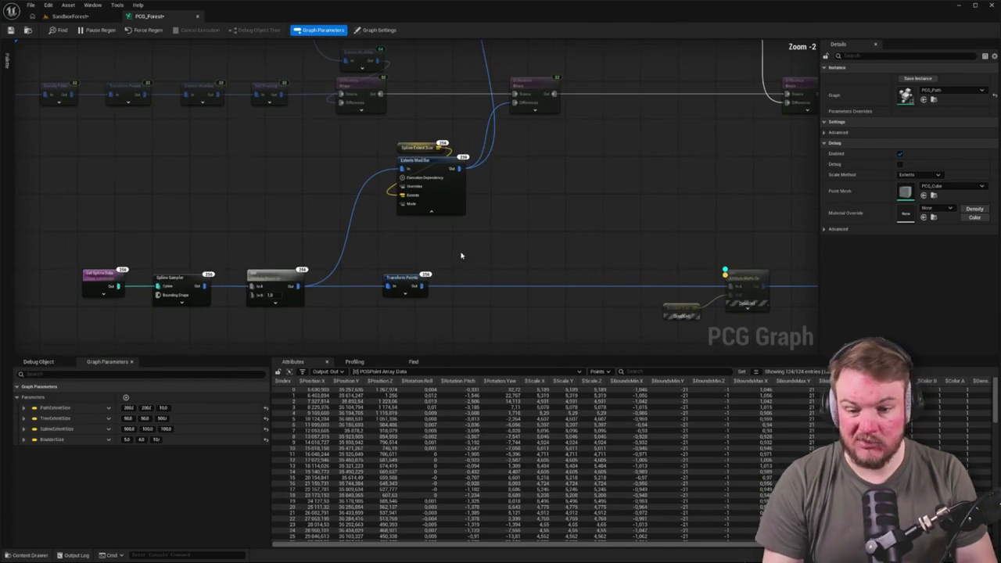
pyautogui.click(397, 281)
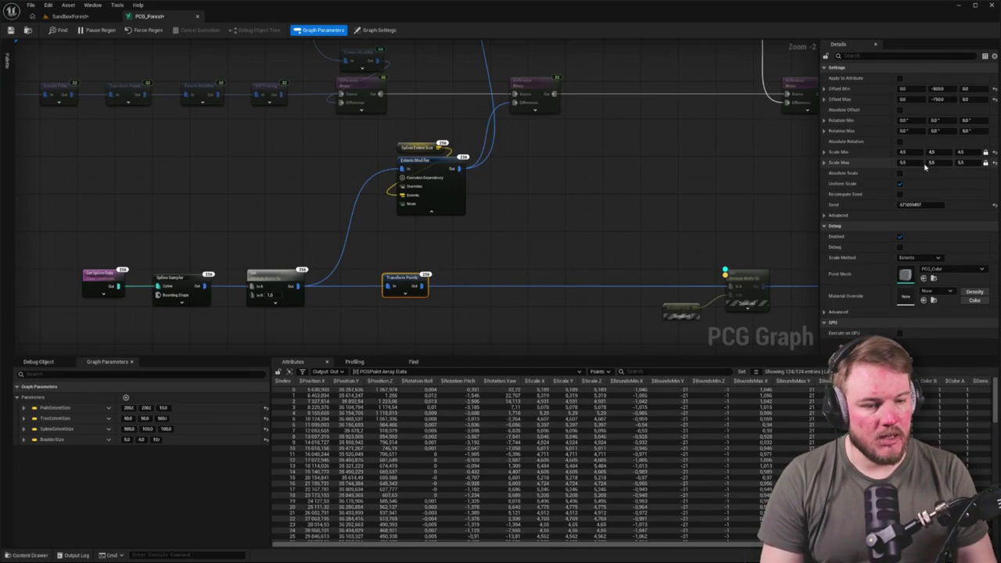
# Set the Transform Points scale range to a minimum of 6 and a maximum of 8.
pyautogui.click(905, 151)
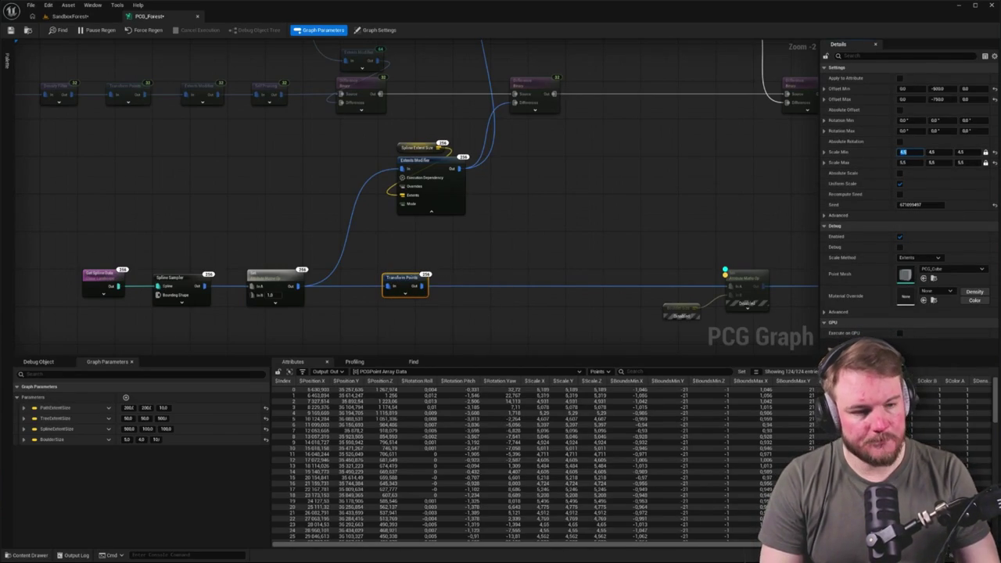
pyautogui.write('6')
pyautogui.press('Tab')
pyautogui.press('Tab')
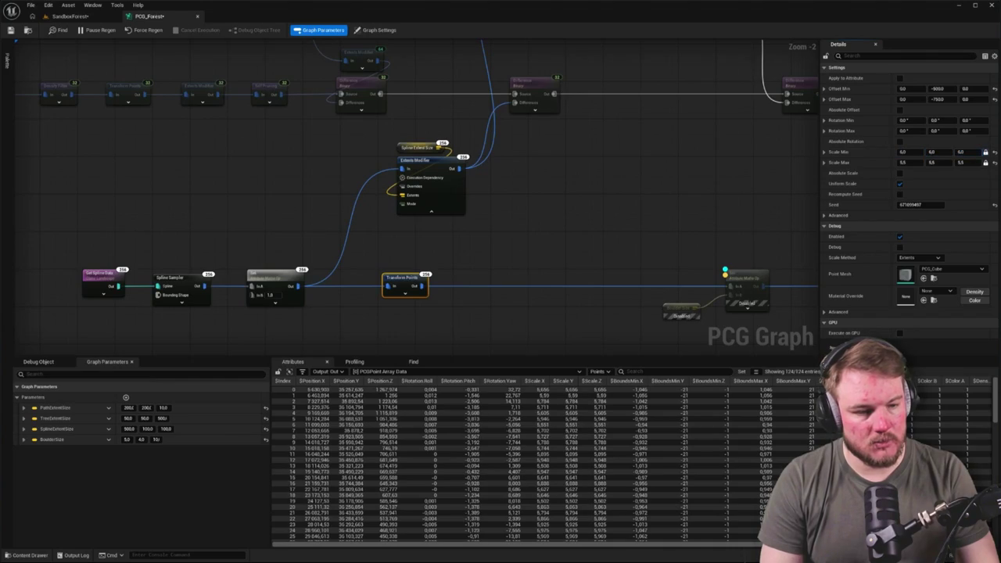
pyautogui.write('8')
pyautogui.press('Tab')
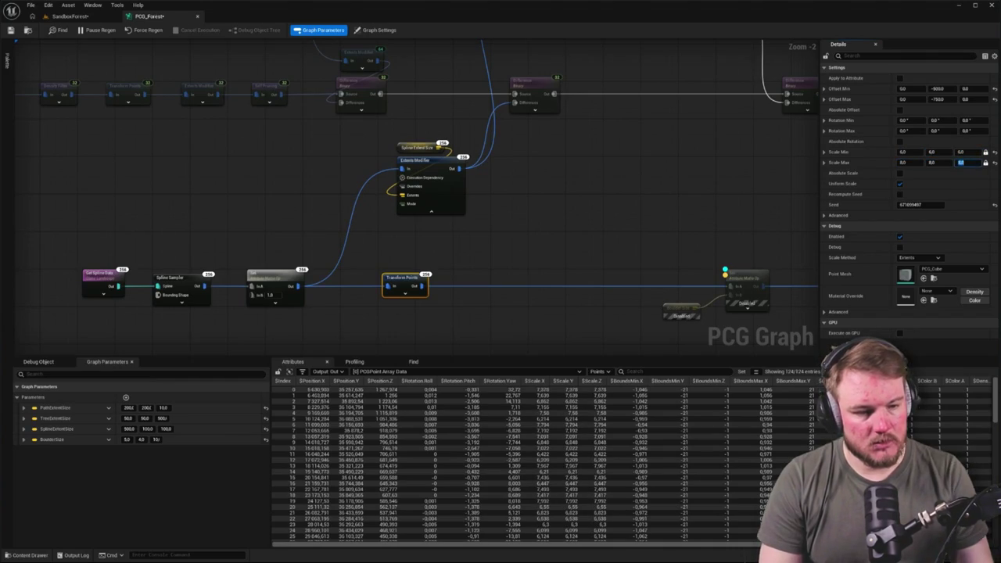
pyautogui.click(326, 196)
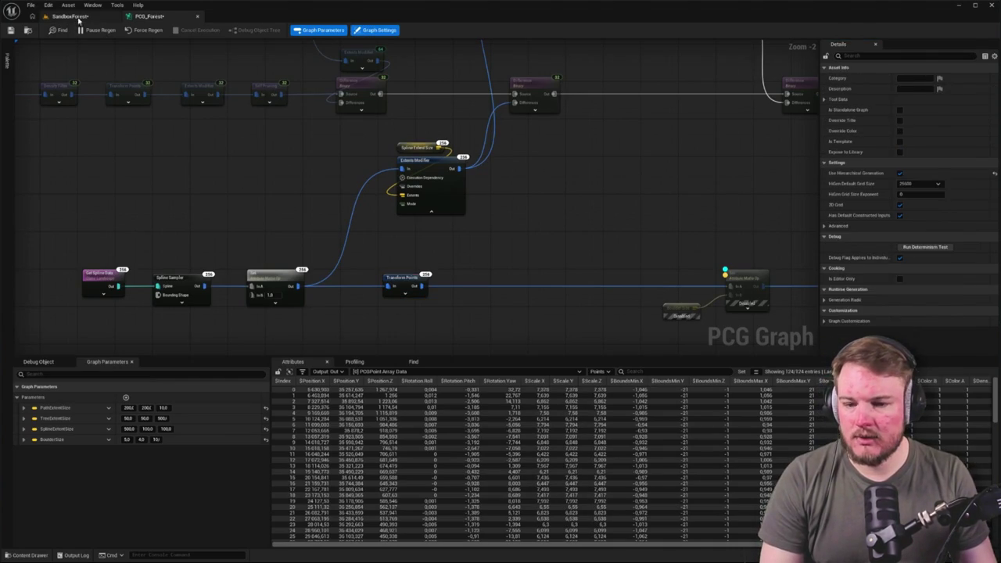
# Set the Transform Points Z offset range from -400 to -200, then view the forest level.
pyautogui.click(69, 16)
pyautogui.click(177, 17)
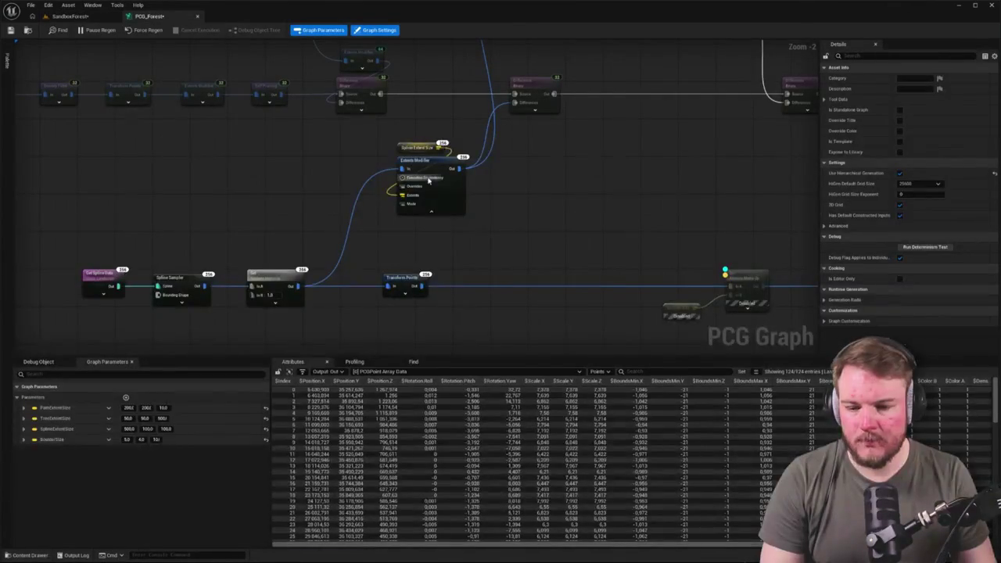
pyautogui.moveTo(522, 246); pyautogui.dragTo(504, 188)
pyautogui.click(404, 218)
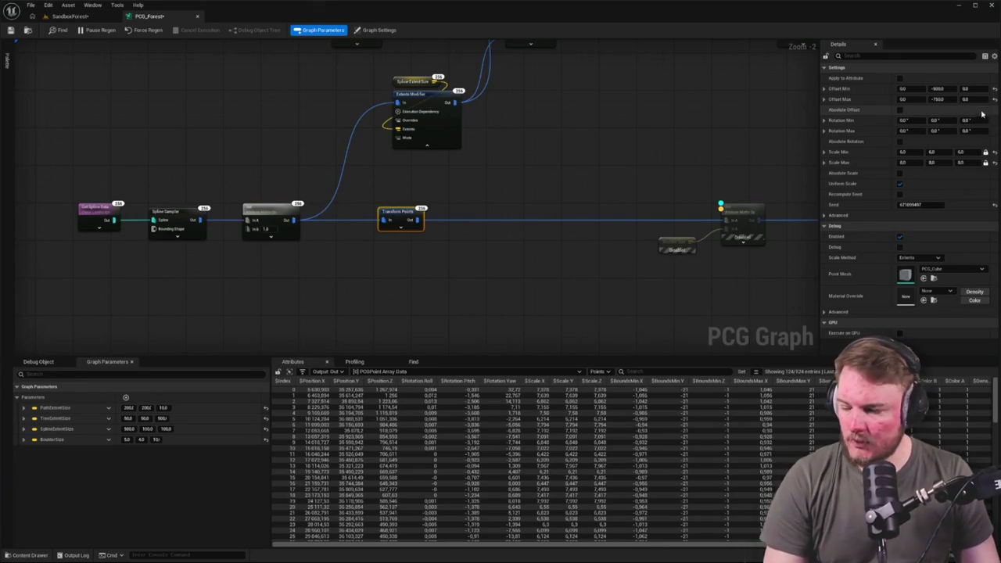
pyautogui.click(968, 88)
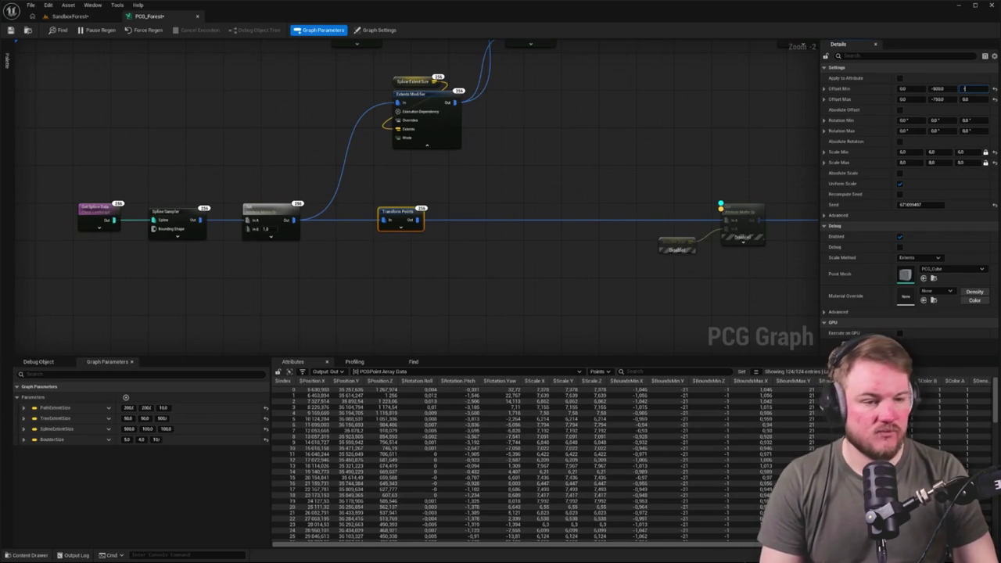
pyautogui.write('-400')
pyautogui.press('Tab')
pyautogui.press('Tab')
pyautogui.press('Tab')
pyautogui.write('-200')
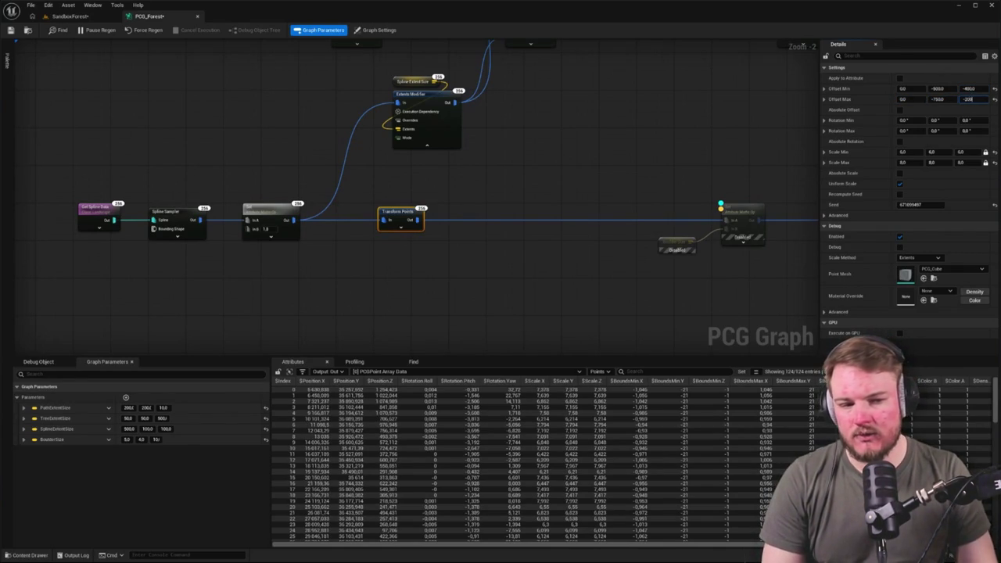
pyautogui.press('Return')
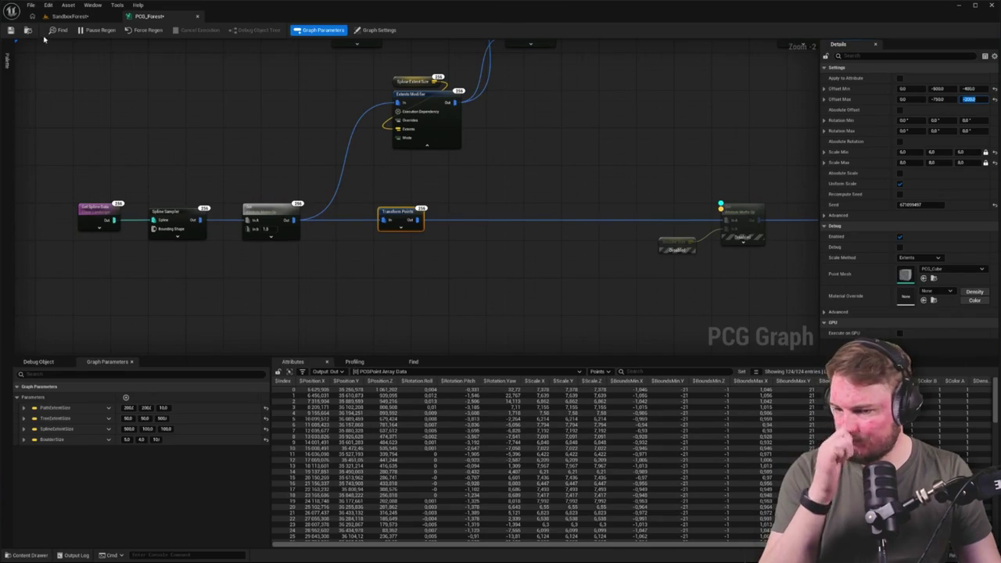
pyautogui.click(68, 16)
# Fly the camera toward the boulders and trees and start Play From Here at that spot.
pyautogui.moveTo(505, 135); pyautogui.dragTo(521, 140)
pyautogui.moveTo(397, 545); pyautogui.dragTo(397, 546)
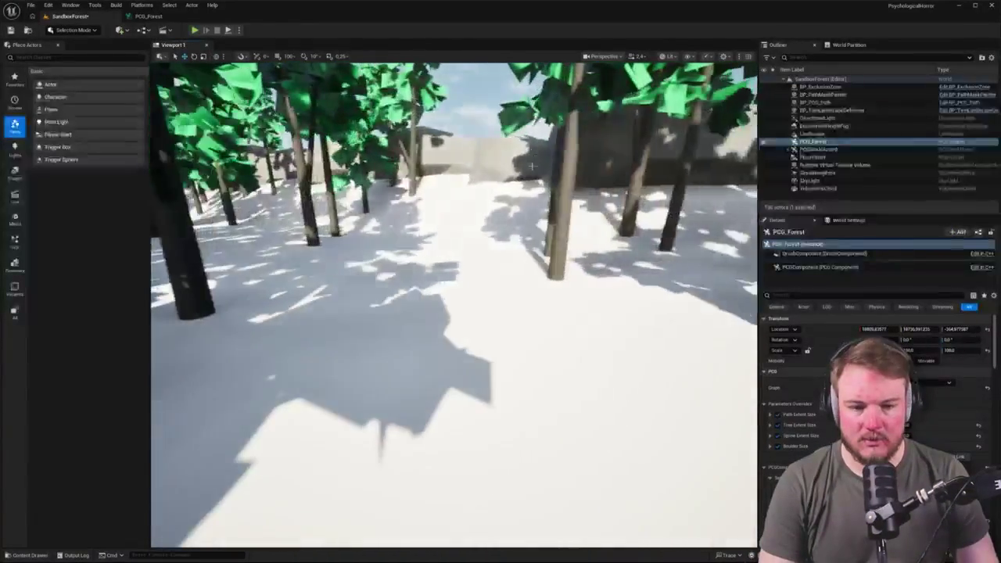
pyautogui.rightClick(397, 545)
pyautogui.click(399, 553)
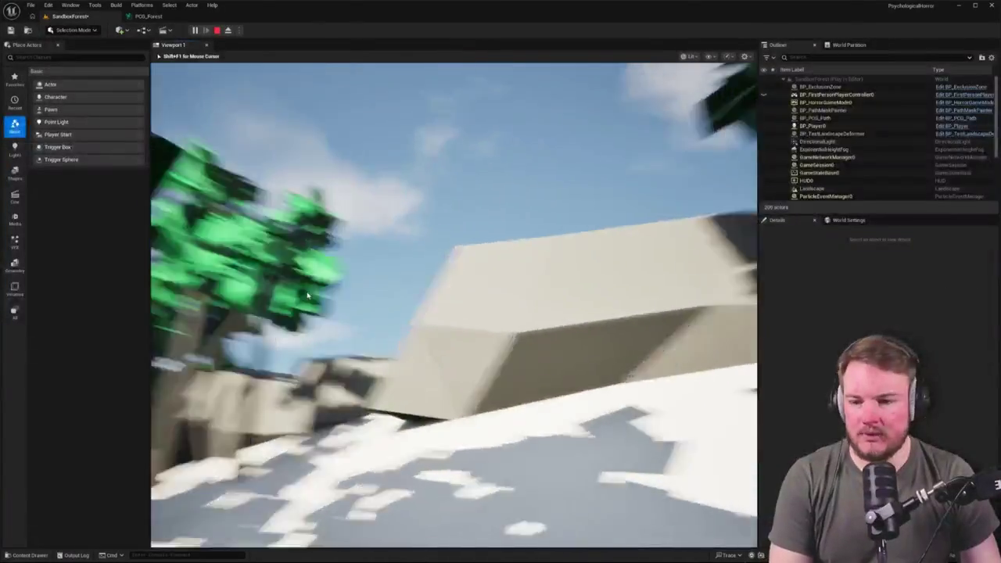
# End the play session and go back to the PCG_Forest graph.
pyautogui.press('Escape')
pyautogui.click(151, 13)
pyautogui.click(899, 183)
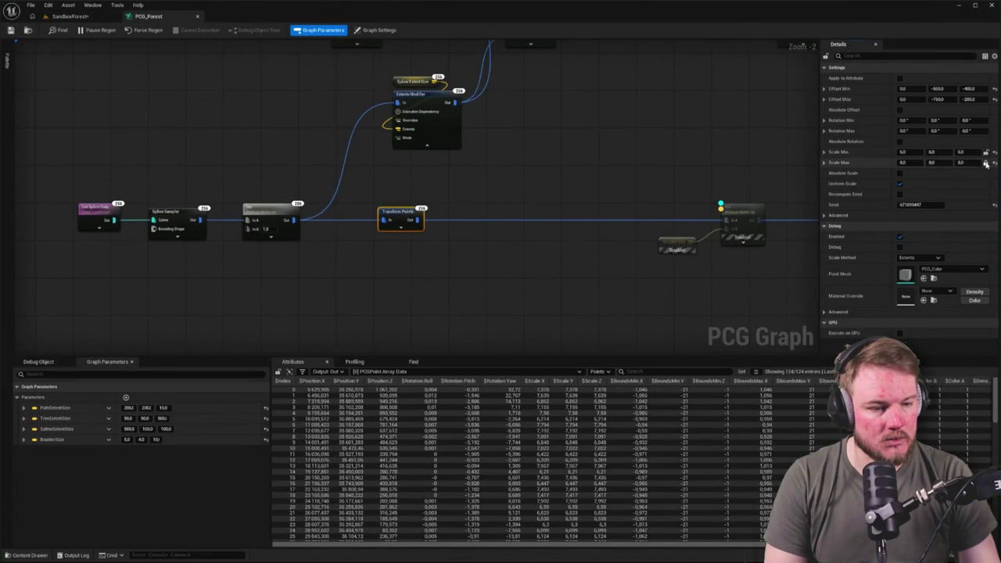
# Enter 12 and 15 for the Transform Points Z scale, check the level, then edit the minimum Y scale.
pyautogui.click(961, 152)
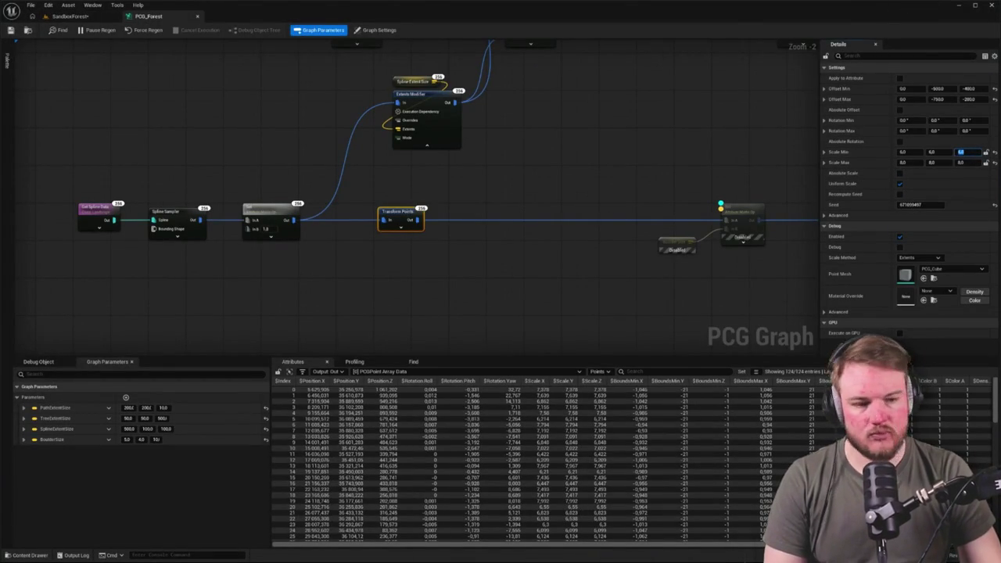
pyautogui.write('12')
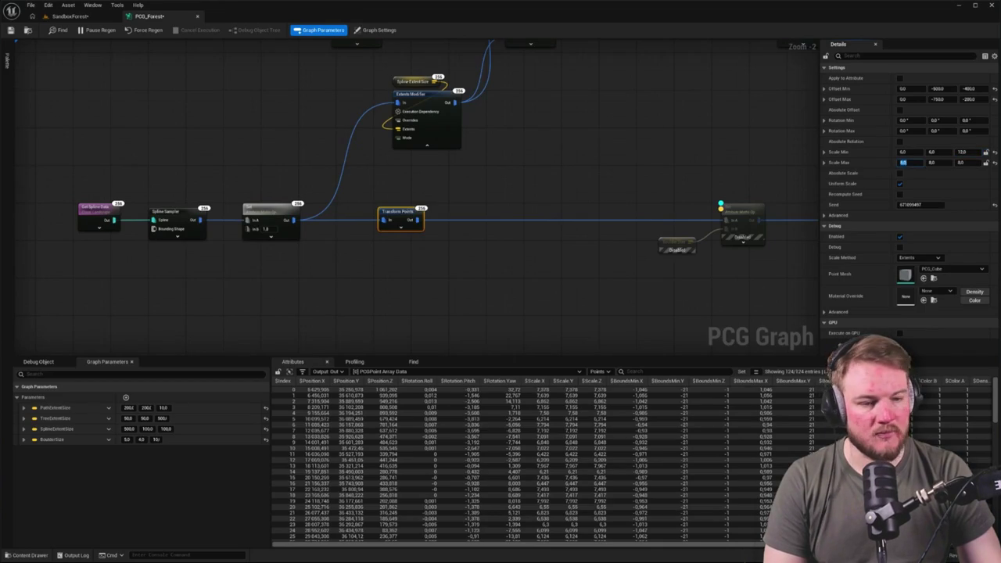
pyautogui.write('15')
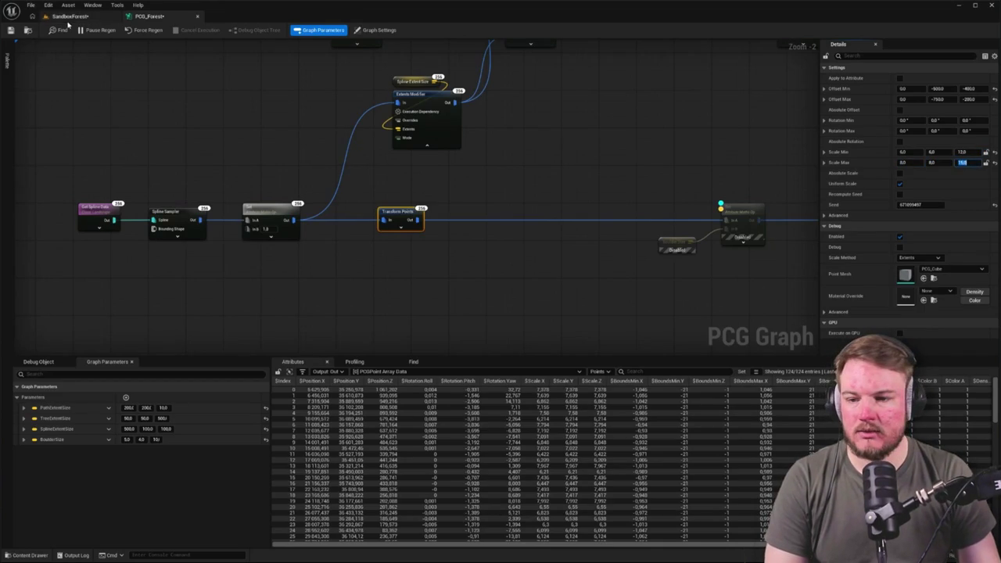
pyautogui.click(57, 17)
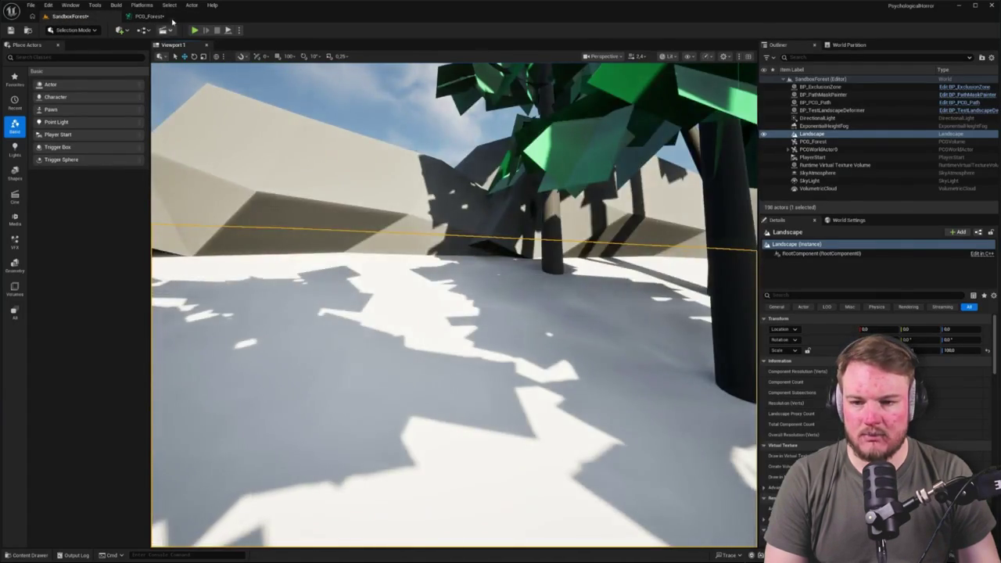
pyautogui.click(148, 17)
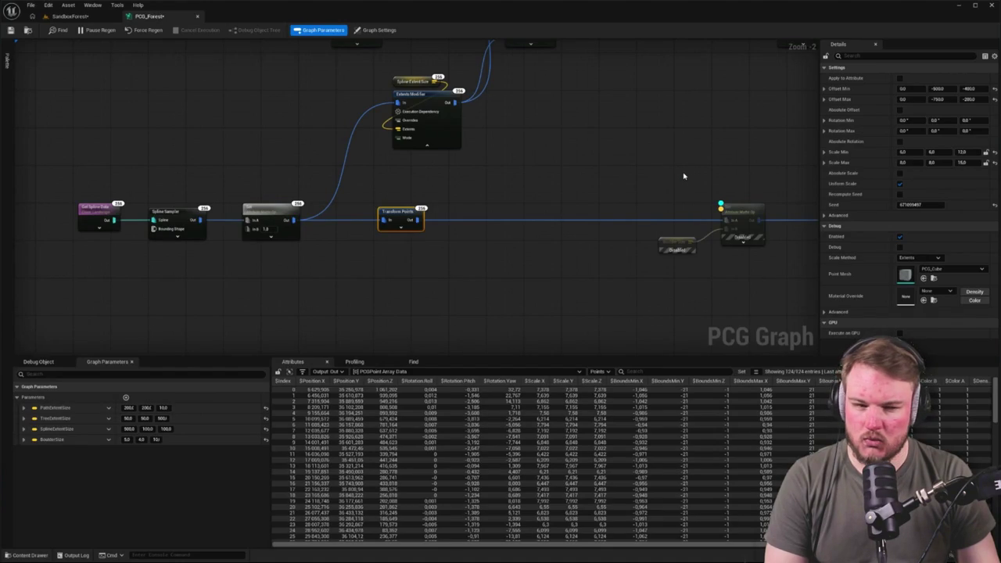
pyautogui.moveTo(680, 177); pyautogui.dragTo(526, 171)
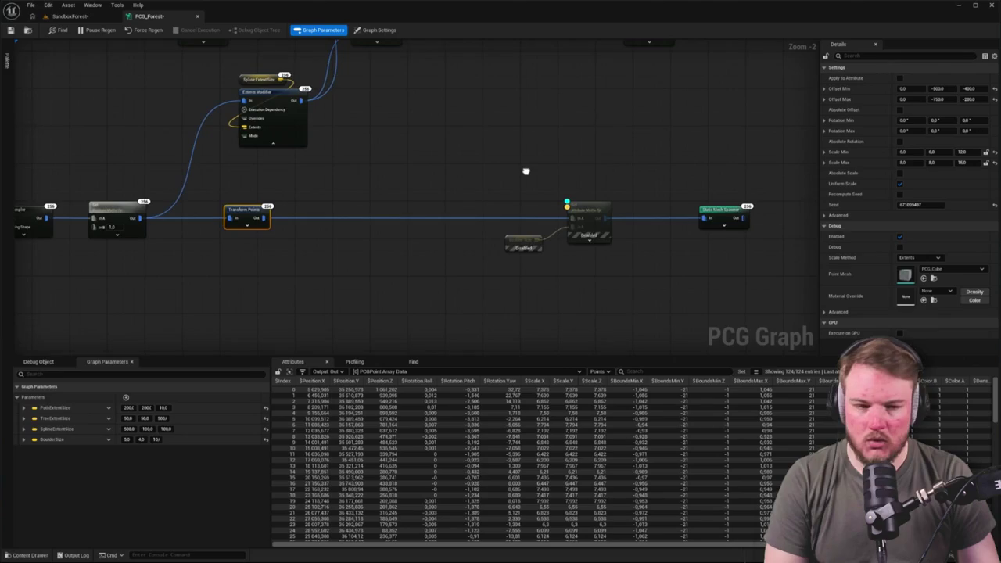
pyautogui.moveTo(526, 172); pyautogui.dragTo(606, 172)
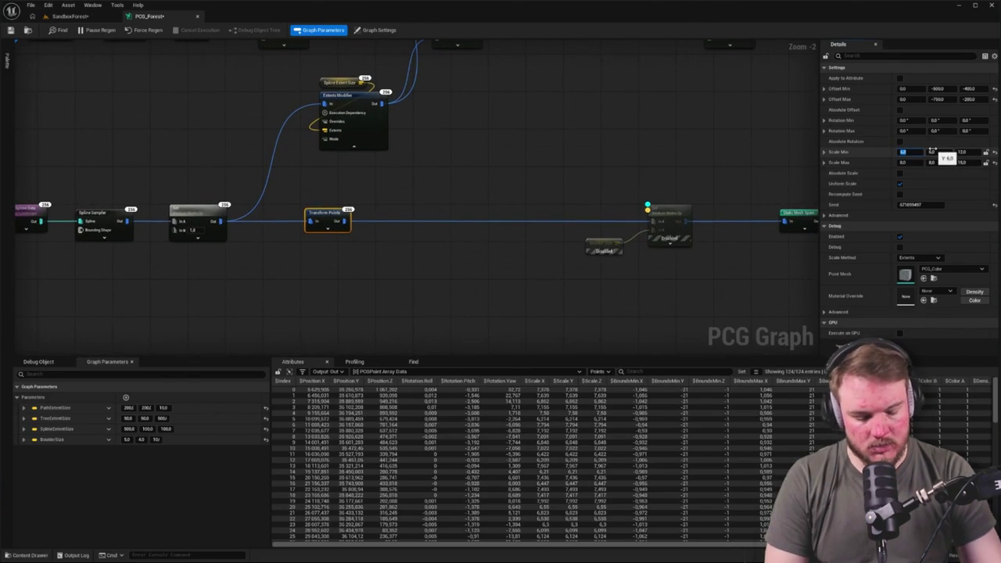
pyautogui.click(932, 151)
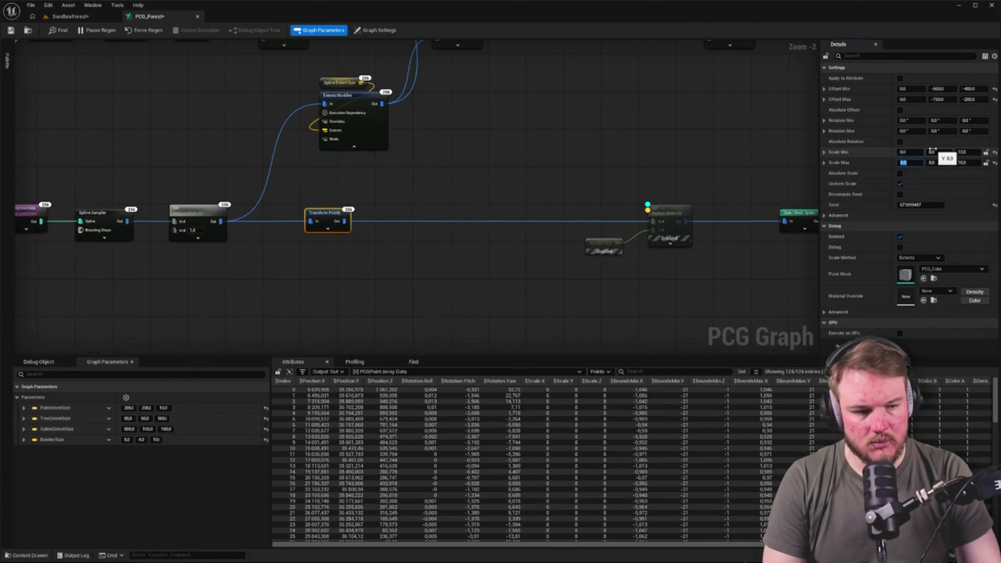